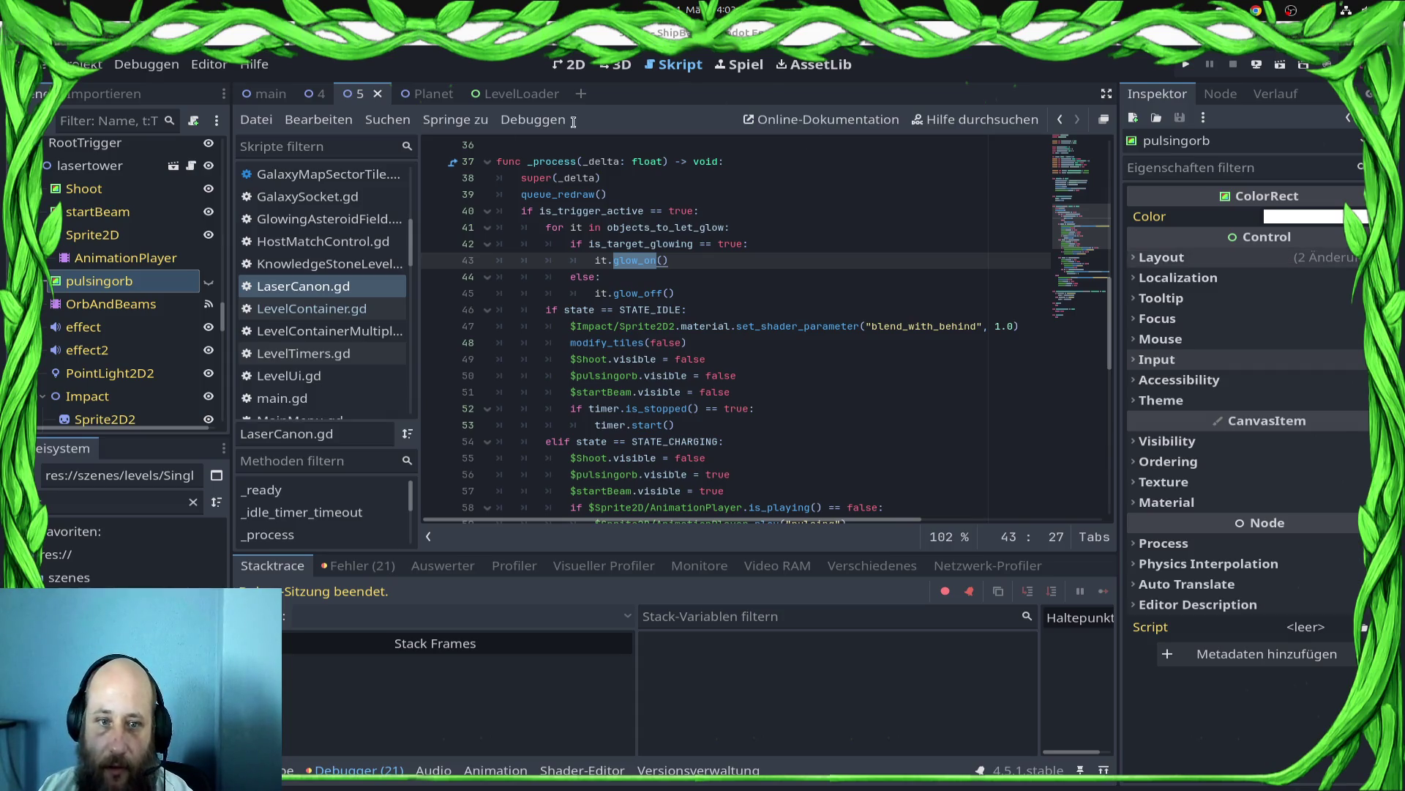
# - Open LevelContainer.gd at the end of line 328, then bring Chrome forward with a new tab
pyautogui.click(311, 308)
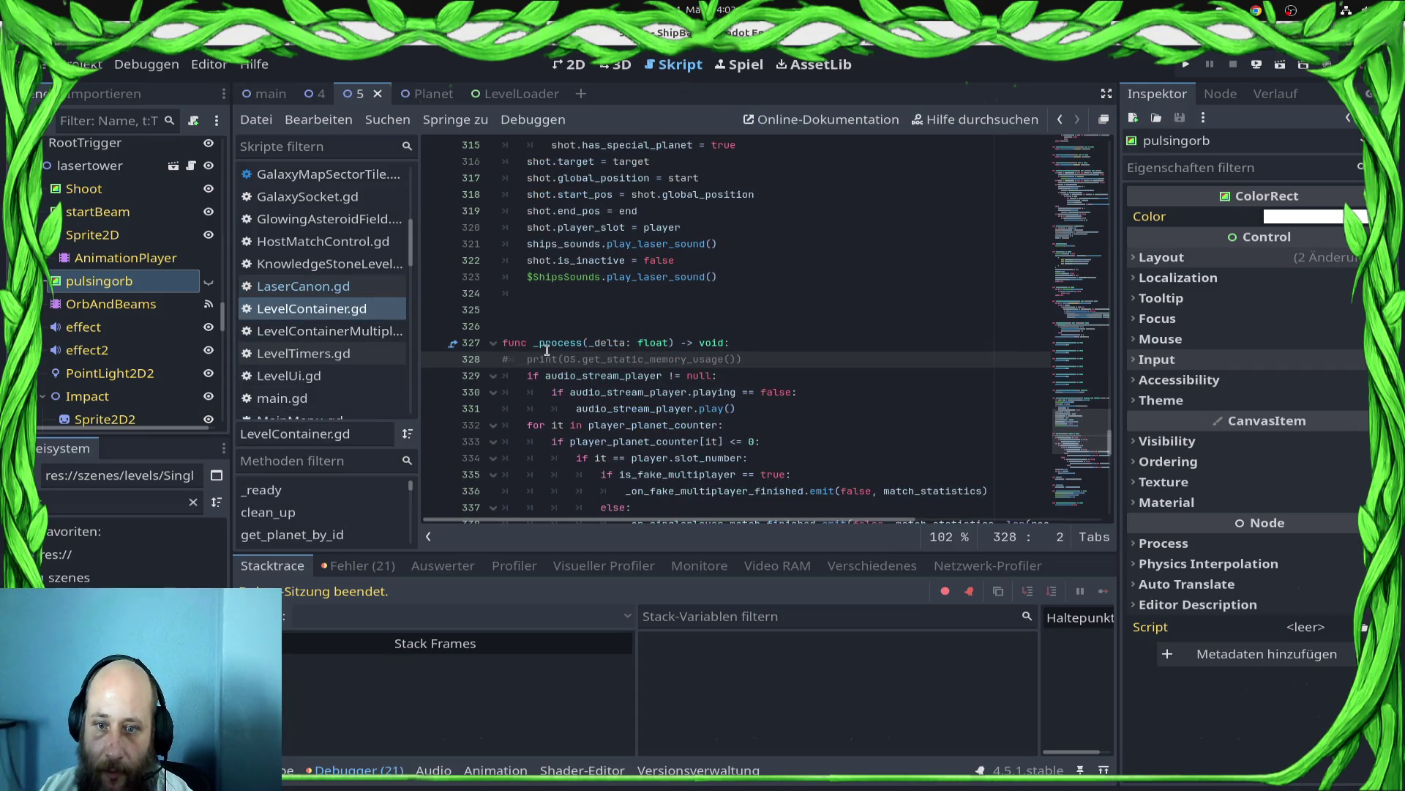
pyautogui.click(811, 357)
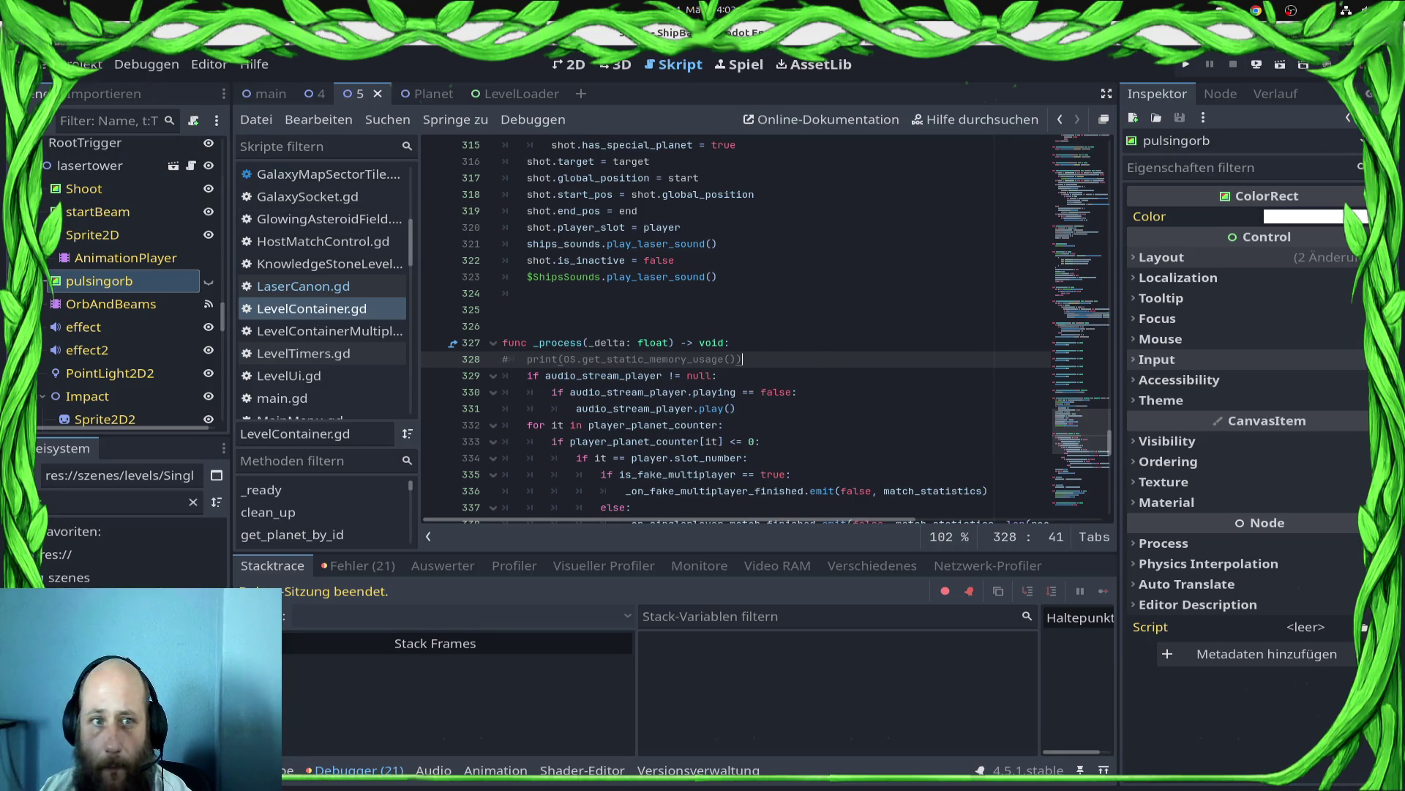
pyautogui.click(29, 108)
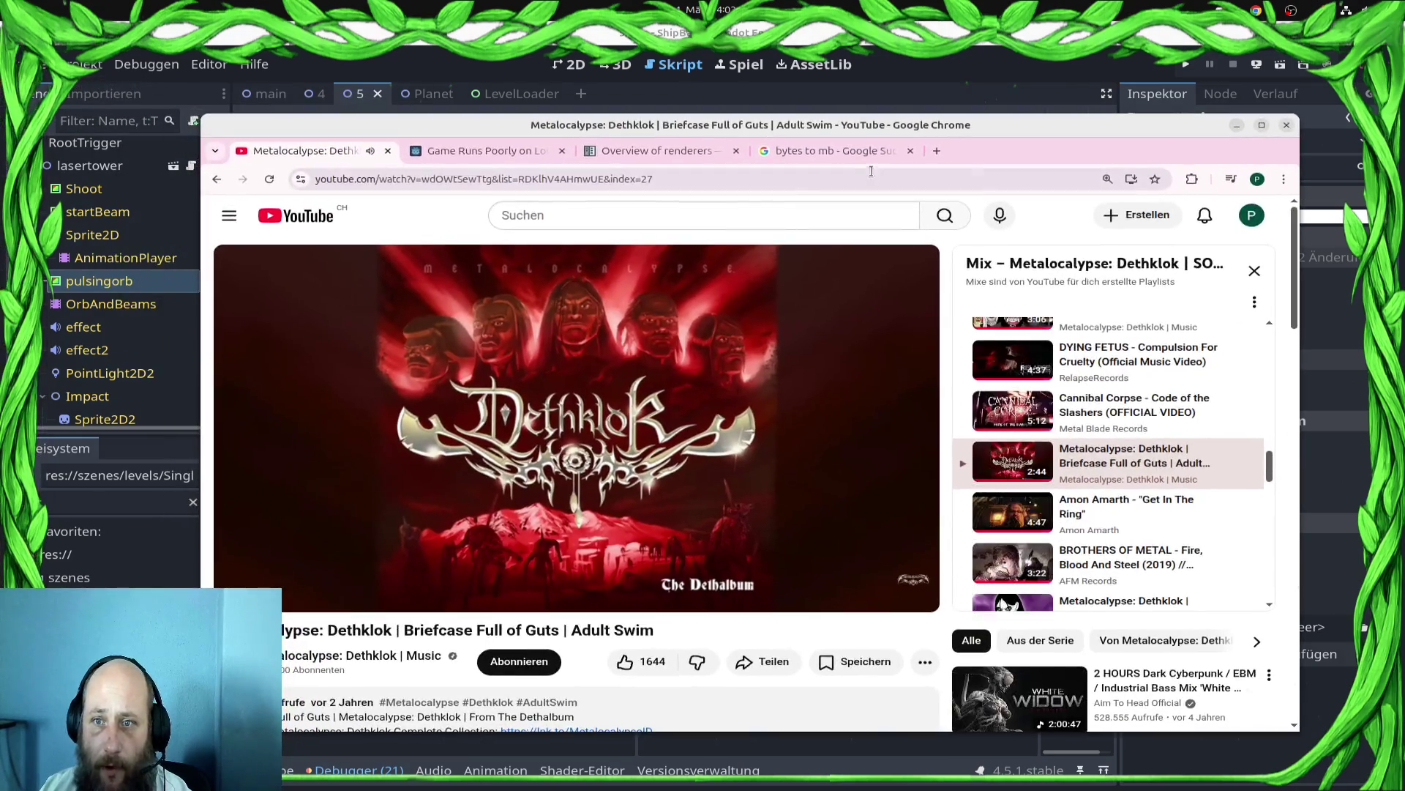
pyautogui.click(936, 152)
# - Search 'how to add debug symbols in godot android' and check the Reddit thread result
pyautogui.write('how to ')
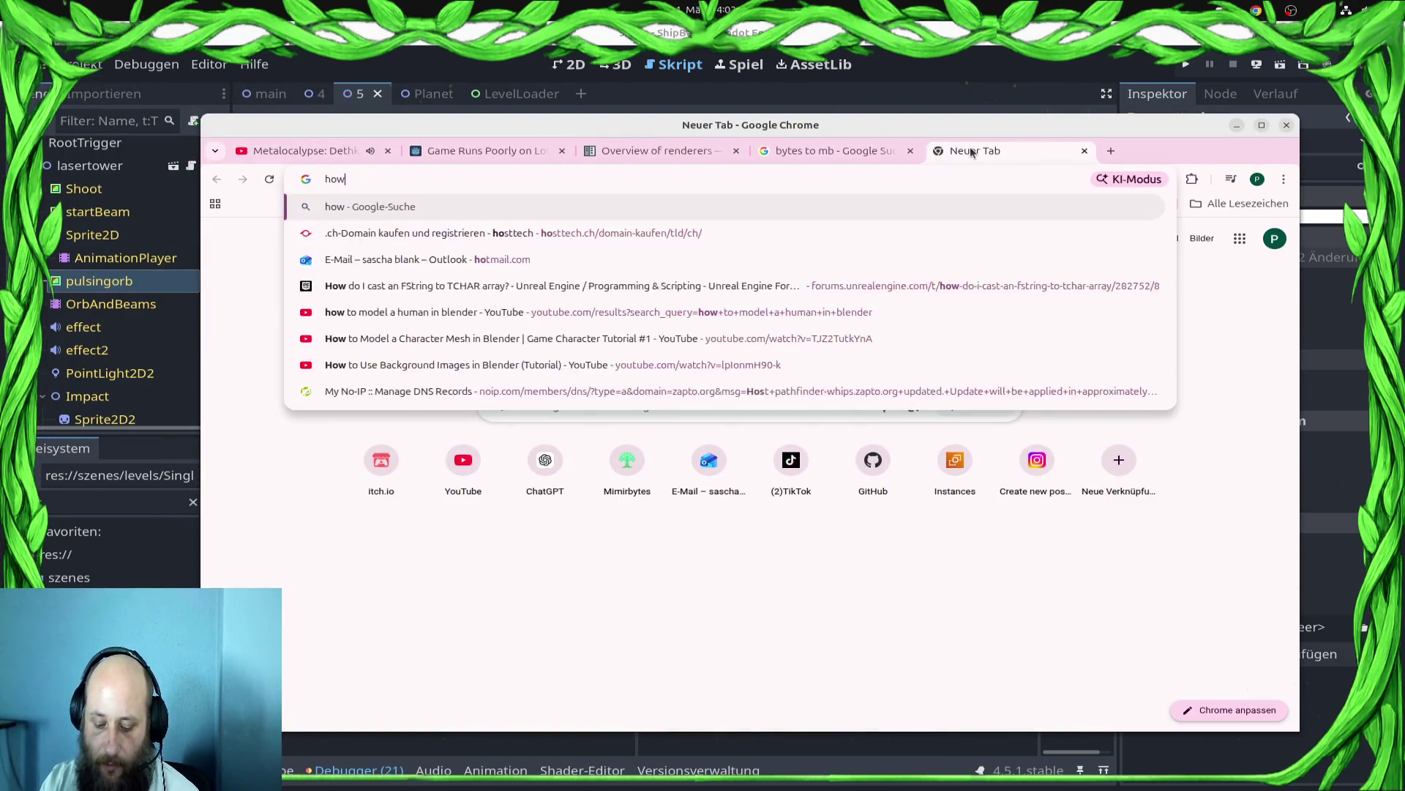
pyautogui.write('add debug sym')
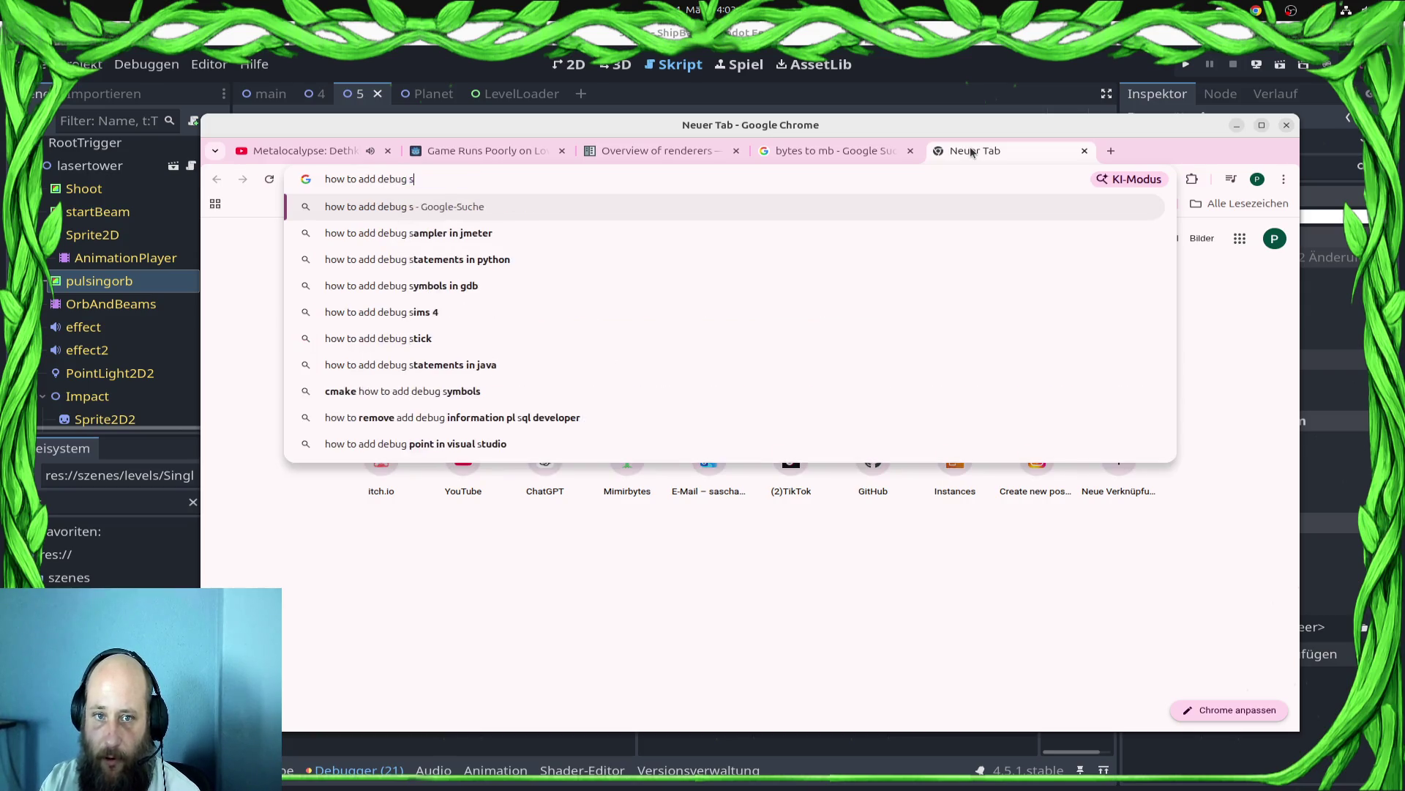
pyautogui.write('bols in god')
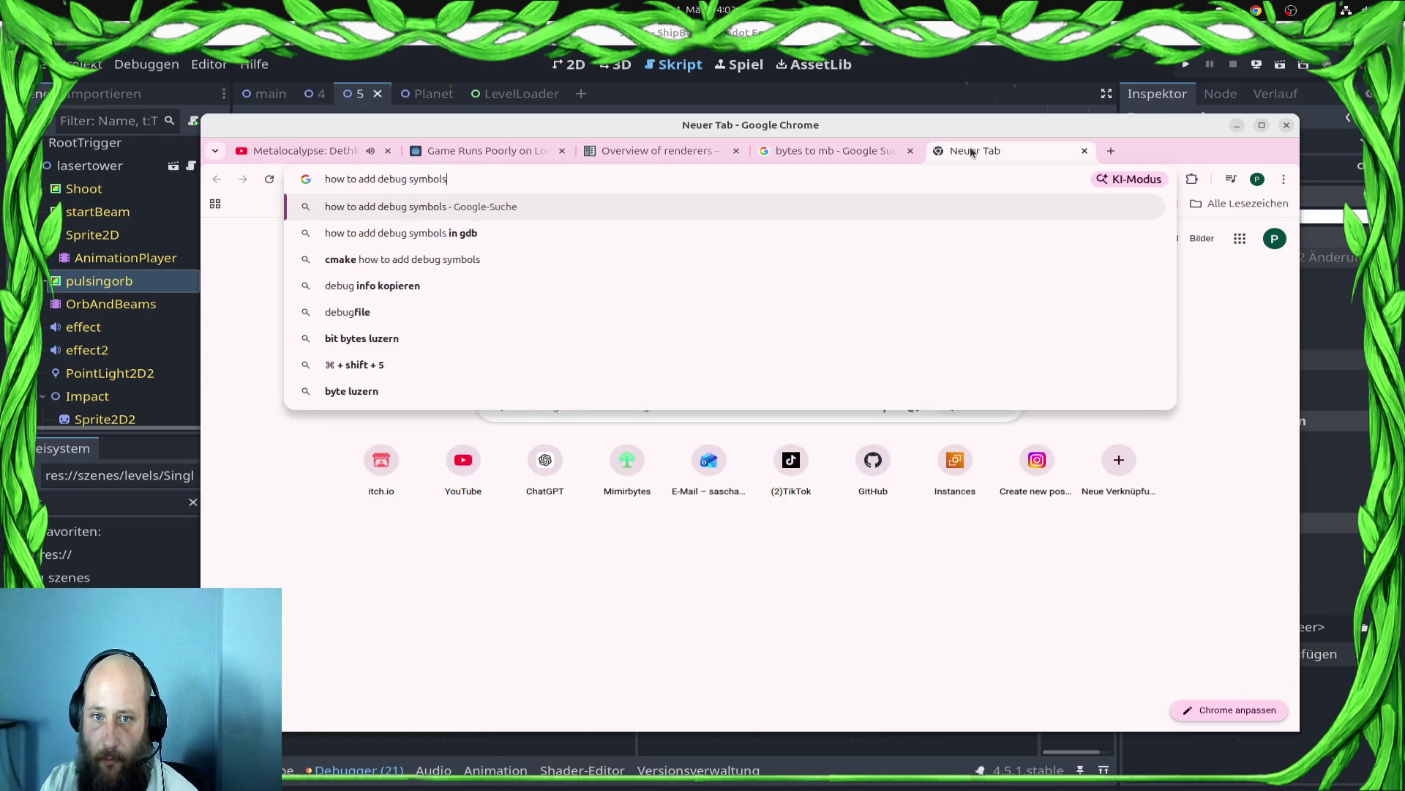
pyautogui.write('o')
pyautogui.press('BackSpace')
pyautogui.press('BackSpace')
pyautogui.write('godot andoird')
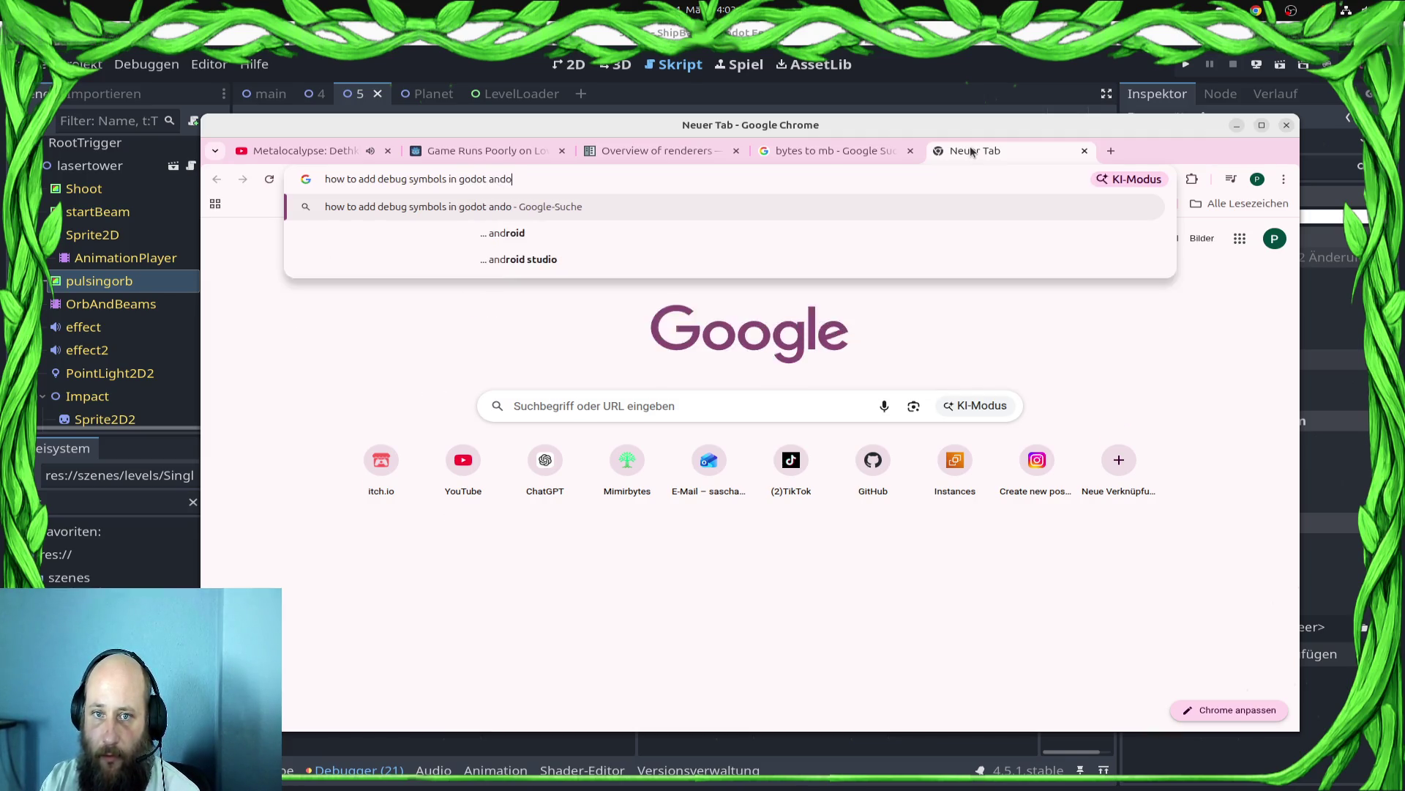
pyautogui.press('Return')
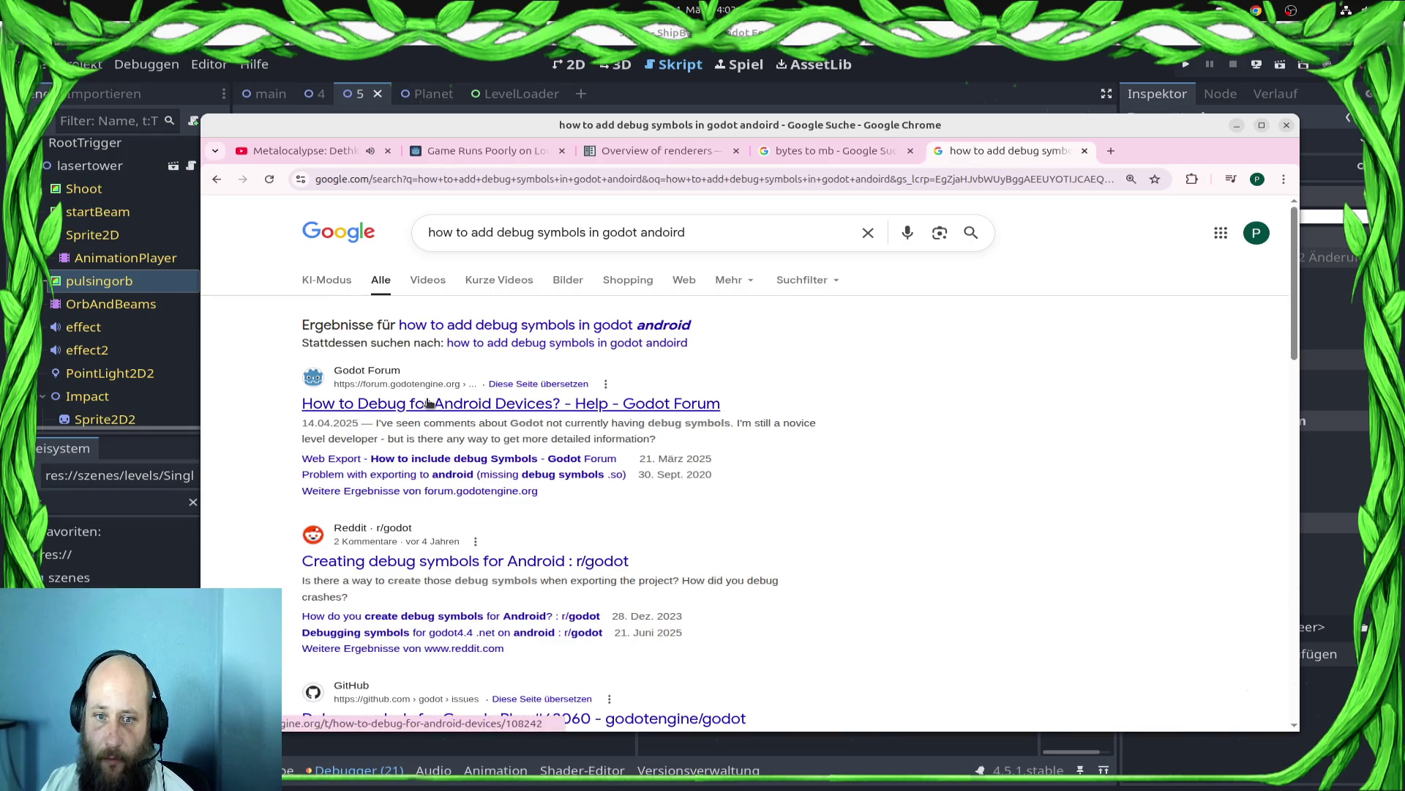
pyautogui.scroll(-3, 534, 479)
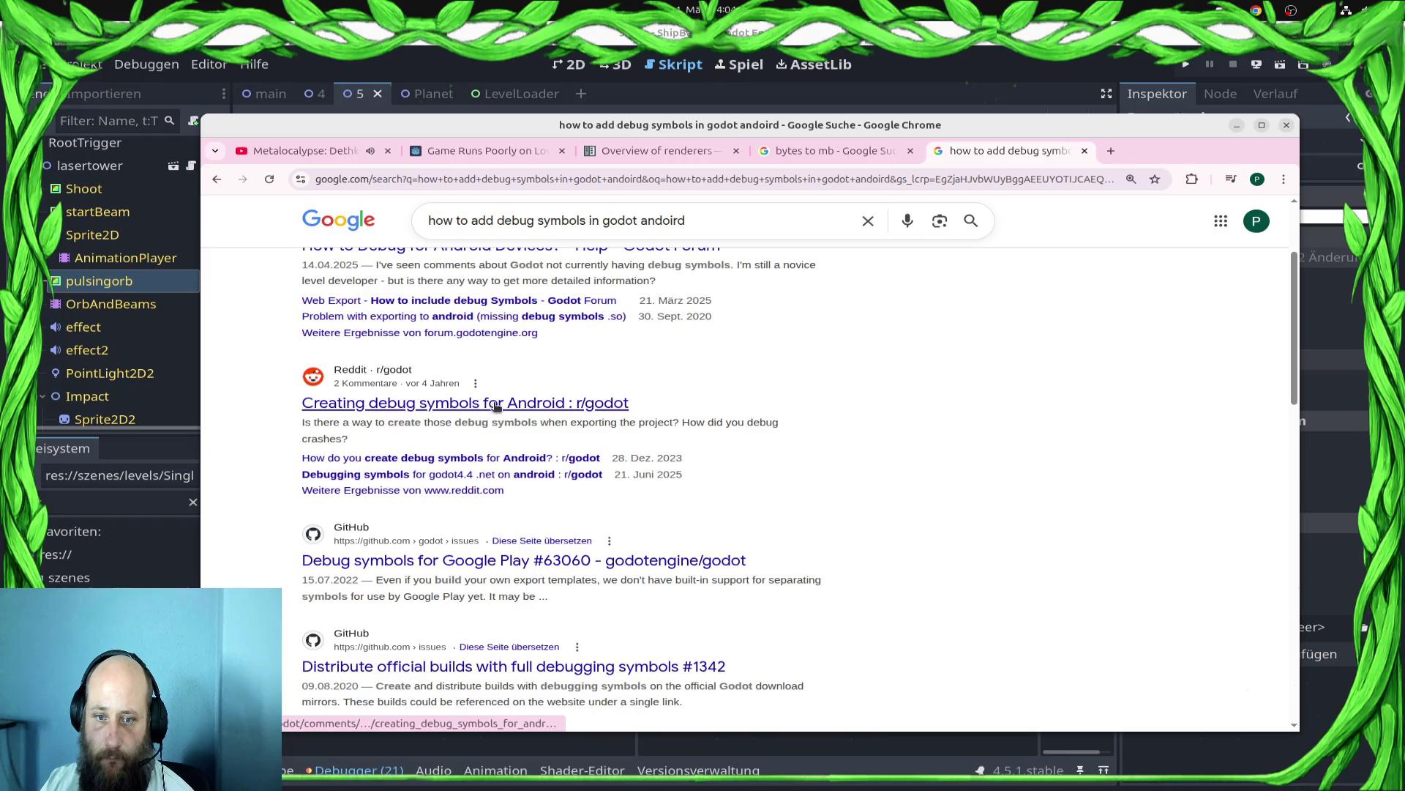
pyautogui.click(495, 407)
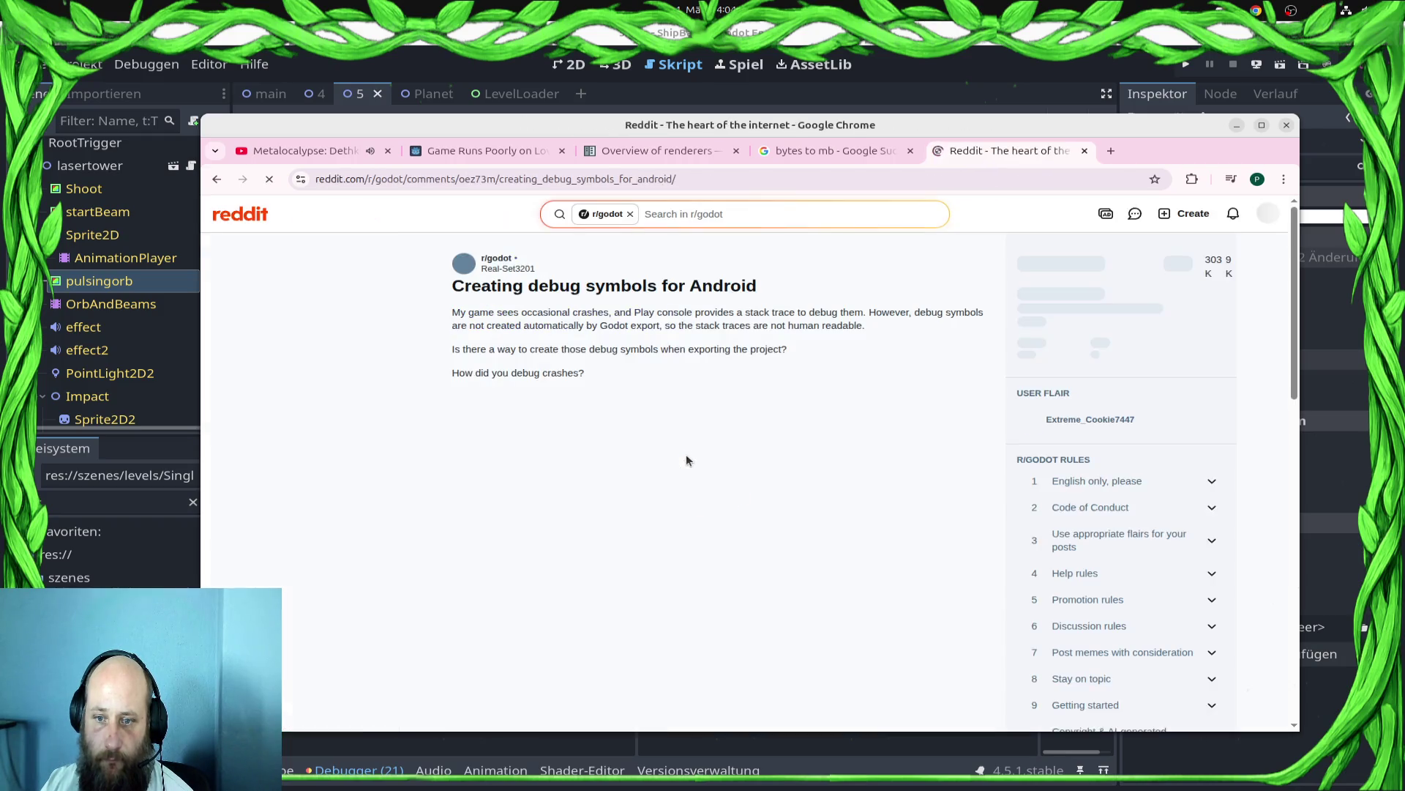
pyautogui.scroll(-5, 744, 393)
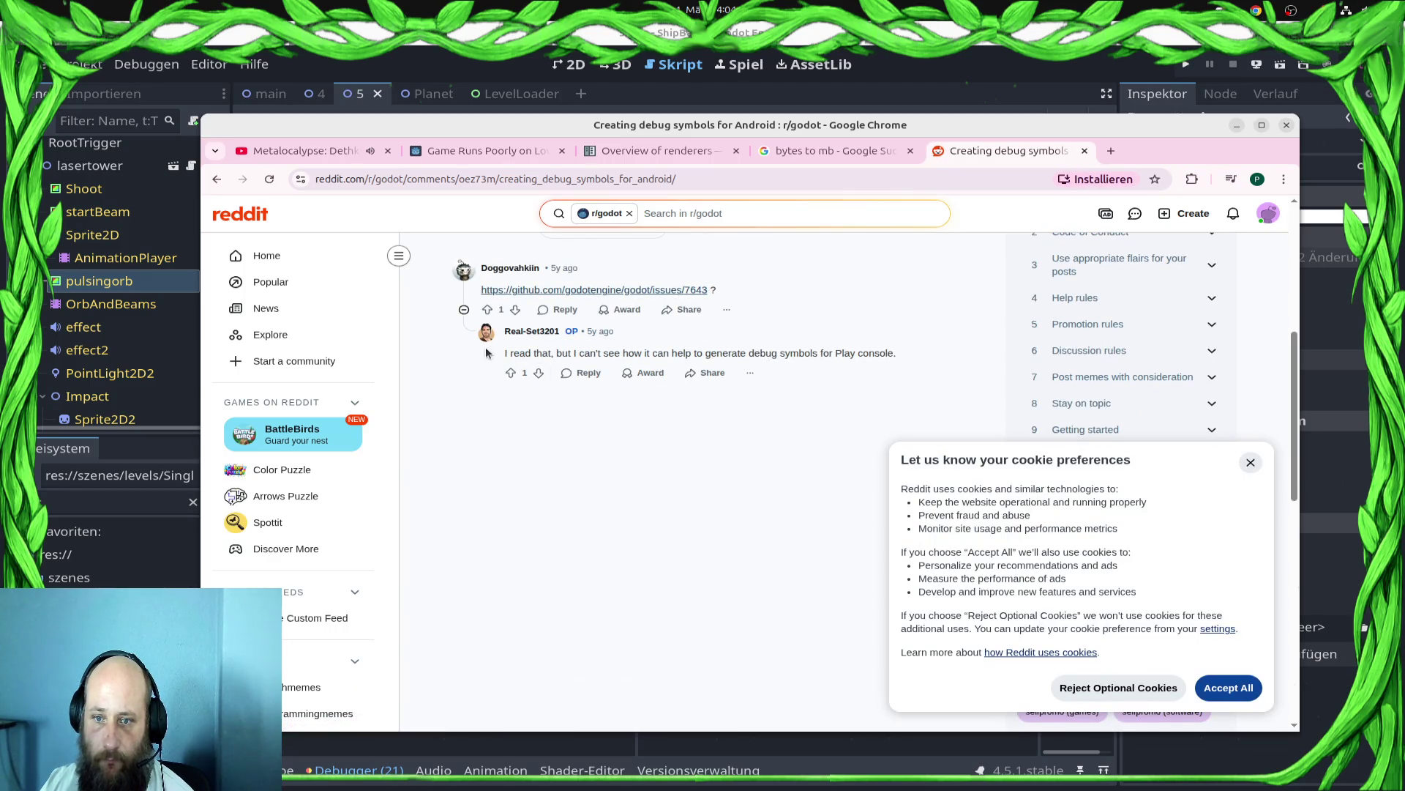
# - Go back to the results and open the 'Resolving crashes on Android' Godot docs page
pyautogui.click(216, 179)
pyautogui.scroll(-3, 486, 320)
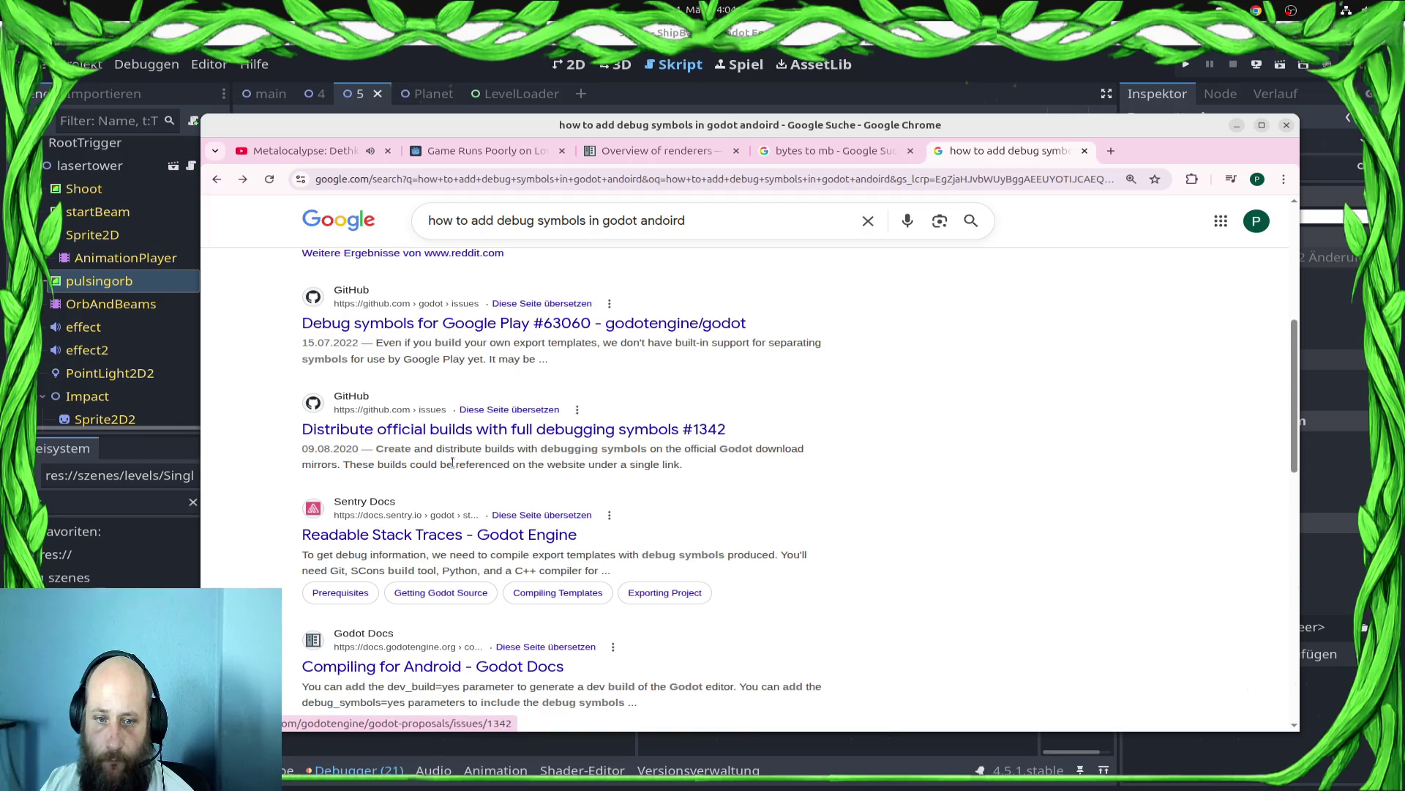
pyautogui.scroll(-2, 448, 522)
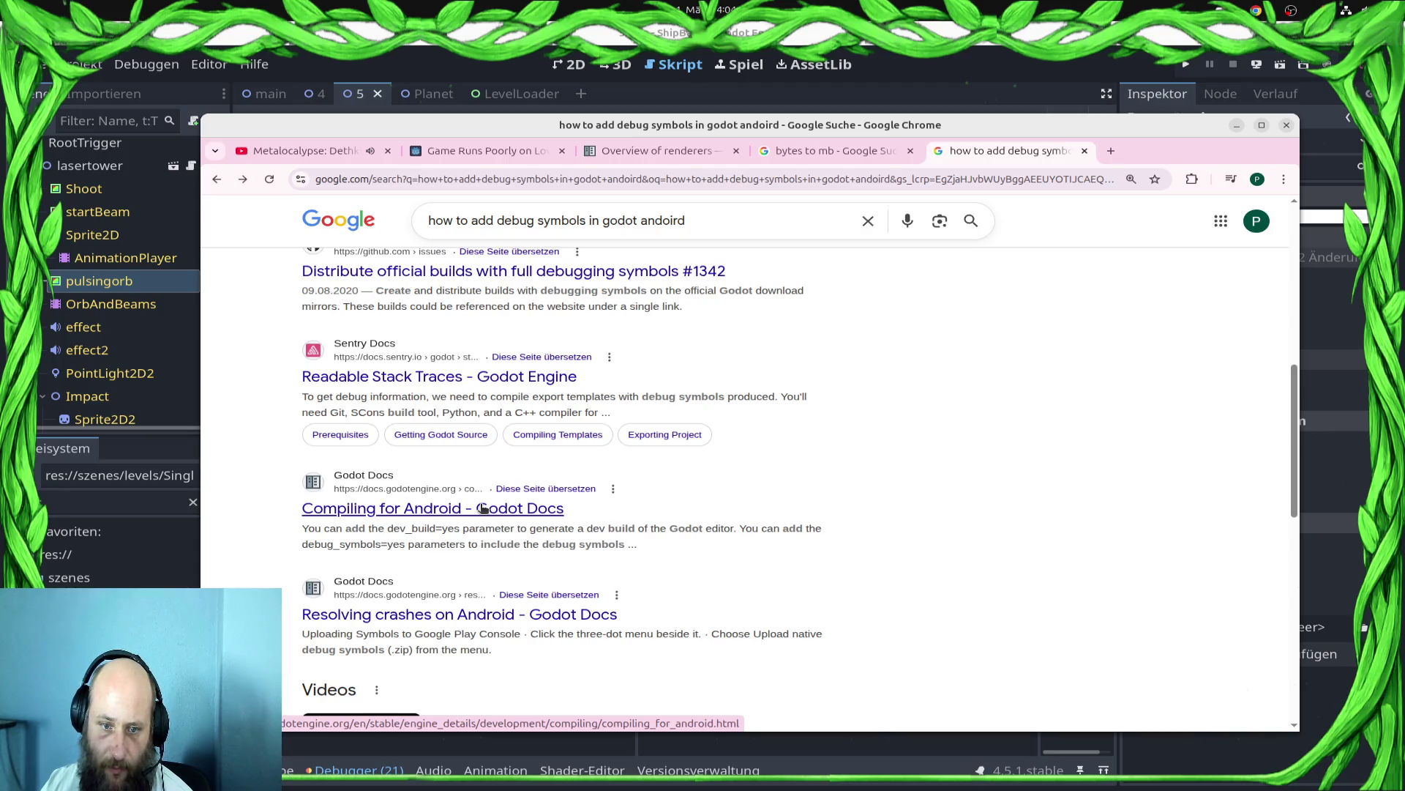
pyautogui.scroll(-2, 483, 508)
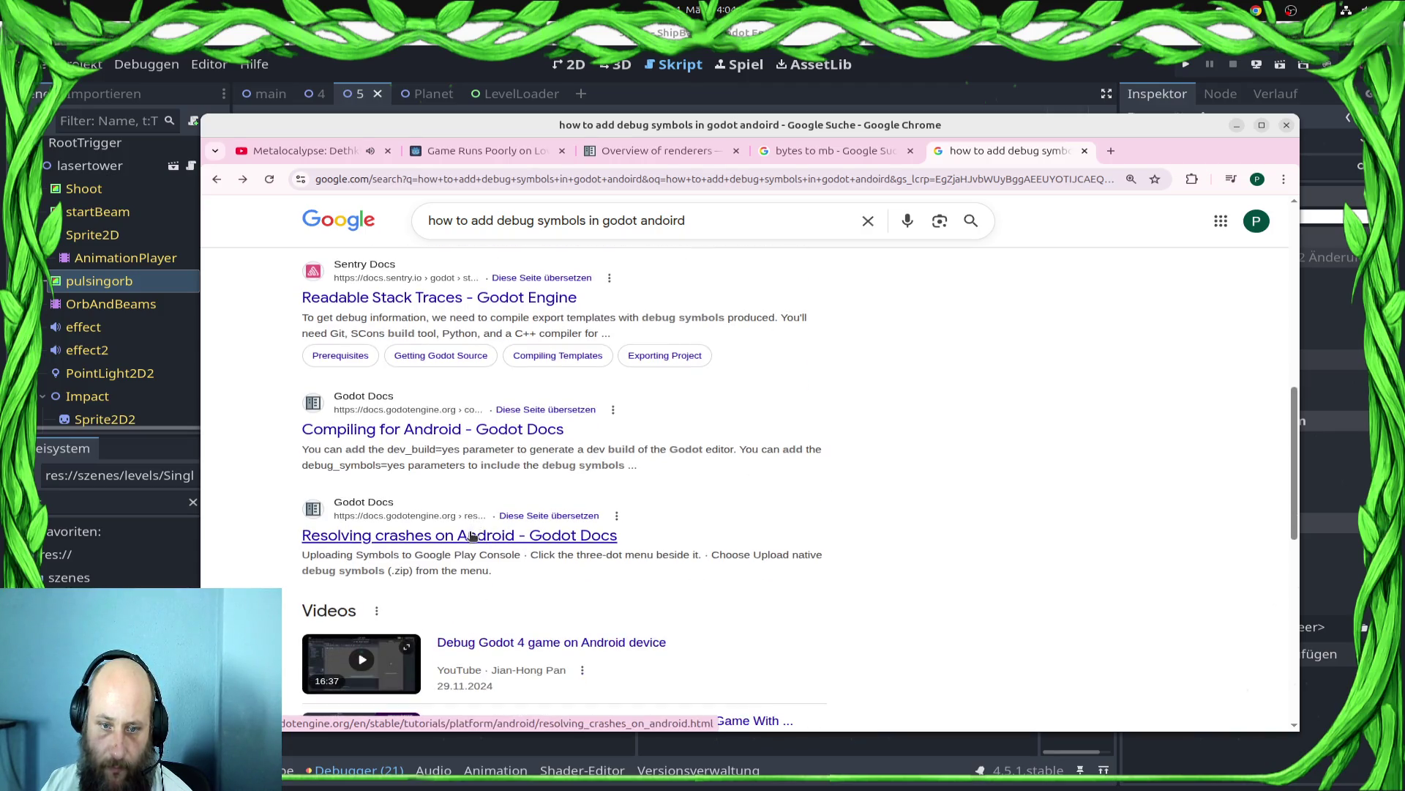
pyautogui.click(493, 533)
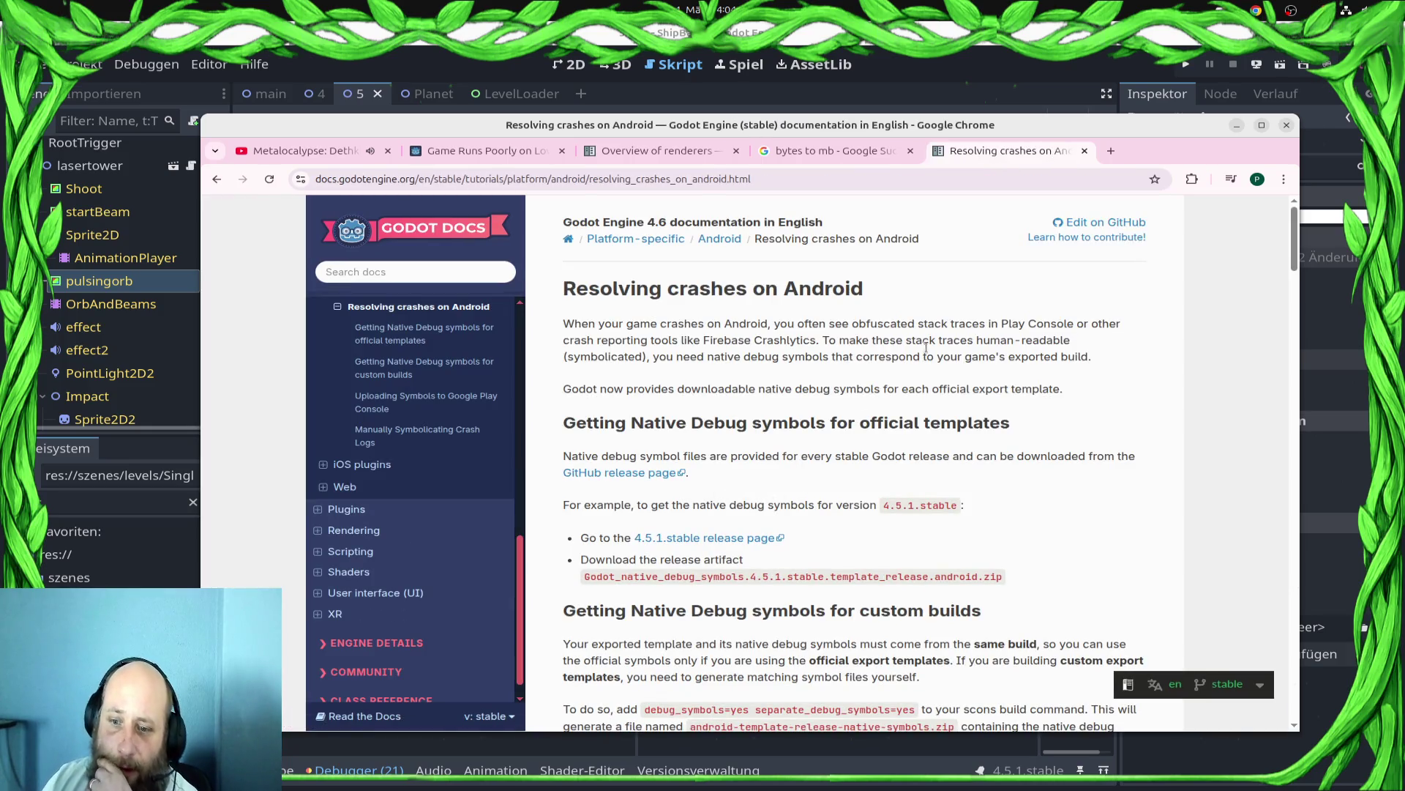
# - Copy 'debug_symbols=yes separate_debug_symbols=yes' from the custom builds section, then return to Godot
pyautogui.scroll(-8, 999, 445)
pyautogui.scroll(5, 1000, 466)
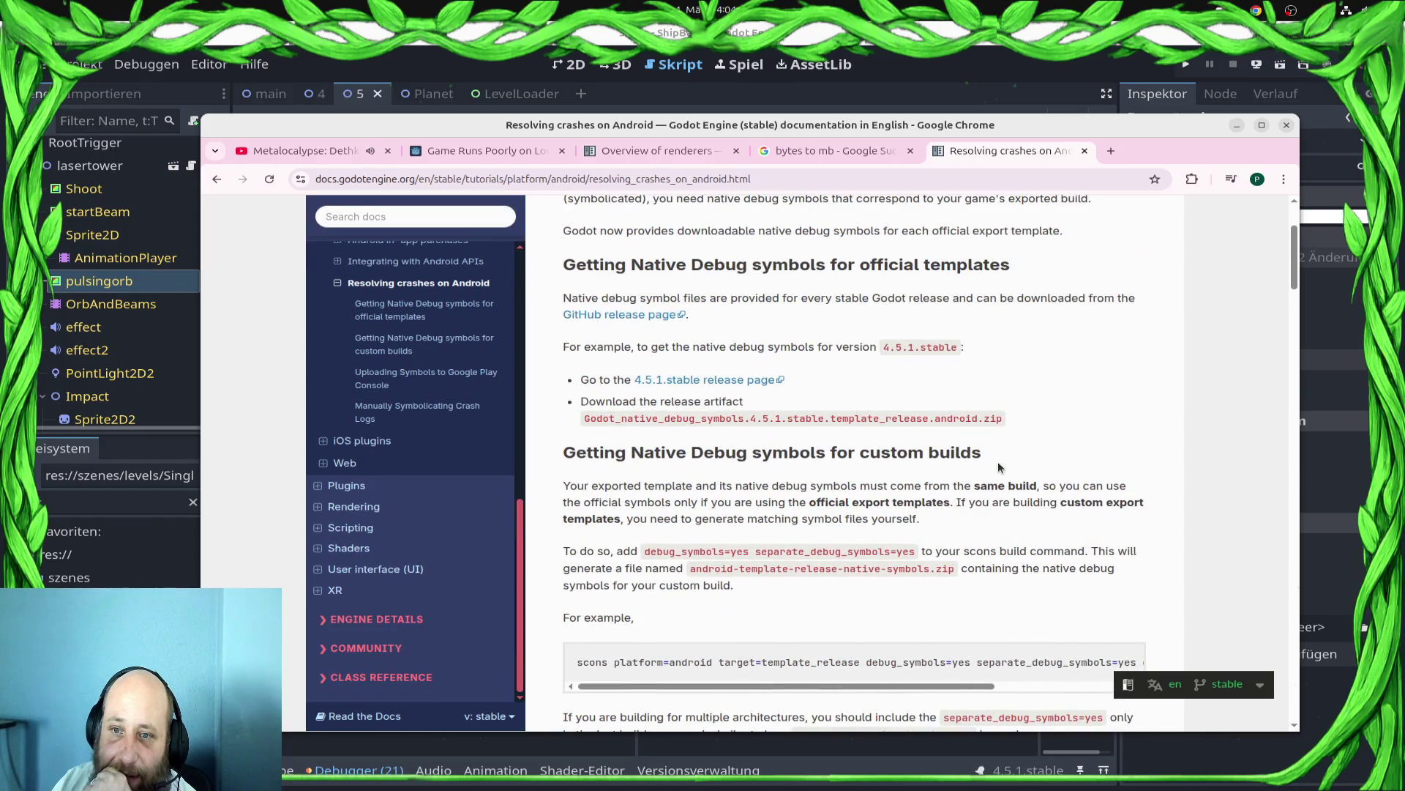
pyautogui.scroll(2, 999, 466)
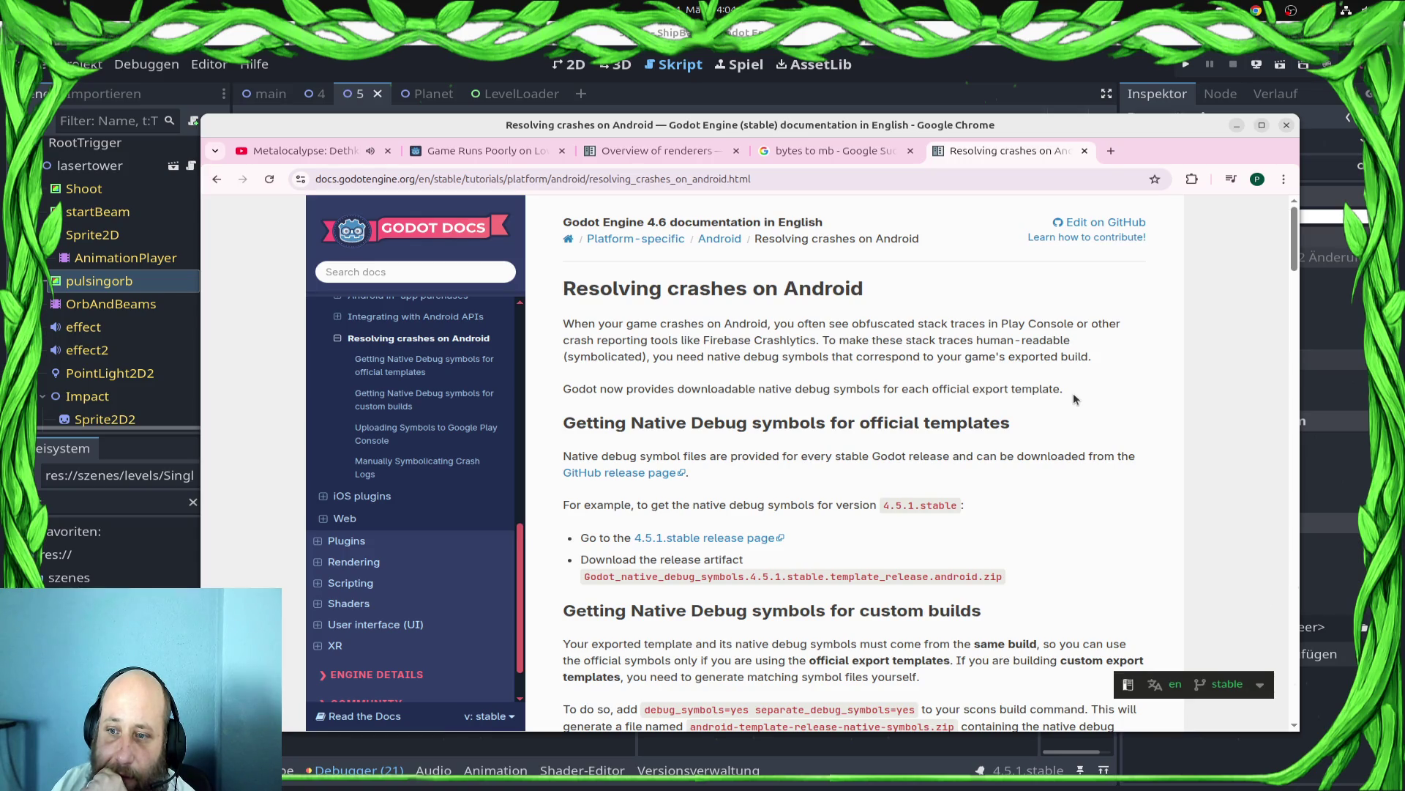
pyautogui.scroll(-2, 1074, 396)
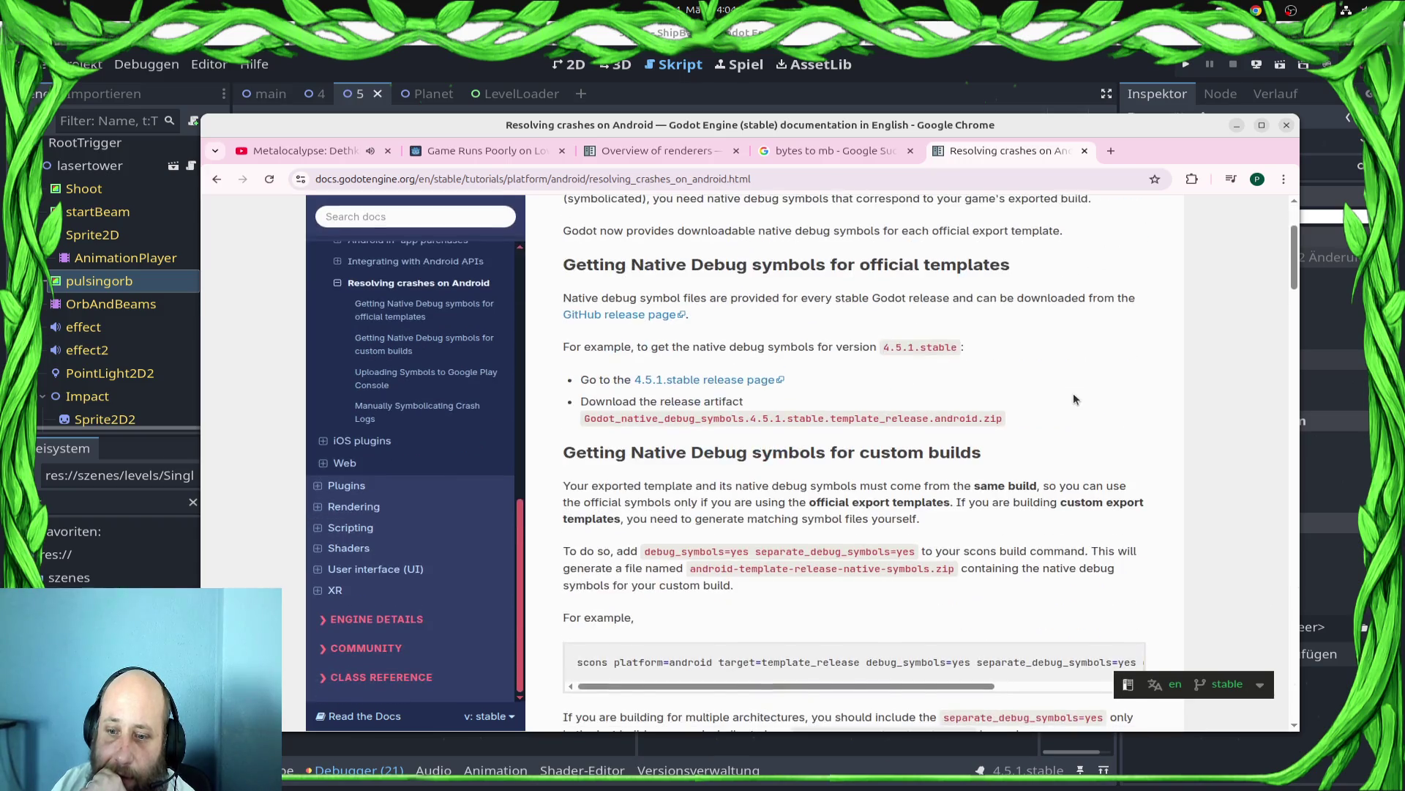
pyautogui.scroll(-2, 1073, 392)
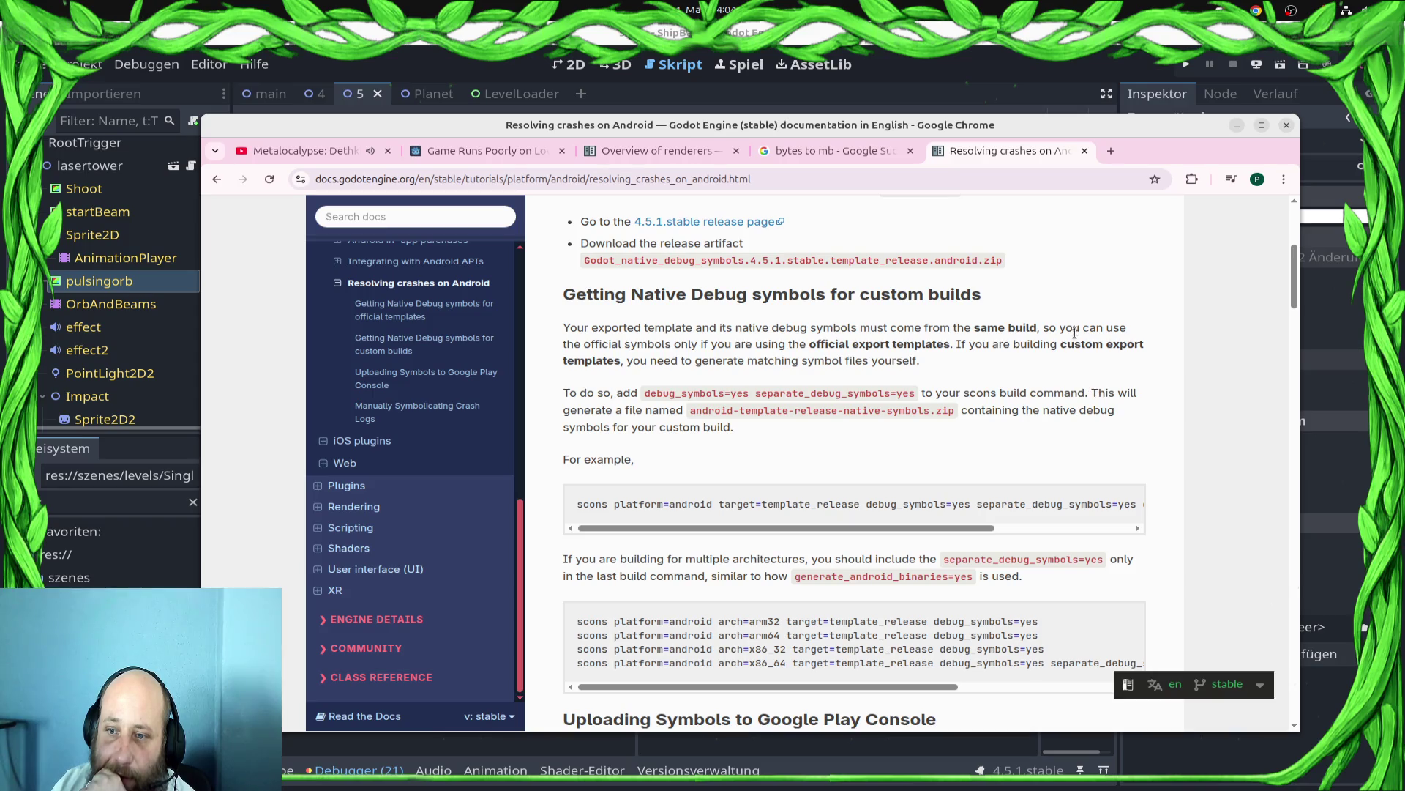
pyautogui.moveTo(919, 393)
pyautogui.mouseDown()
pyautogui.moveTo(567, 393)
pyautogui.moveTo(647, 396)
pyautogui.mouseUp()
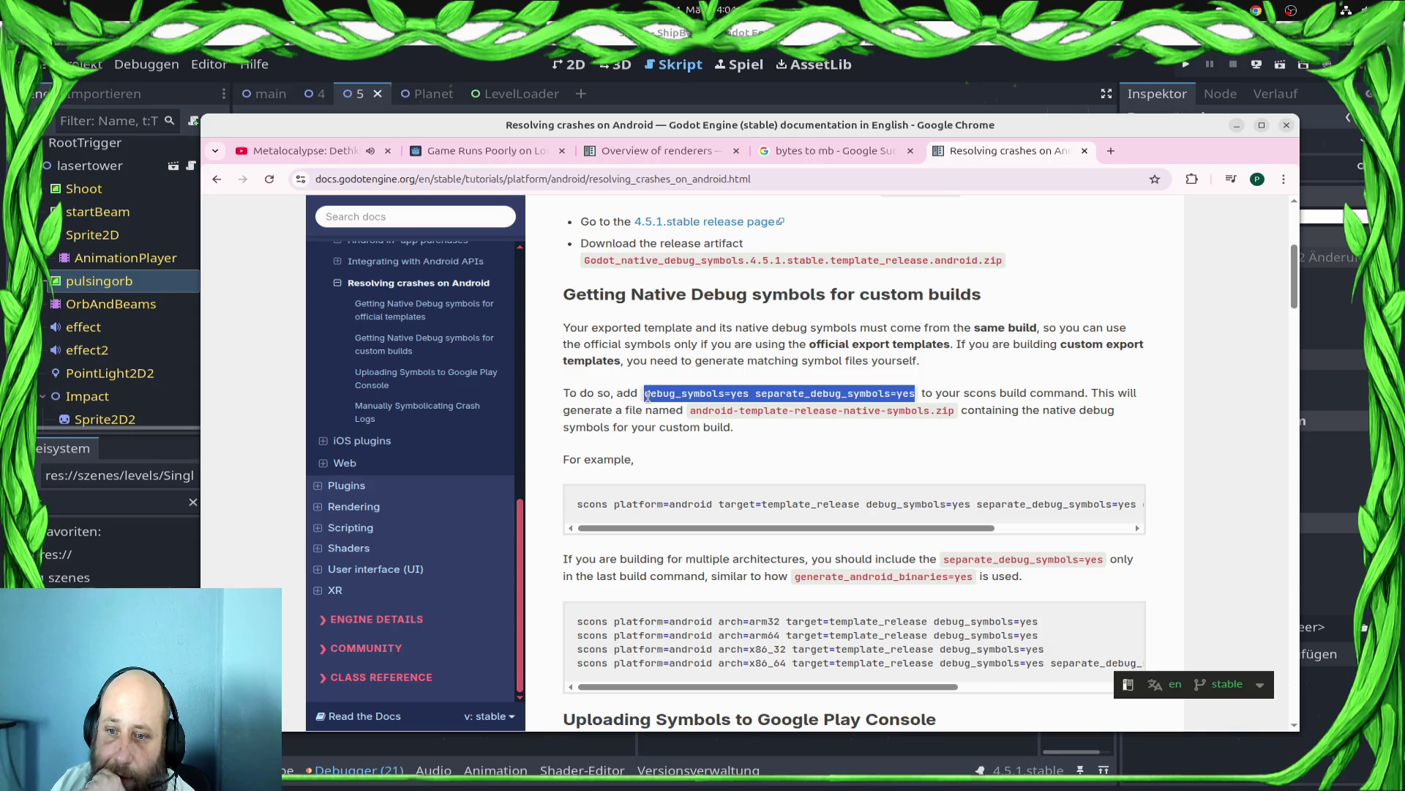
pyautogui.rightClick(656, 389)
pyautogui.click(696, 410)
pyautogui.click(718, 436)
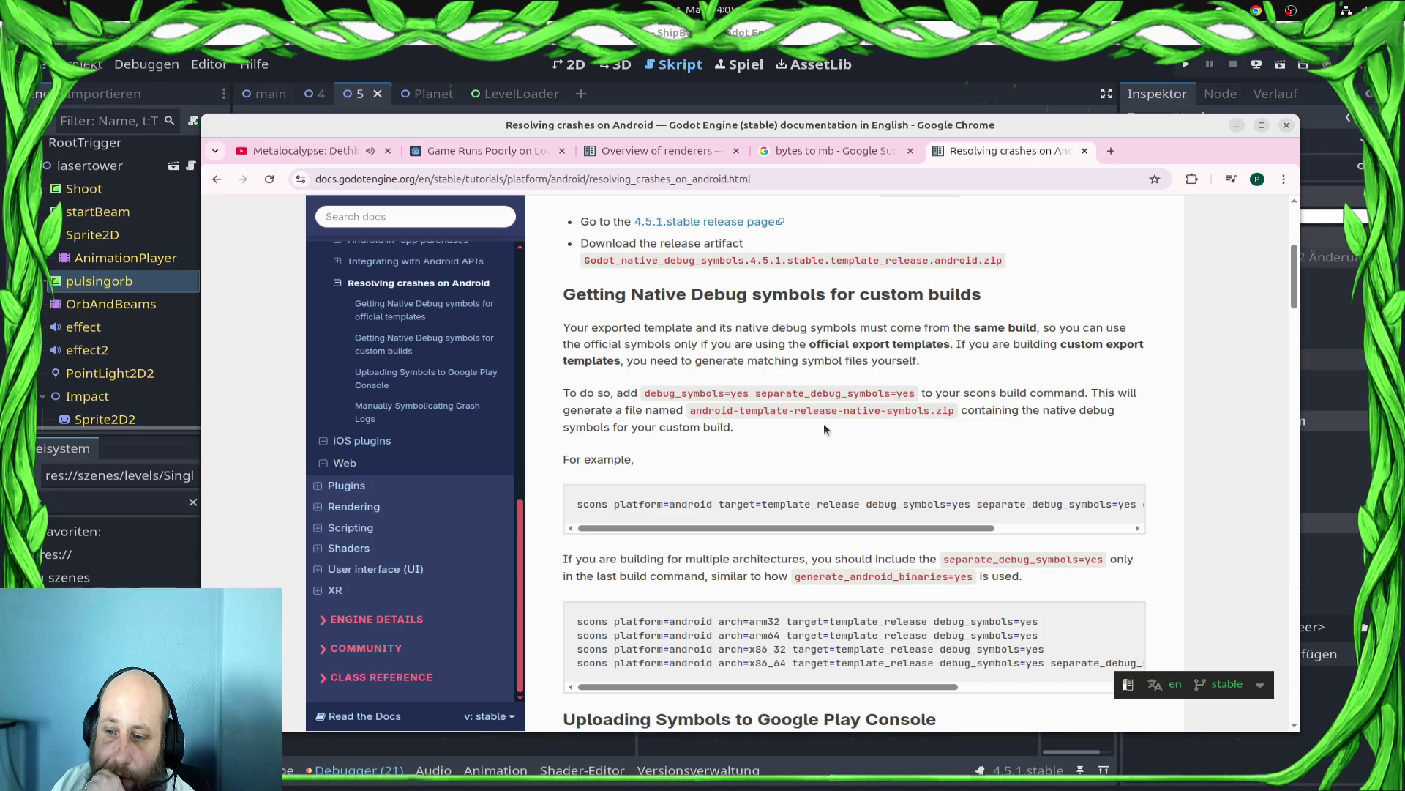
pyautogui.hotkey('alt', 'Tab')
pyautogui.click(81, 63)
# - Open the Export dialog on the ShipBattleClient Android preset and peek at the debug keystore browser
pyautogui.click(132, 171)
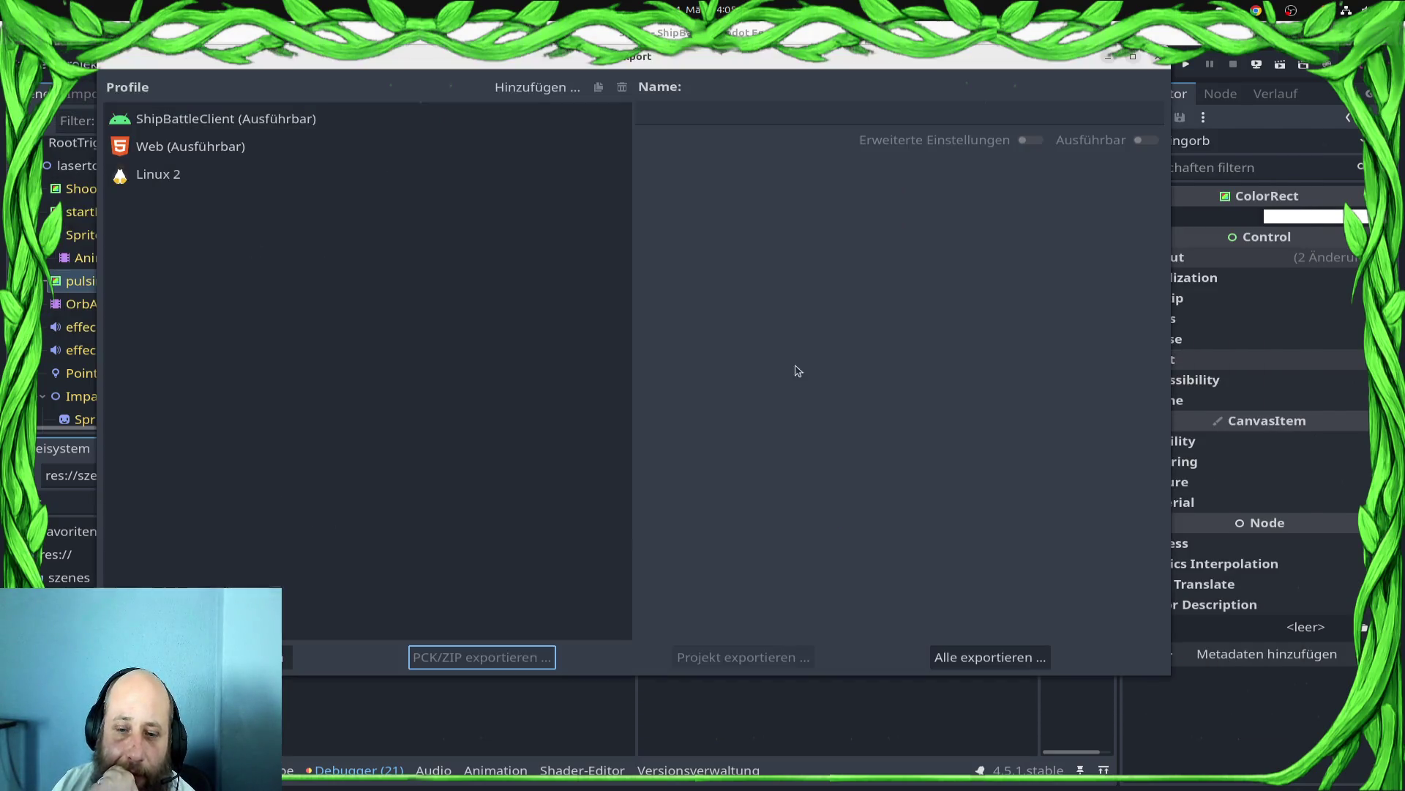
pyautogui.click(264, 124)
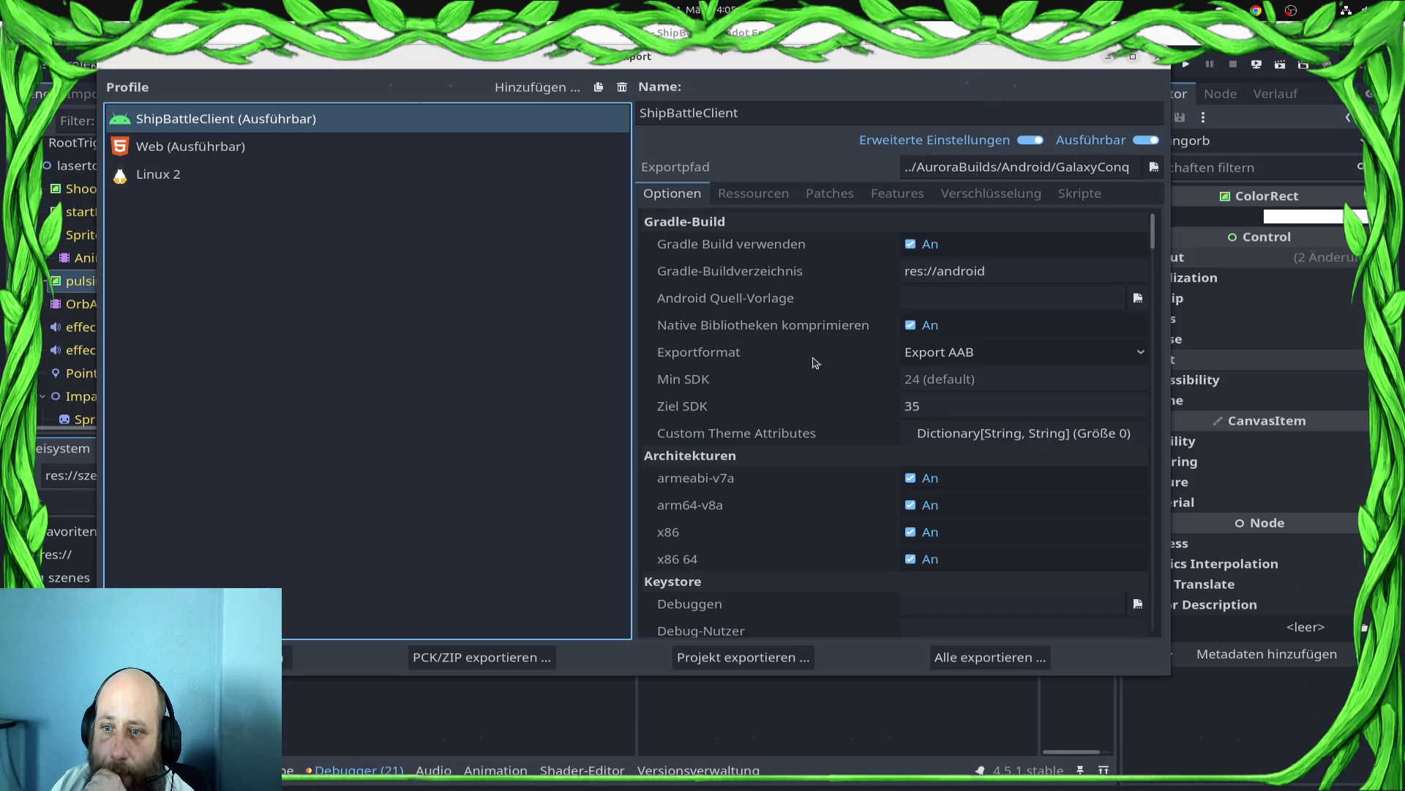
pyautogui.scroll(-2, 791, 415)
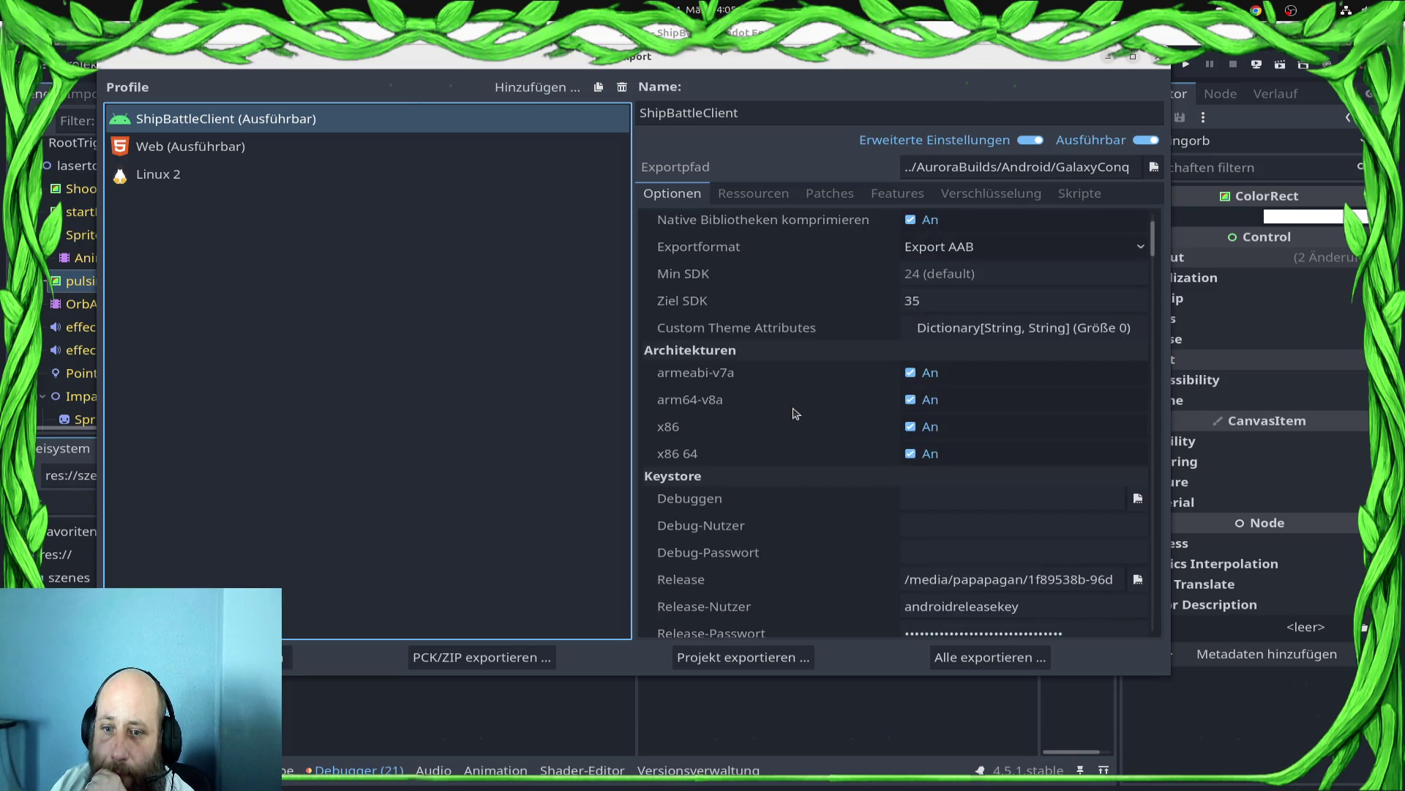
pyautogui.scroll(-1, 787, 403)
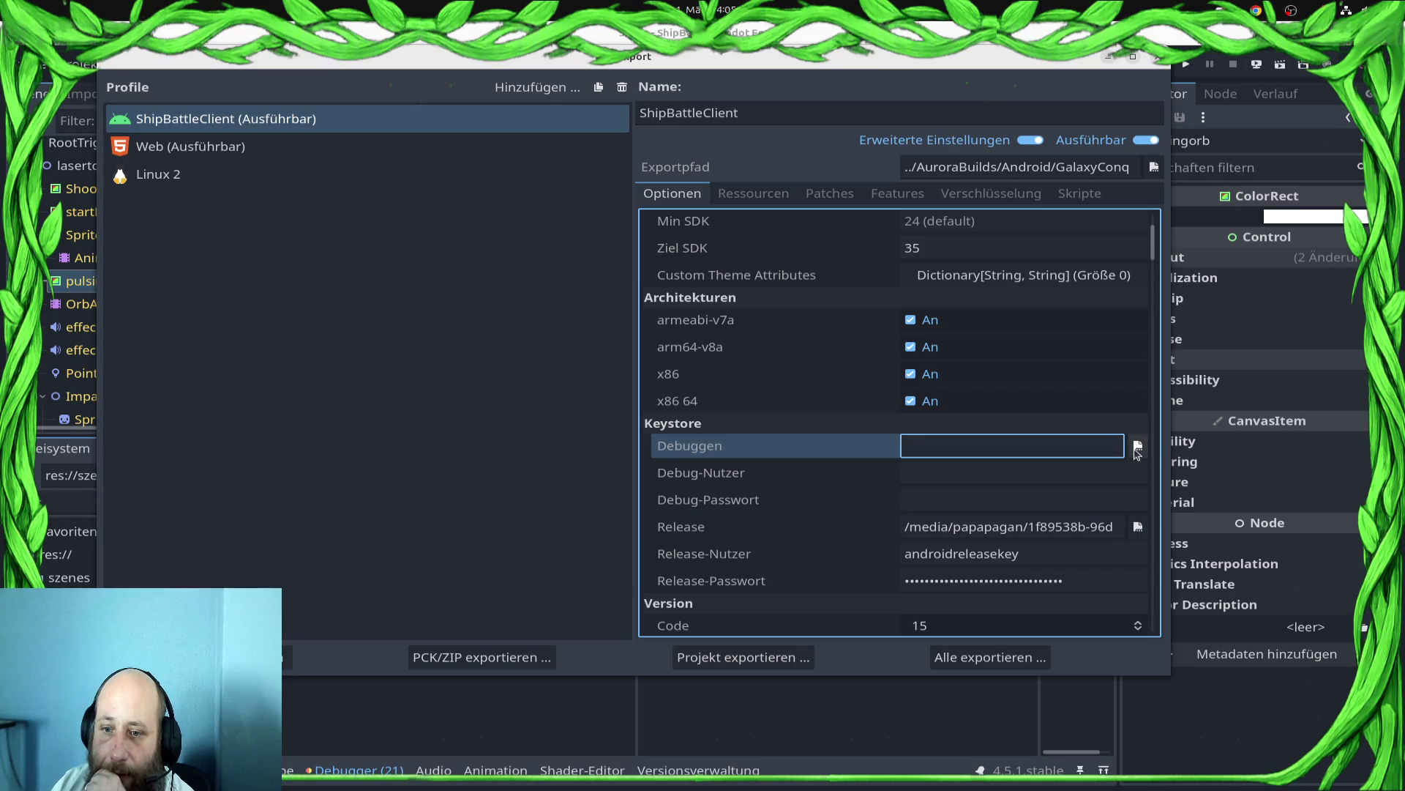
pyautogui.click(1137, 447)
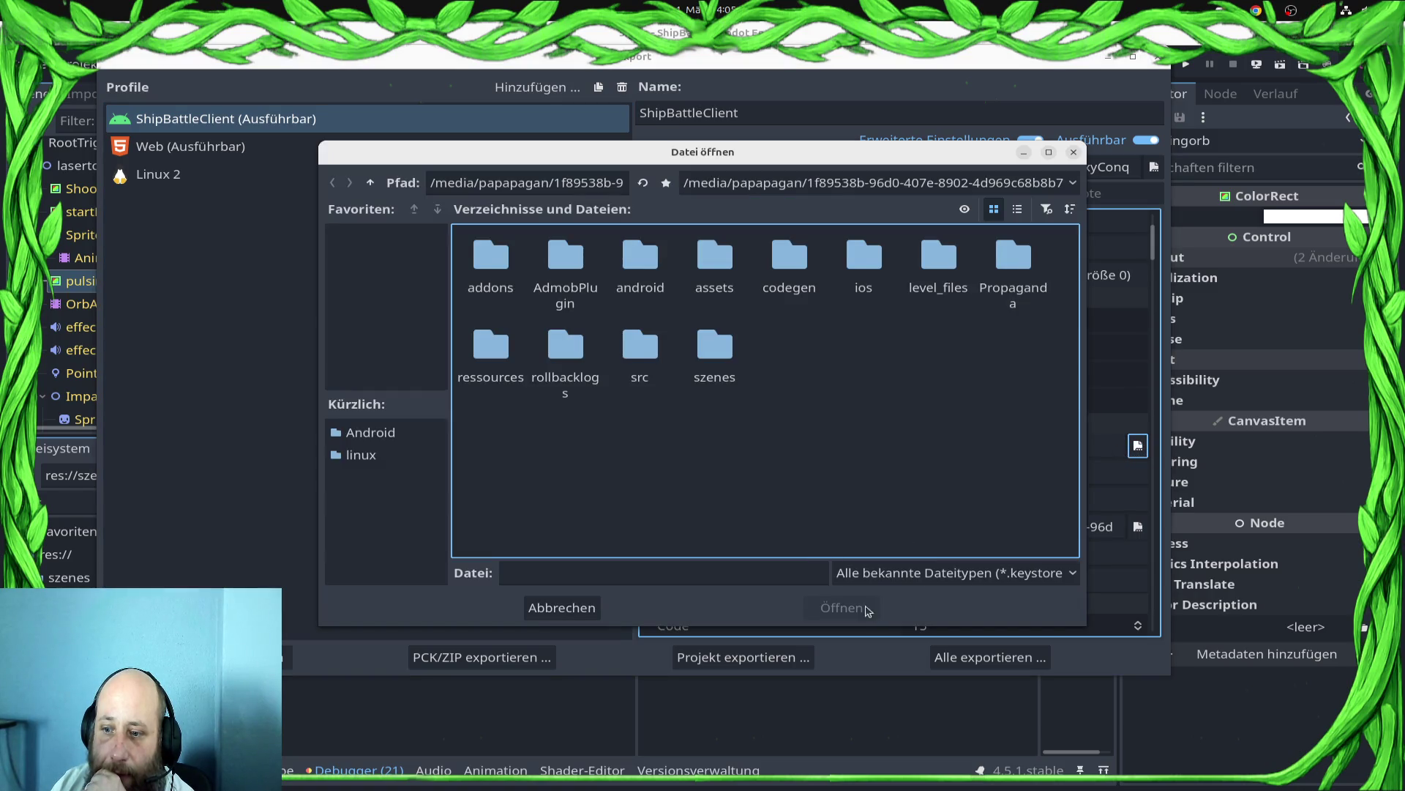
pyautogui.click(594, 609)
# - Review the Android options and permissions, returning up to the Gradle-Build section
pyautogui.scroll(-3, 798, 450)
pyautogui.scroll(-5, 798, 450)
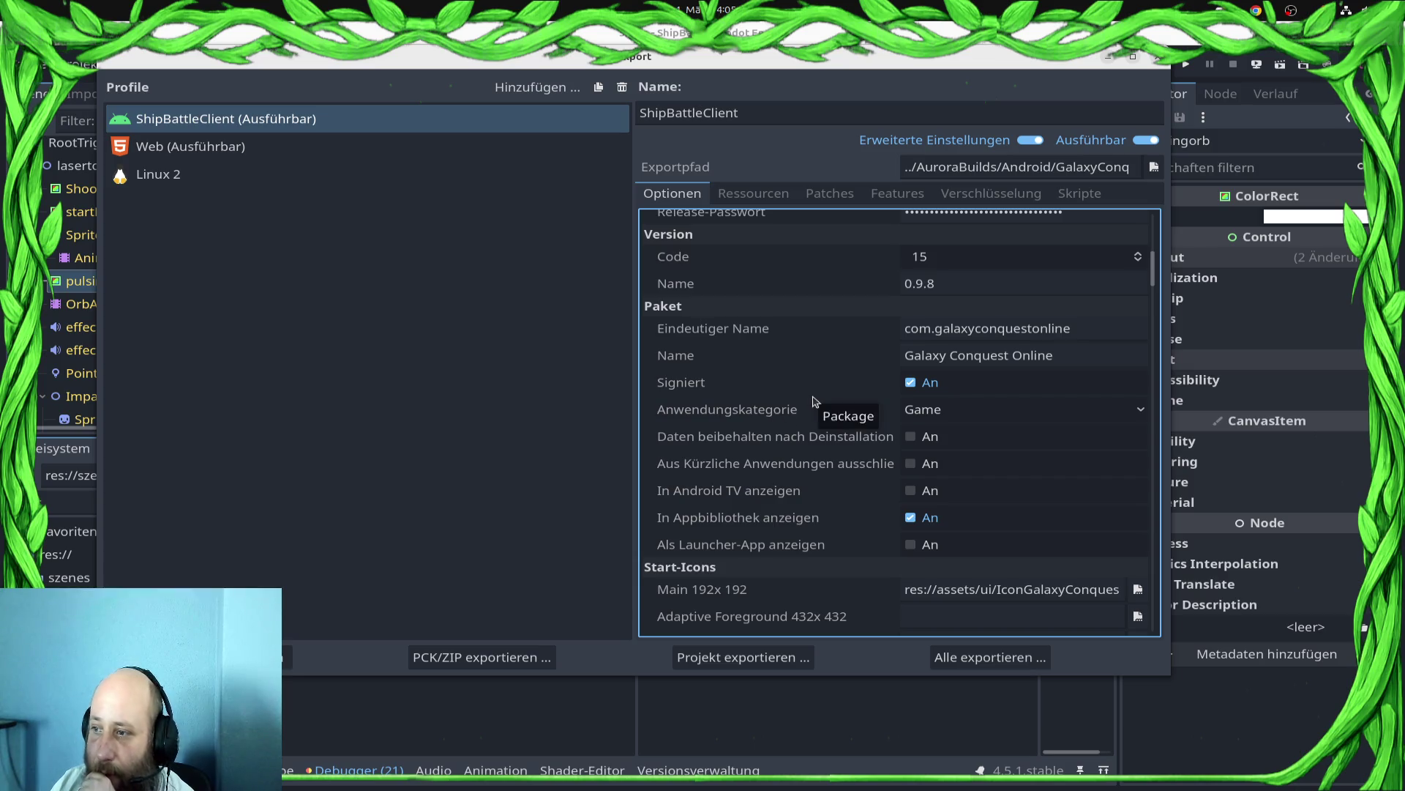
pyautogui.moveTo(826, 423)
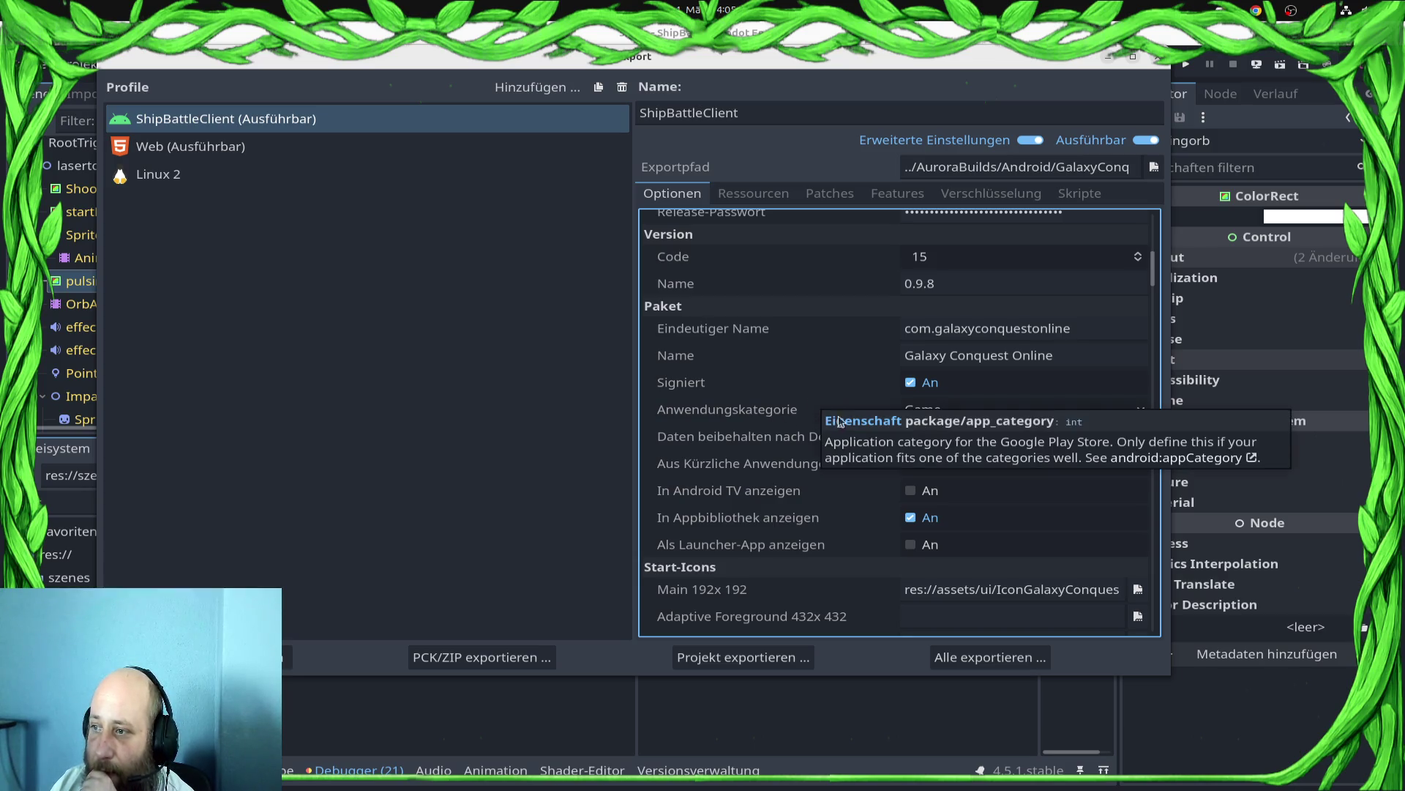
pyautogui.scroll(-3, 827, 423)
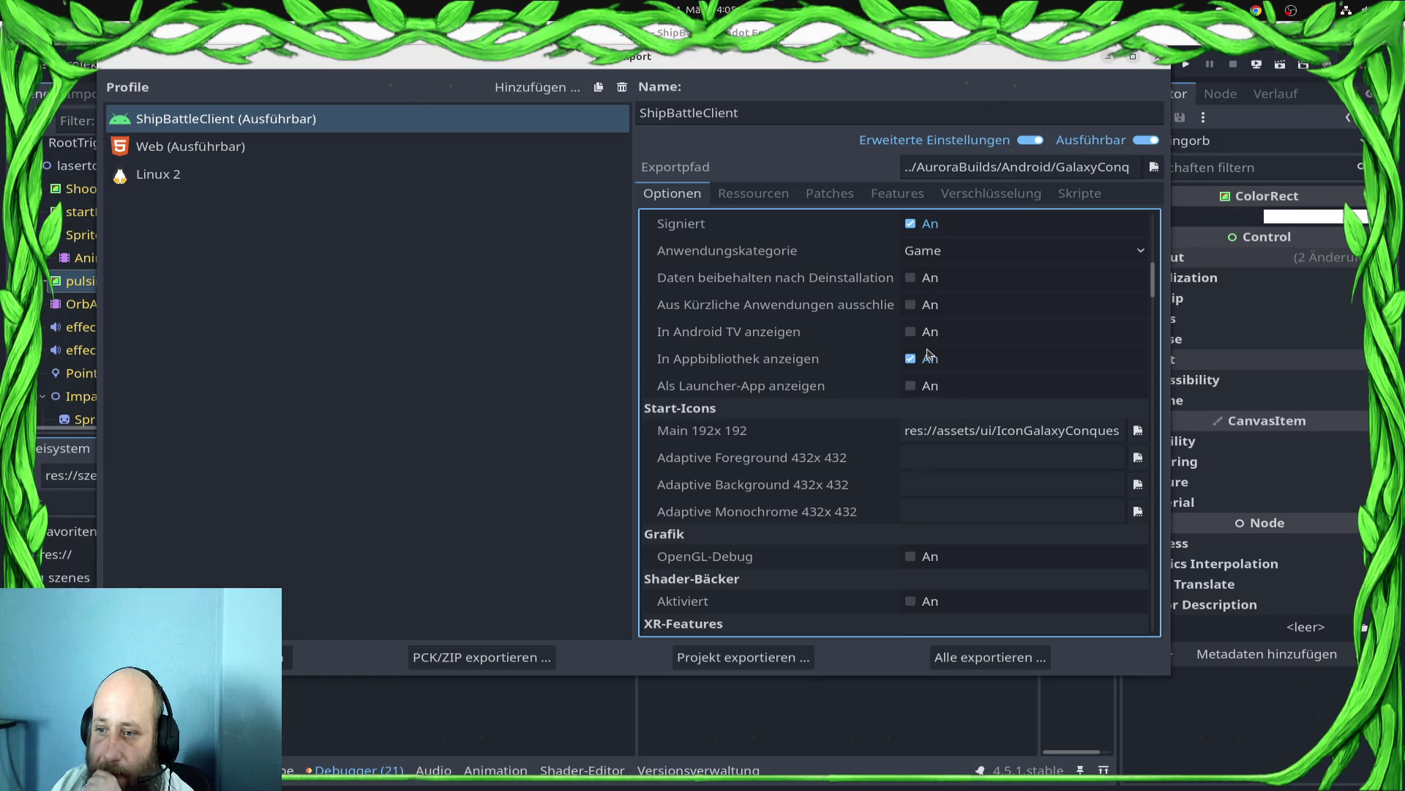
pyautogui.scroll(-7, 929, 354)
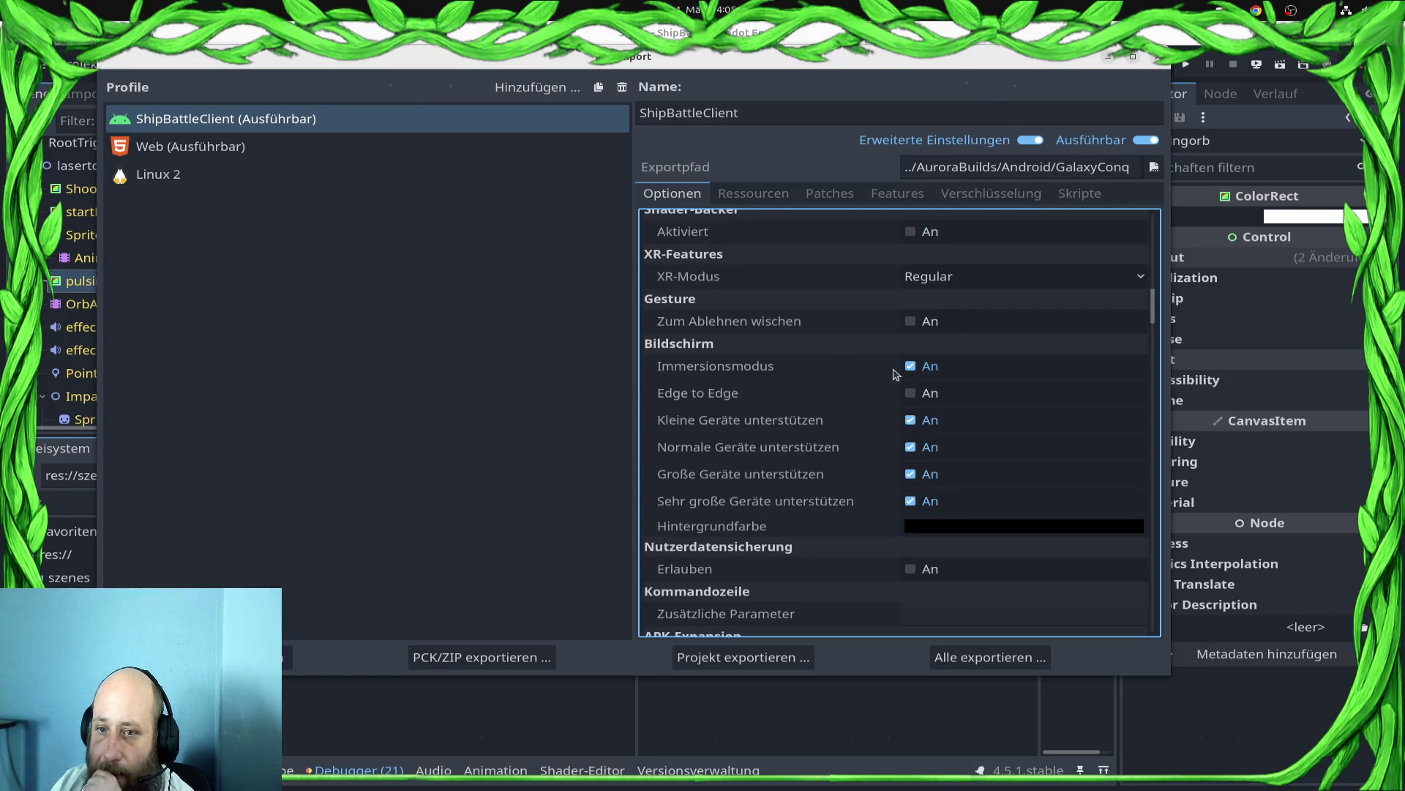
pyautogui.scroll(-3, 893, 374)
pyautogui.scroll(-20, 889, 374)
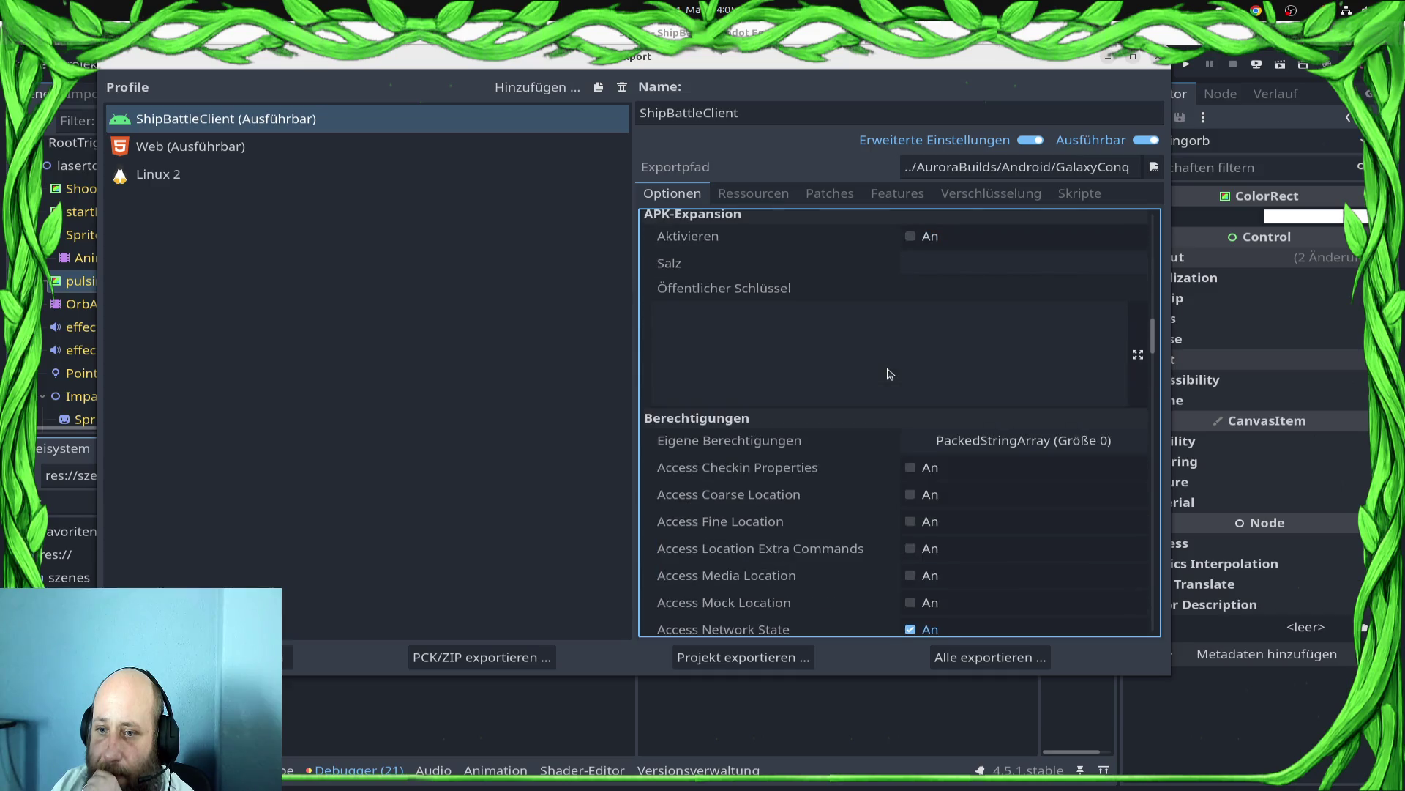
pyautogui.scroll(-20, 889, 373)
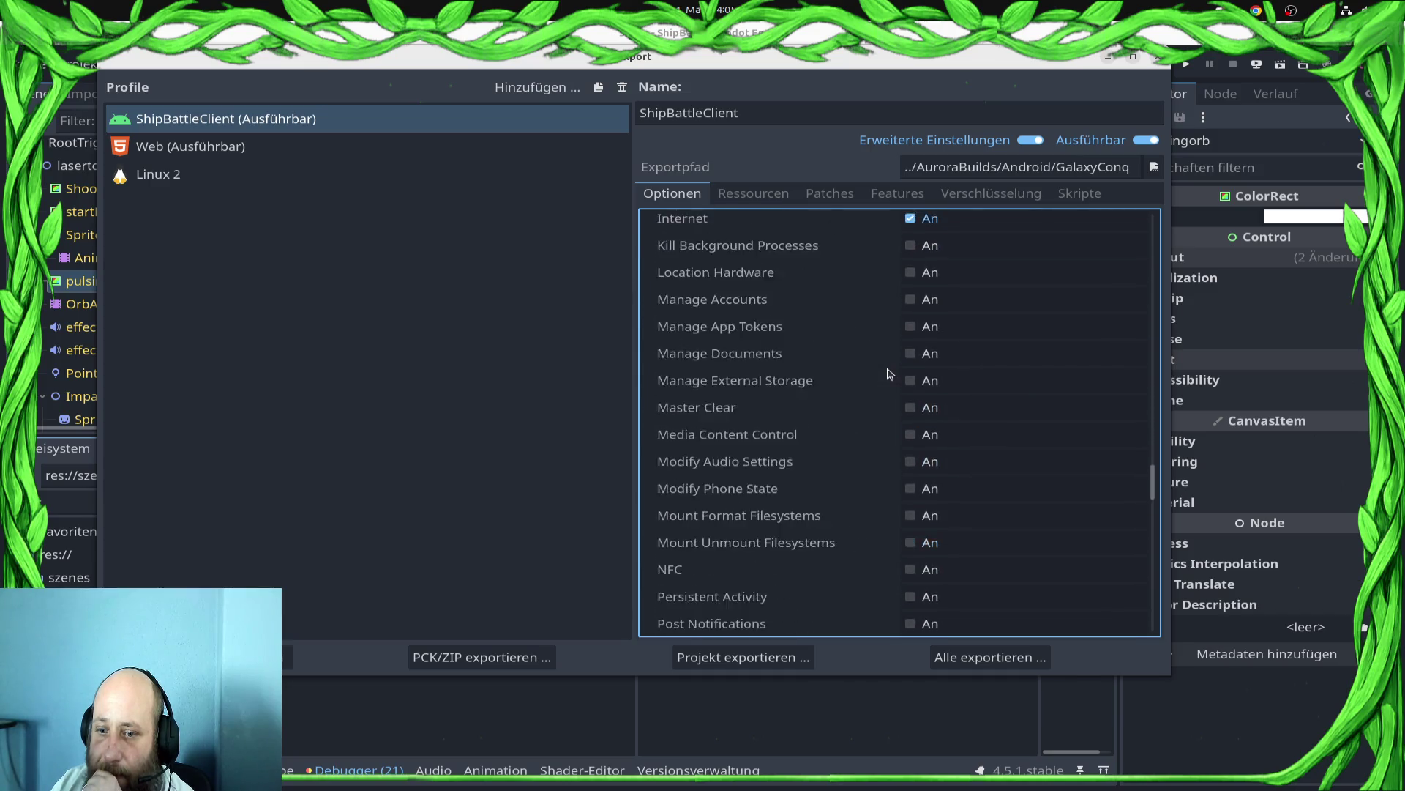
pyautogui.scroll(-15, 889, 366)
pyautogui.scroll(18, 882, 358)
pyautogui.scroll(20, 878, 356)
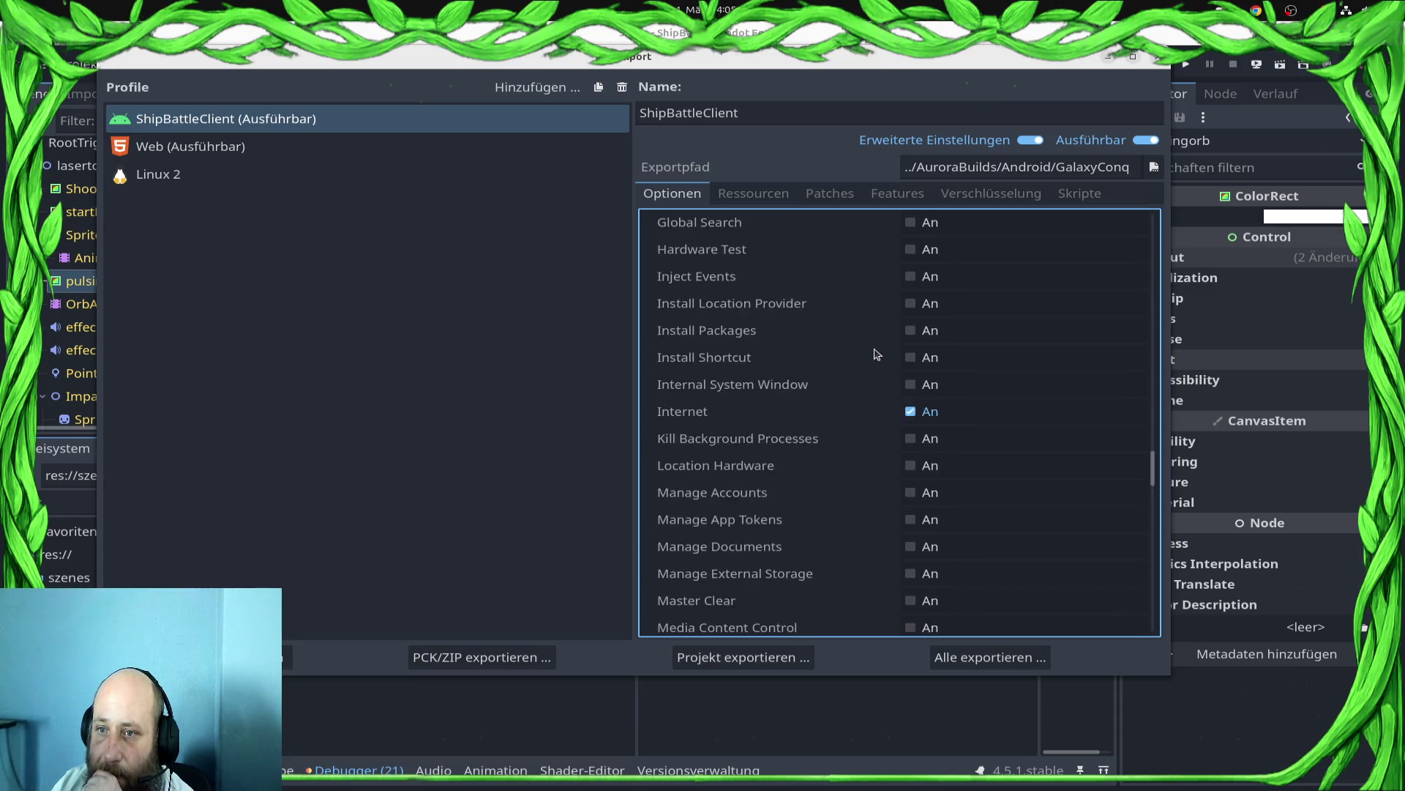
pyautogui.scroll(12, 870, 355)
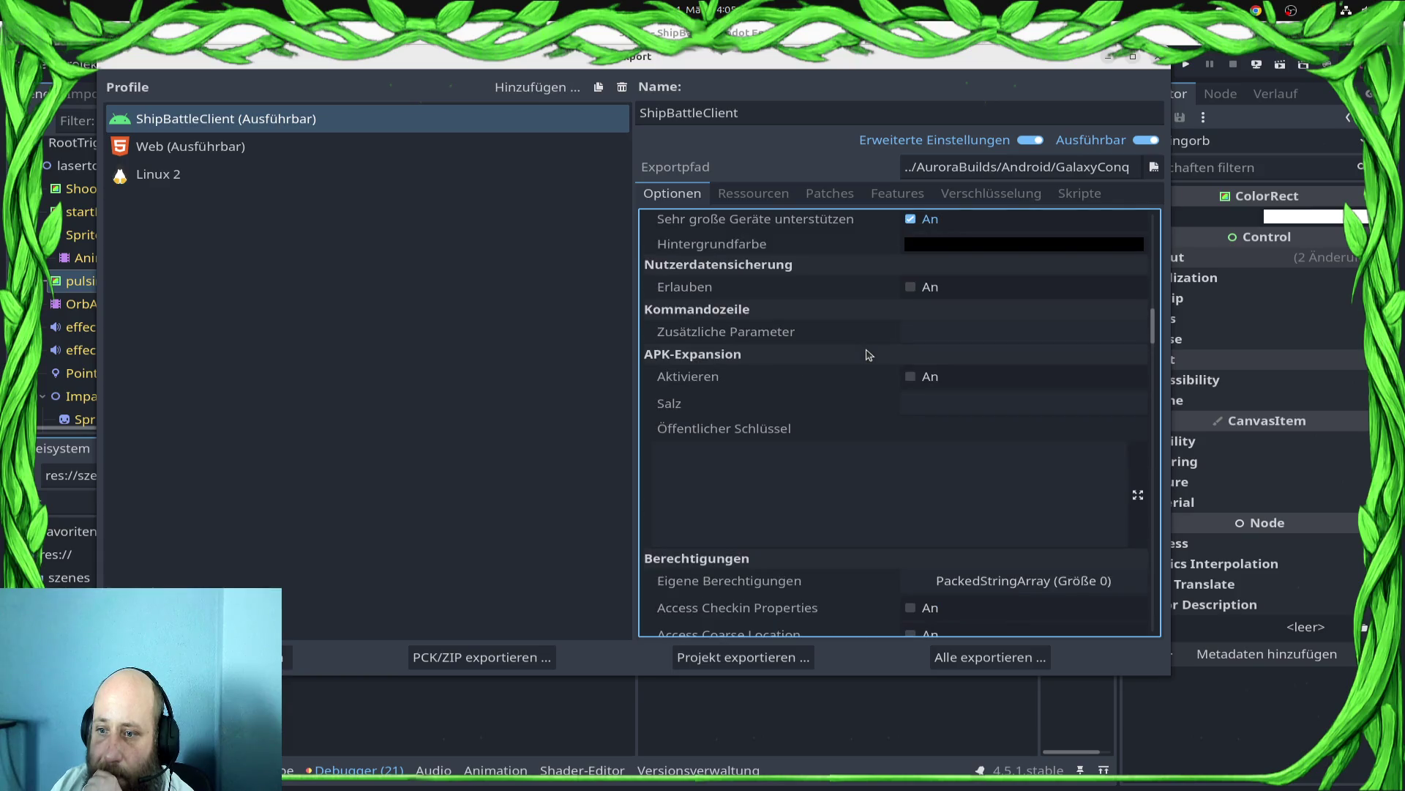
pyautogui.scroll(20, 868, 355)
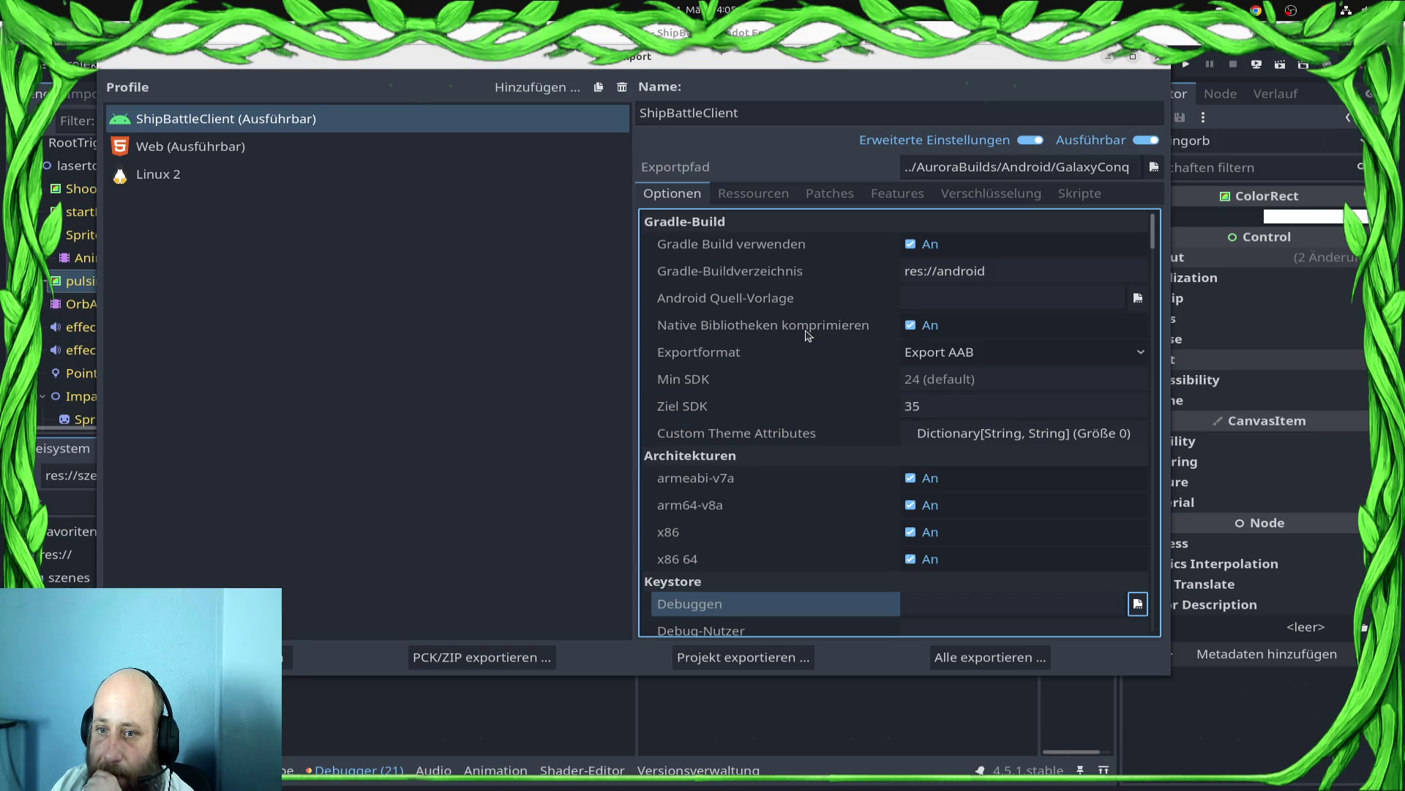
pyautogui.moveTo(808, 335)
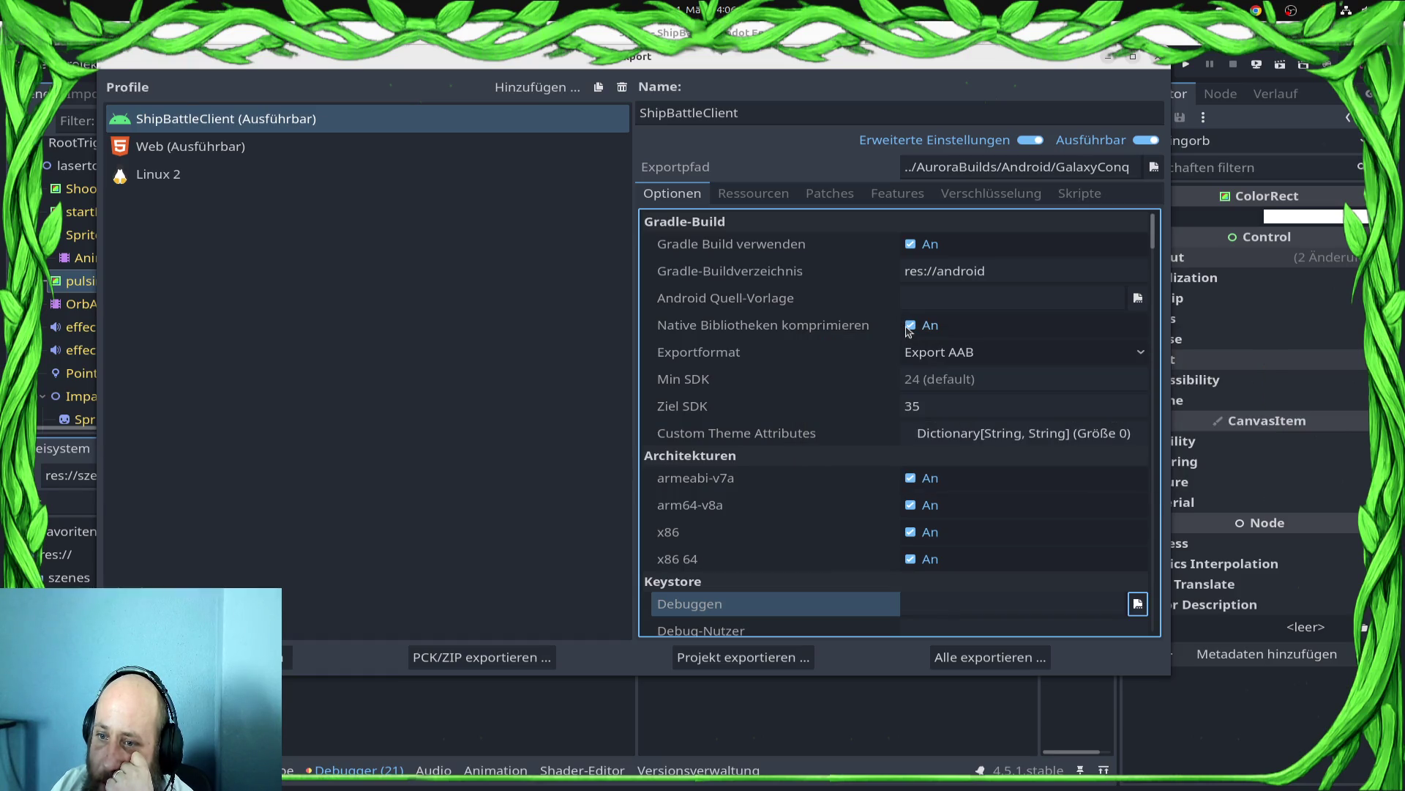
# - Disable Native Bibliotheken komprimieren, start an export, cancel the overwrite and save, and close the dialog
pyautogui.click(908, 326)
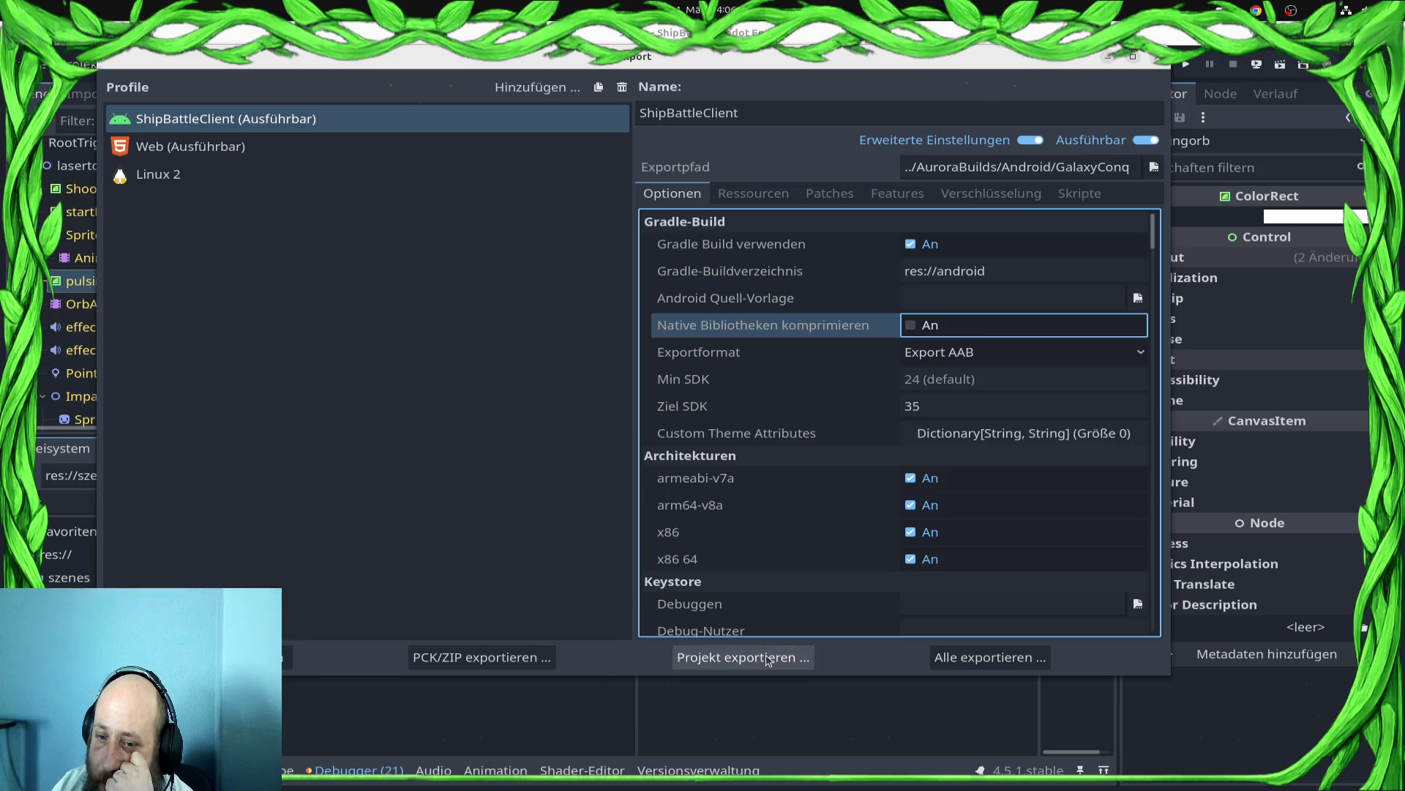
pyautogui.click(768, 658)
pyautogui.click(854, 619)
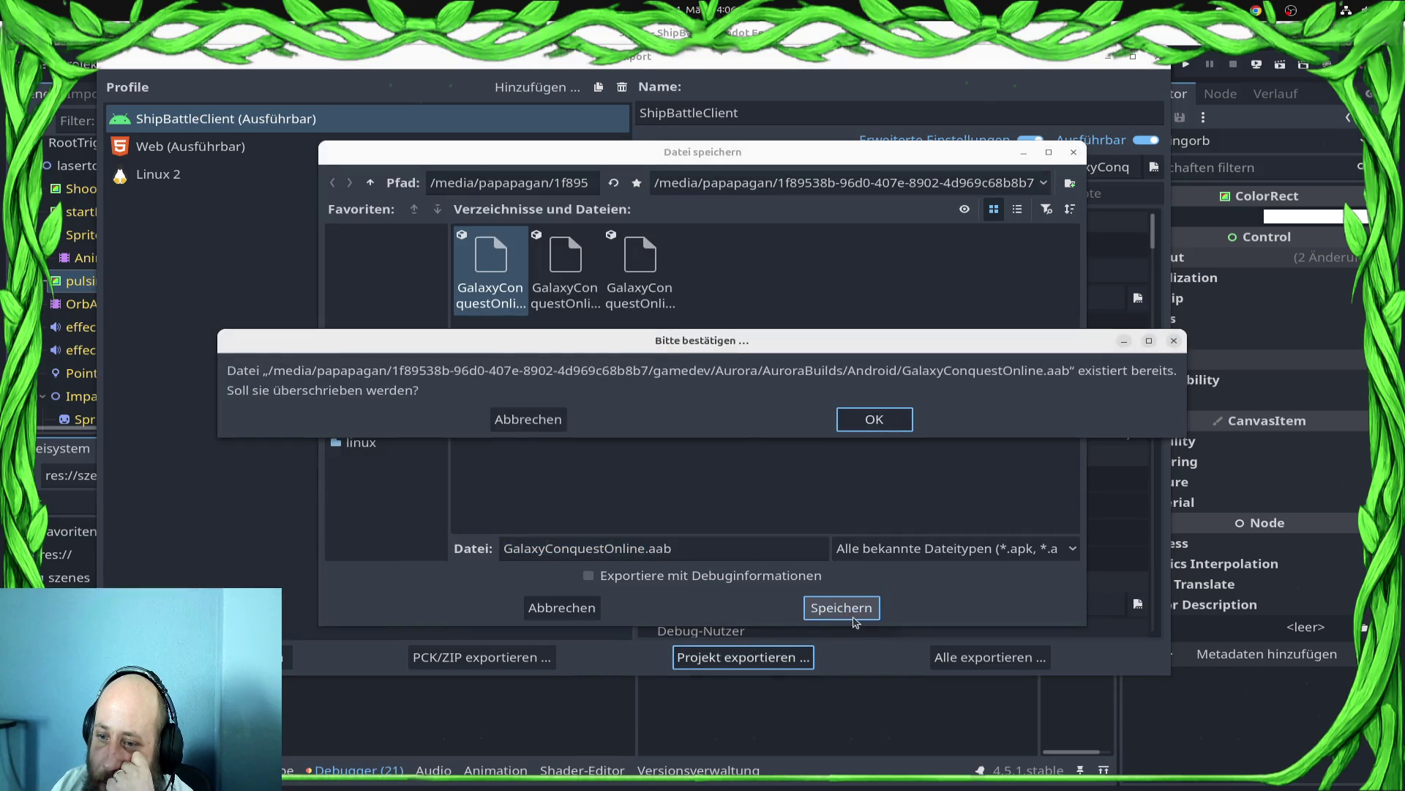
pyautogui.click(516, 420)
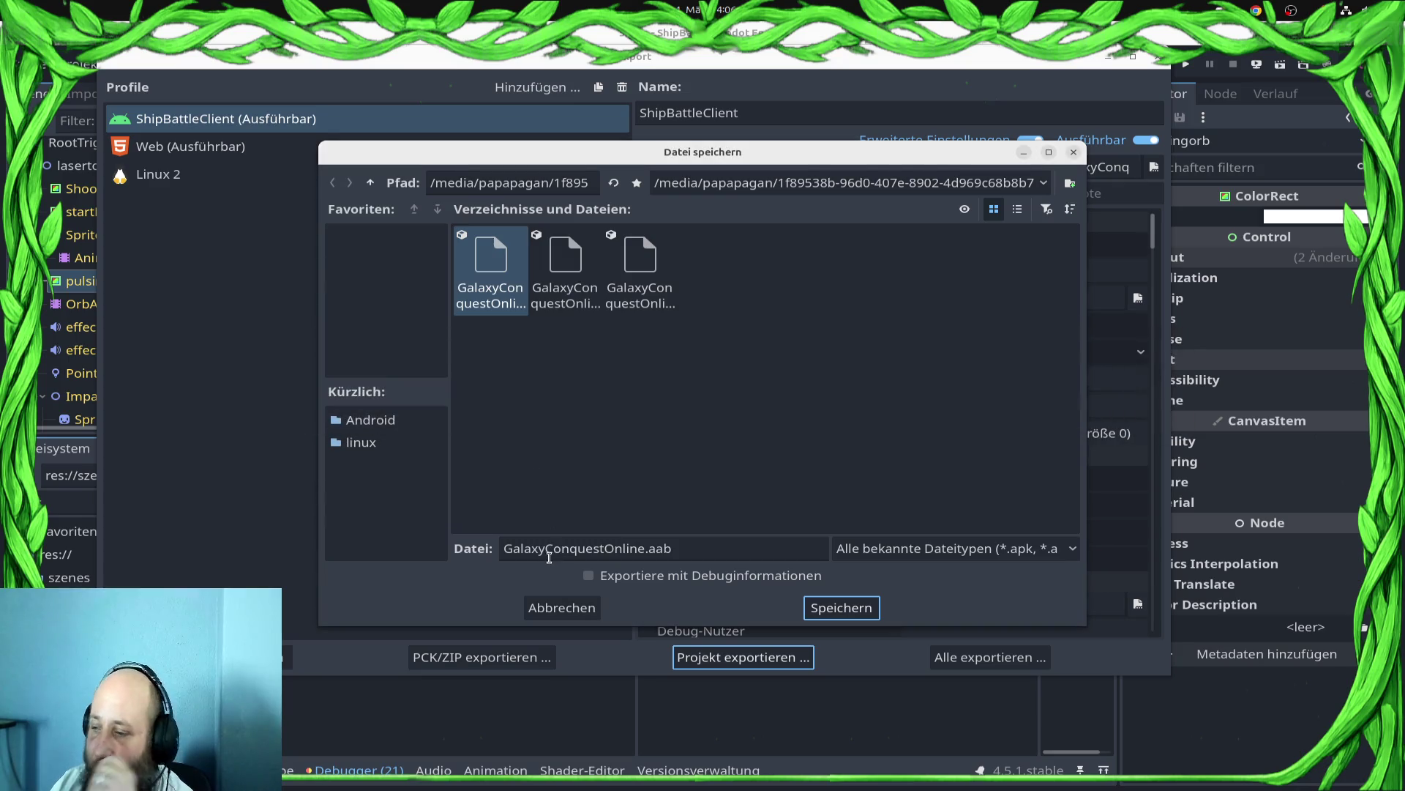
pyautogui.click(558, 607)
pyautogui.press('Escape')
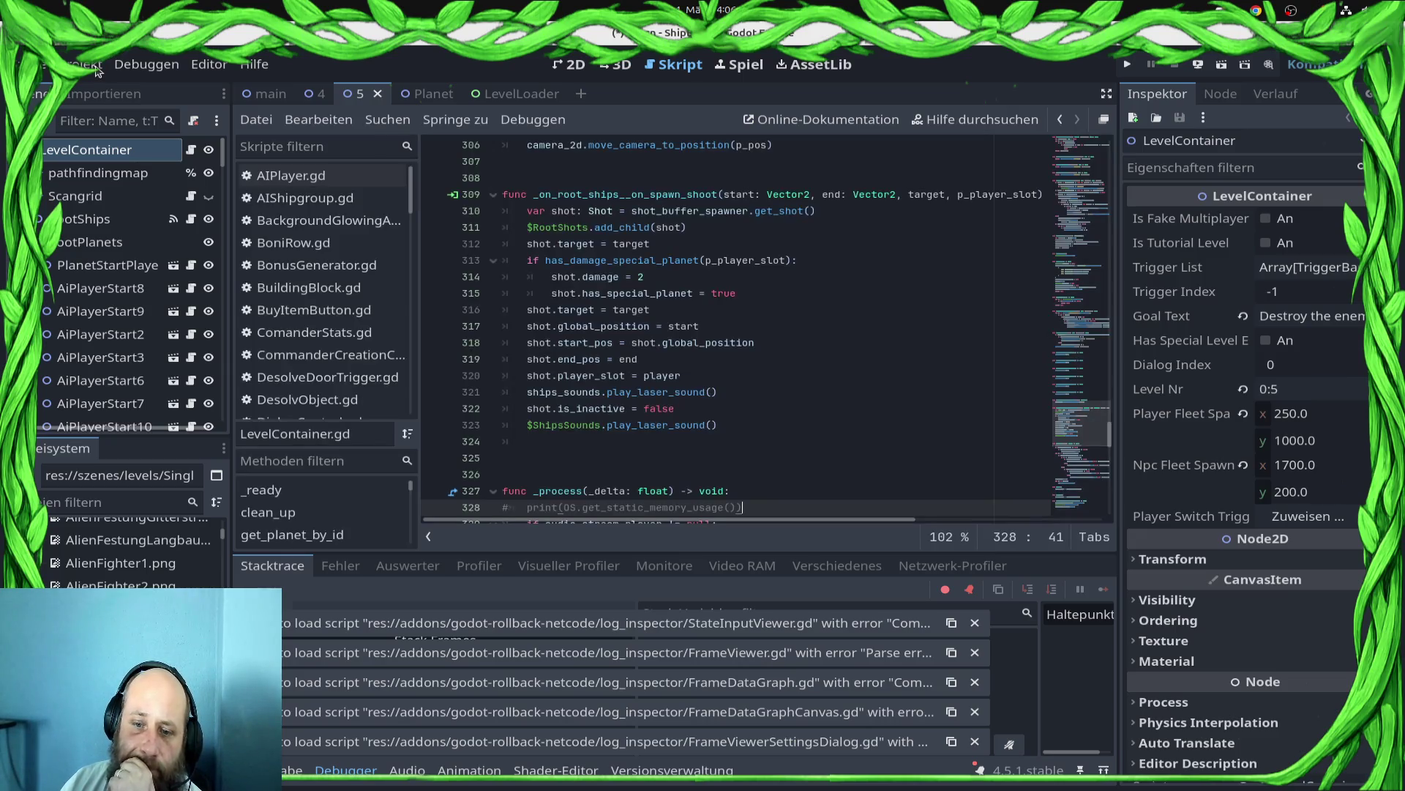
# - Open Project > Export, close it, and reopen the Export dialog
pyautogui.click(84, 64)
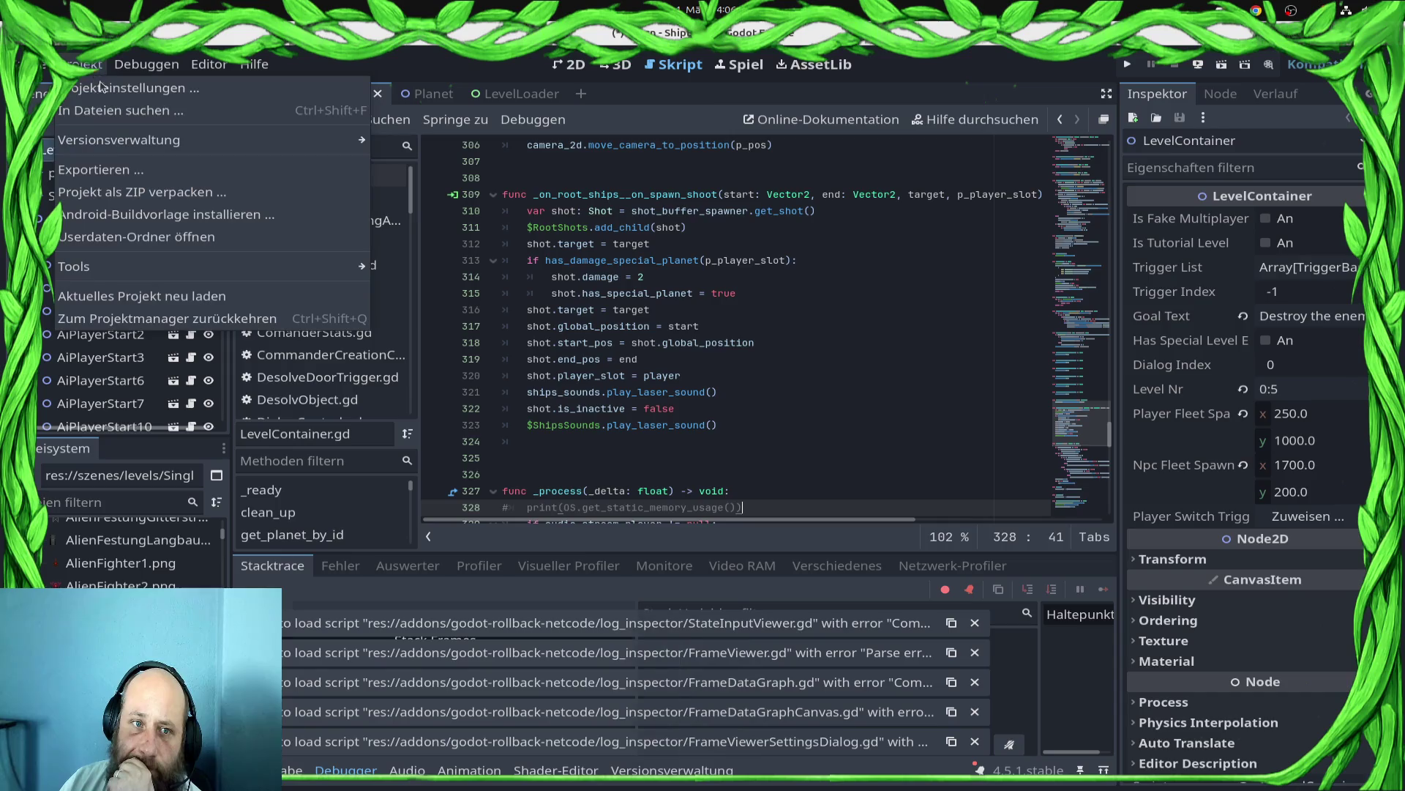
pyautogui.click(135, 168)
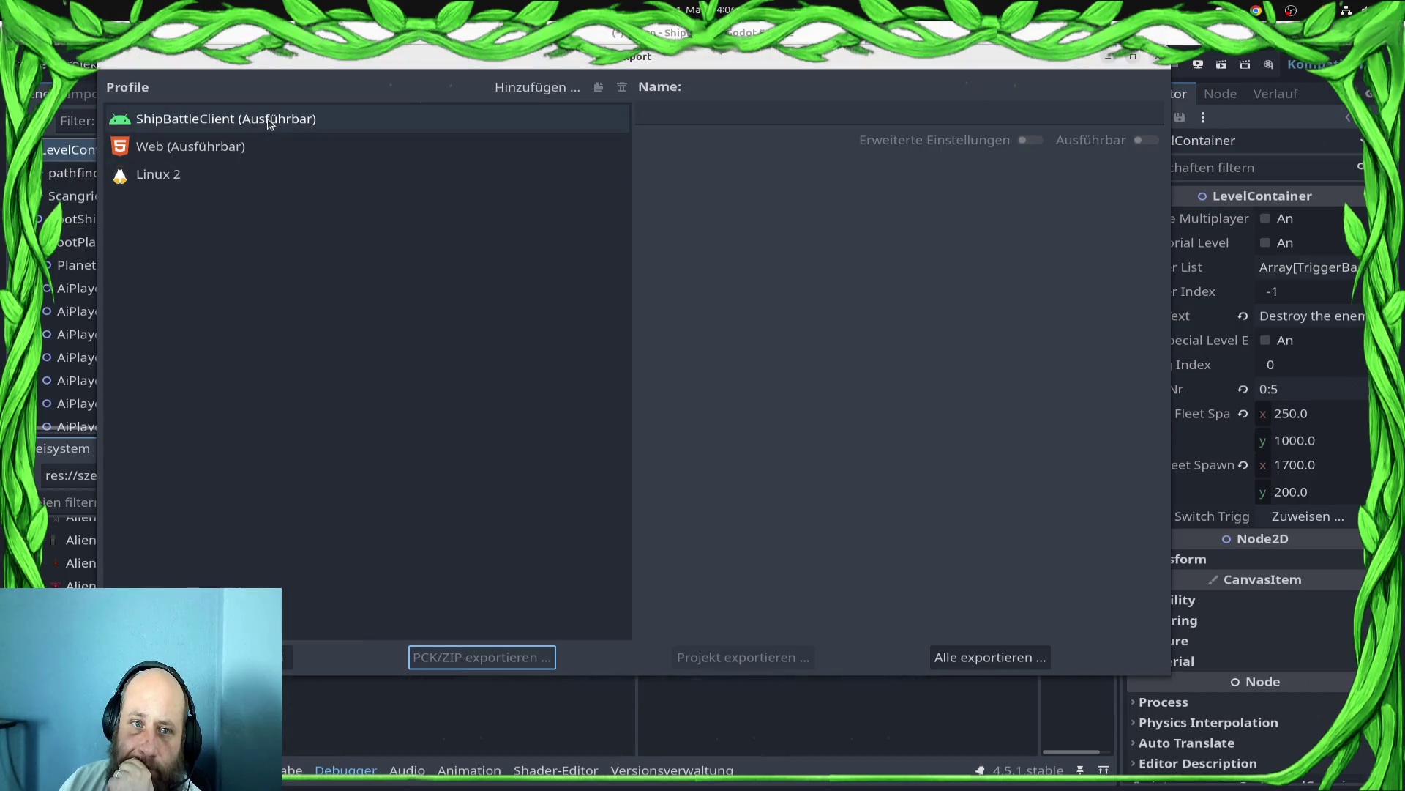
pyautogui.press('Escape')
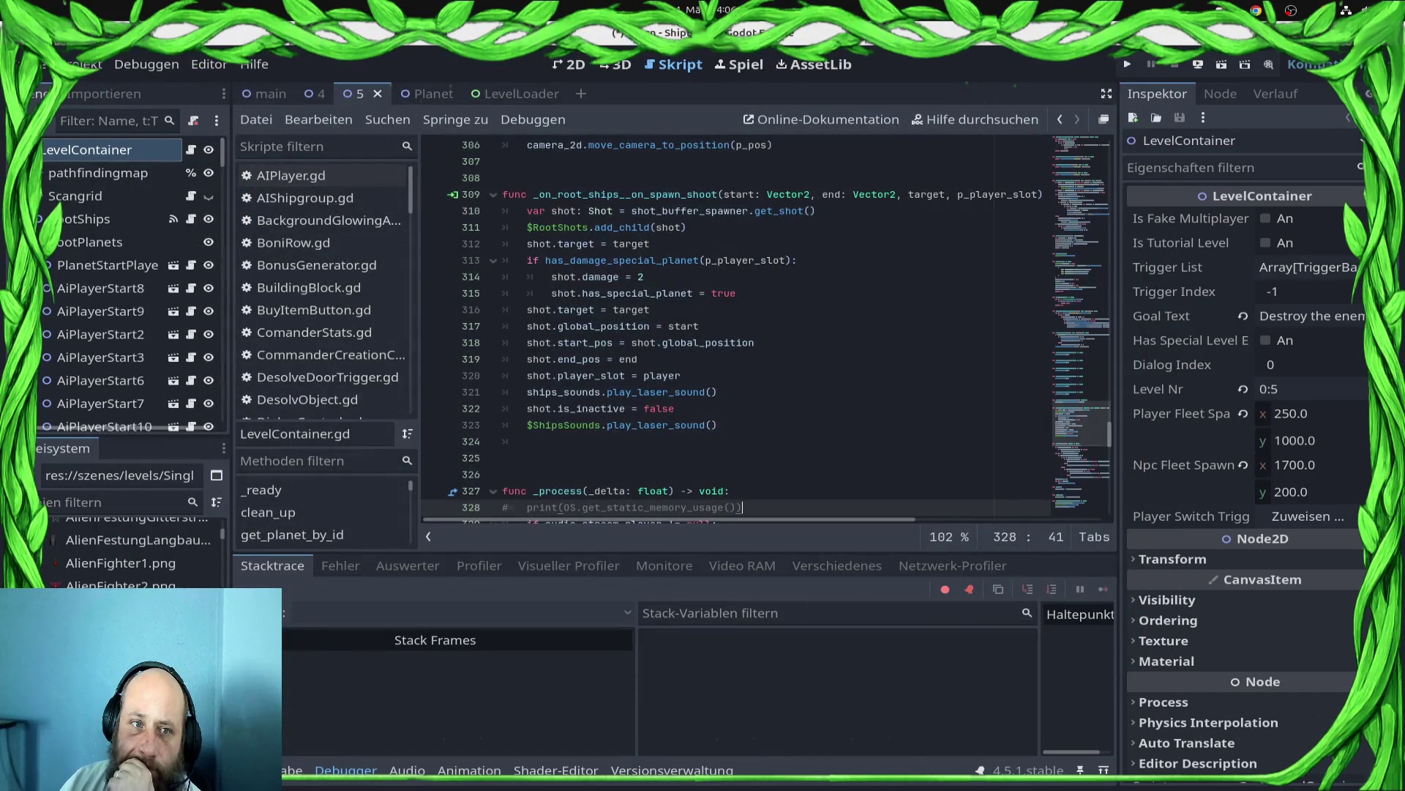
pyautogui.click(85, 65)
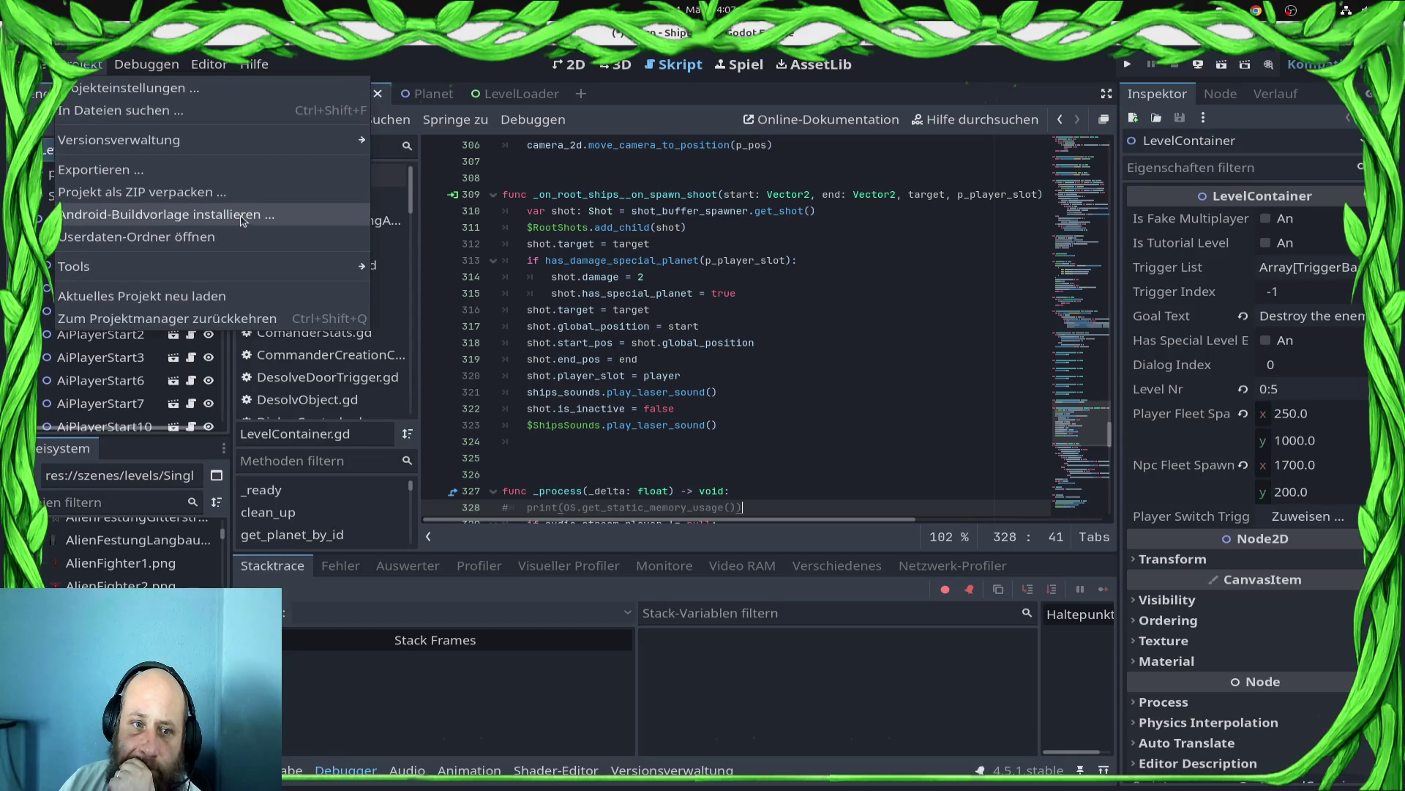
pyautogui.click(219, 173)
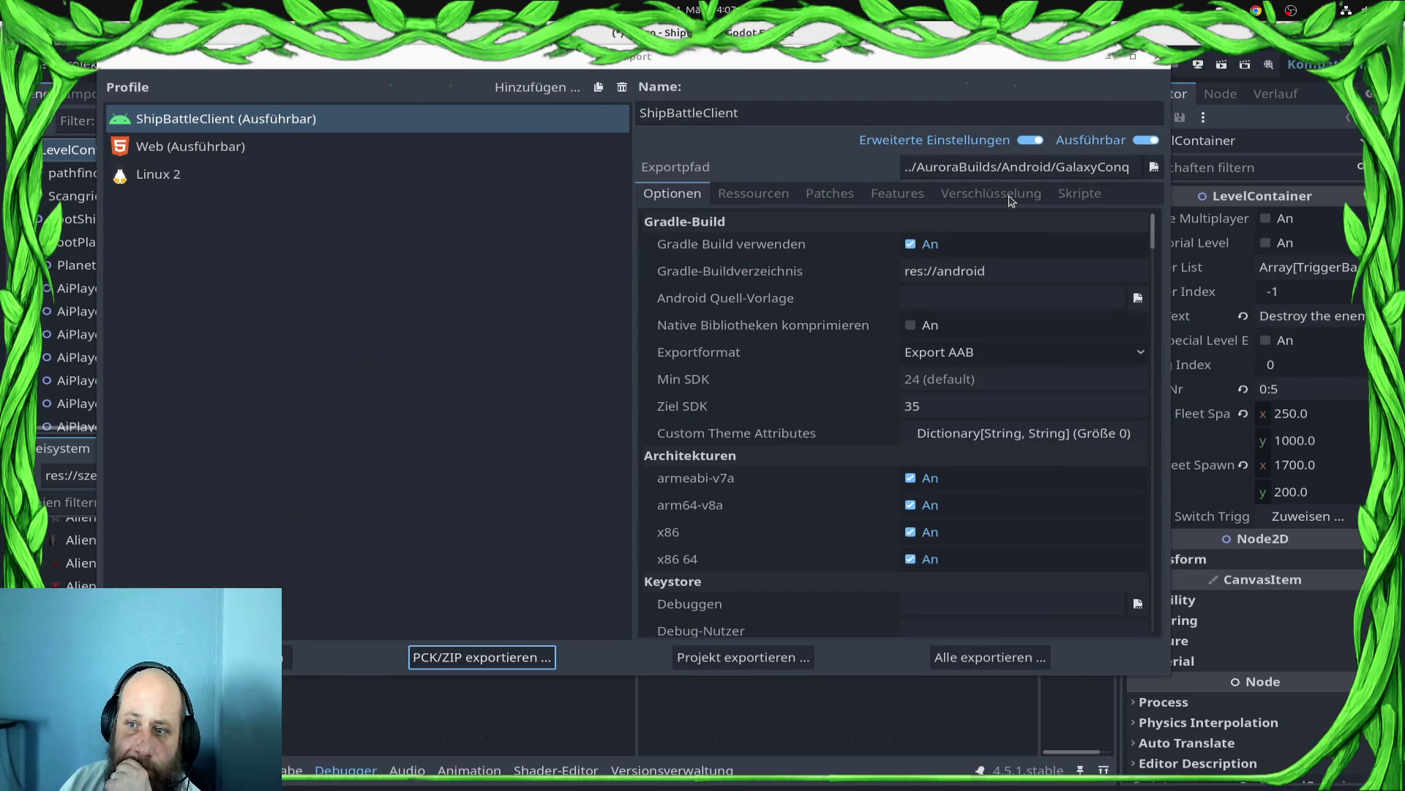
# - View the ShipBattleClient preset's Patches and Features pages, then bring the Android crash docs forward
pyautogui.click(1078, 193)
pyautogui.click(833, 193)
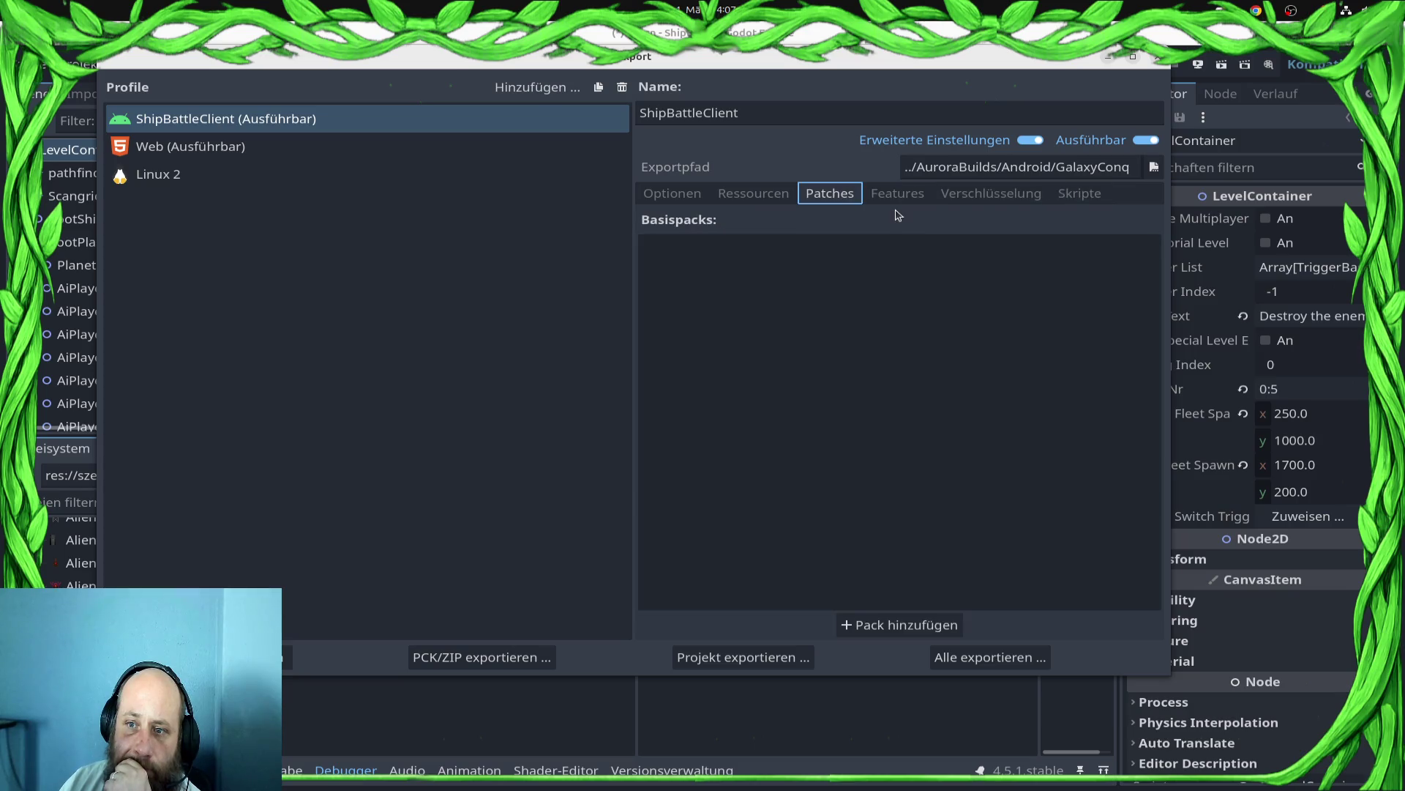
pyautogui.click(897, 195)
pyautogui.click(752, 254)
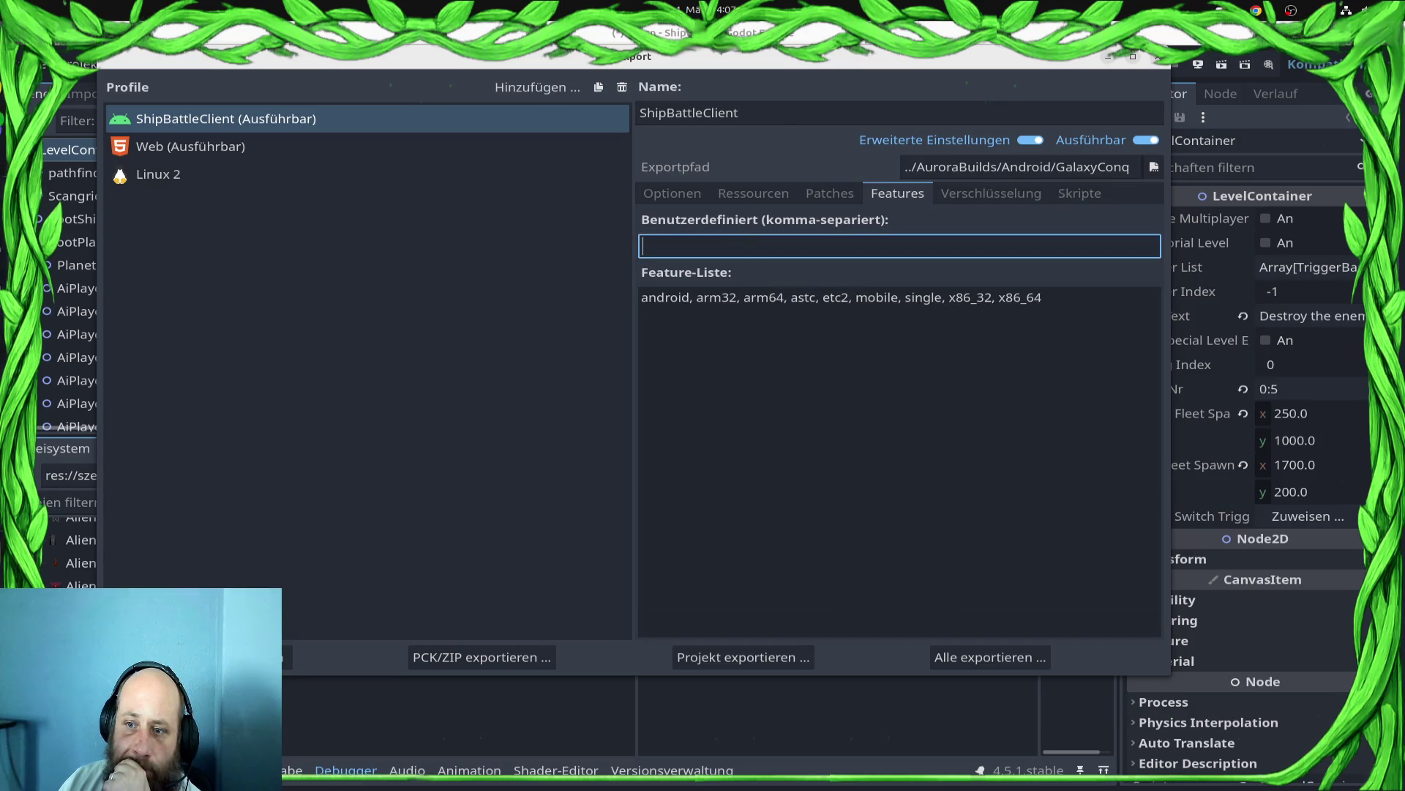
pyautogui.hotkey('alt', 'Tab')
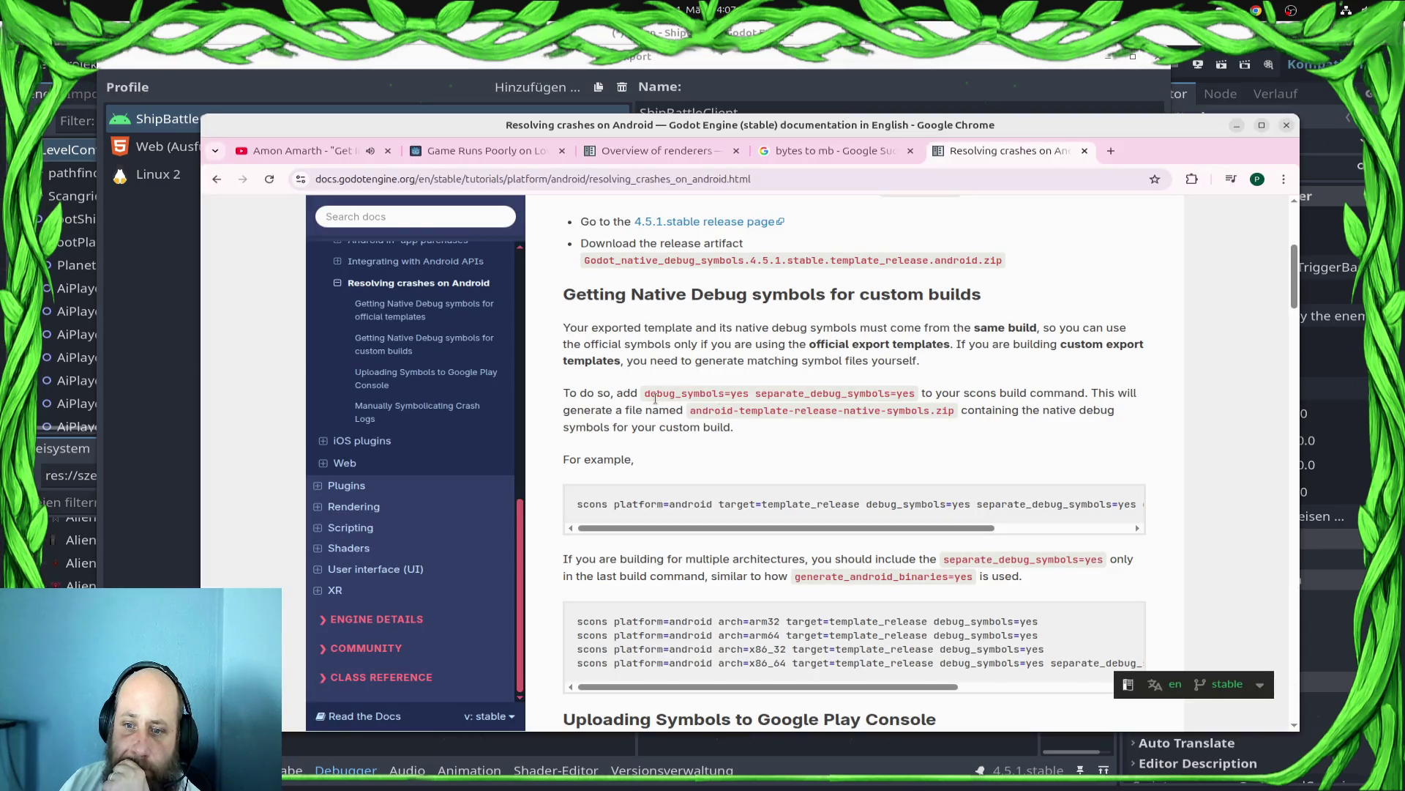
# - Copy the full 'debug_symbols=yes separate_debug_symbols=yes' flags from the docs and return to Godot
pyautogui.moveTo(649, 392); pyautogui.dragTo(923, 389)
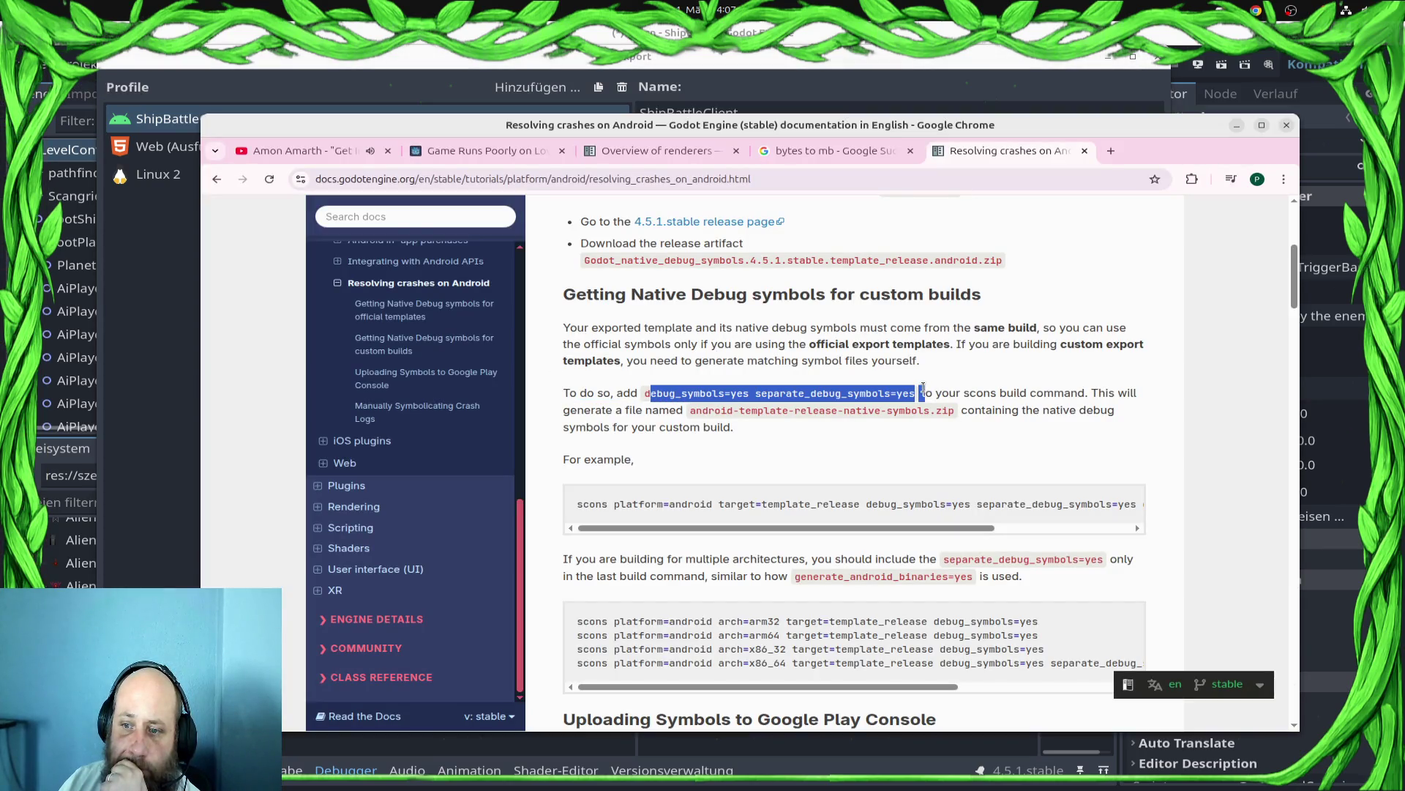
pyautogui.rightClick(919, 396)
pyautogui.click(921, 404)
pyautogui.click(645, 402)
pyautogui.moveTo(642, 399)
pyautogui.mouseDown()
pyautogui.moveTo(939, 394)
pyautogui.moveTo(908, 393)
pyautogui.mouseUp()
pyautogui.rightClick(891, 396)
pyautogui.click(925, 416)
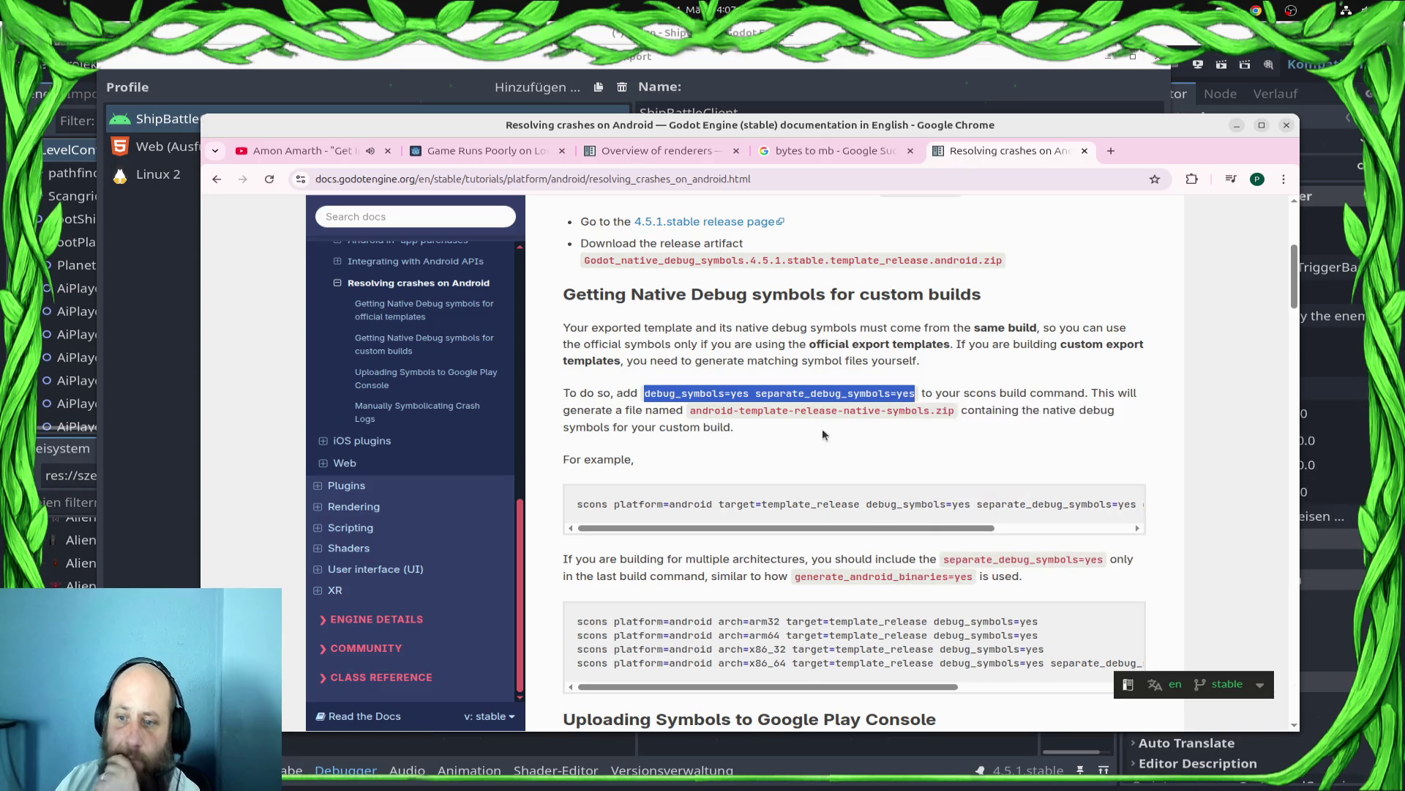
pyautogui.hotkey('alt', 'Tab')
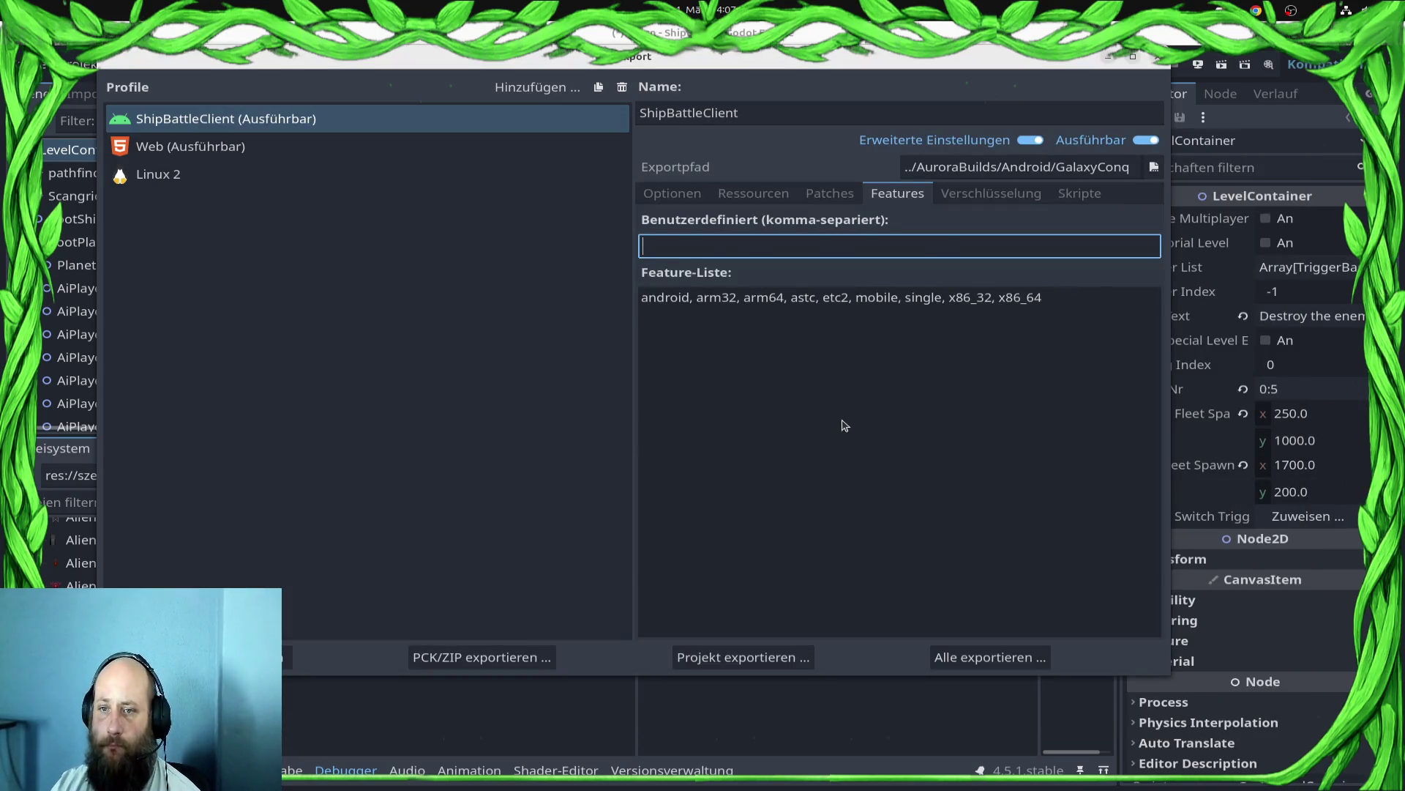
# - Paste the debug-symbol flags into the custom features field, delete them, and return to Options
pyautogui.hotkey('ctrl', 'v')
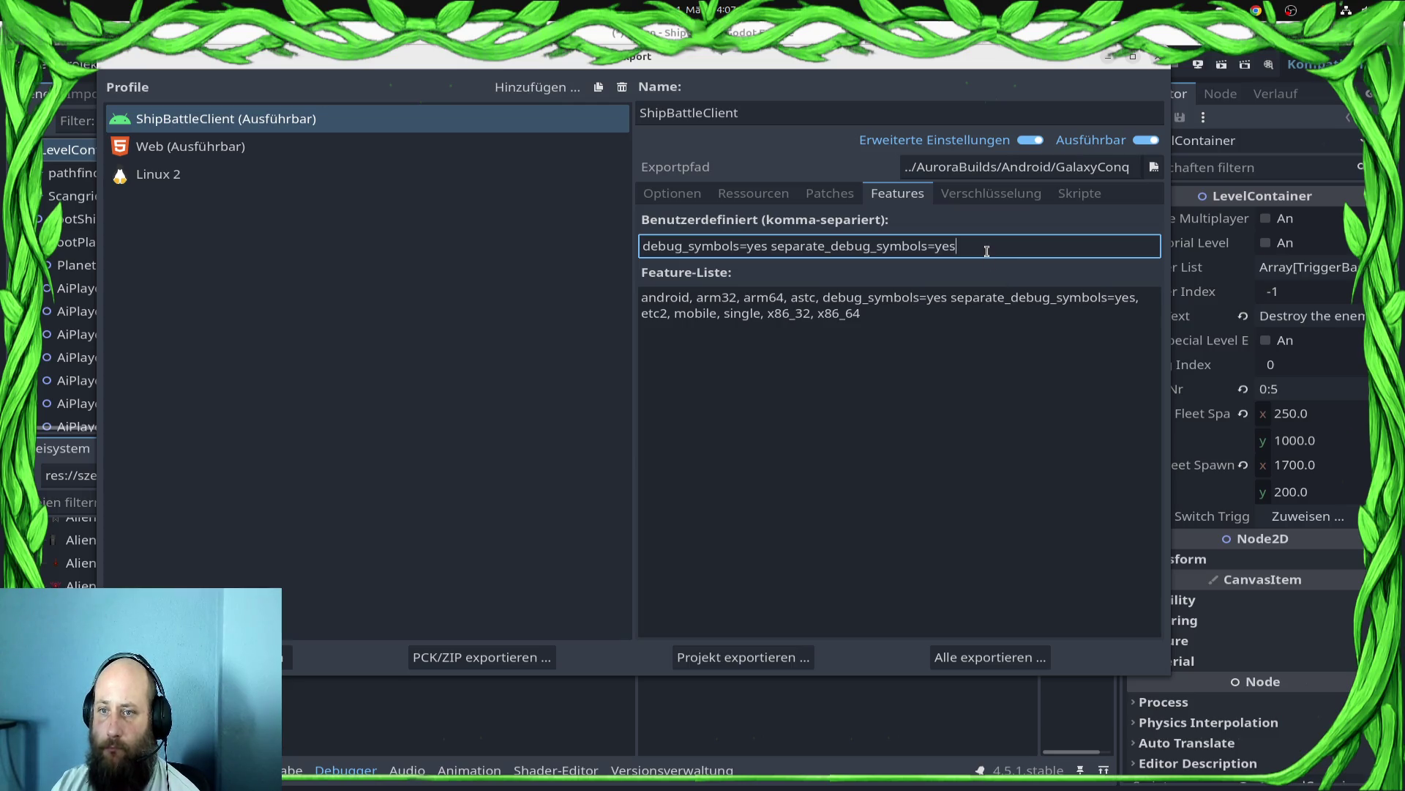
pyautogui.moveTo(987, 251); pyautogui.dragTo(524, 268)
pyautogui.press('BackSpace')
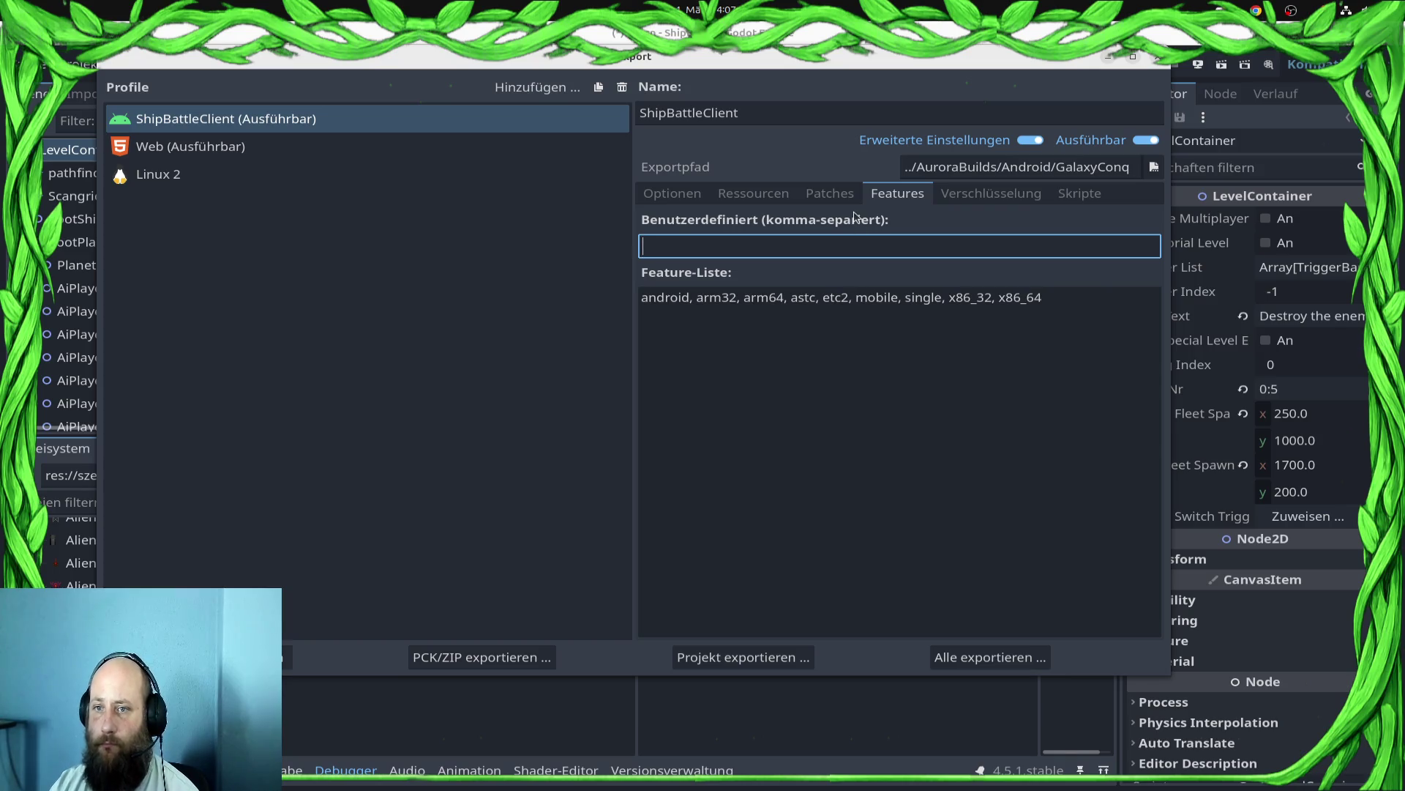
pyautogui.click(827, 194)
pyautogui.click(754, 195)
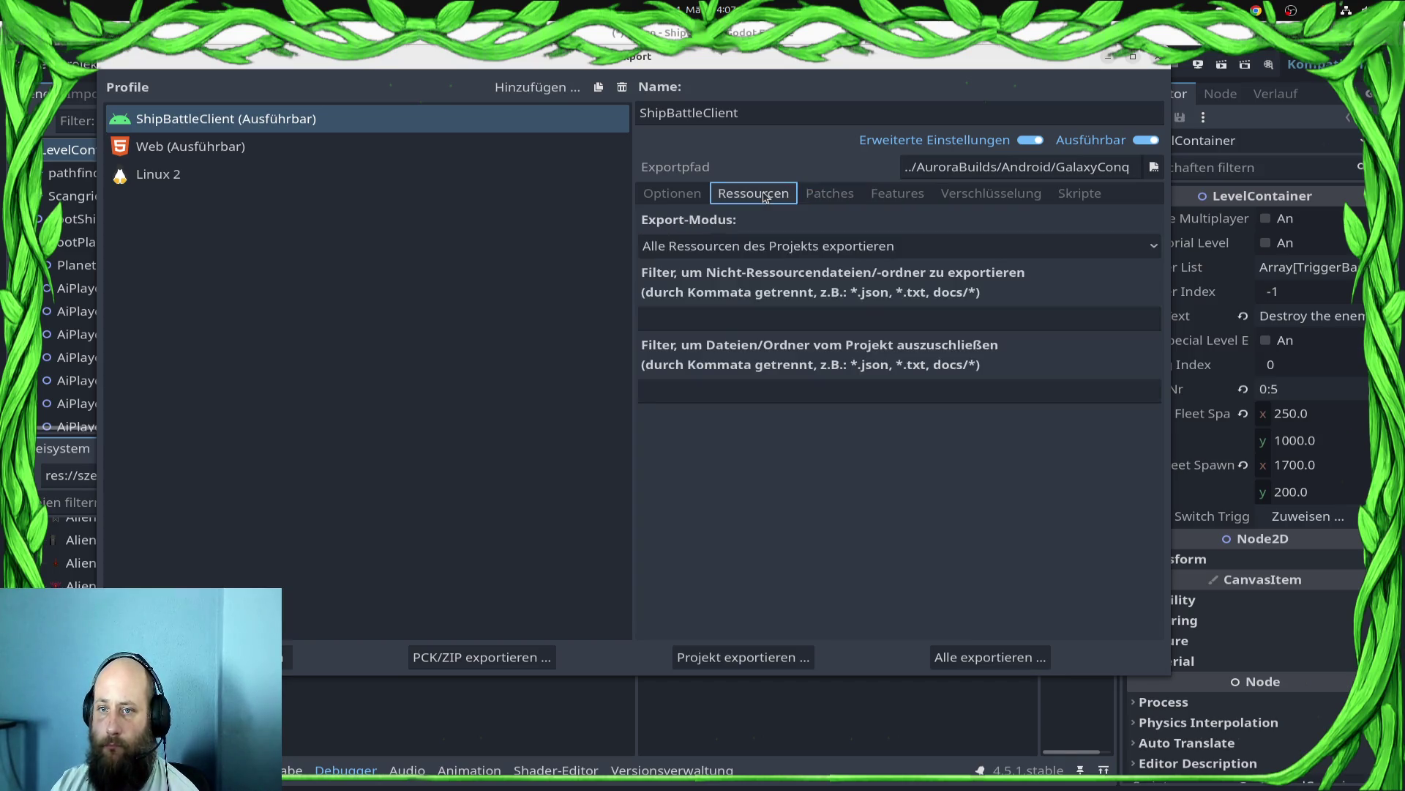
pyautogui.click(658, 200)
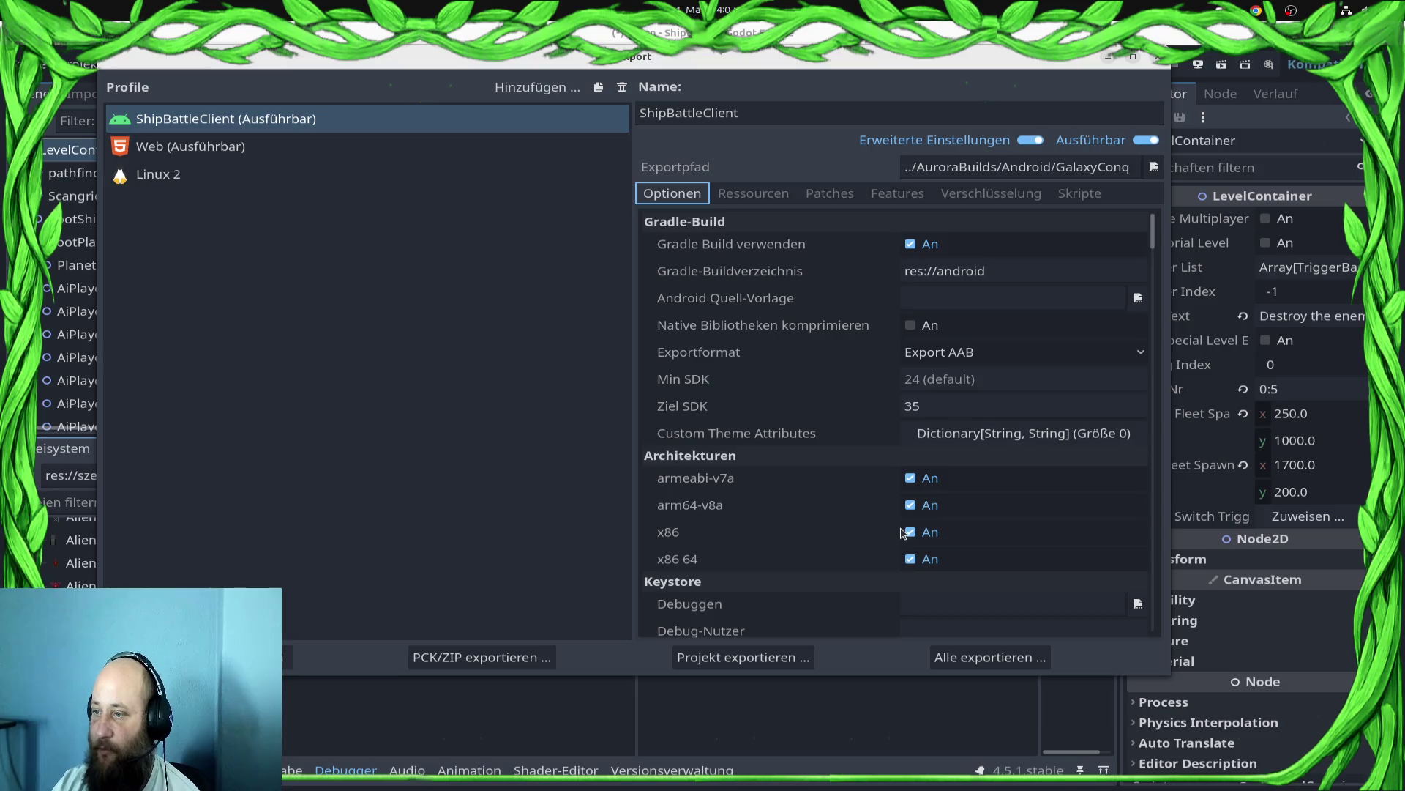
# - Export the Android project, saving and overwriting GalaxyConquestOnline.aab
pyautogui.click(721, 659)
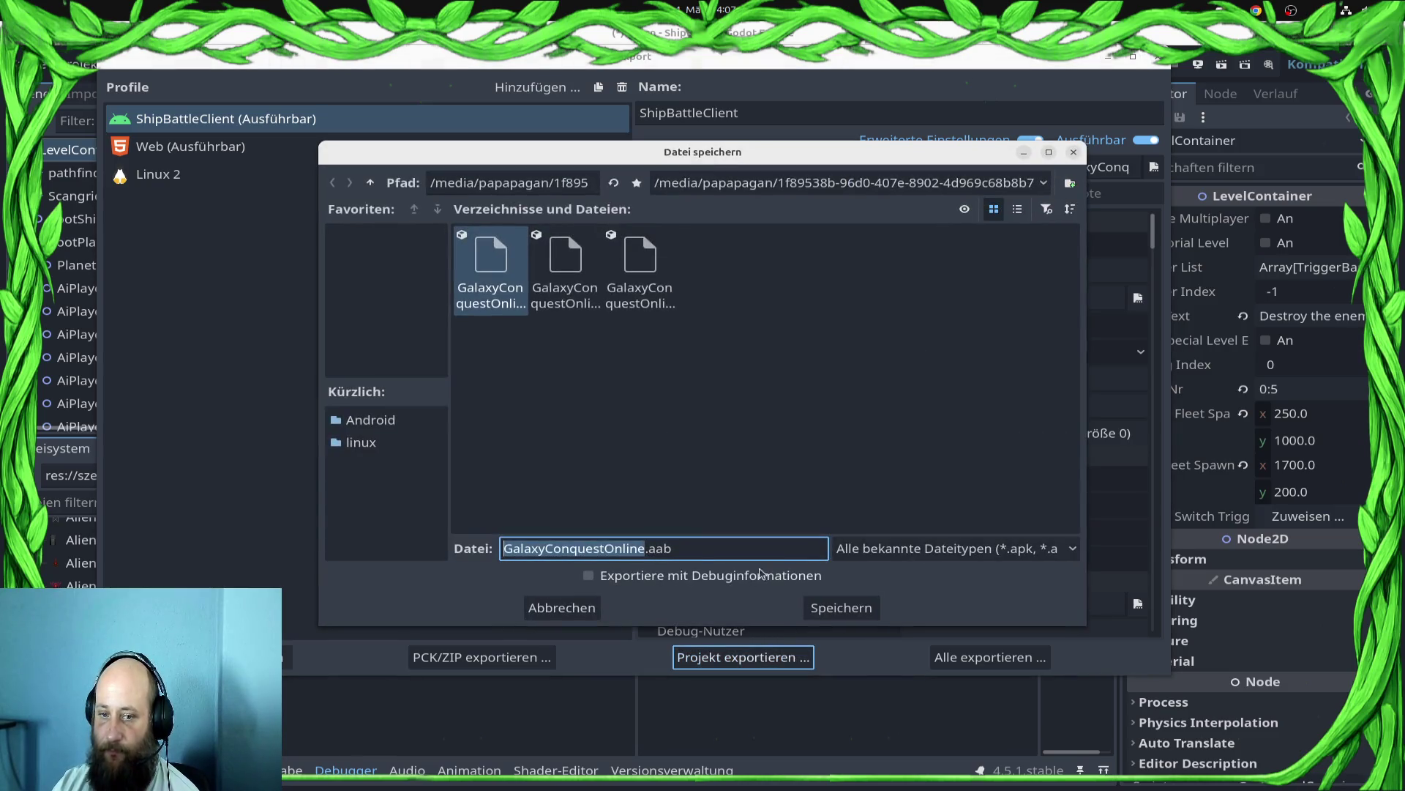
pyautogui.click(855, 606)
pyautogui.click(855, 606)
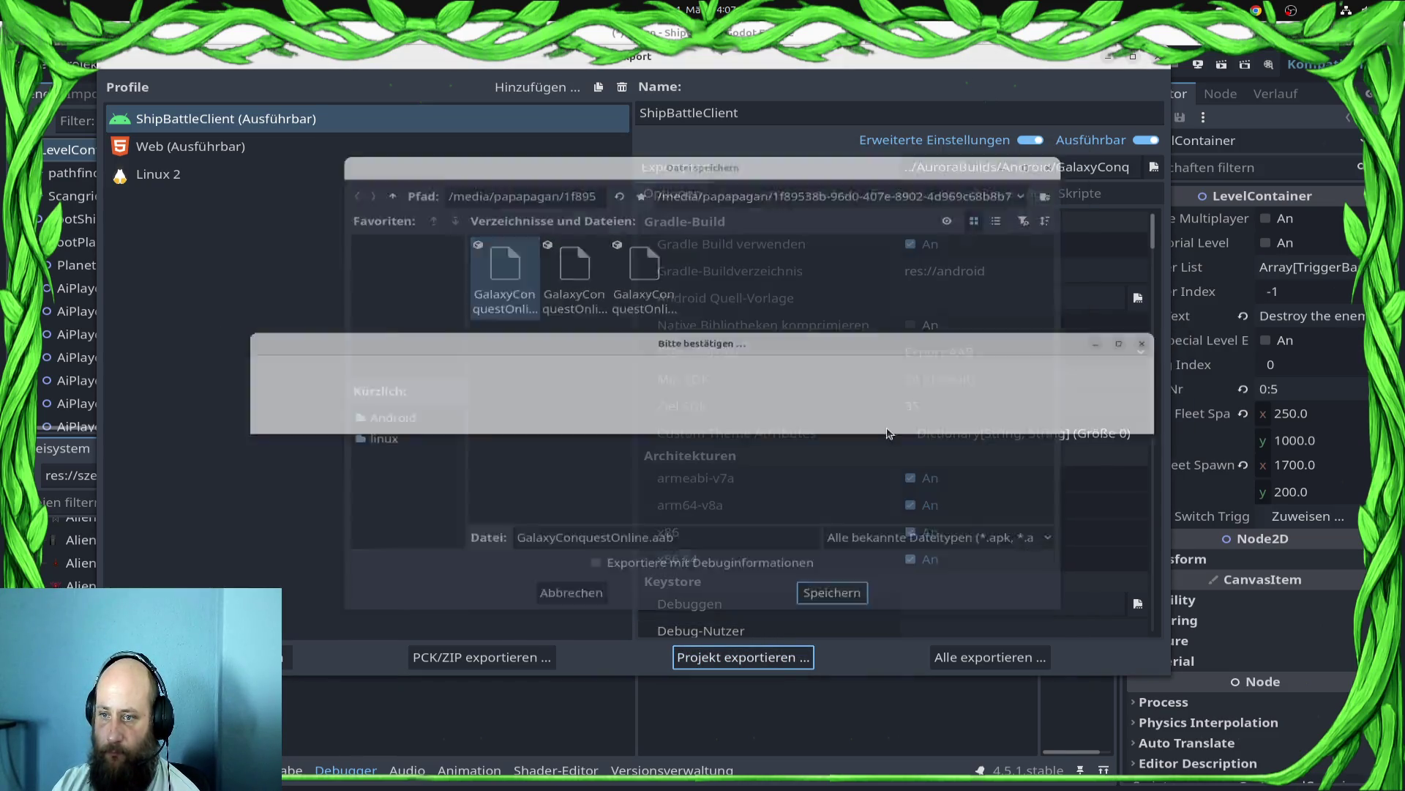
pyautogui.press('Return')
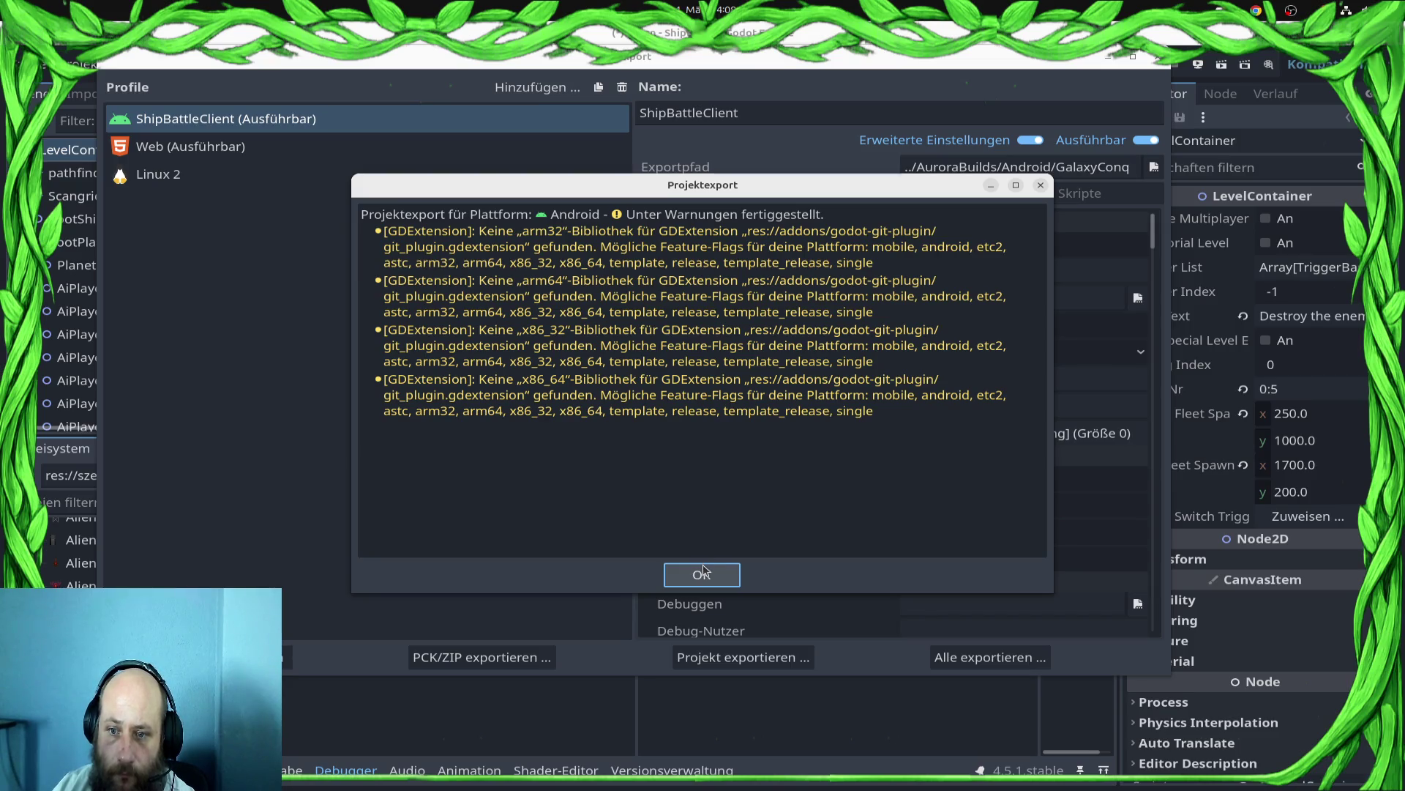
# - Dismiss the export report and change the Android version code to 16
pyautogui.click(703, 571)
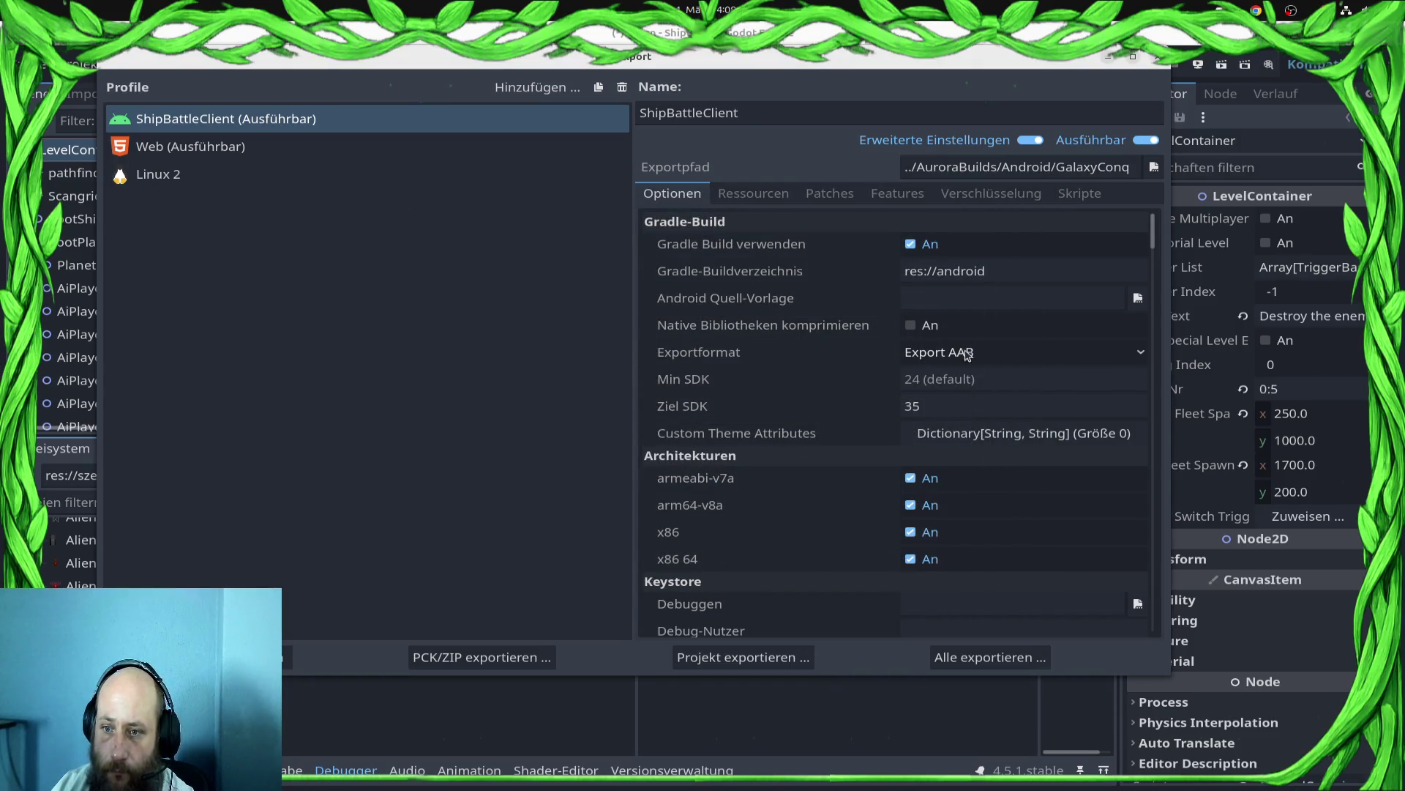
pyautogui.scroll(-5, 973, 347)
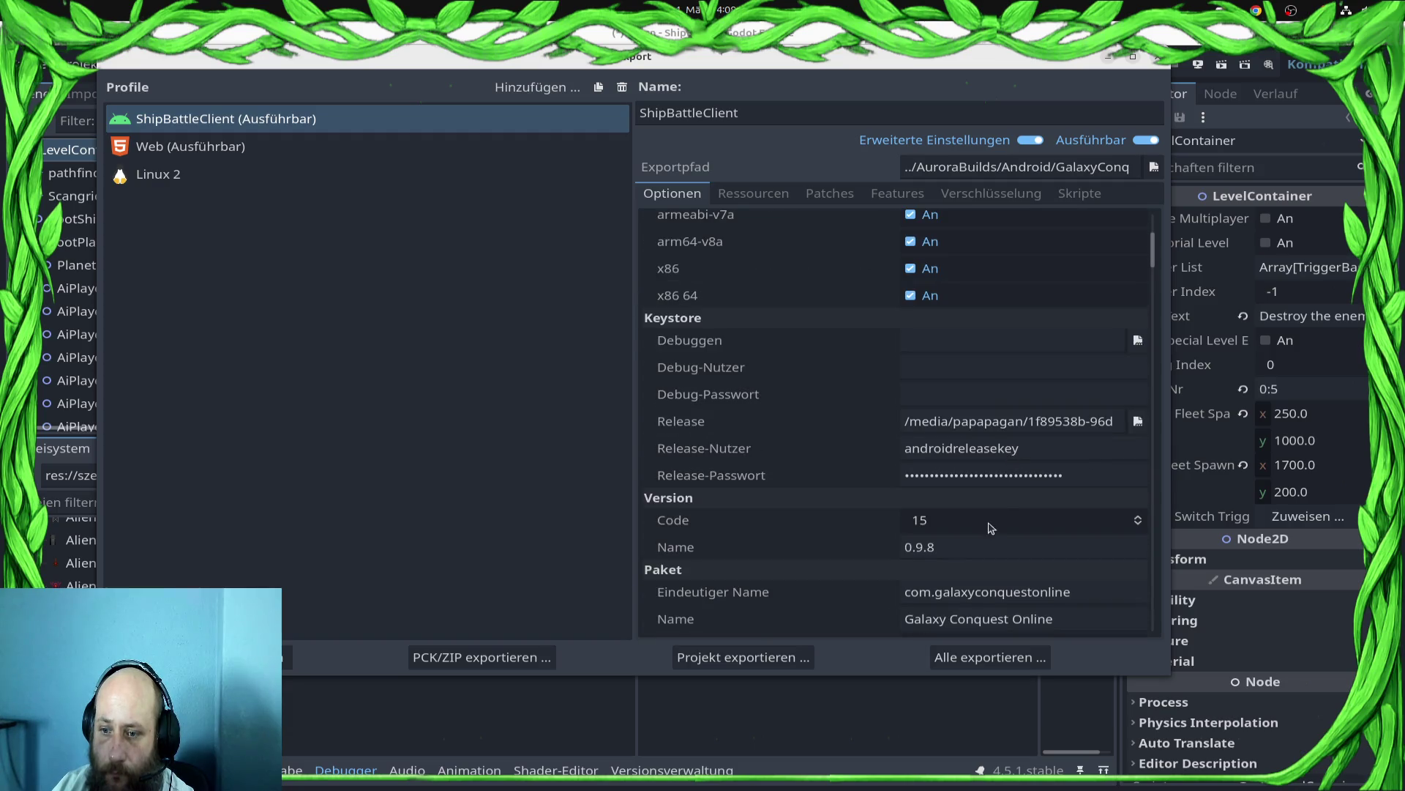
pyautogui.click(990, 527)
pyautogui.click(1001, 512)
pyautogui.press('BackSpace')
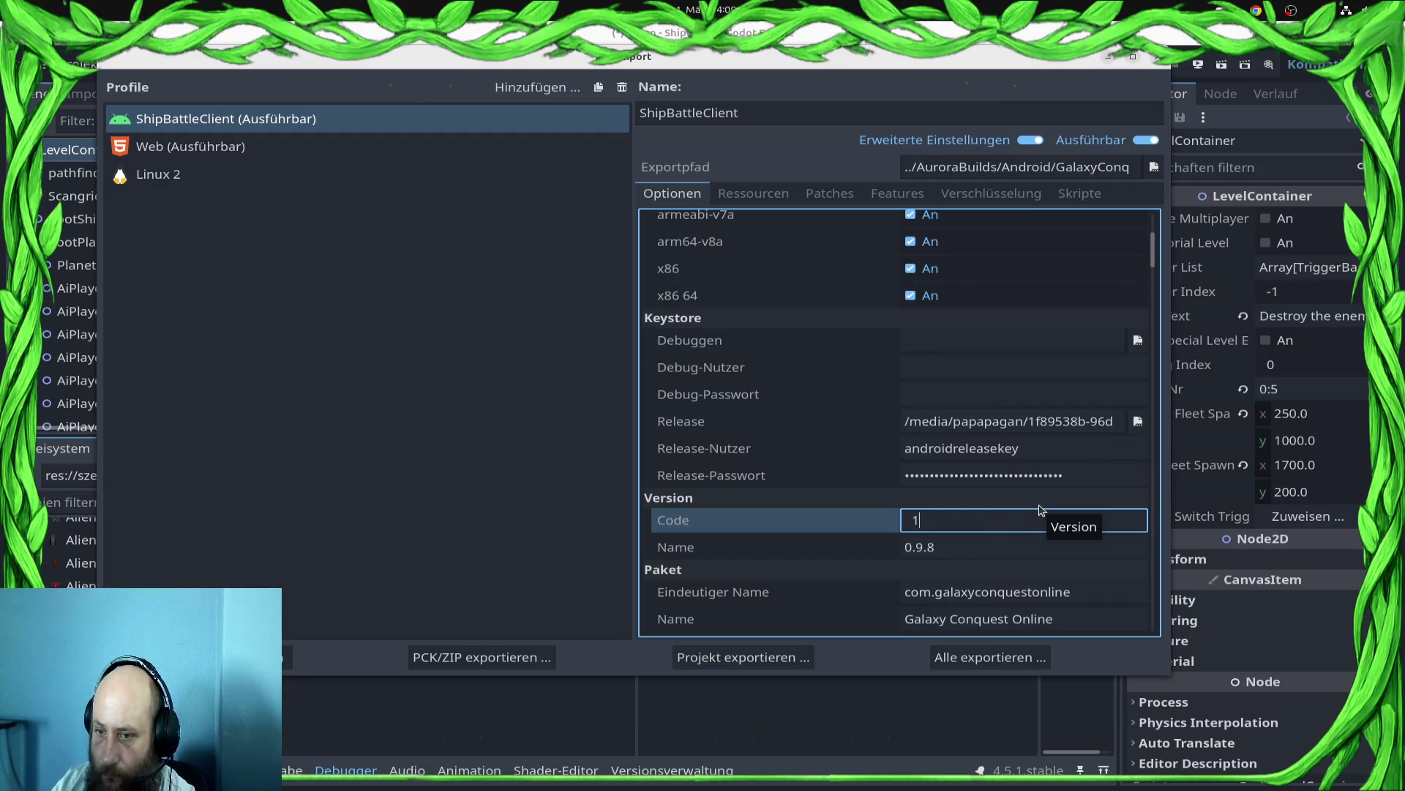
pyautogui.write('6')
pyautogui.press('Return')
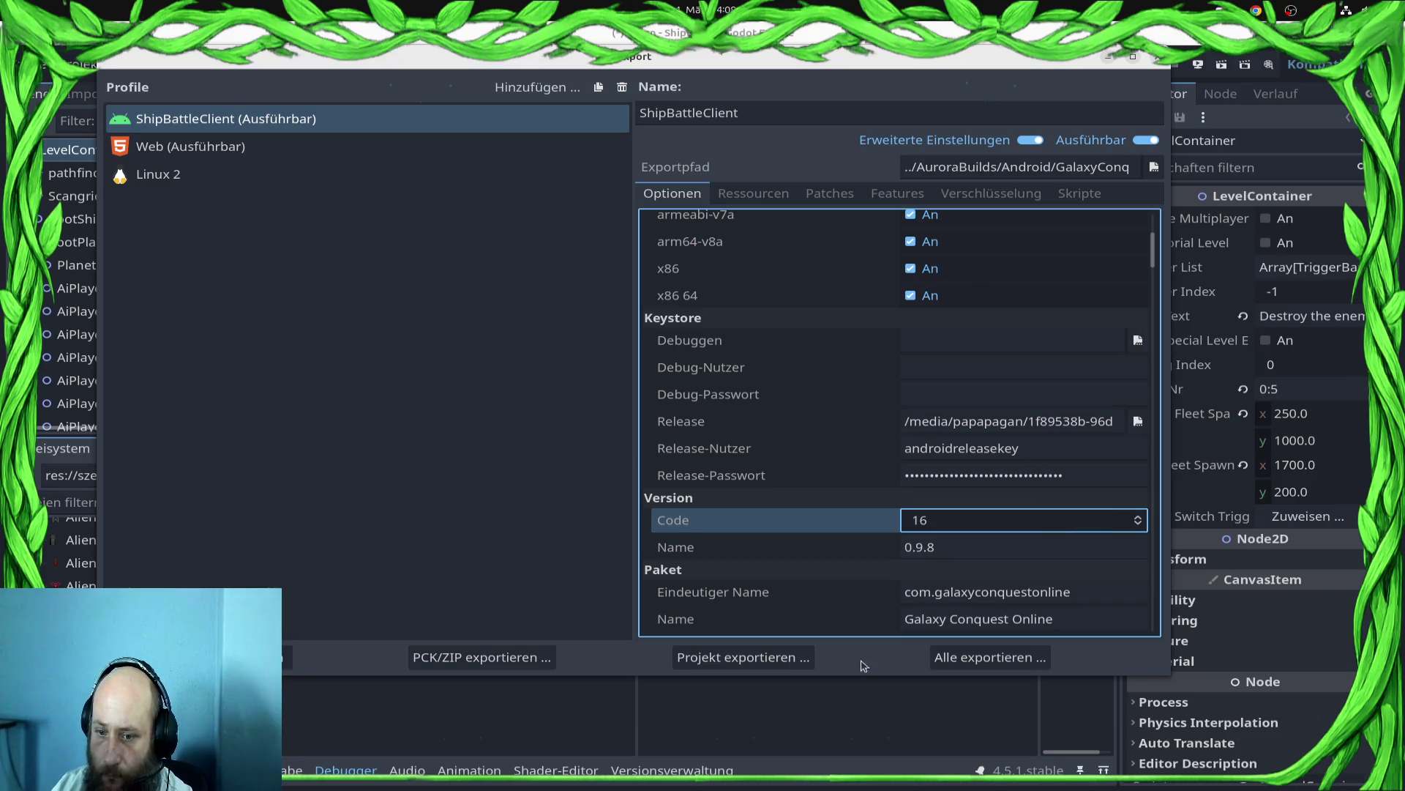
# - Re-export the project as GalaxyConquestOnline.aab and dismiss the warnings report
pyautogui.click(787, 661)
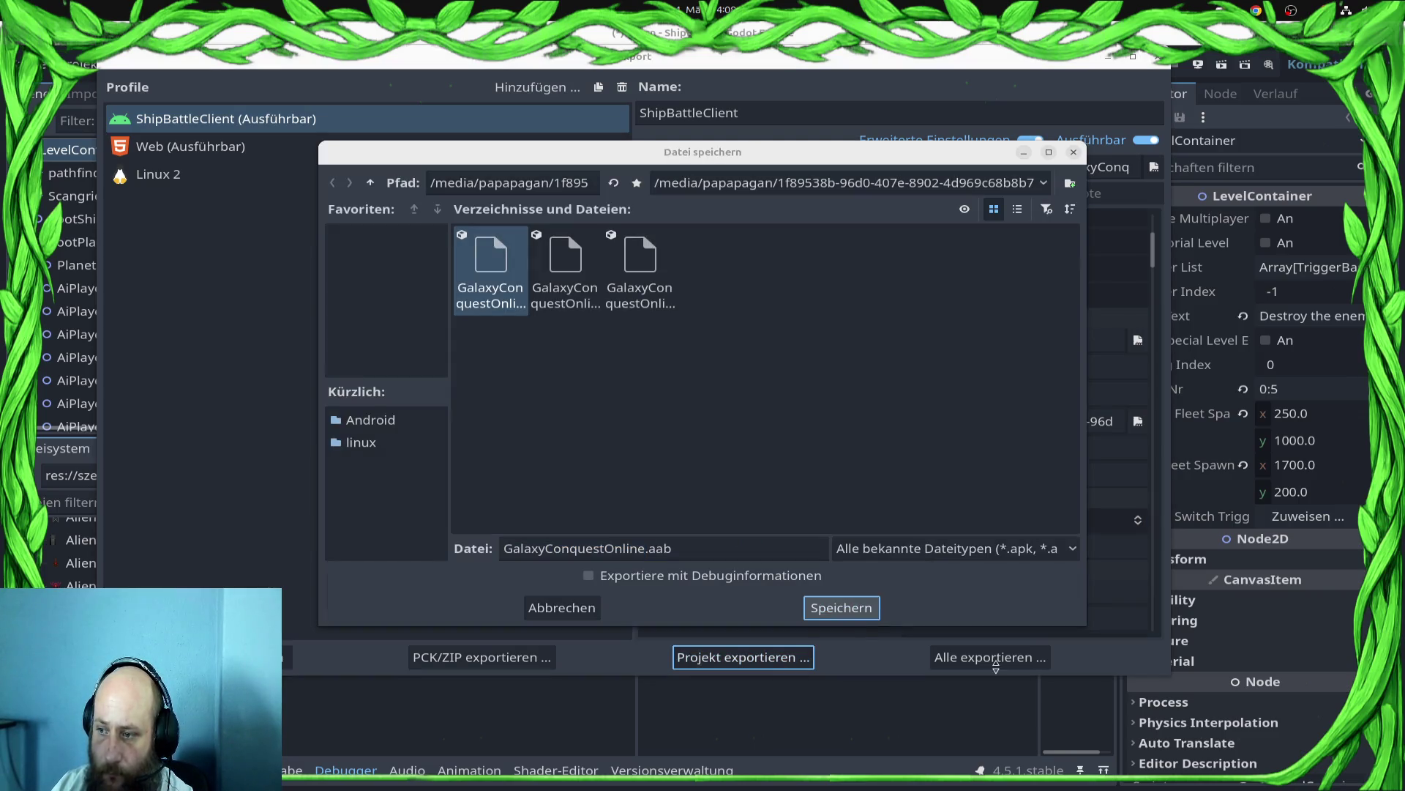
pyautogui.press('Return')
pyautogui.press('Return')
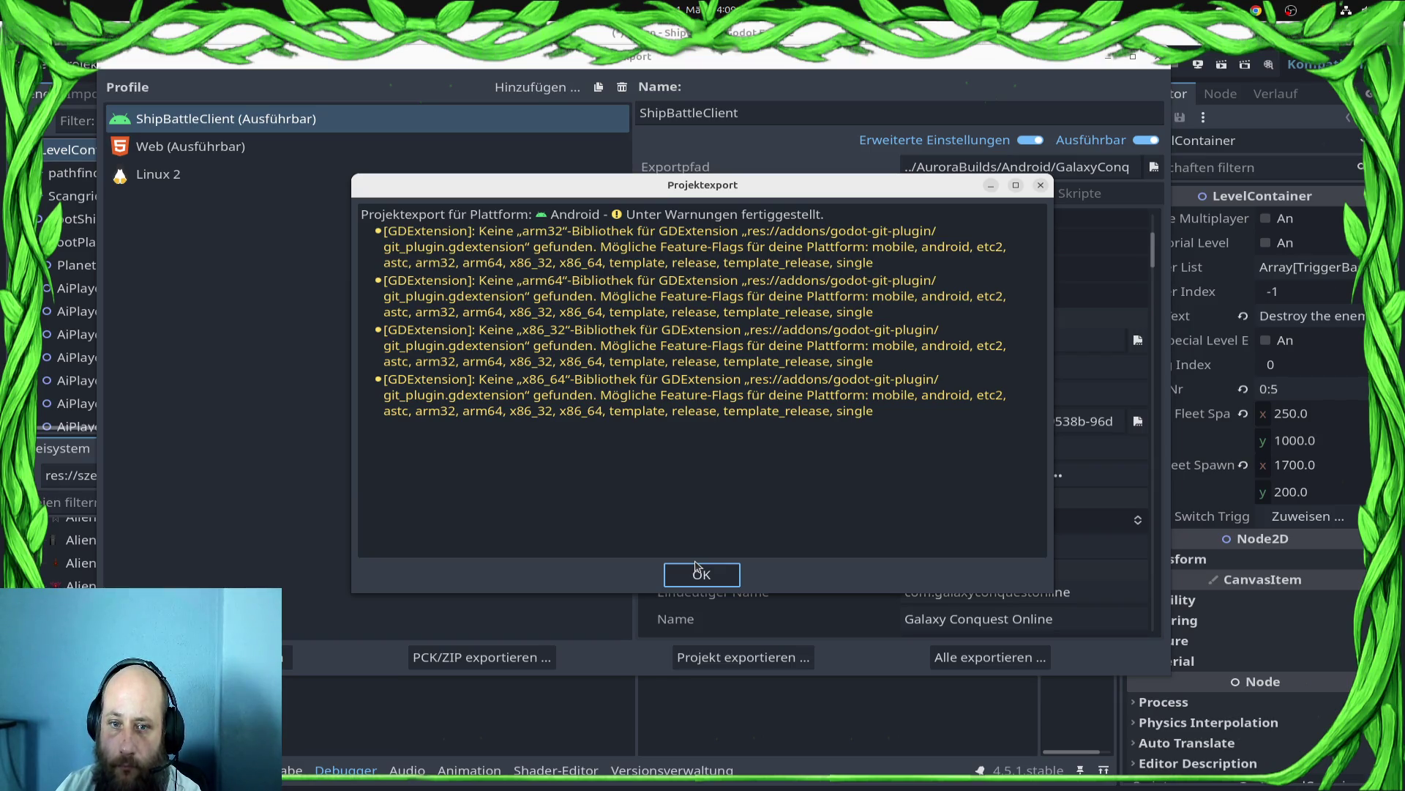
pyautogui.click(696, 570)
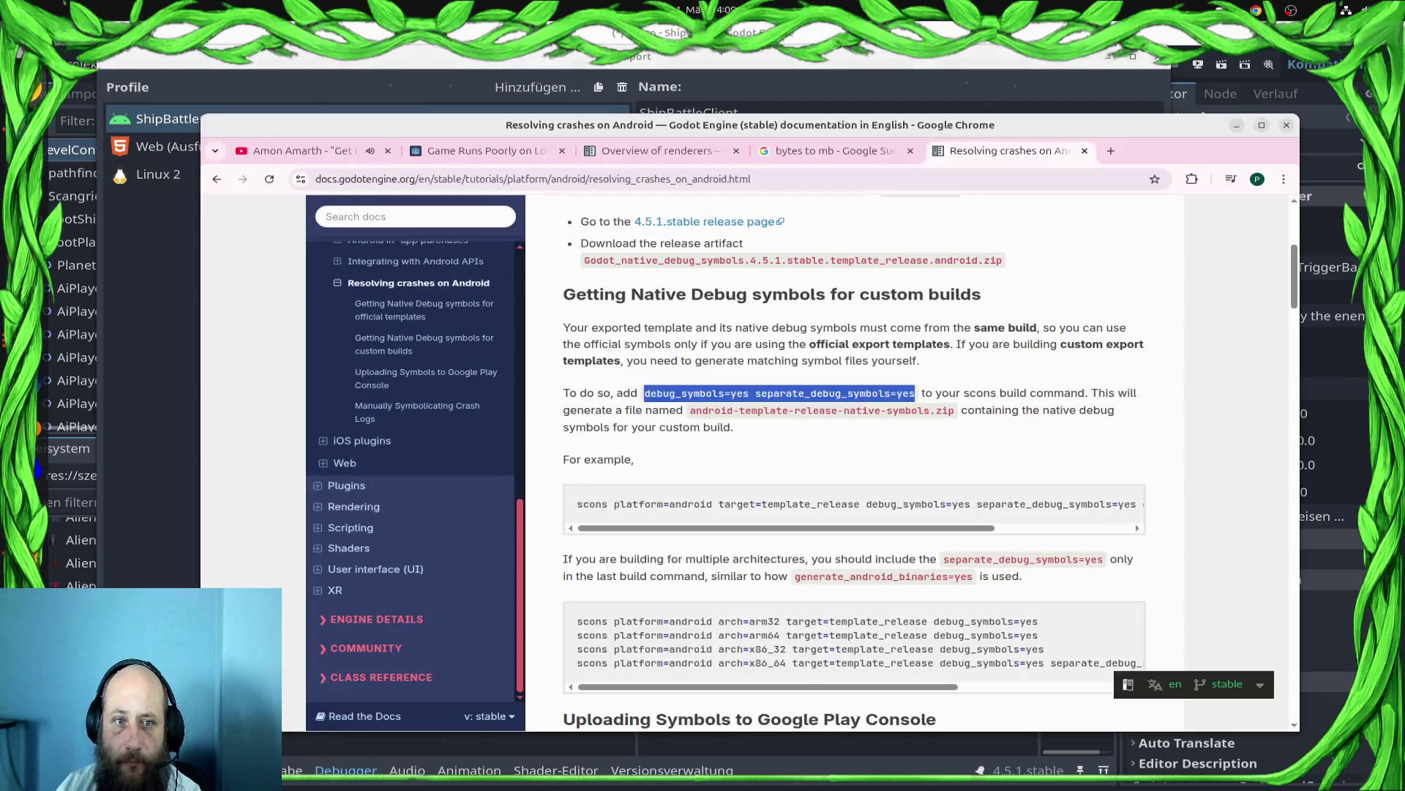
# - Bring the browser window with Google Play Console's publishing overview to the front
pyautogui.click(3, 146)
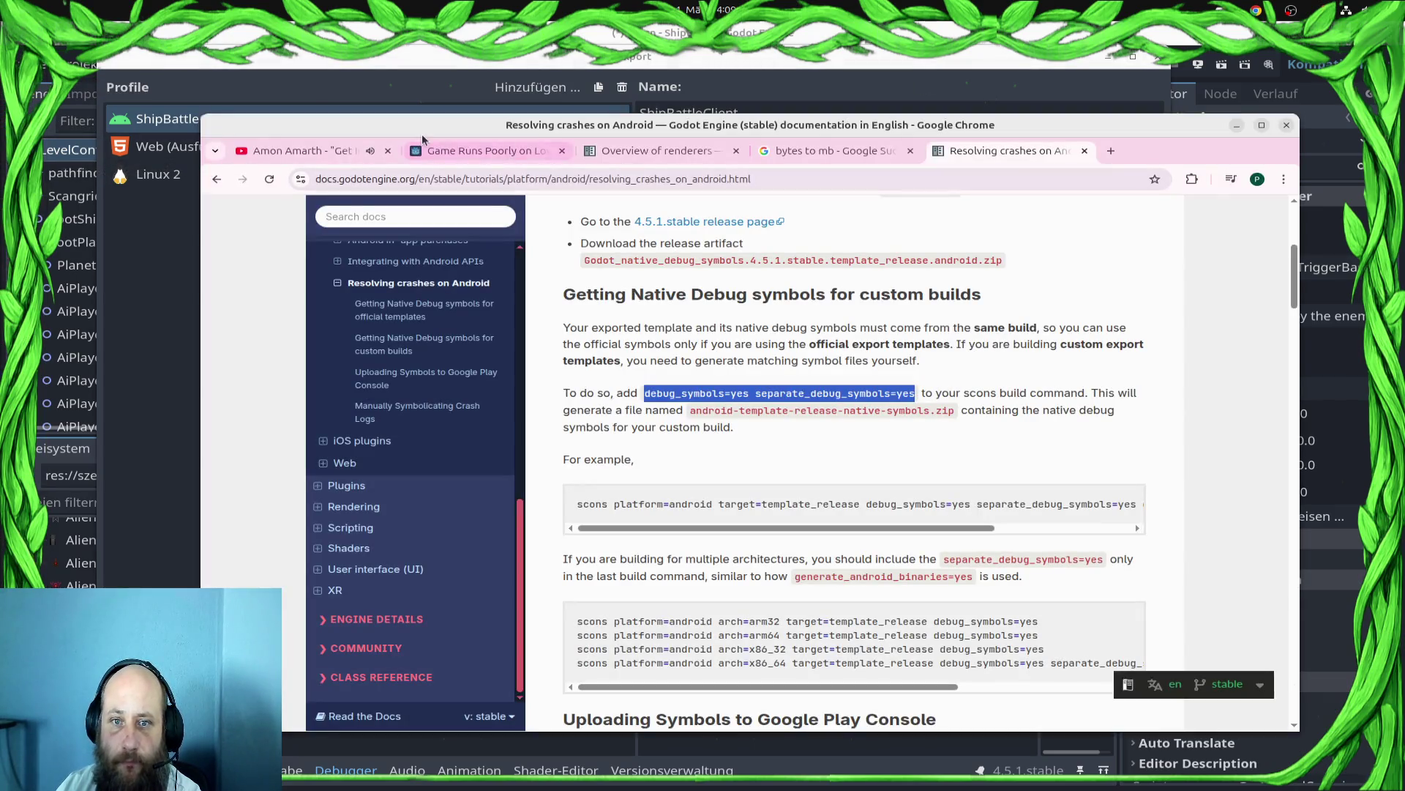
pyautogui.click(4, 147)
pyautogui.click(367, 319)
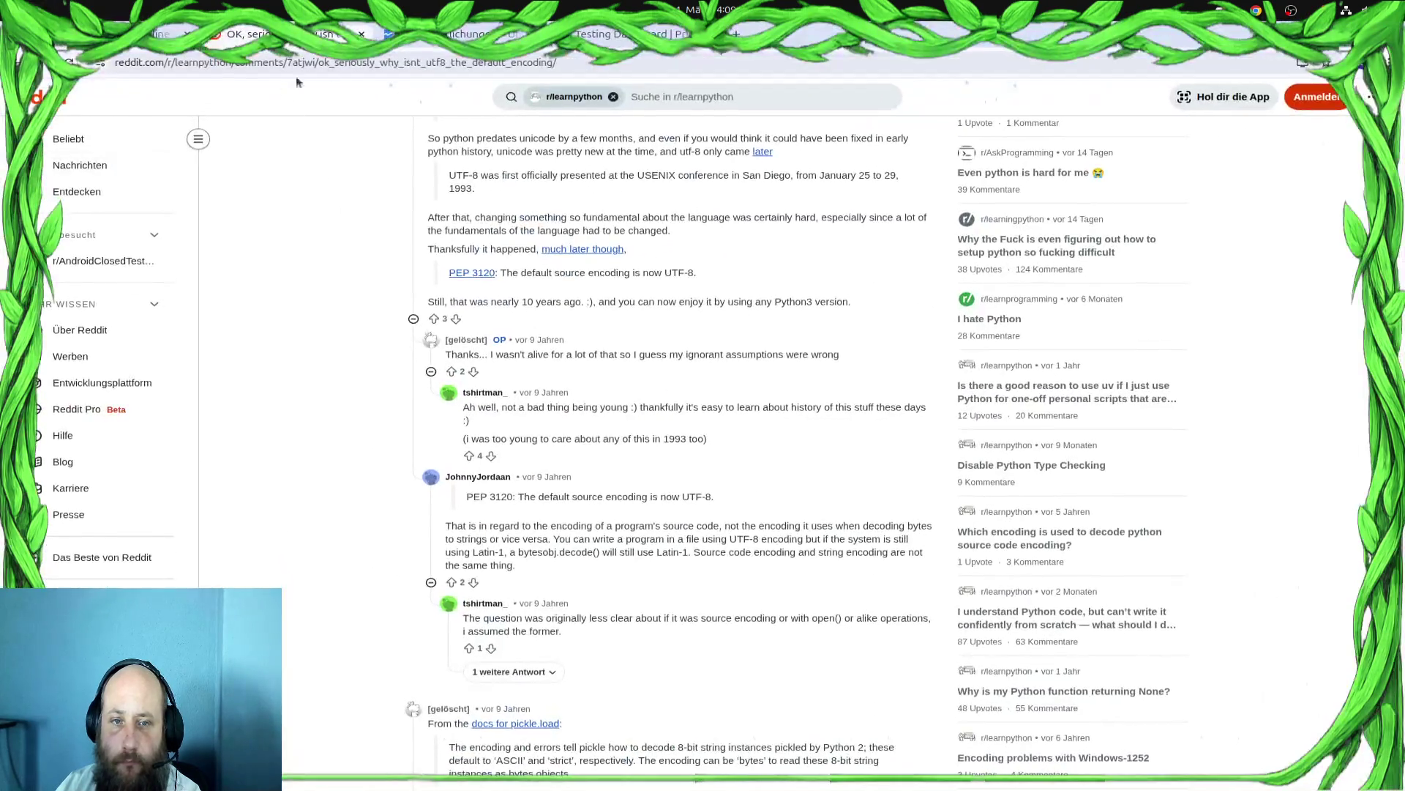
pyautogui.click(423, 38)
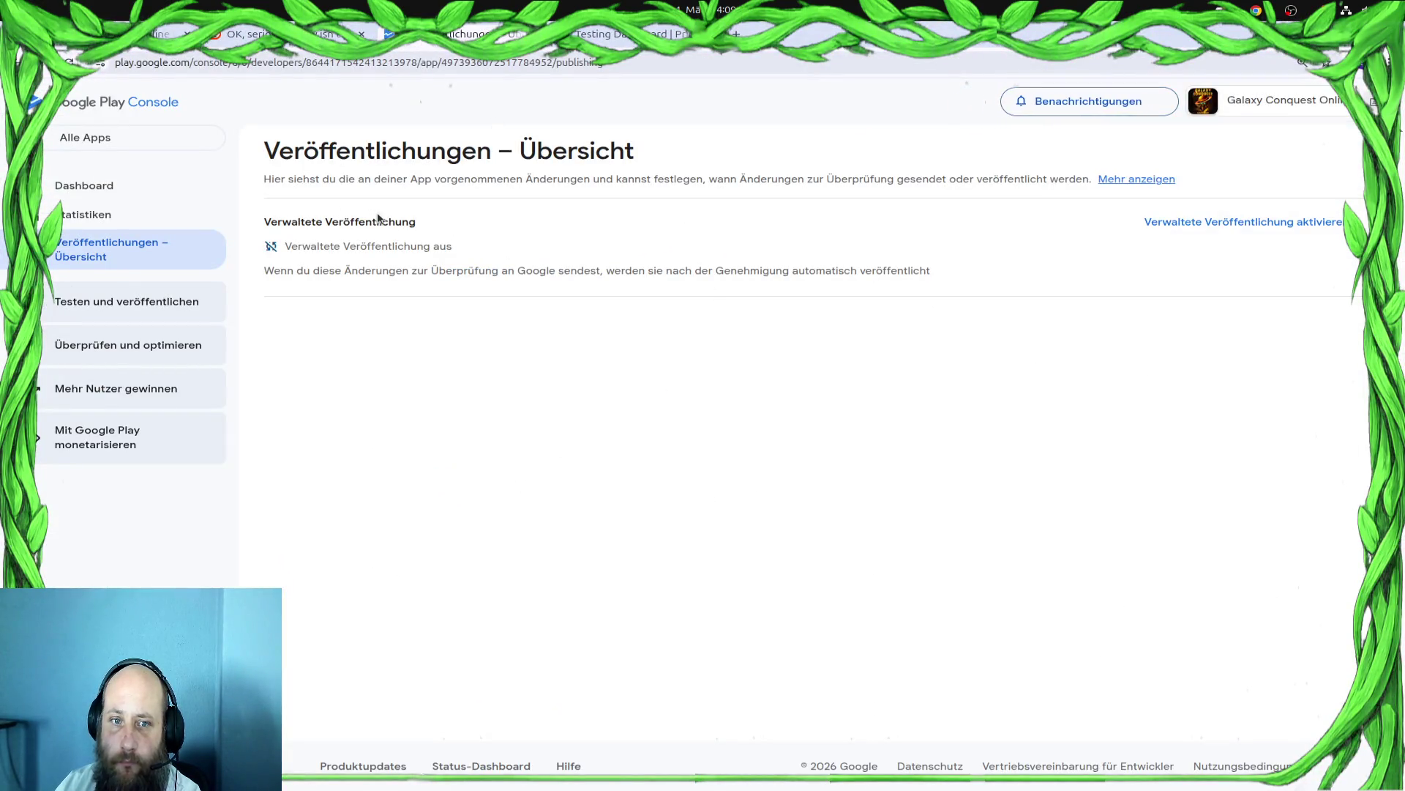
# - Go to the BetaTest closed-testing track and start a new release
pyautogui.click(125, 304)
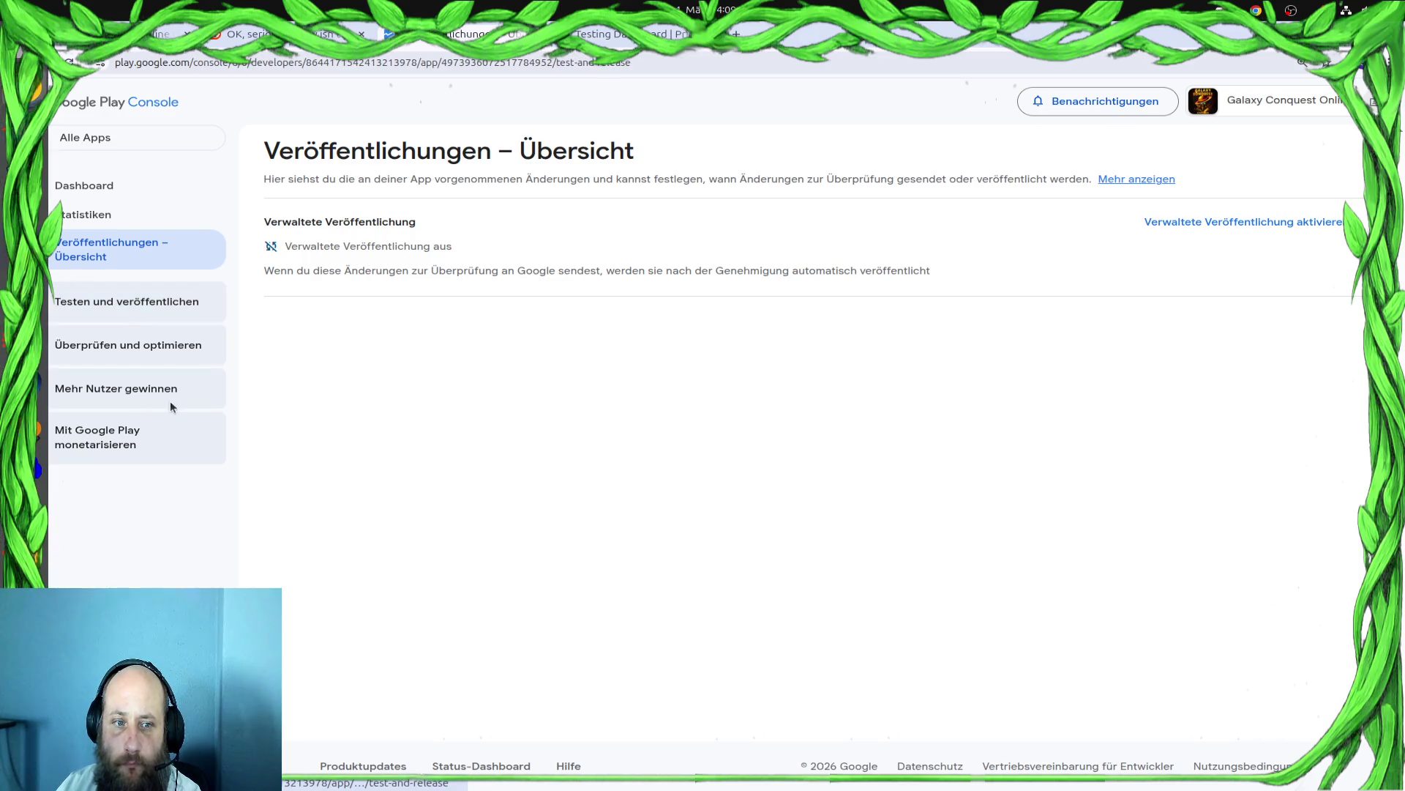
pyautogui.click(88, 465)
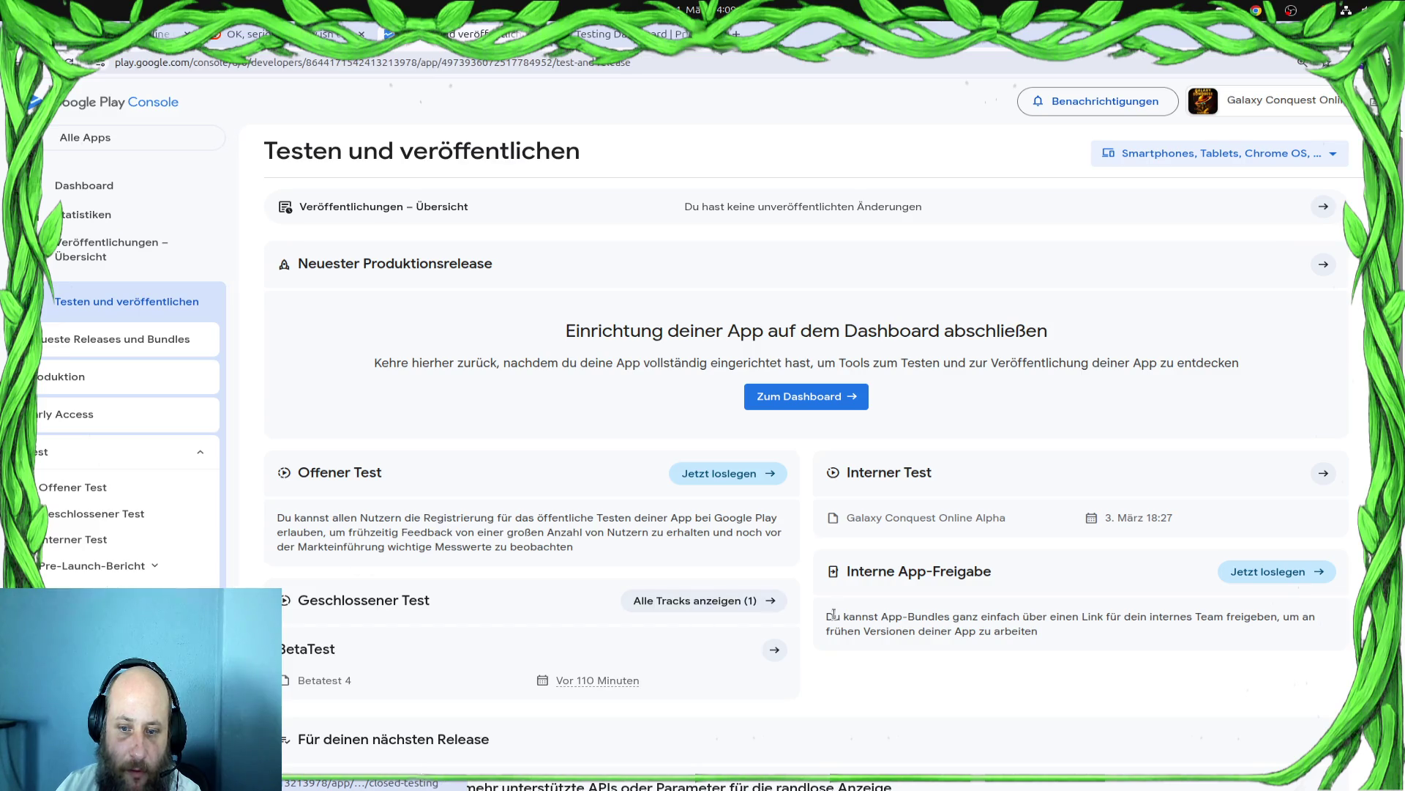
pyautogui.click(699, 602)
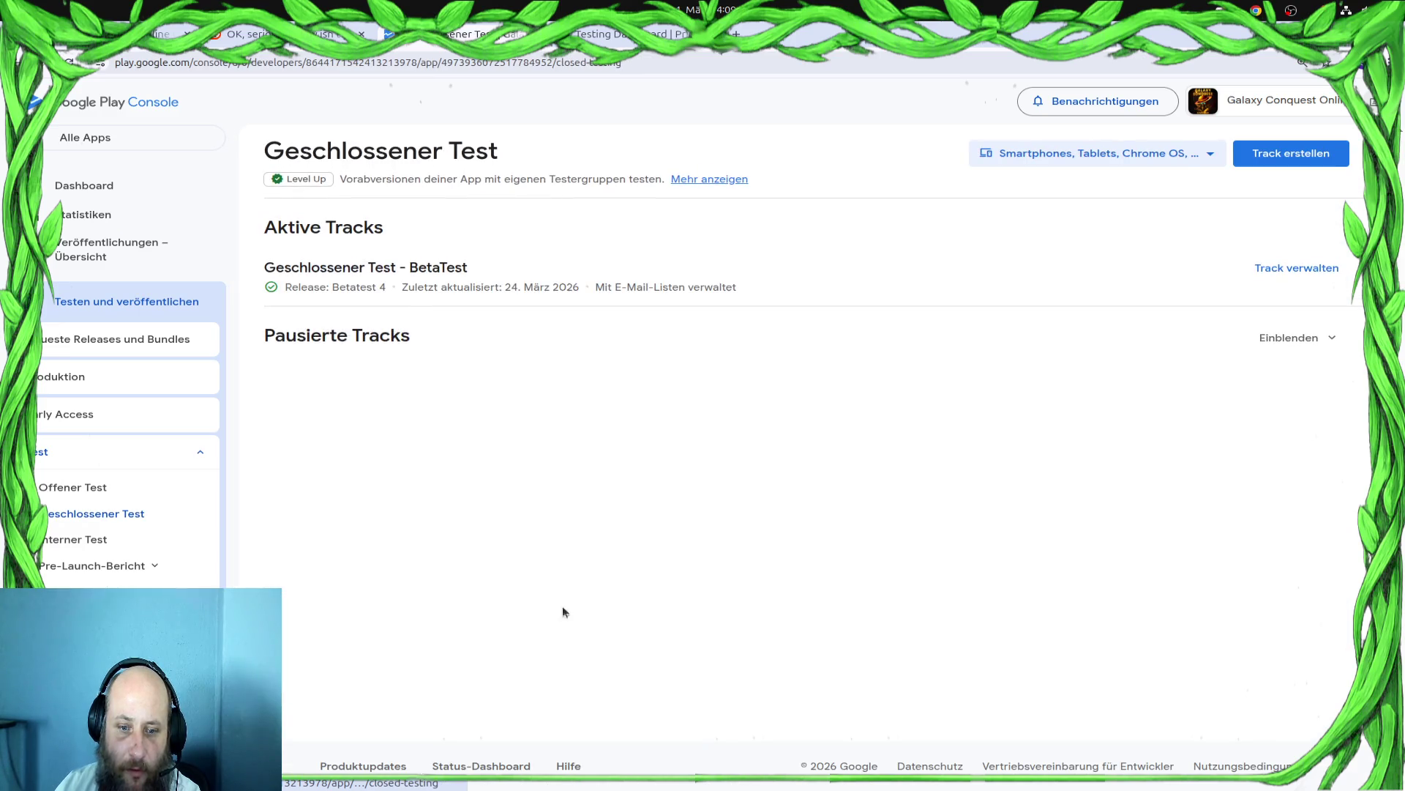
pyautogui.click(966, 287)
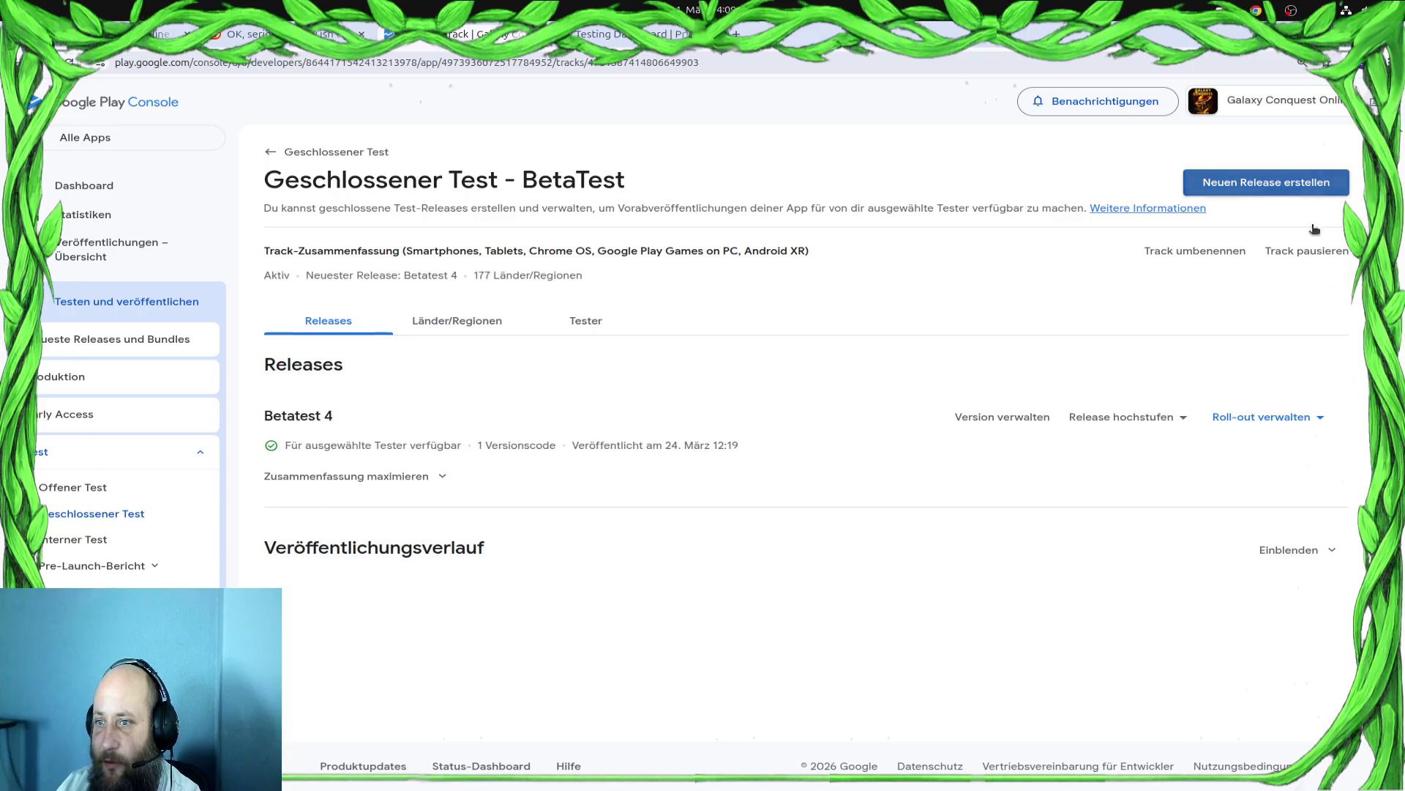
pyautogui.click(1307, 186)
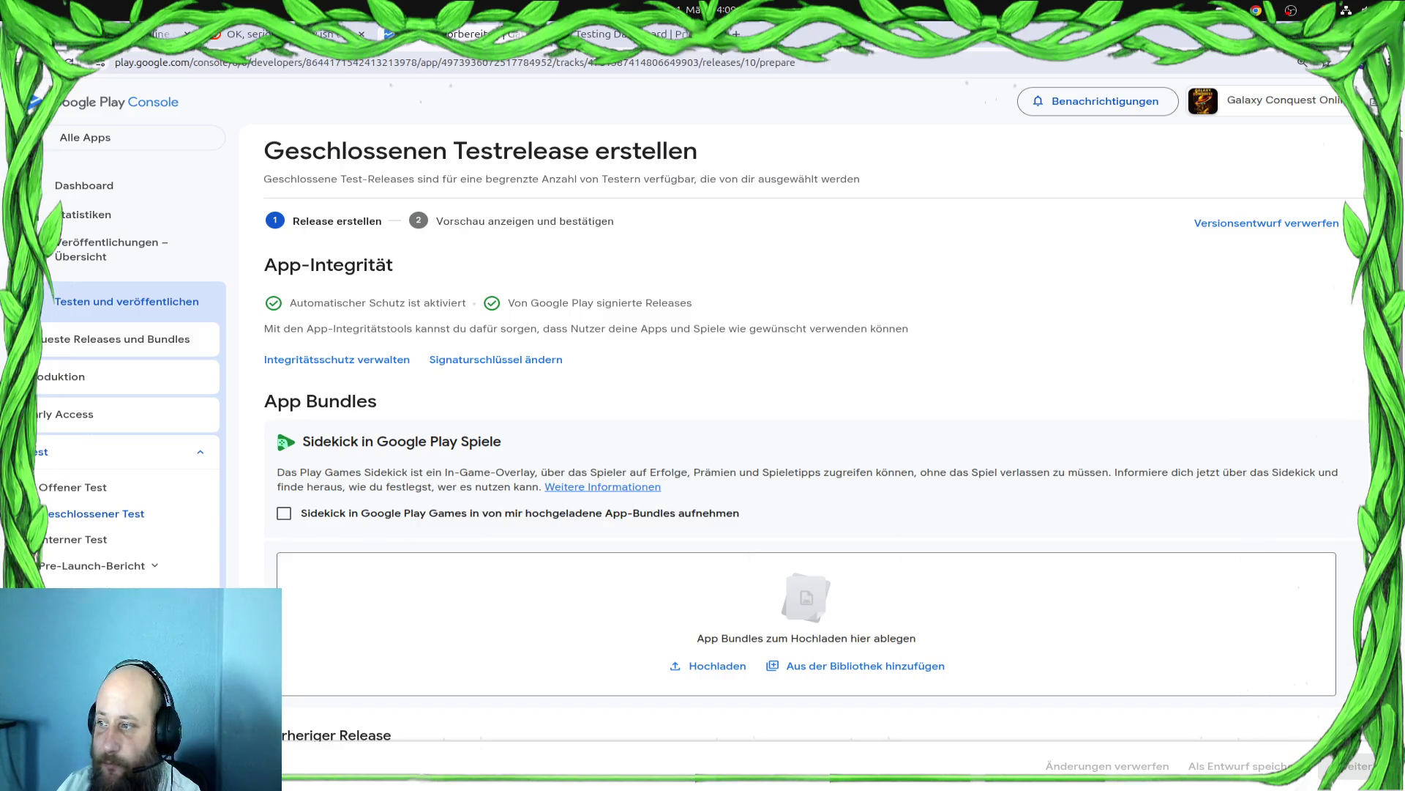
# - Drag GalaxyConquestOnline.aab onto the App Bundles drop zone to upload it
pyautogui.moveTo(1217, 391)
pyautogui.mouseDown()
pyautogui.moveTo(908, 630)
pyautogui.moveTo(871, 591)
pyautogui.mouseUp()
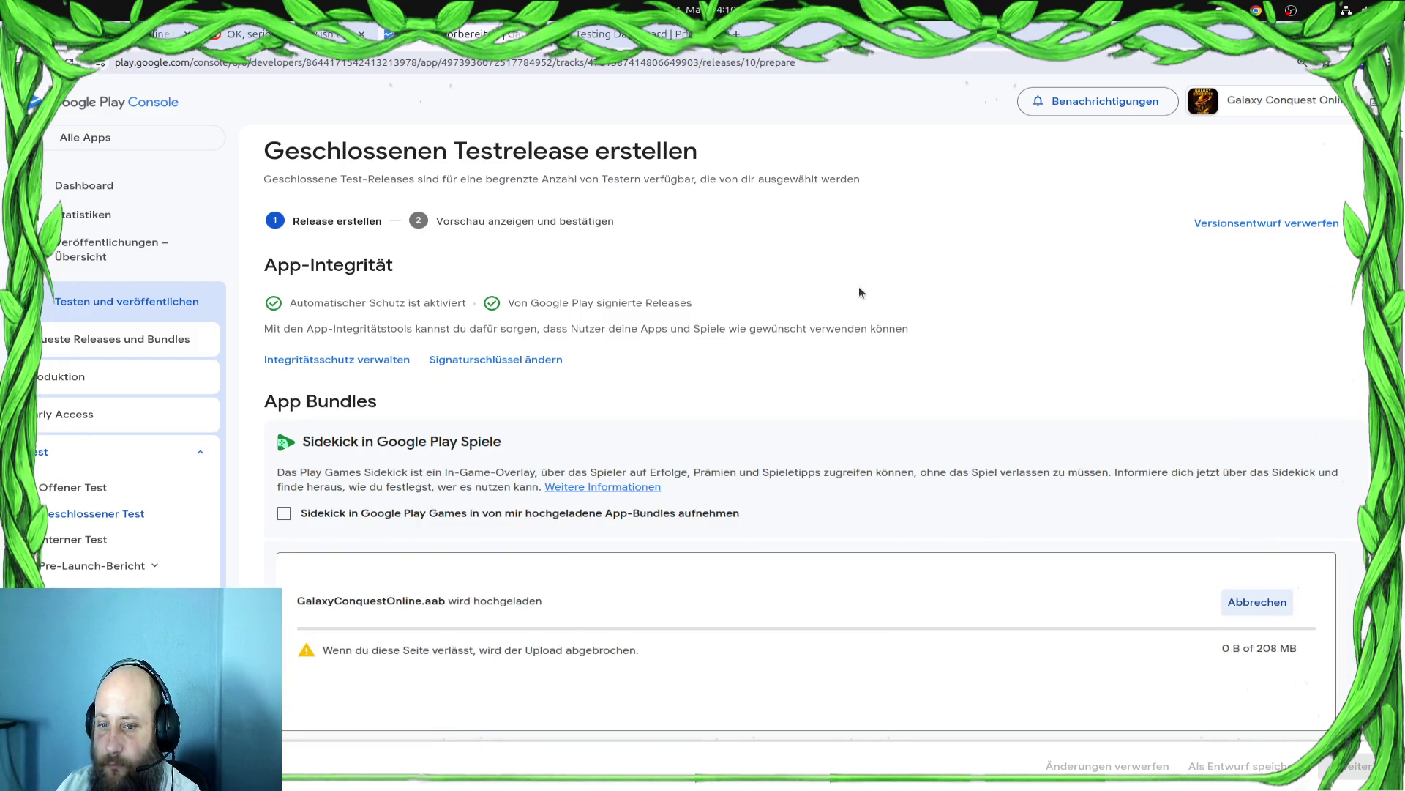
pyautogui.scroll(-3, 860, 291)
pyautogui.scroll(2, 876, 386)
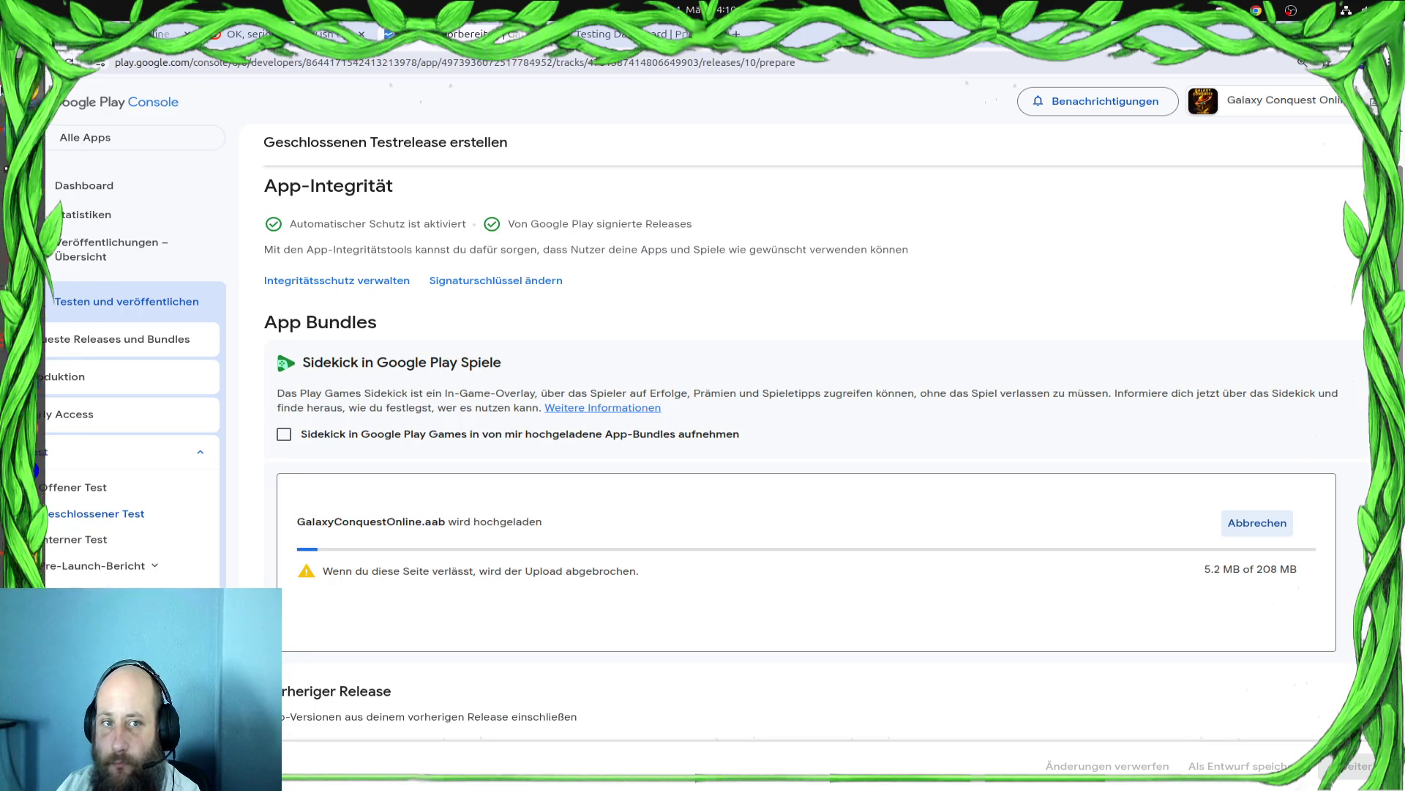
# - Check the music video tab, then return to Play Console while the upload finishes
pyautogui.click(3, 104)
pyautogui.click(937, 378)
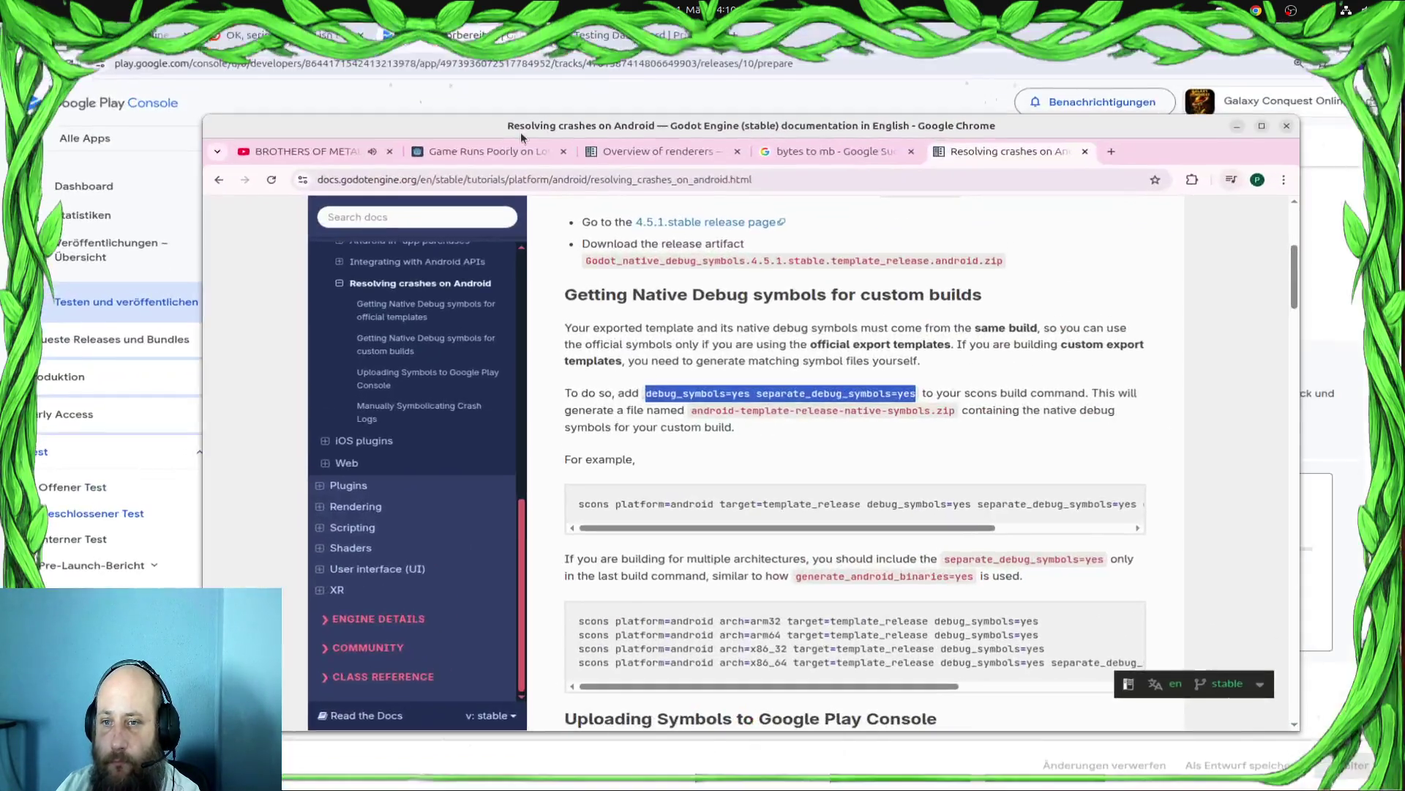
pyautogui.click(307, 150)
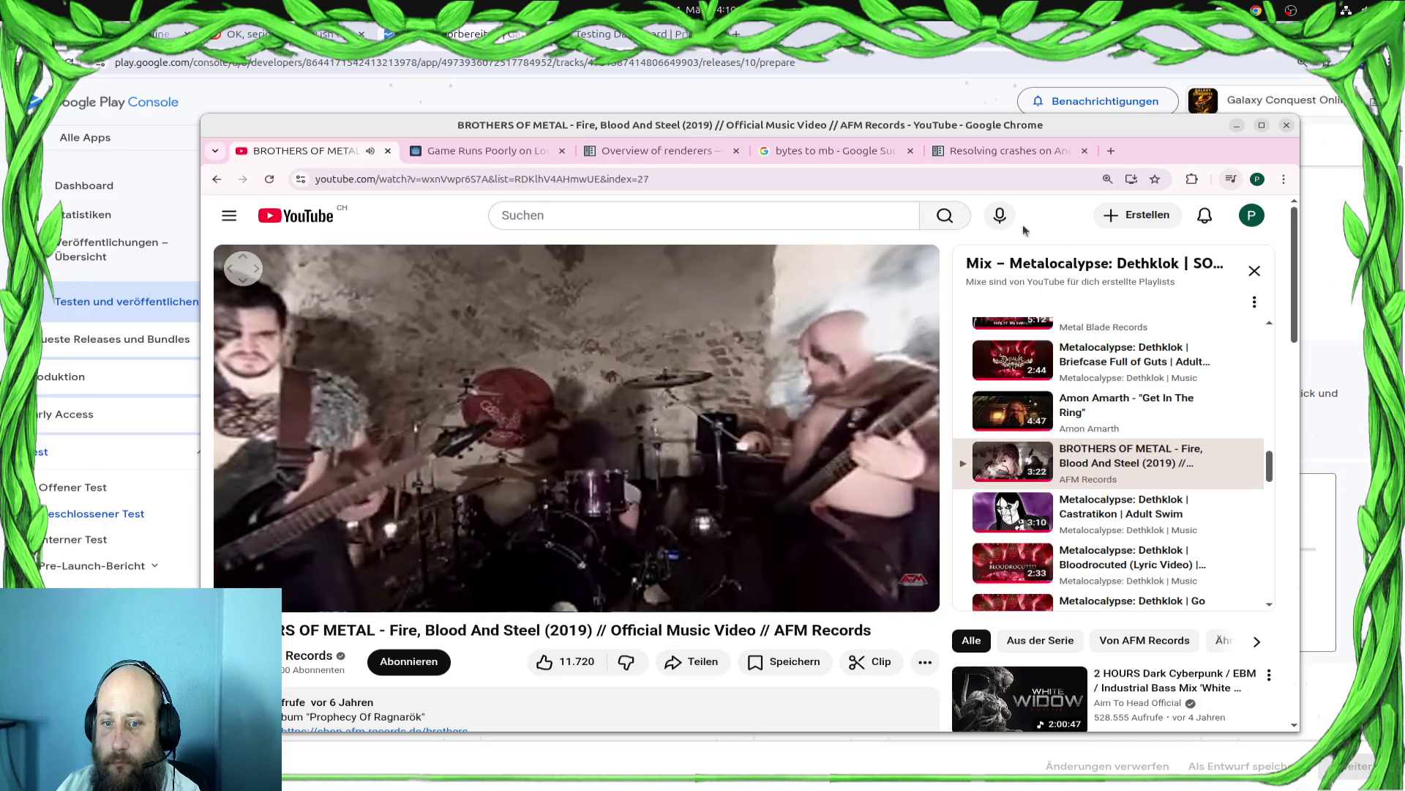
pyautogui.click(1237, 126)
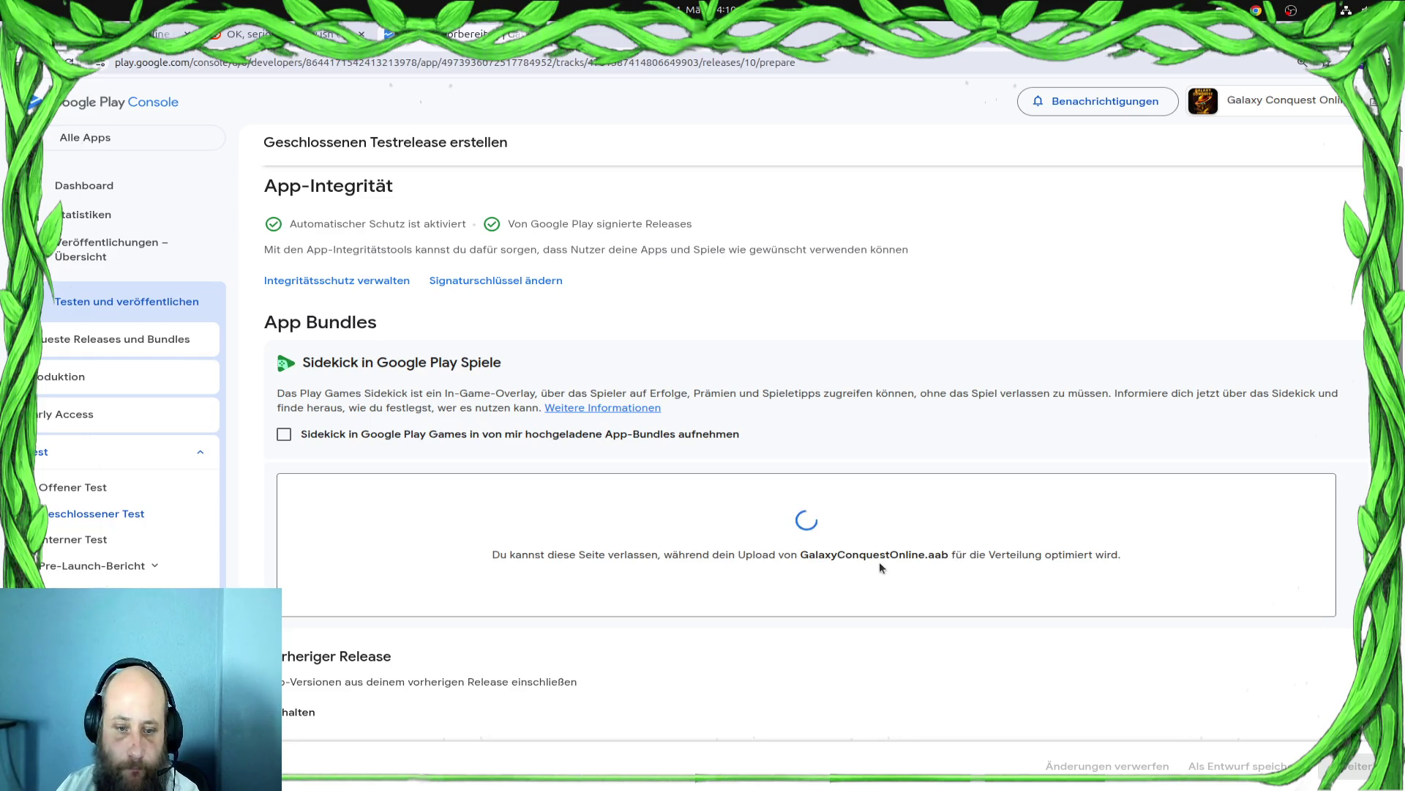
pyautogui.scroll(-3, 888, 275)
# - Name the release 'Betatest 5 Compatibility Renderer'
pyautogui.scroll(-6, 882, 267)
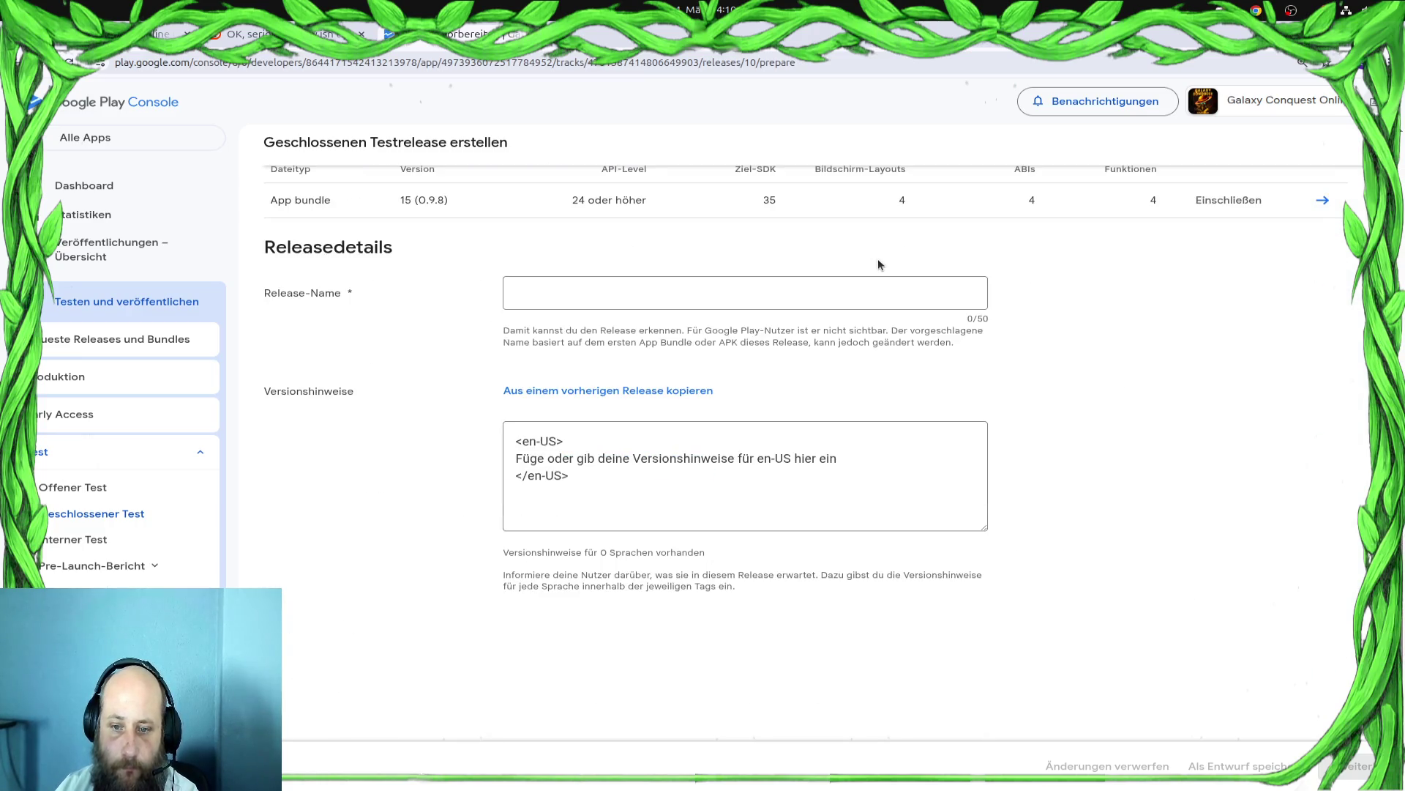
pyautogui.moveTo(842, 458); pyautogui.dragTo(809, 458)
pyautogui.hotkey('ctrl', 'a')
pyautogui.click(531, 293)
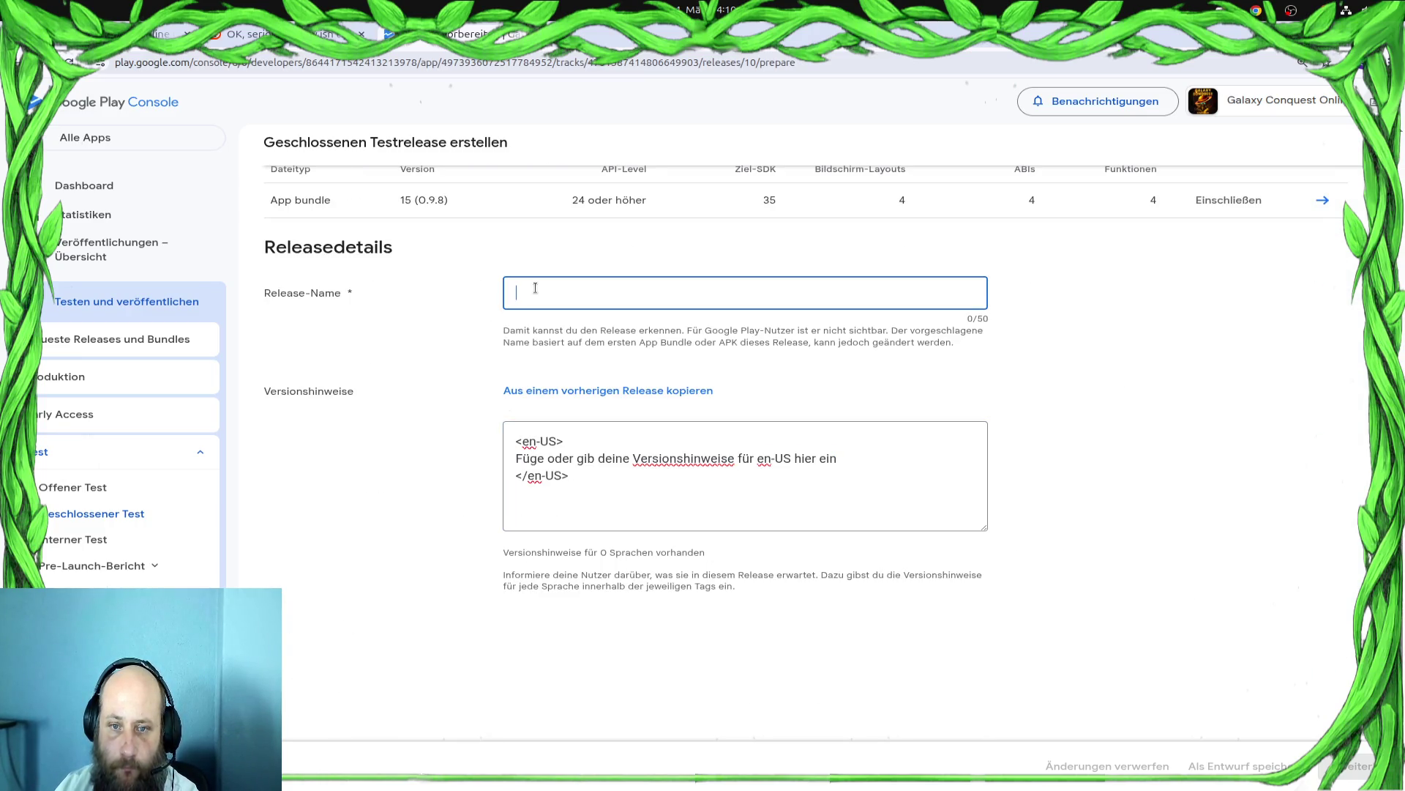
pyautogui.write('Betatest')
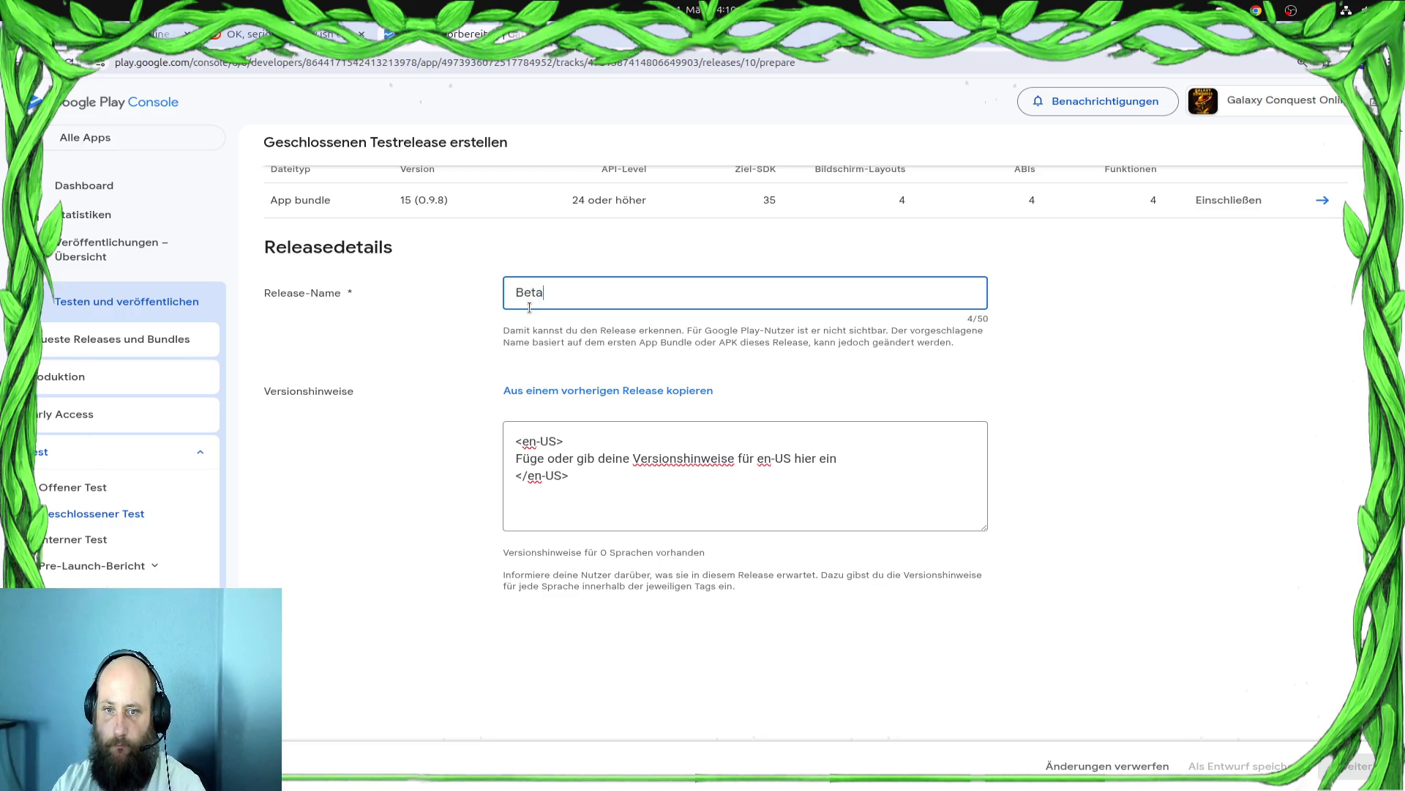
pyautogui.write(' 5 ')
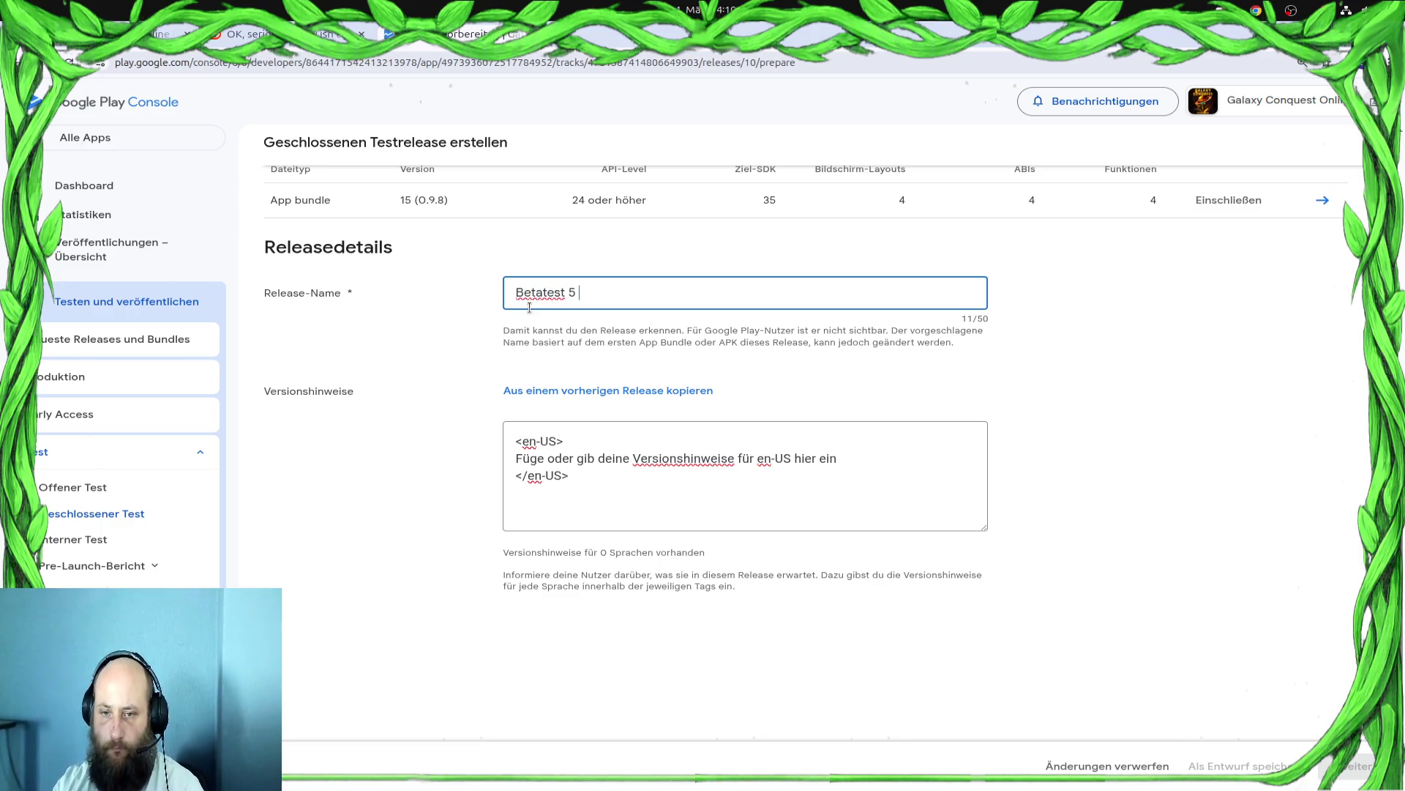
pyautogui.write('Compati')
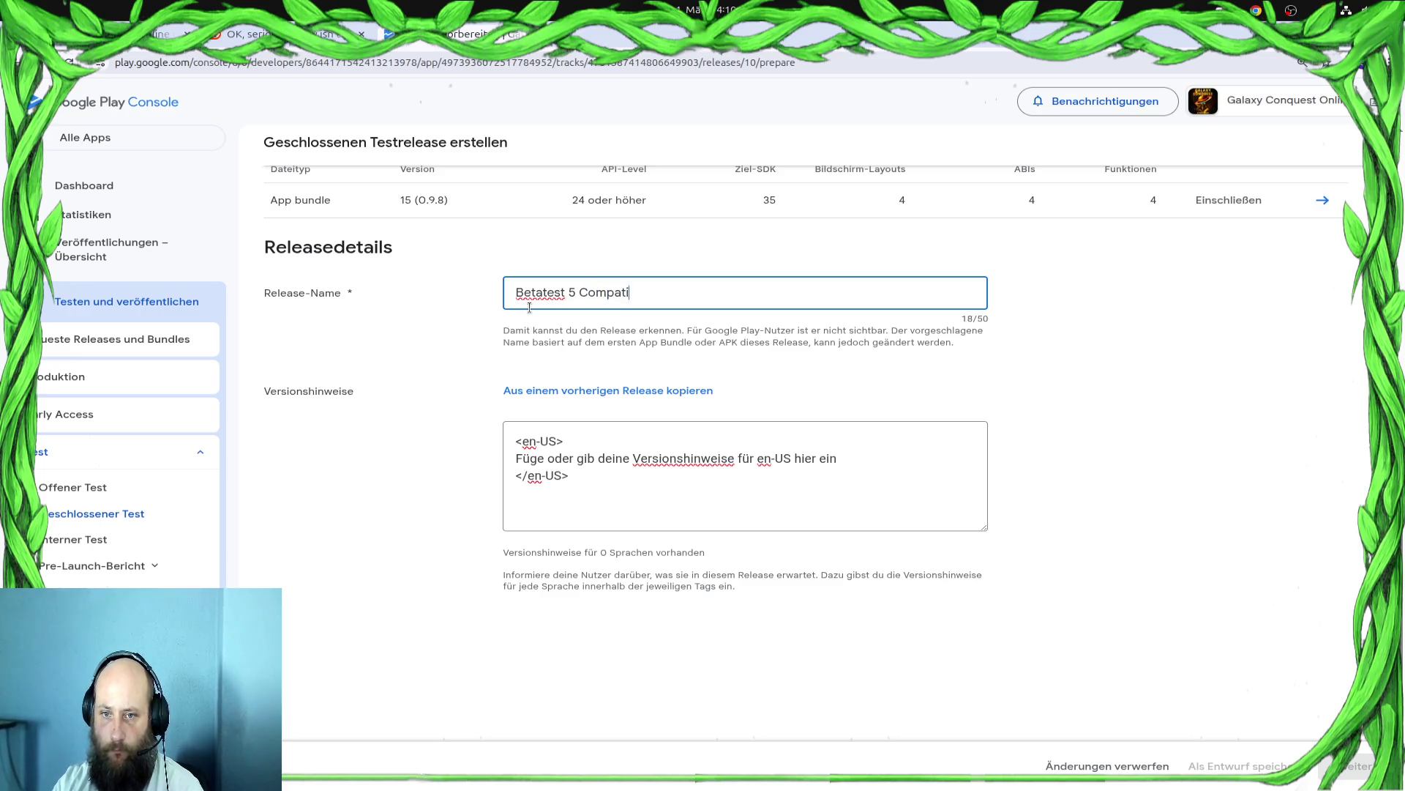
pyautogui.write('bility Rend')
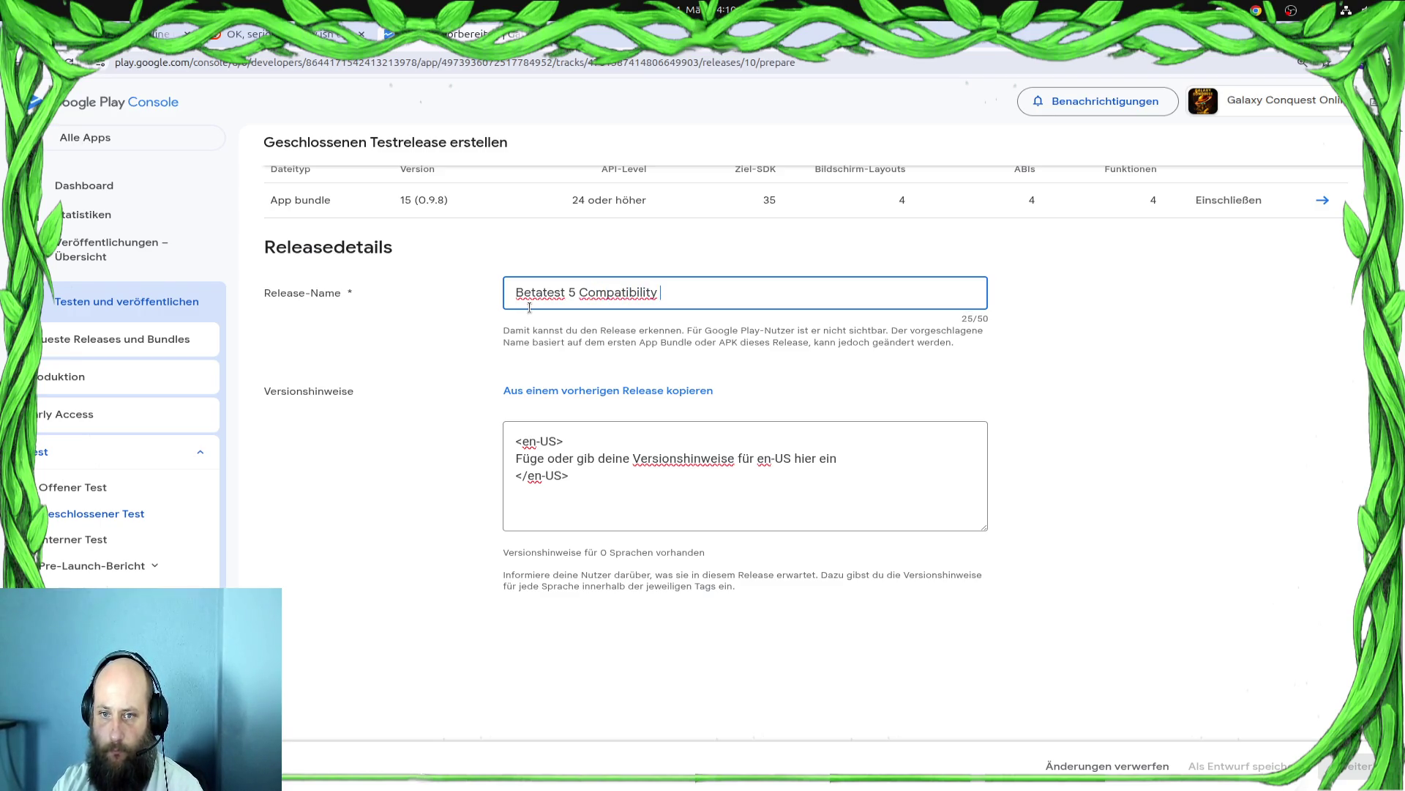
pyautogui.write('erer')
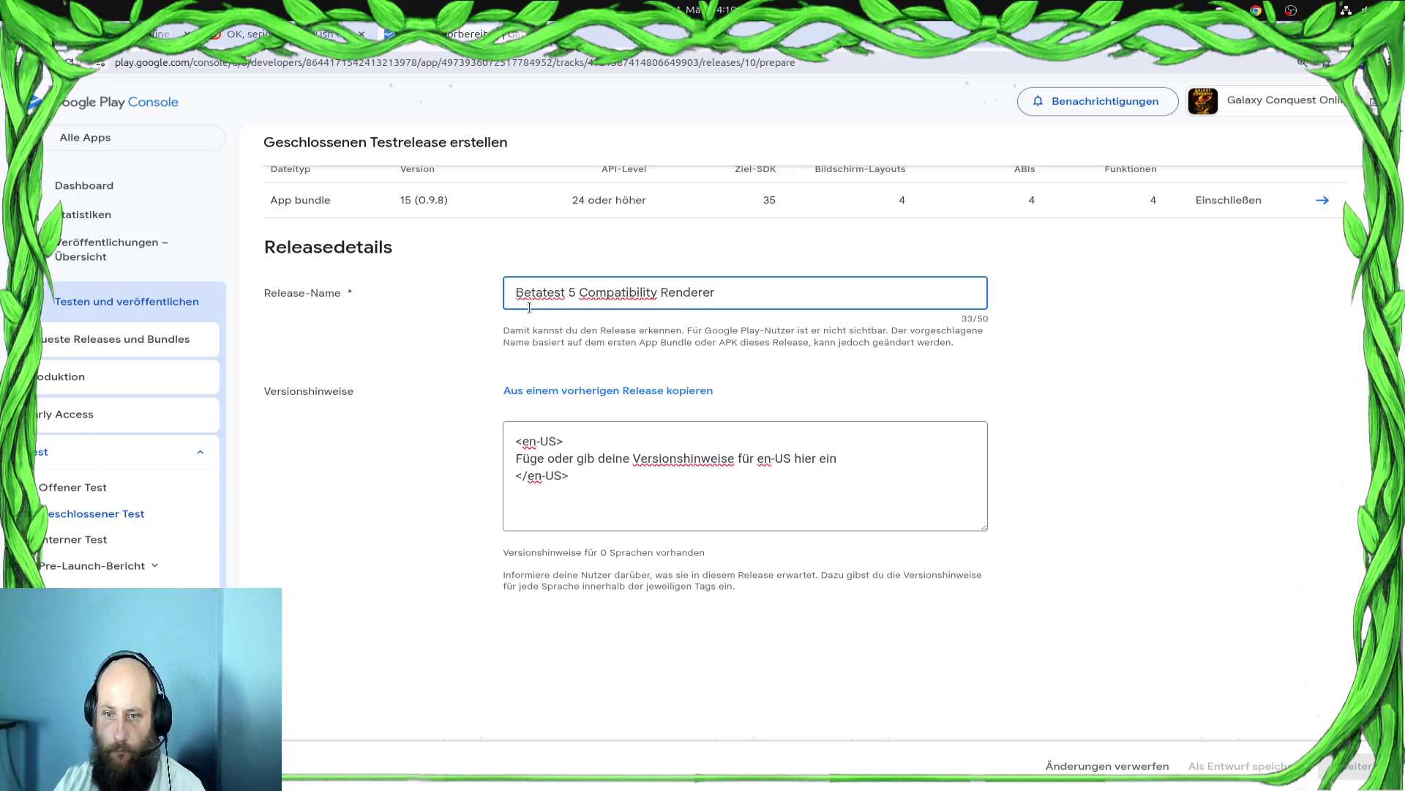
# - Replace the en-US release notes placeholder with 0.9.8 and check the uploaded bundle
pyautogui.click(841, 459)
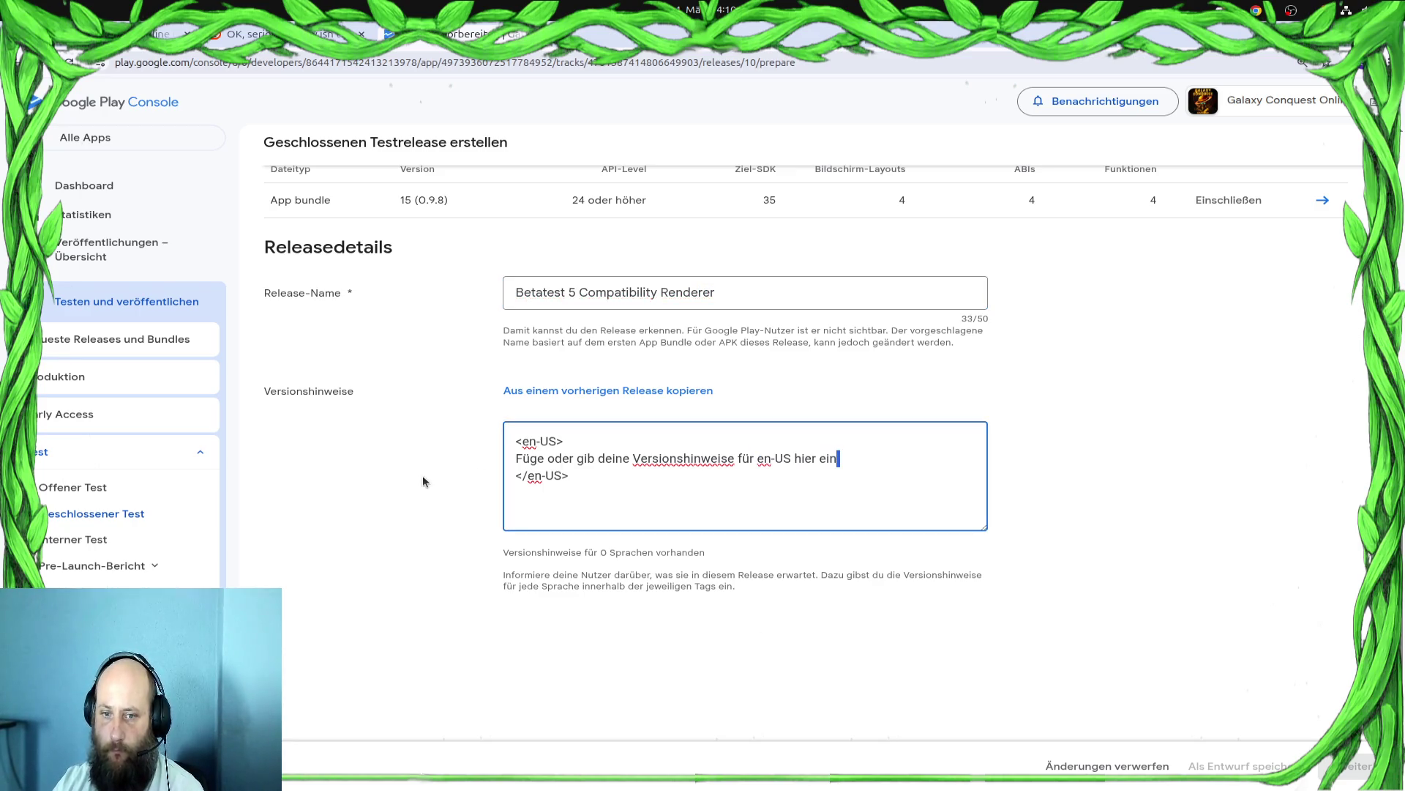
pyautogui.hotkey('shift', 'Home')
pyautogui.write('0.9.8')
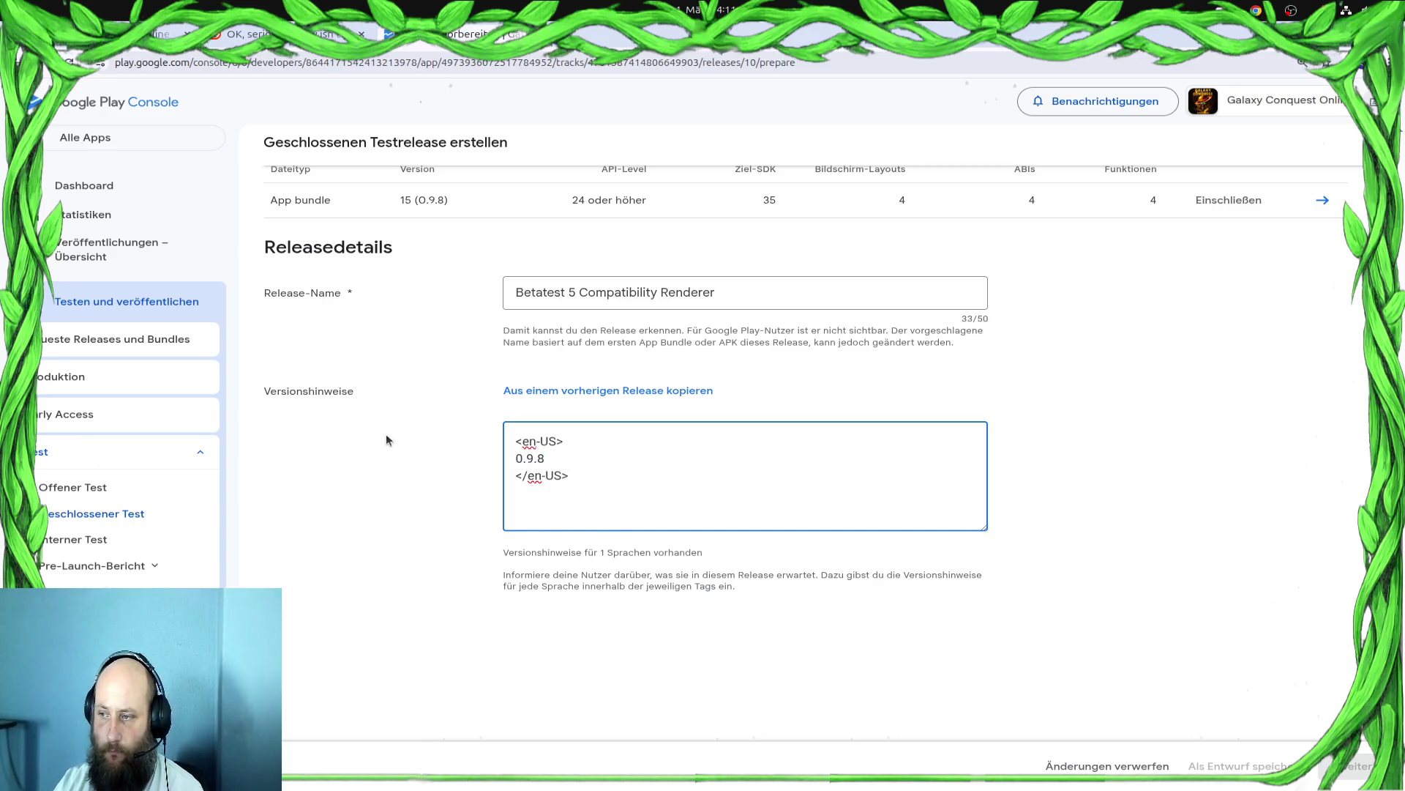
pyautogui.click(982, 594)
pyautogui.scroll(10, 981, 571)
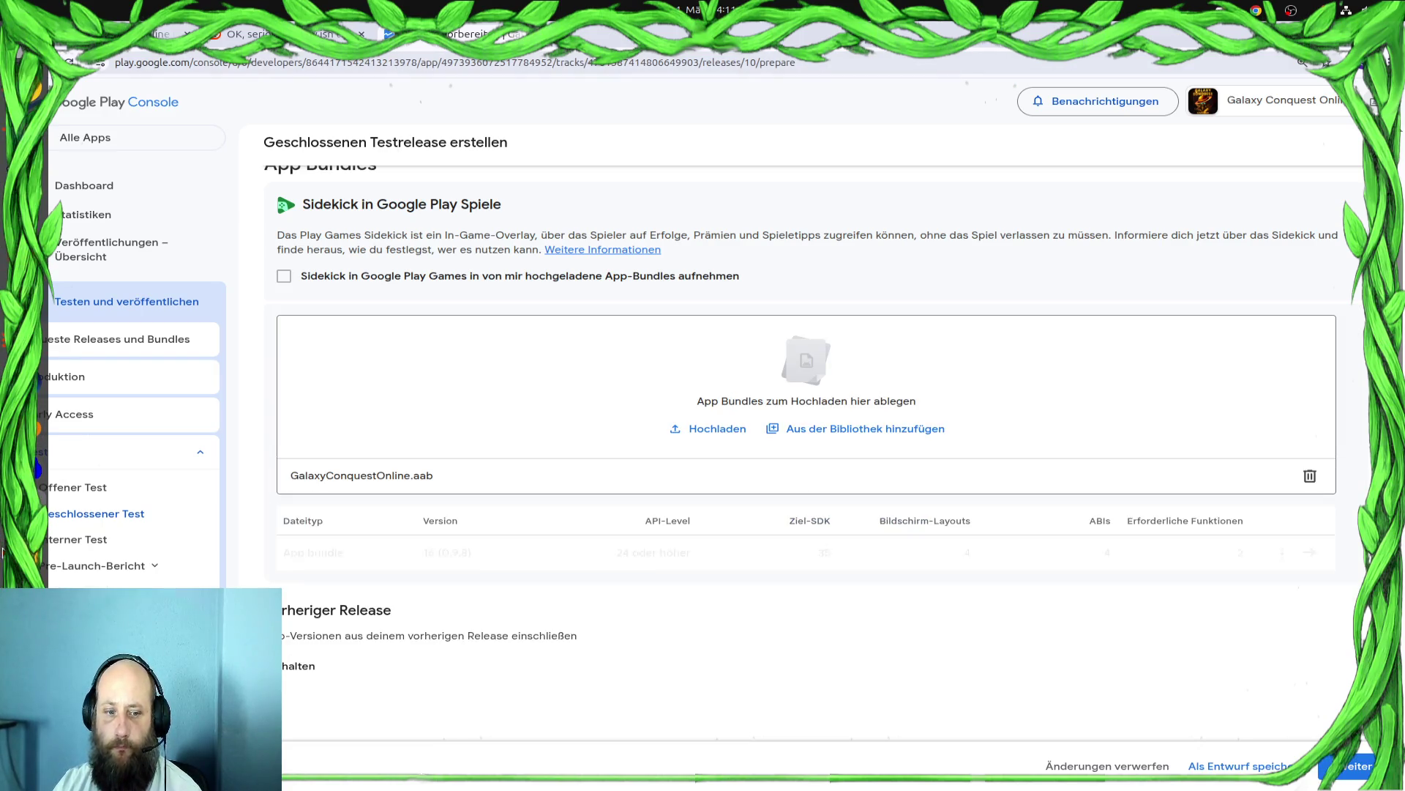
# - Proceed to the Betatest 5 release review and scroll through its summary
pyautogui.click(1361, 763)
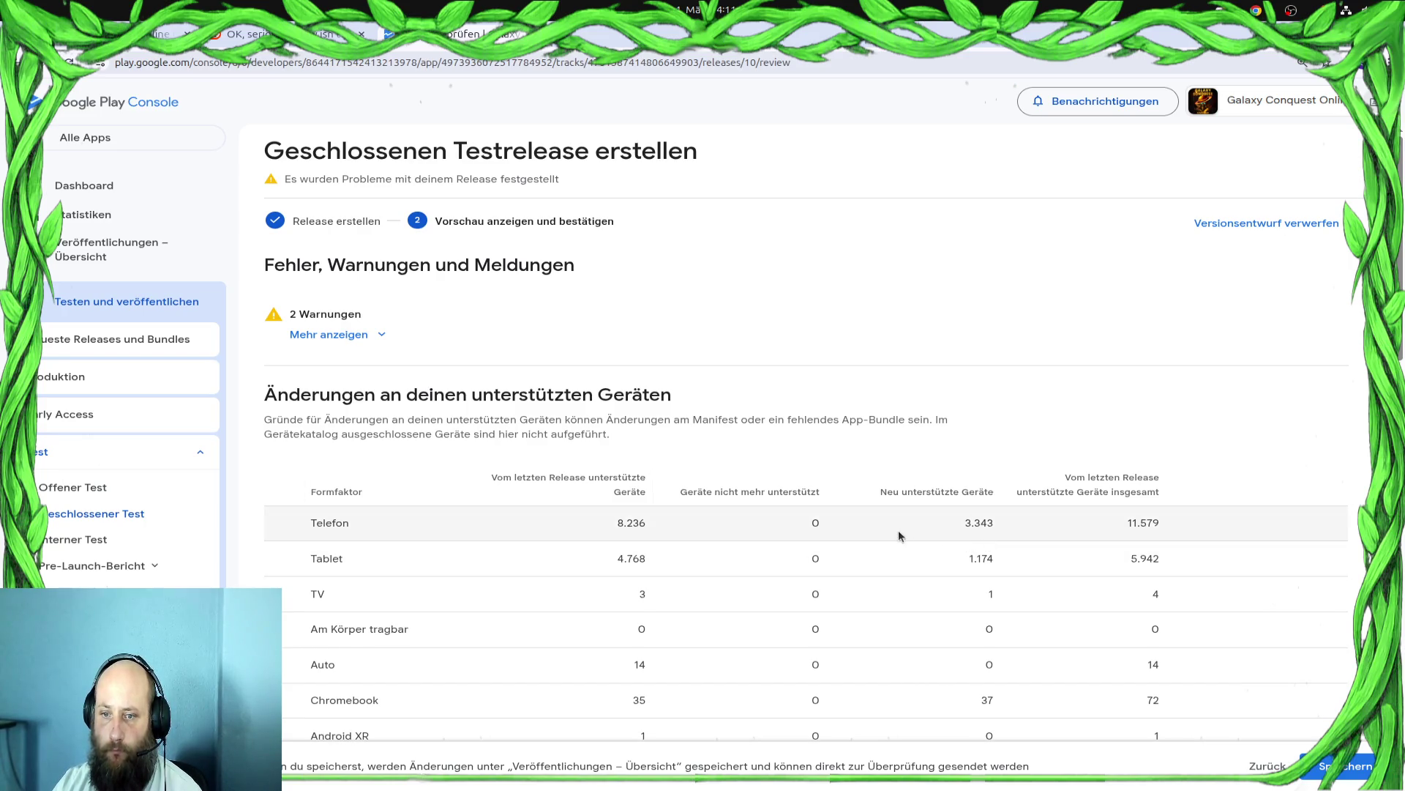
pyautogui.scroll(-3, 898, 530)
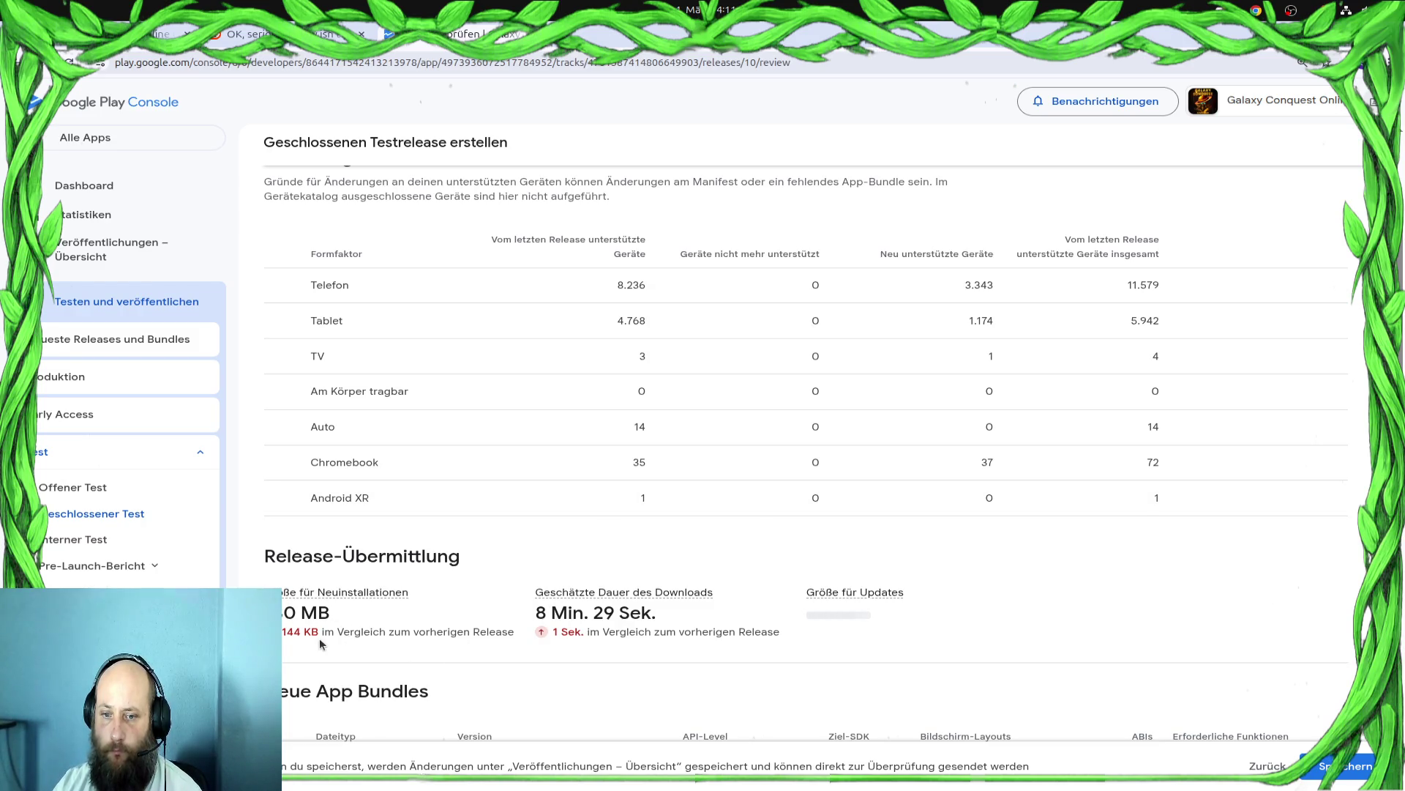
pyautogui.scroll(-2, 478, 600)
pyautogui.scroll(-2, 540, 590)
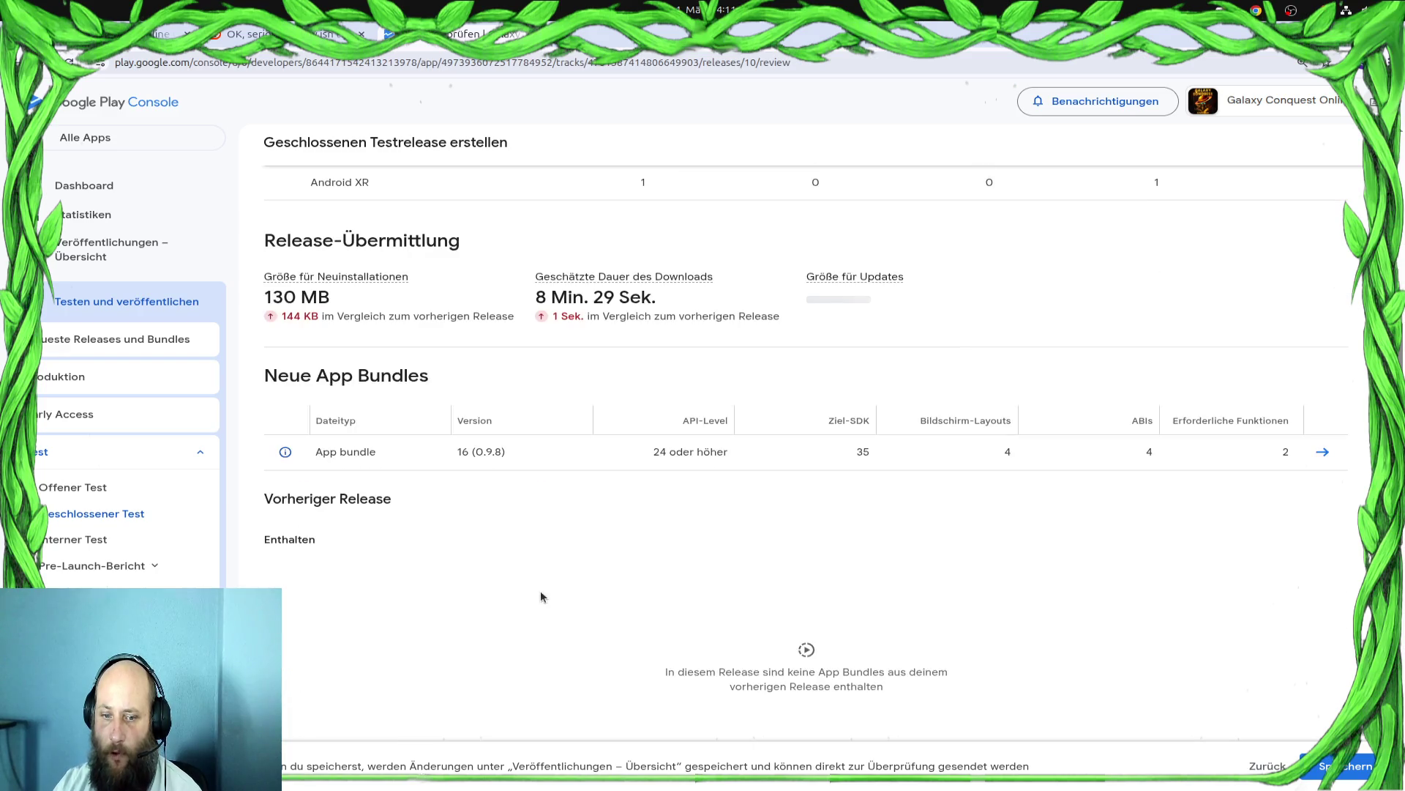
pyautogui.scroll(4, 740, 413)
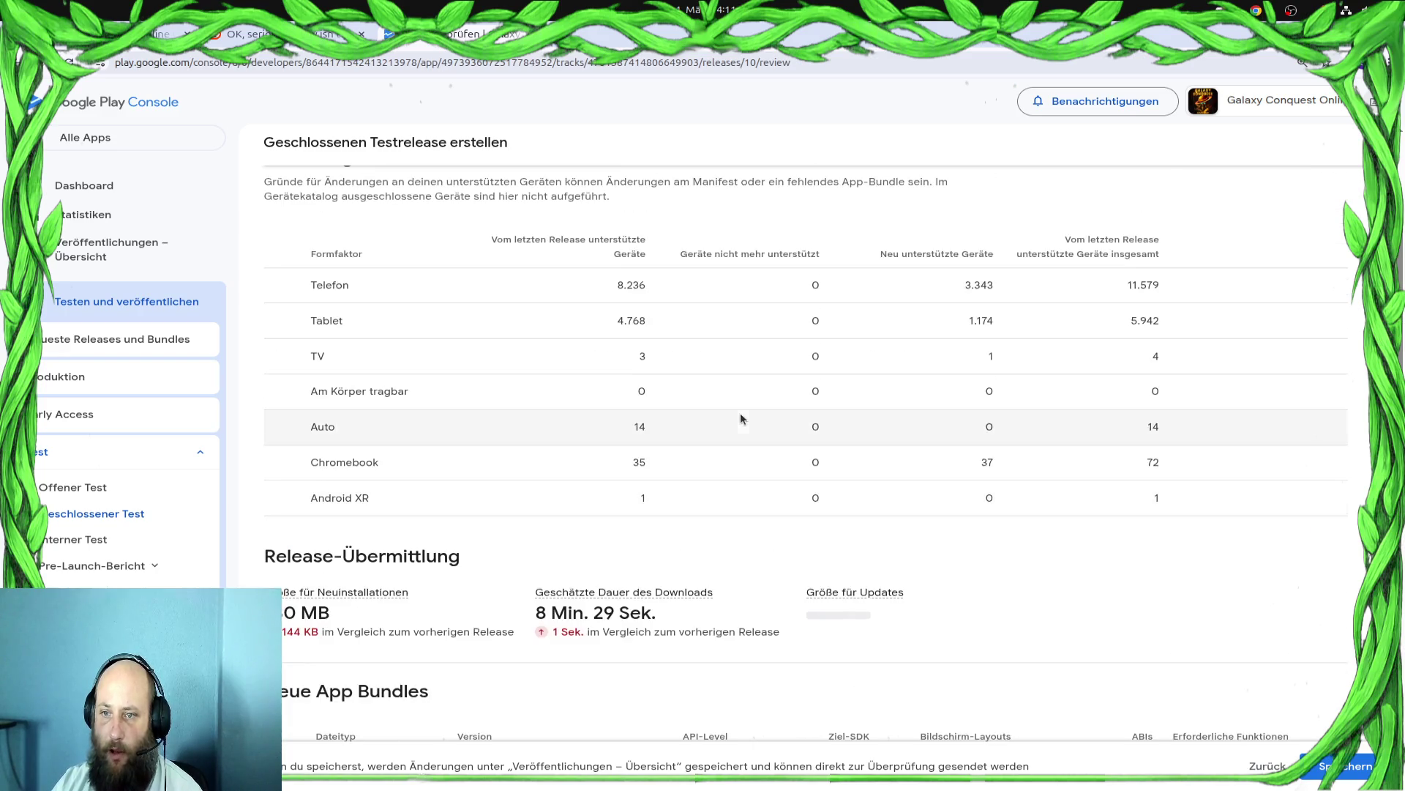
pyautogui.click(981, 363)
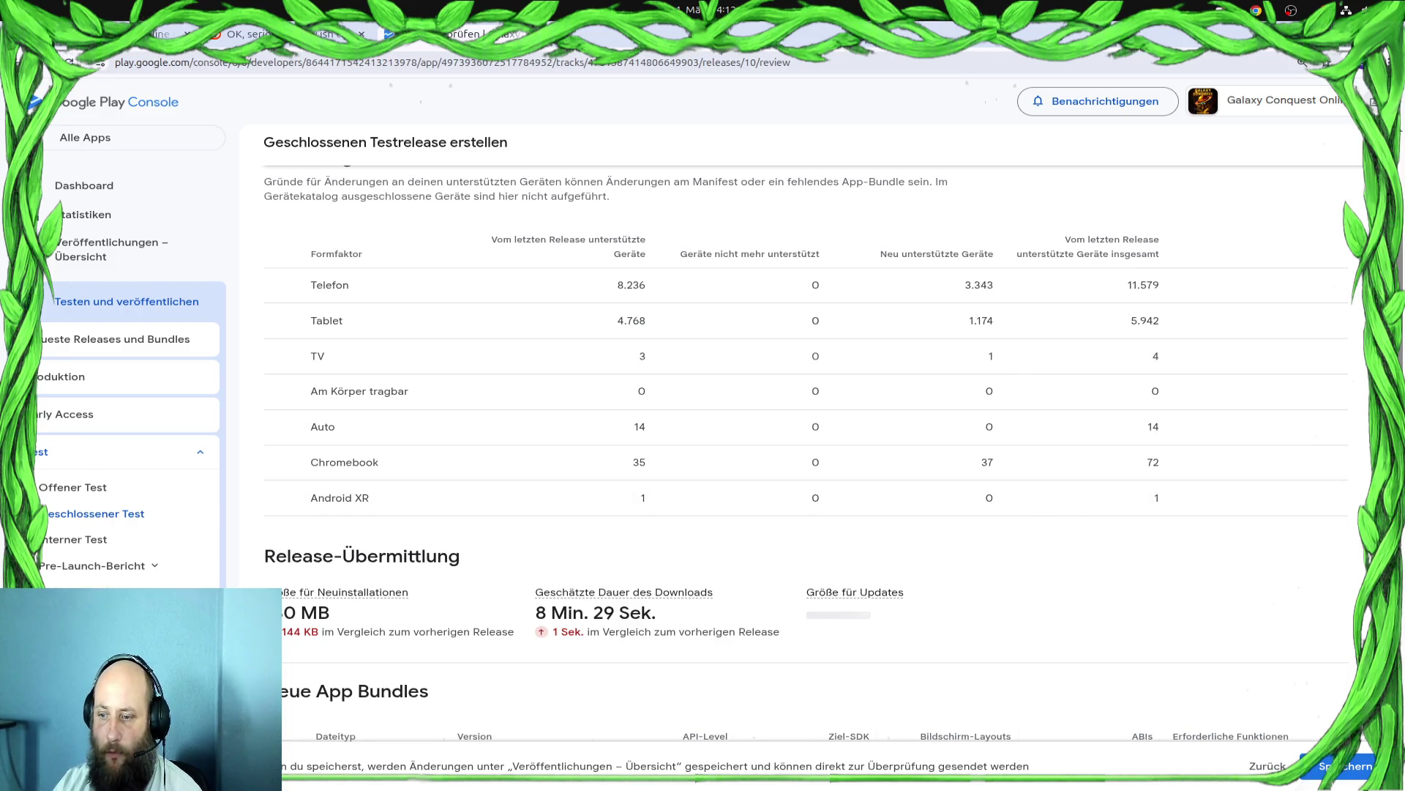
# - Save the release and send the one pending change for review from the publishing overview
pyautogui.click(1328, 766)
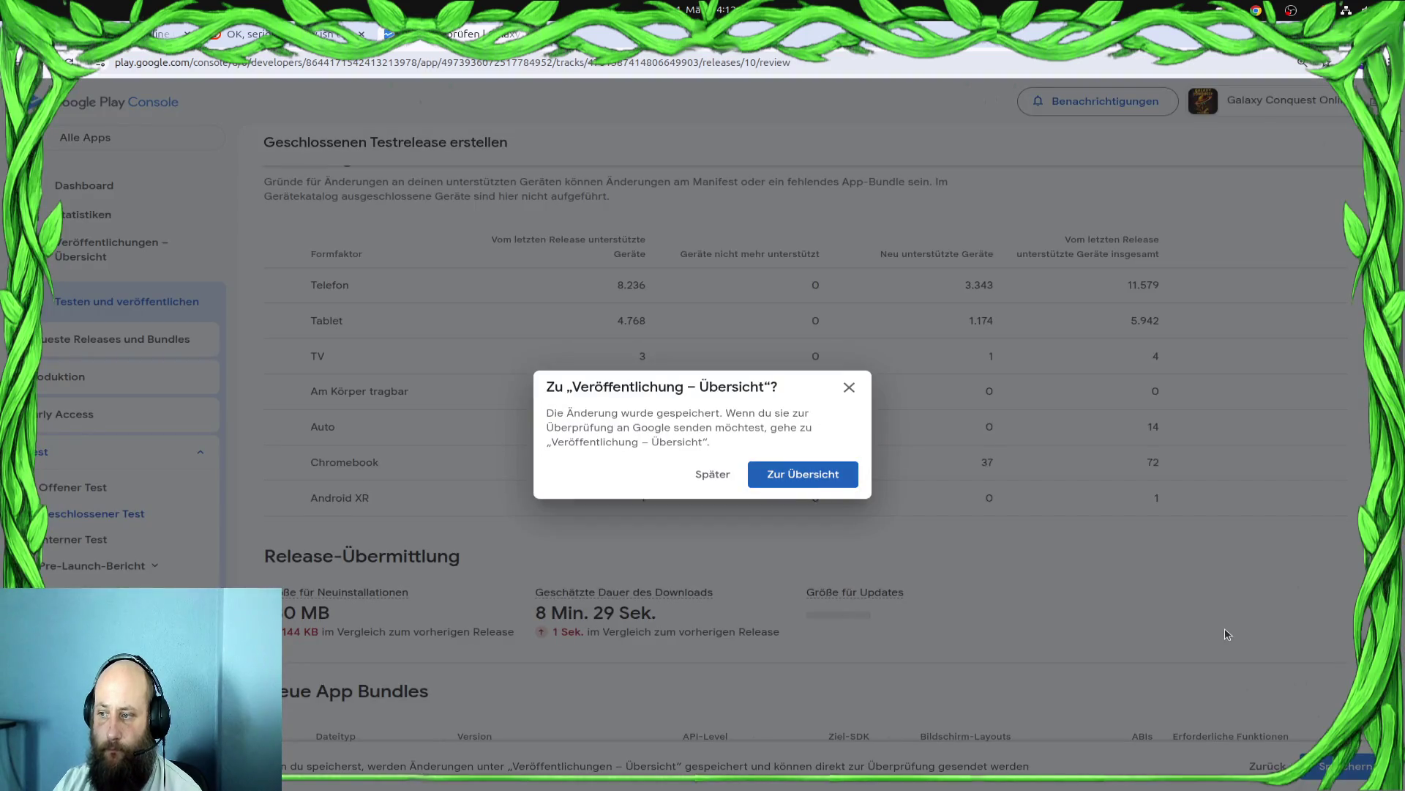
pyautogui.click(849, 479)
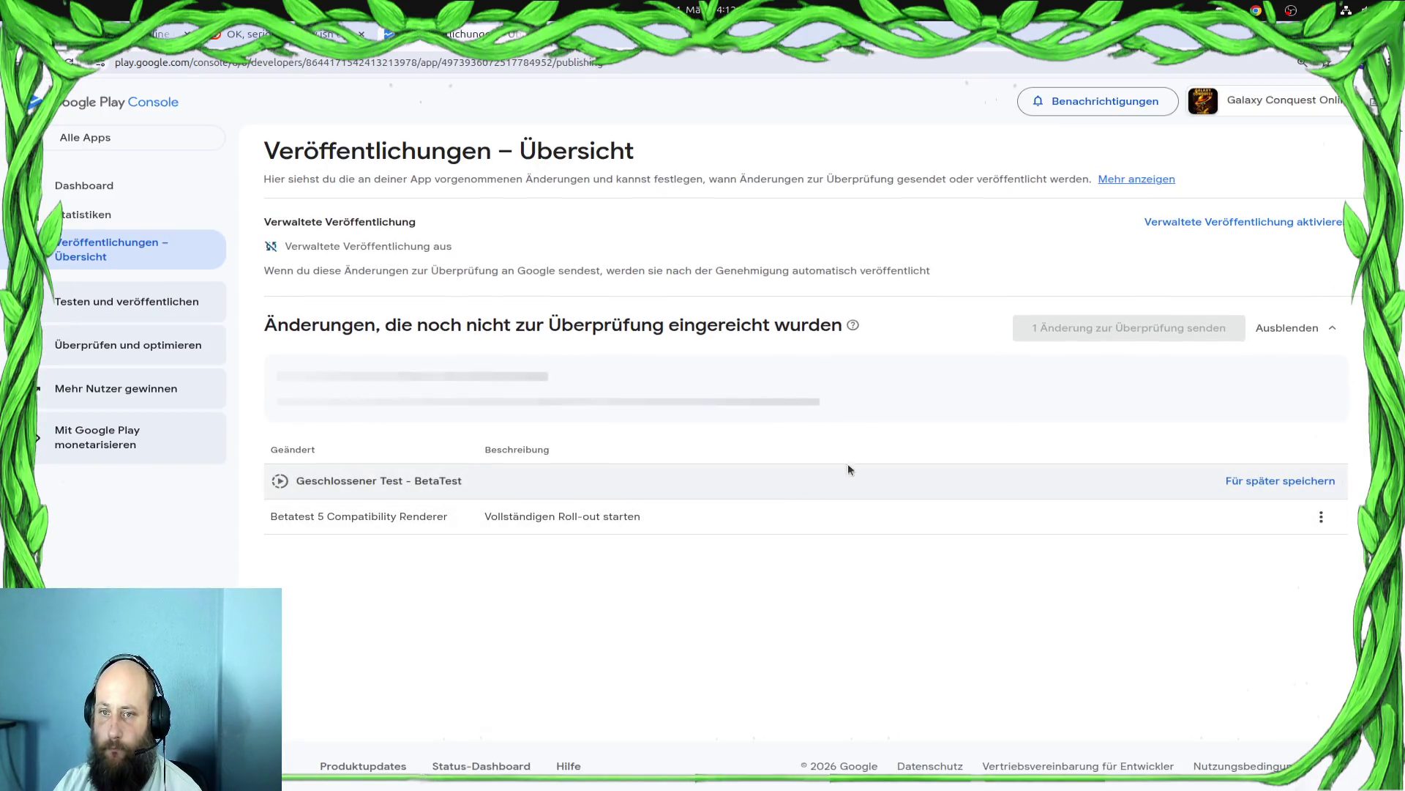
pyautogui.click(1129, 327)
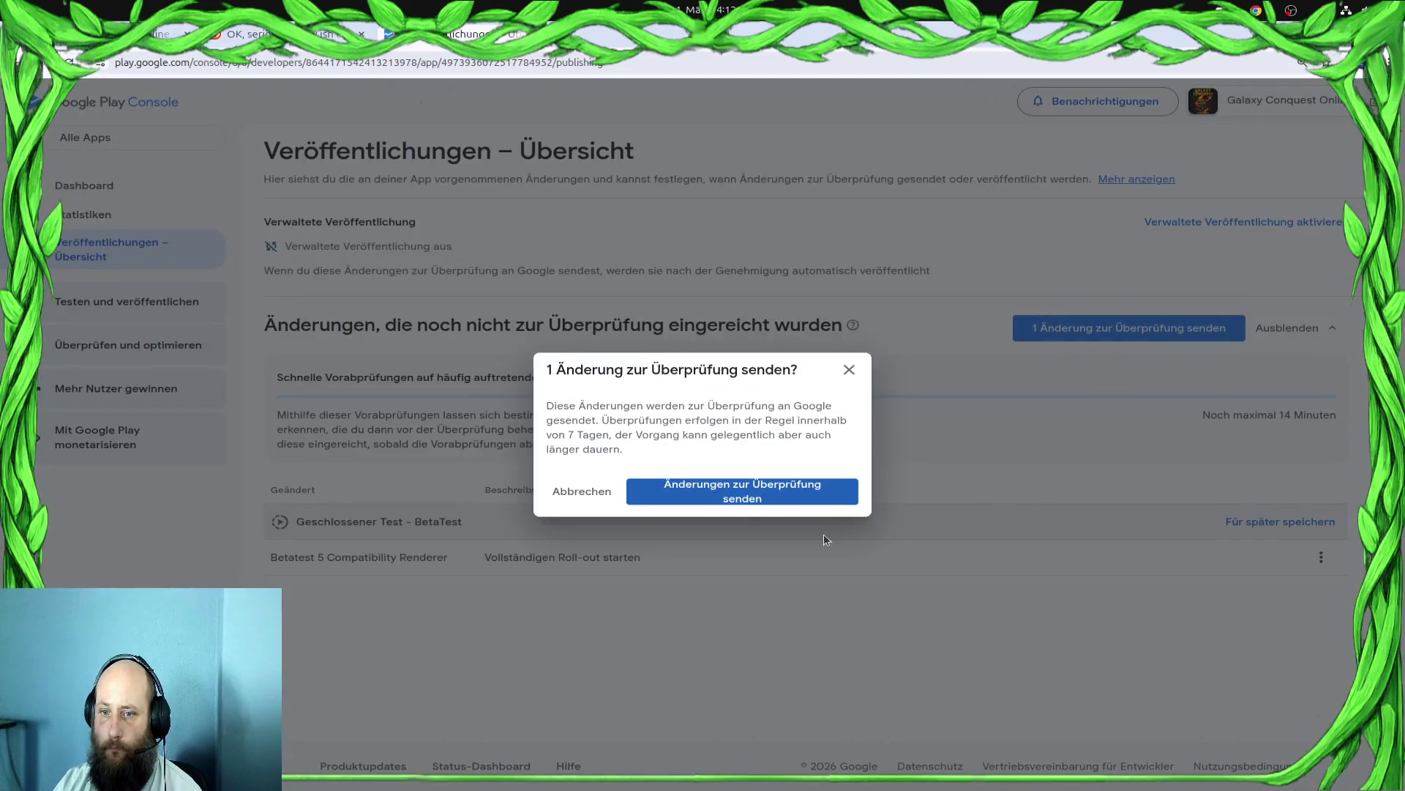
# - Confirm submitting Betatest 5 Compatibility Renderer for review and return to Godot's export dialog
pyautogui.click(744, 501)
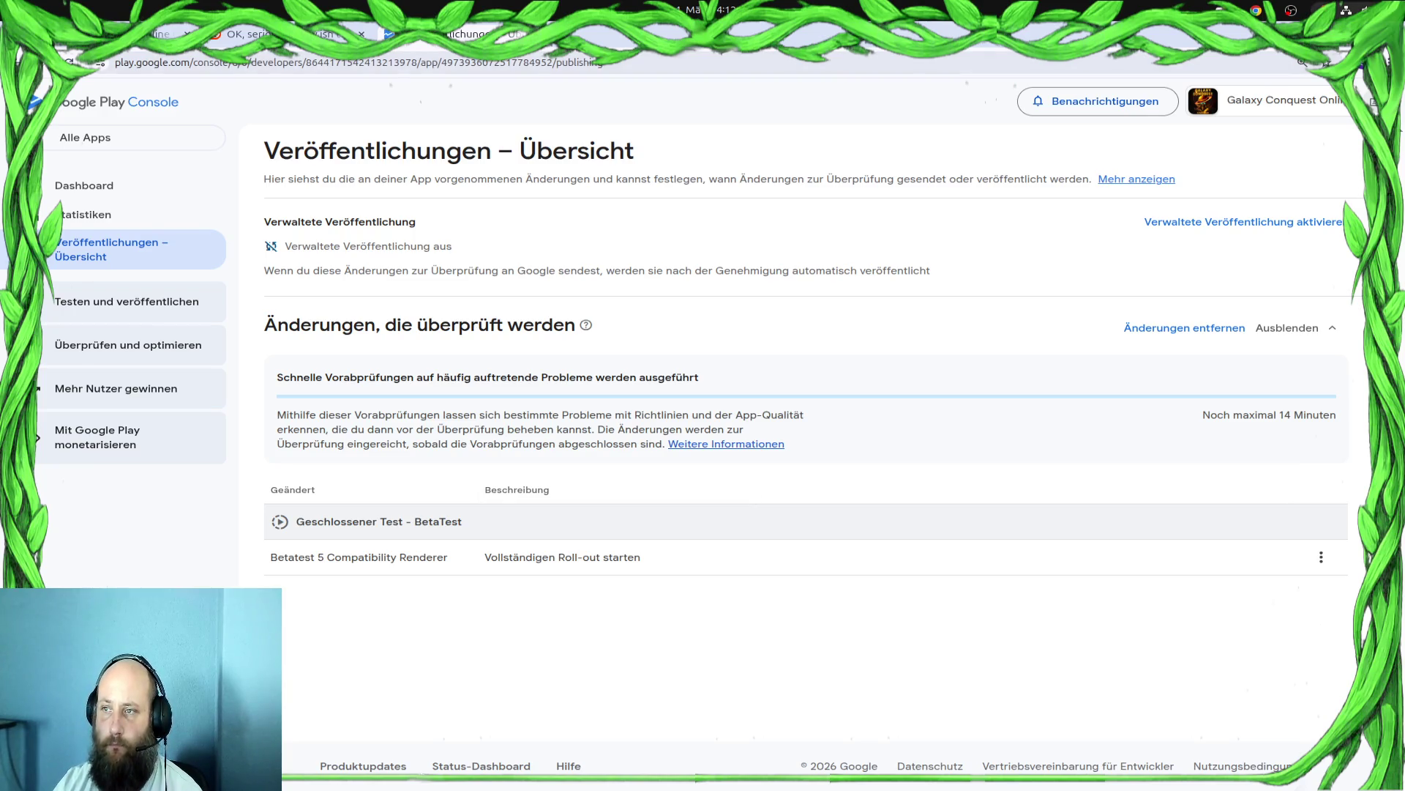
pyautogui.hotkey('alt', 'Tab')
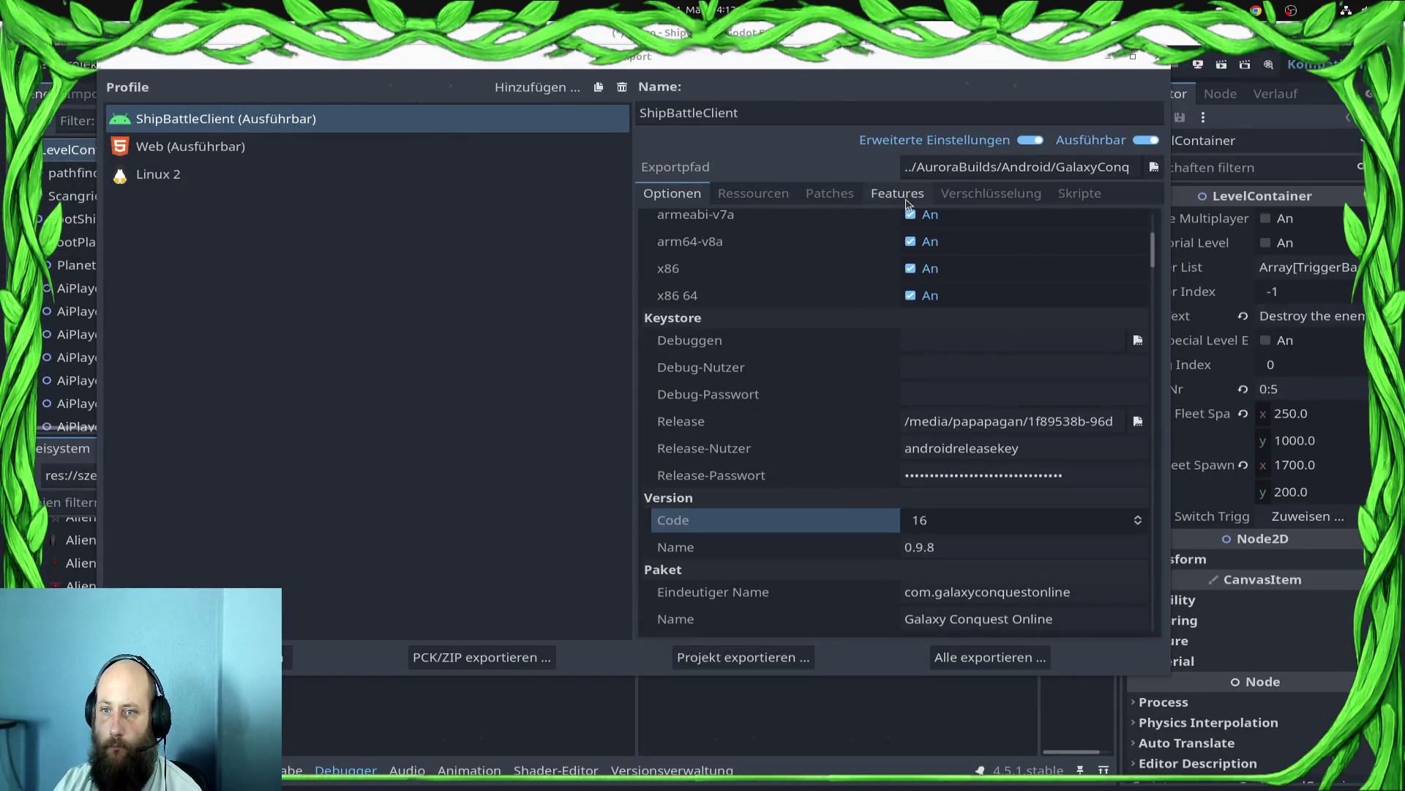
# - Glance at the Patches tab, then scroll through ShipBattleClient's Android export options
pyautogui.click(845, 193)
pyautogui.click(669, 195)
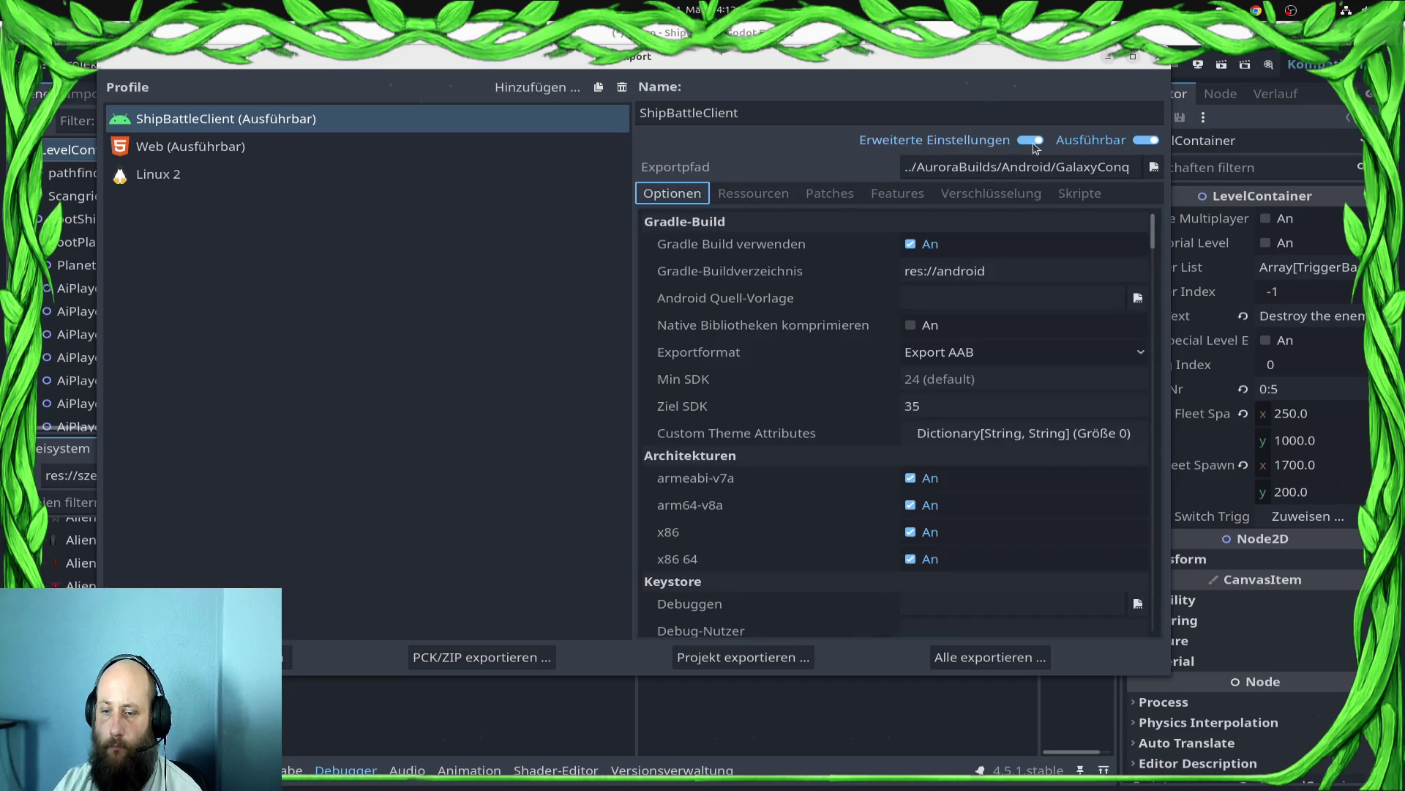
pyautogui.scroll(-8, 739, 421)
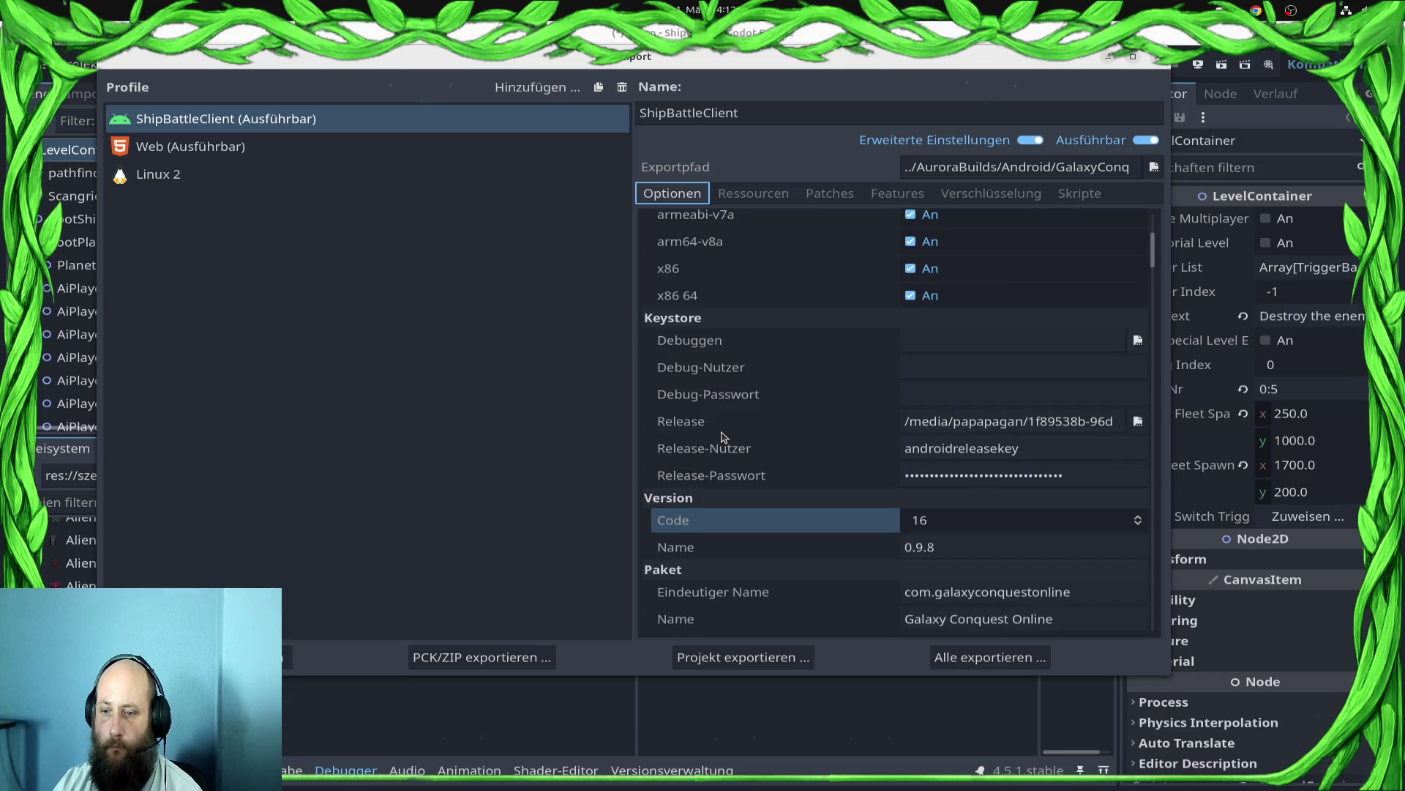
pyautogui.scroll(-4, 781, 436)
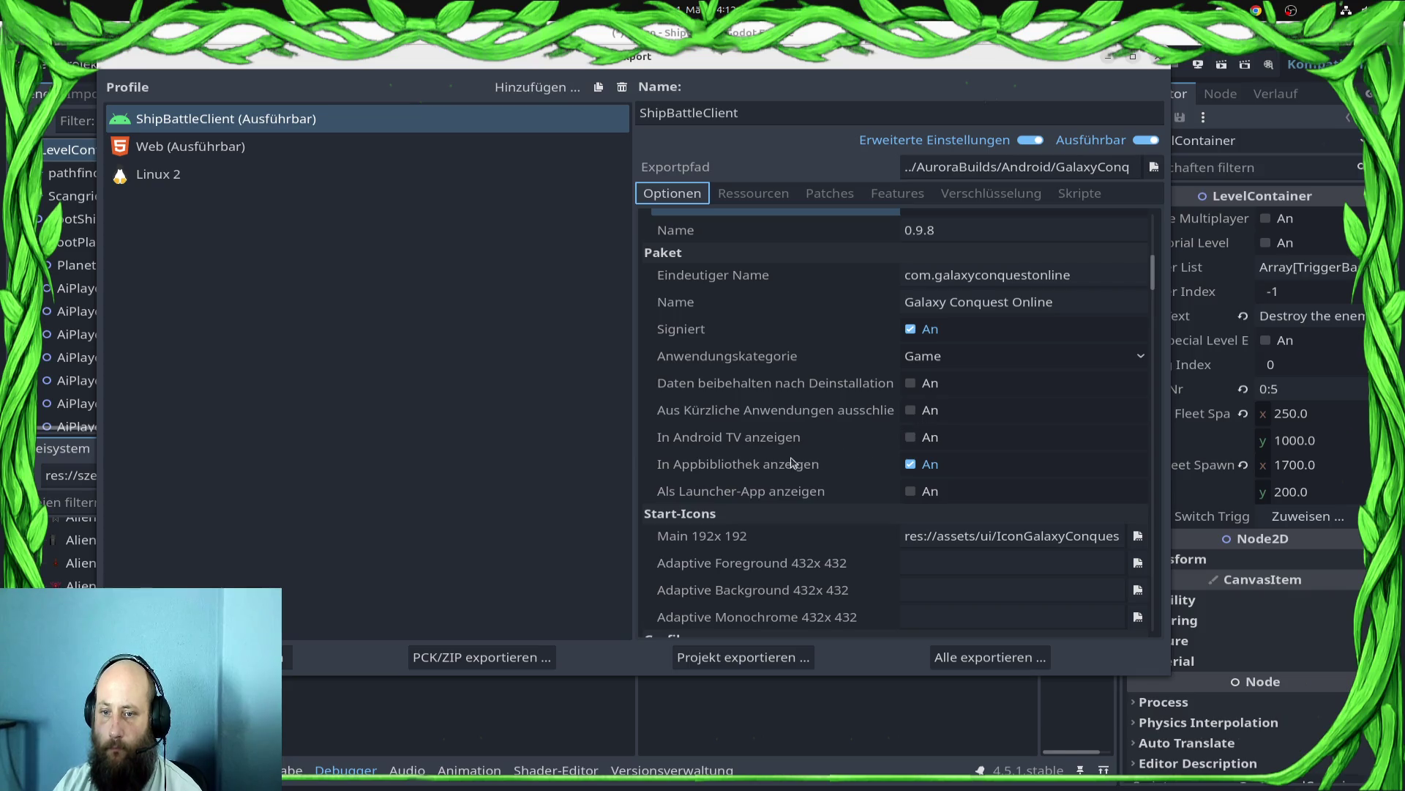
pyautogui.moveTo(781, 469)
pyautogui.moveTo(728, 371)
# - Read further export option tooltips, then return to the Play Console window
pyautogui.scroll(-3, 735, 470)
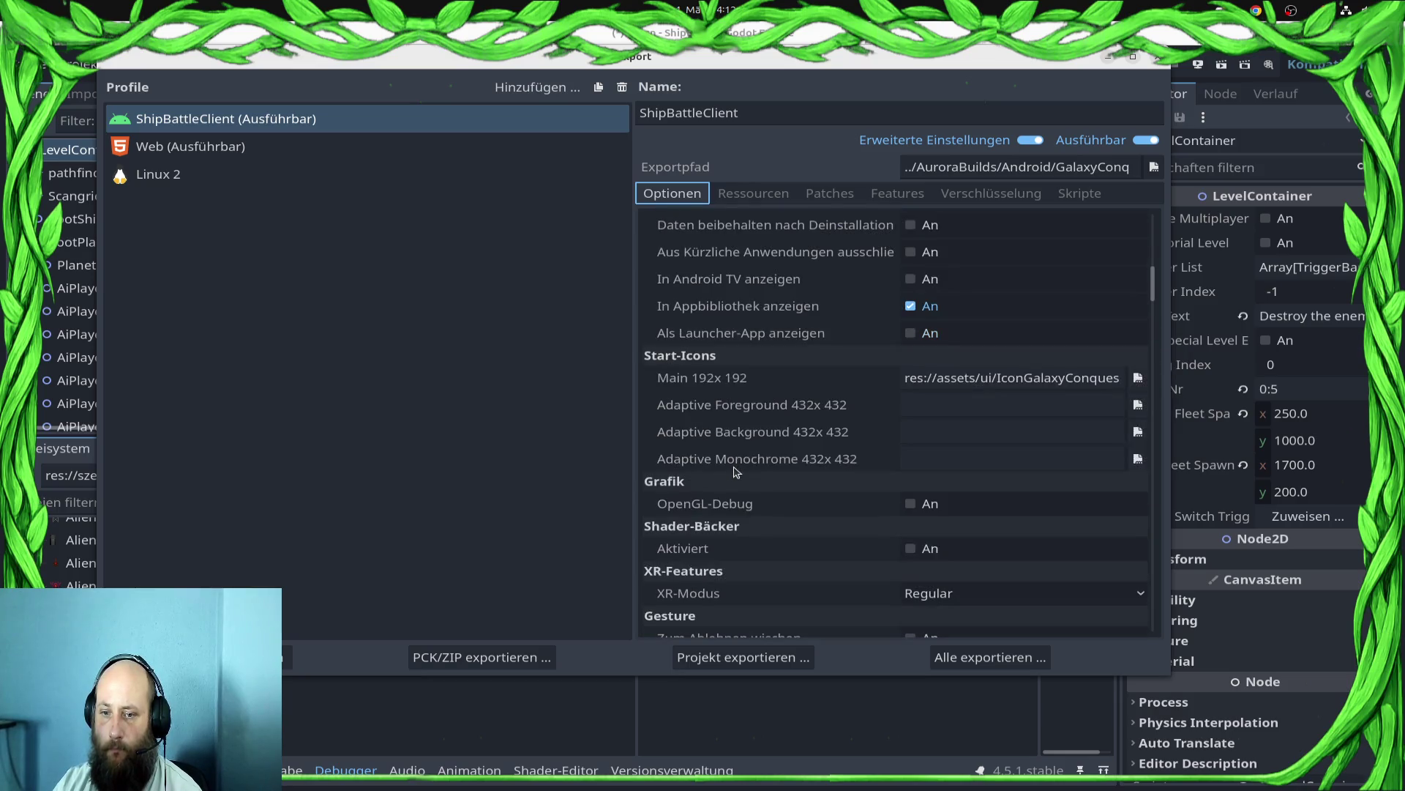
pyautogui.scroll(-3, 736, 470)
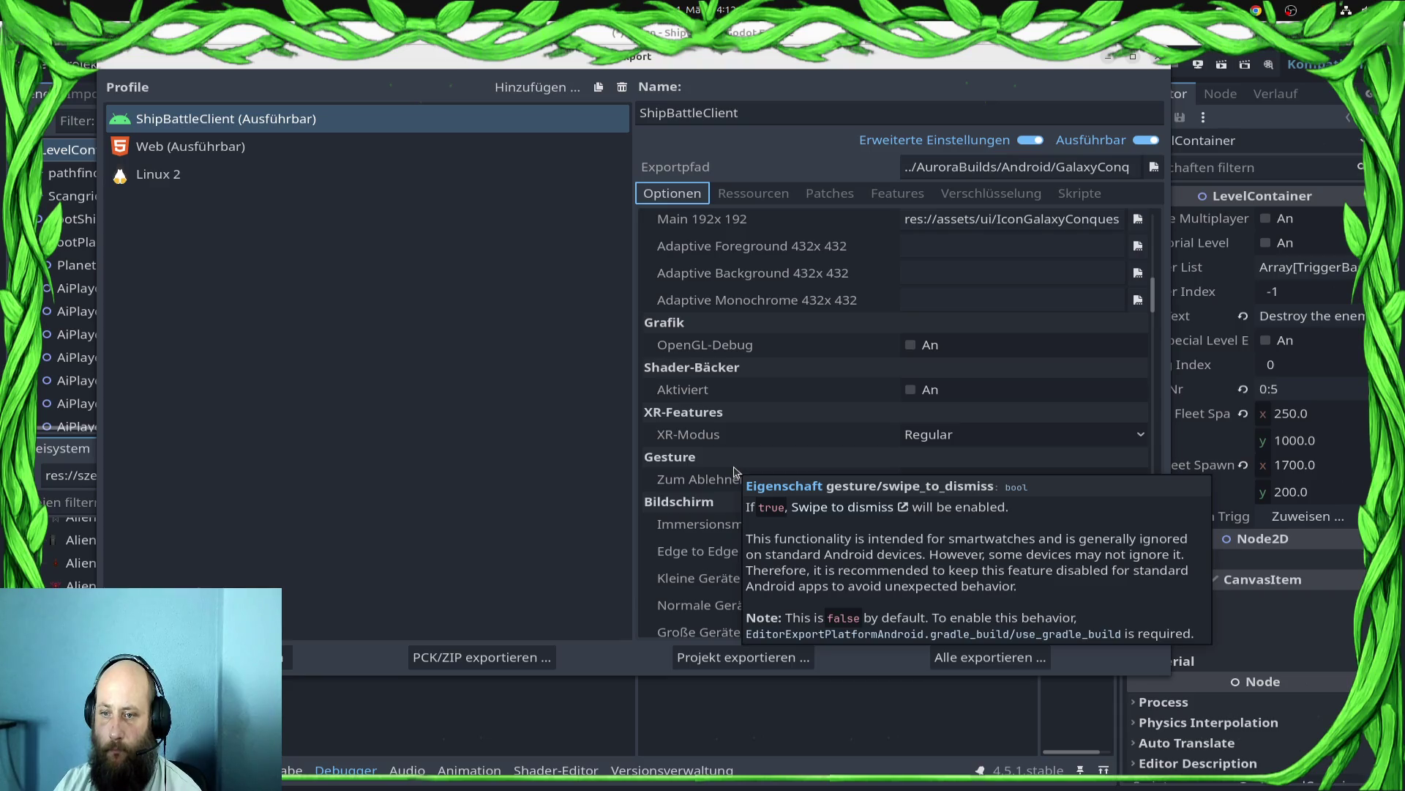
pyautogui.moveTo(698, 440)
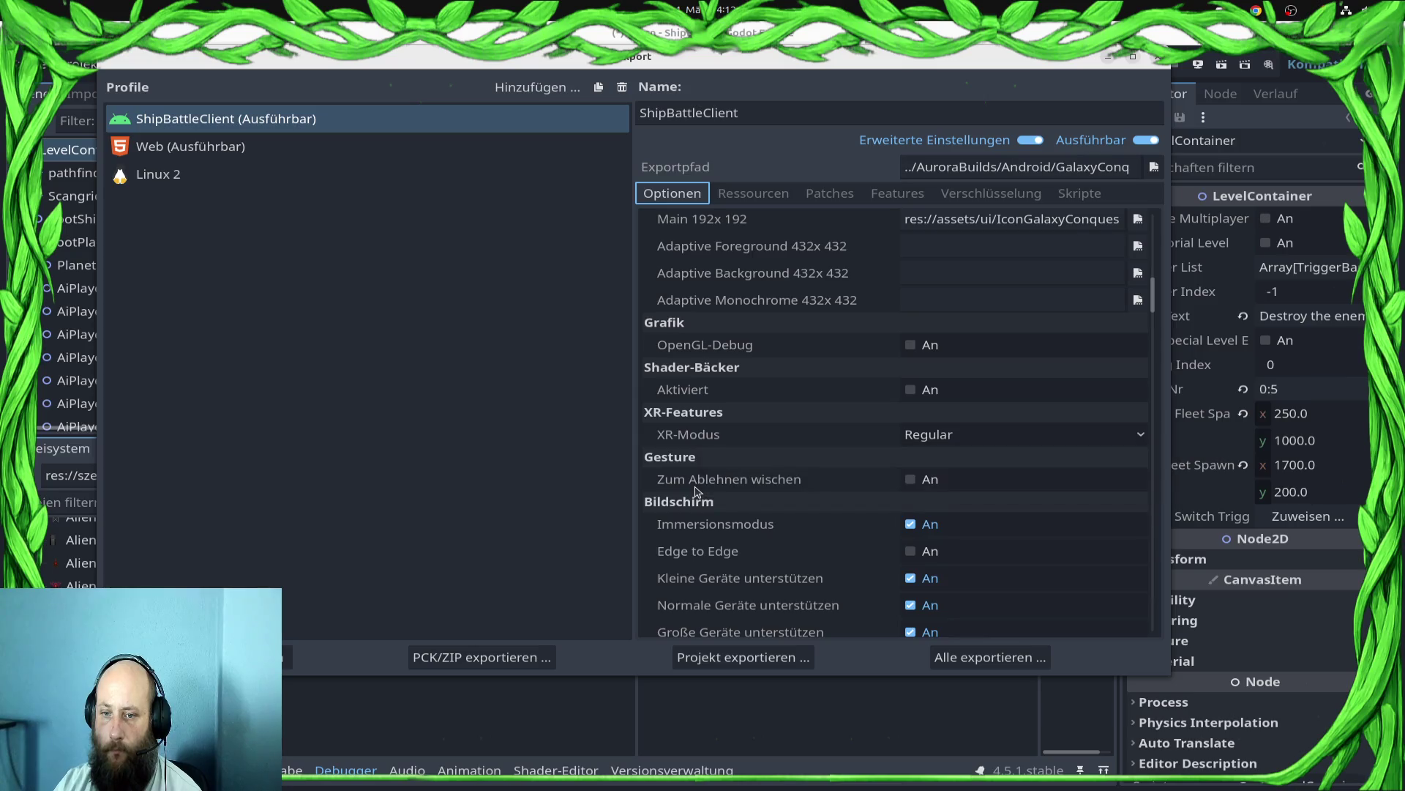
pyautogui.moveTo(696, 491)
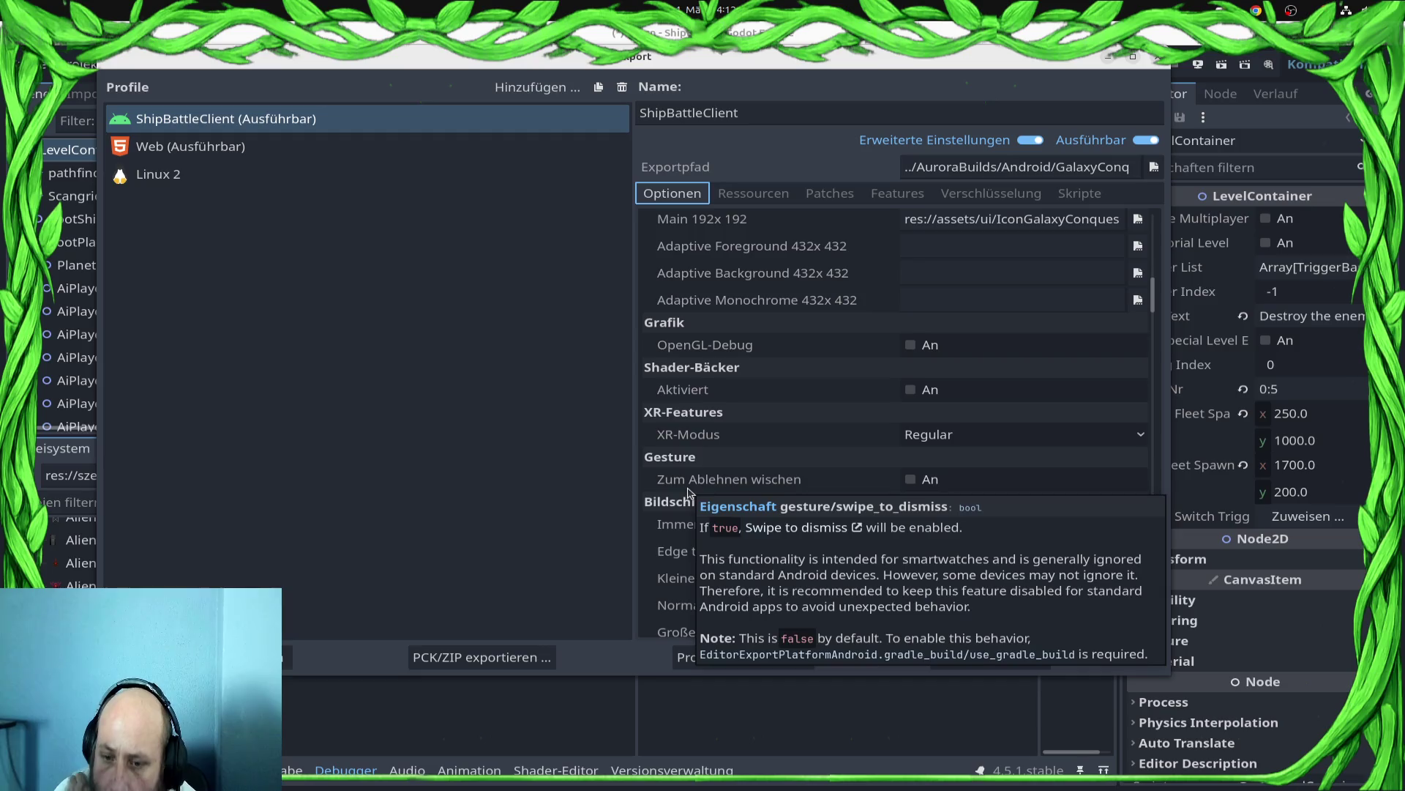
pyautogui.scroll(-3, 721, 426)
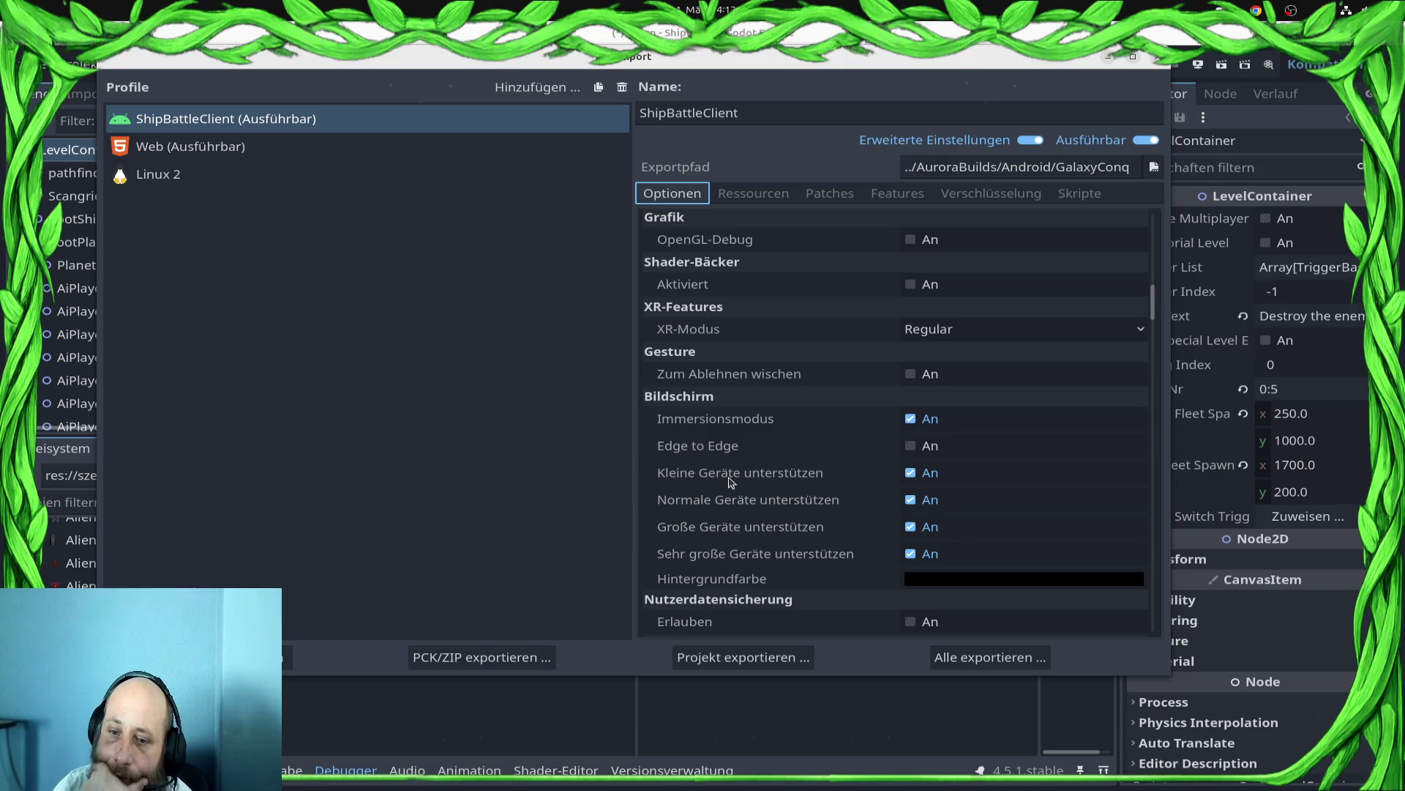
pyautogui.scroll(-3, 729, 481)
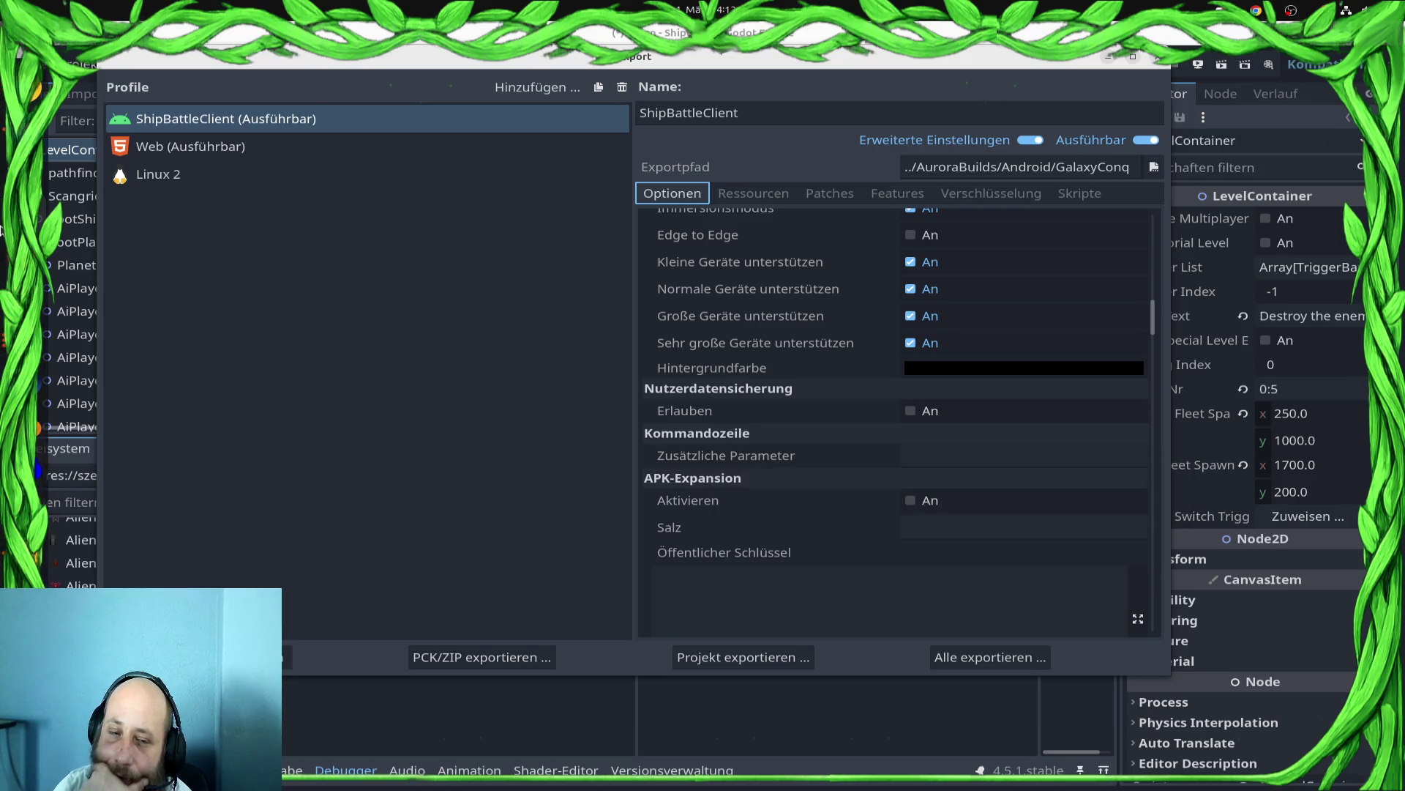
pyautogui.hotkey('alt', 'Tab')
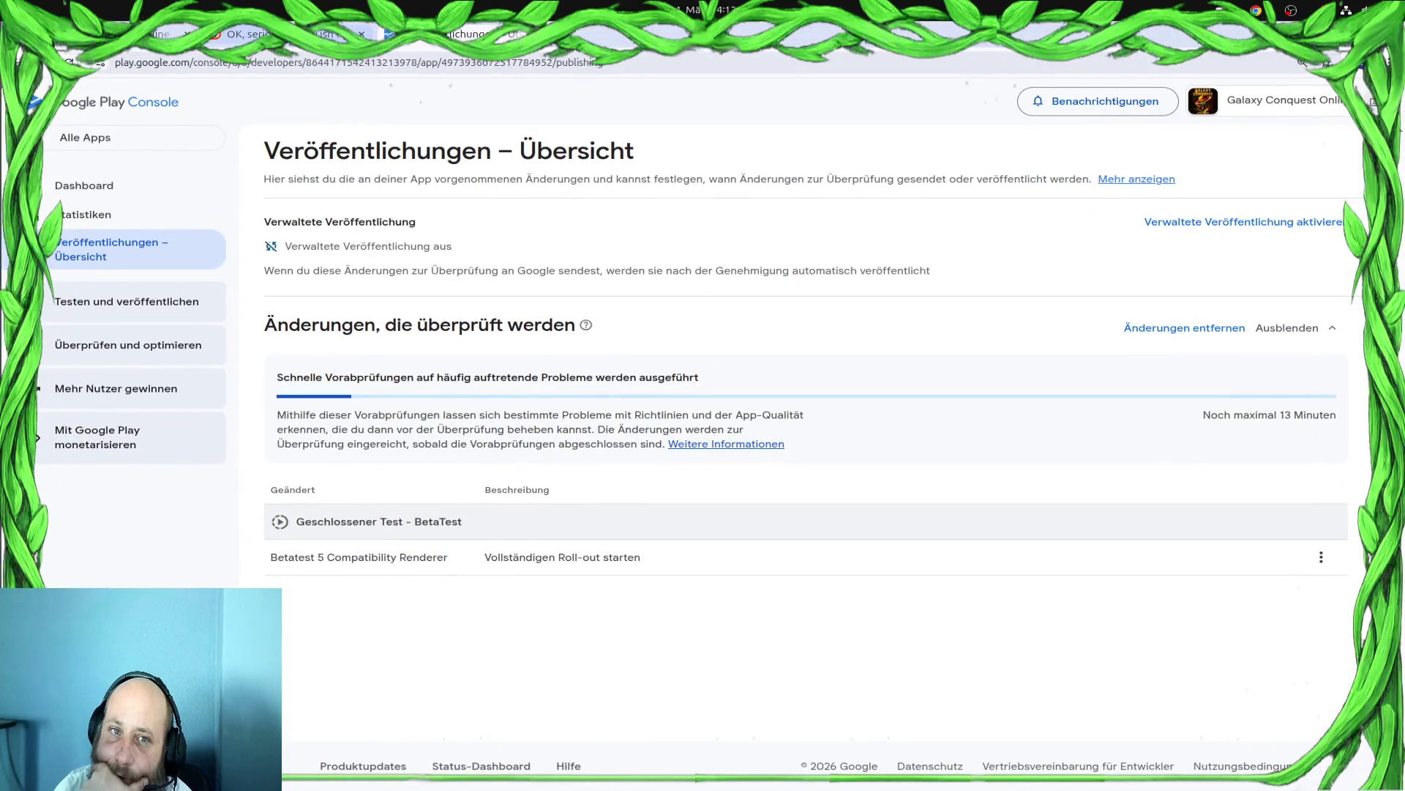
# - Bring the YouTube window forward and skip the ad so the Metalocalypse video plays
pyautogui.press('super')
pyautogui.click(947, 474)
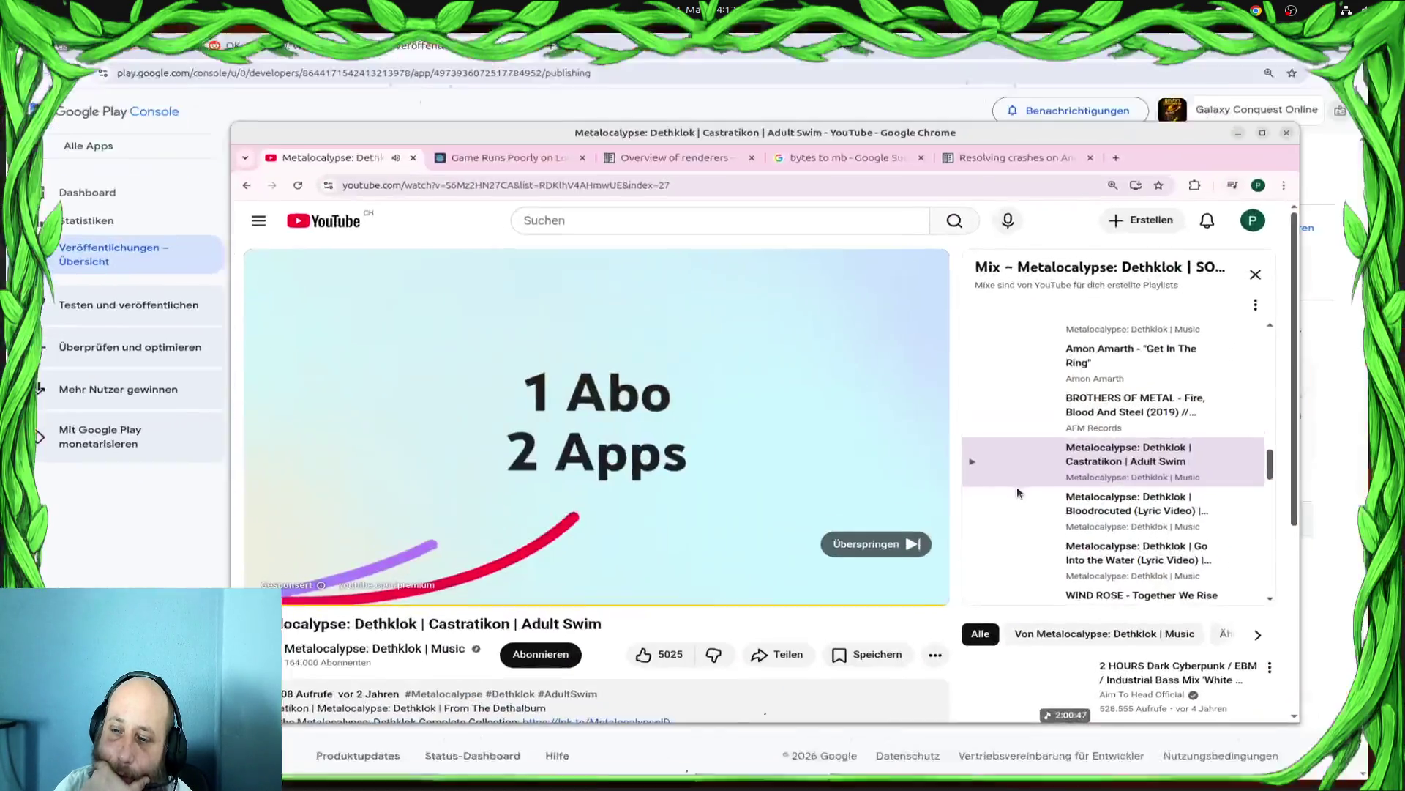
pyautogui.click(900, 547)
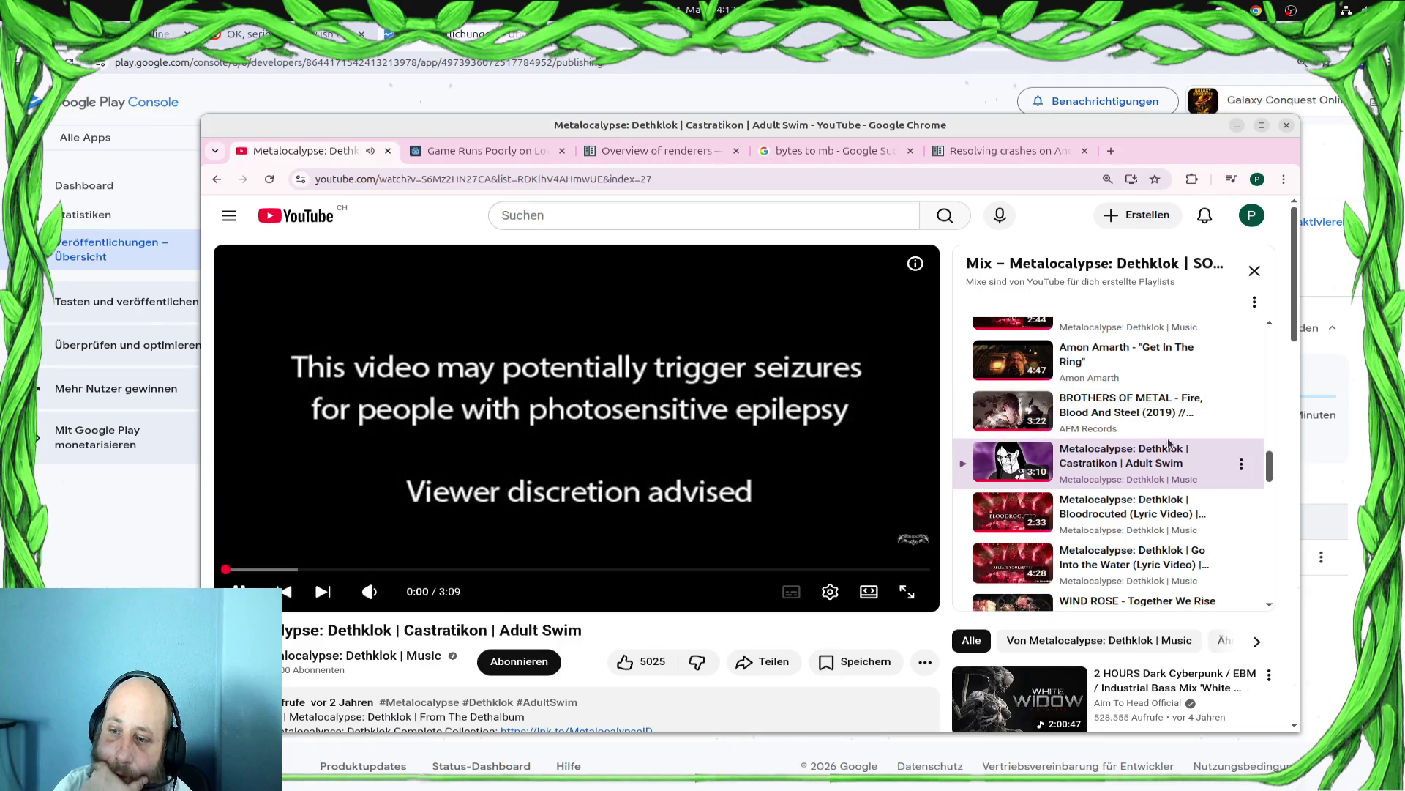
# - Browse the Mix playlist, then minimize YouTube and return to Godot's export dialog
pyautogui.scroll(-4, 1177, 442)
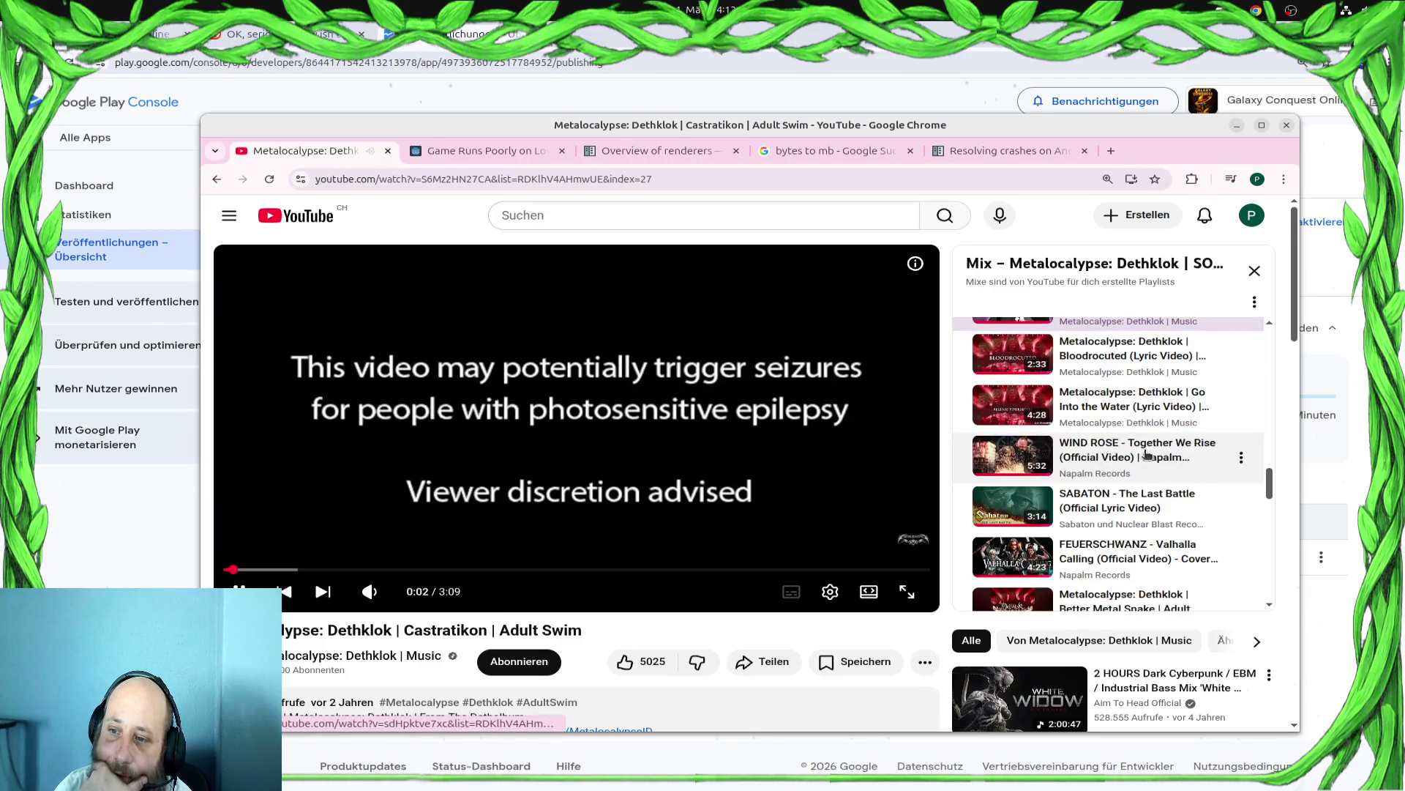
pyautogui.scroll(-4, 1017, 417)
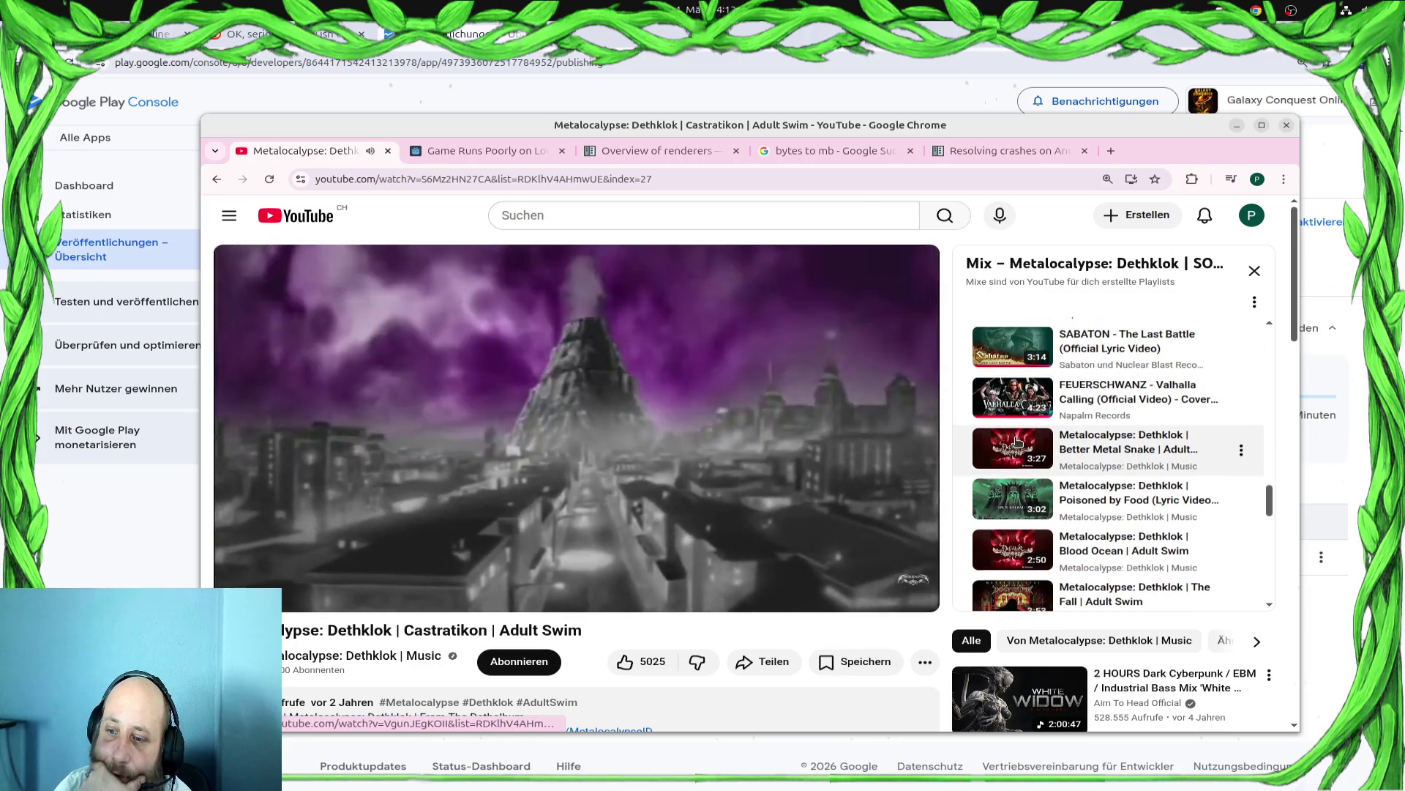
pyautogui.scroll(-8, 1019, 435)
pyautogui.scroll(-6, 1016, 434)
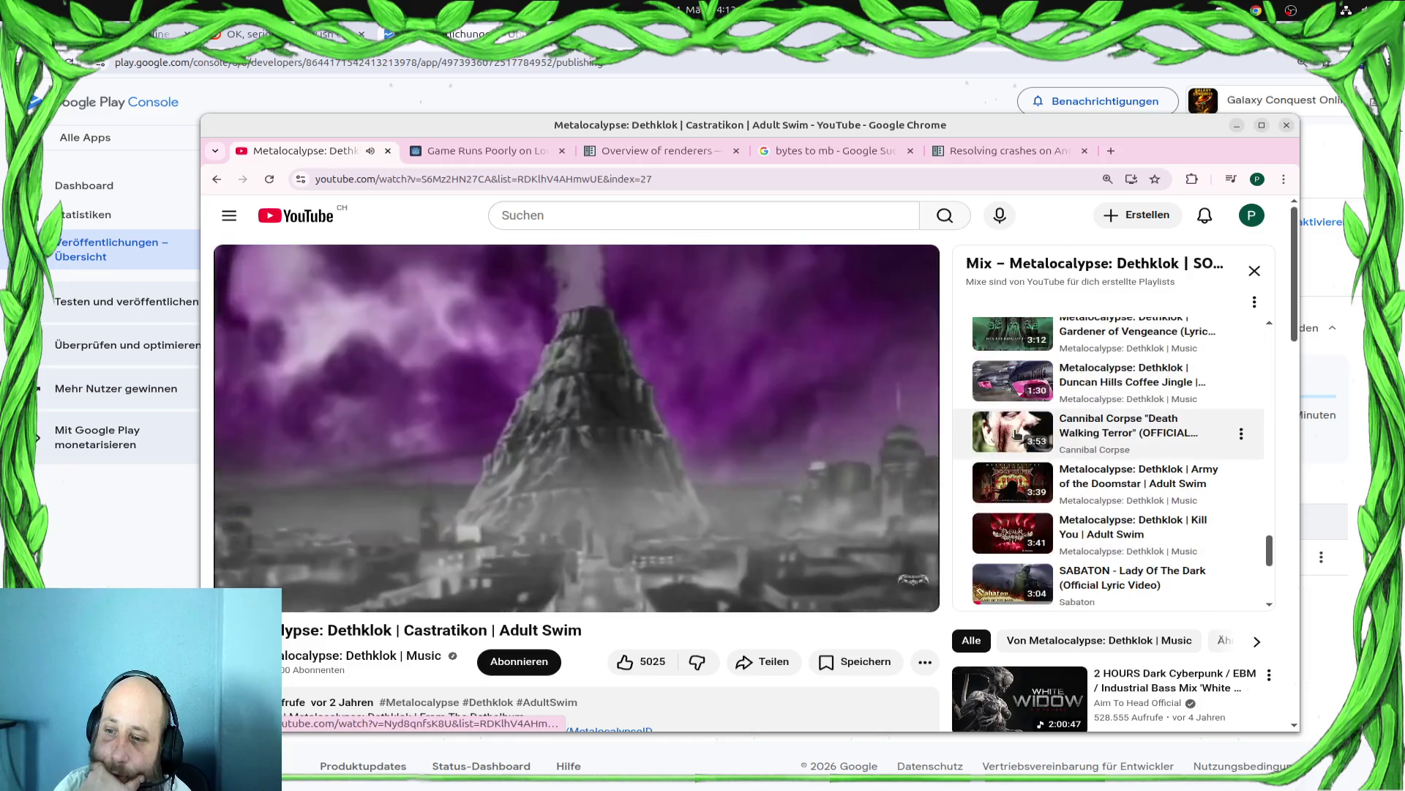
pyautogui.scroll(-4, 1011, 460)
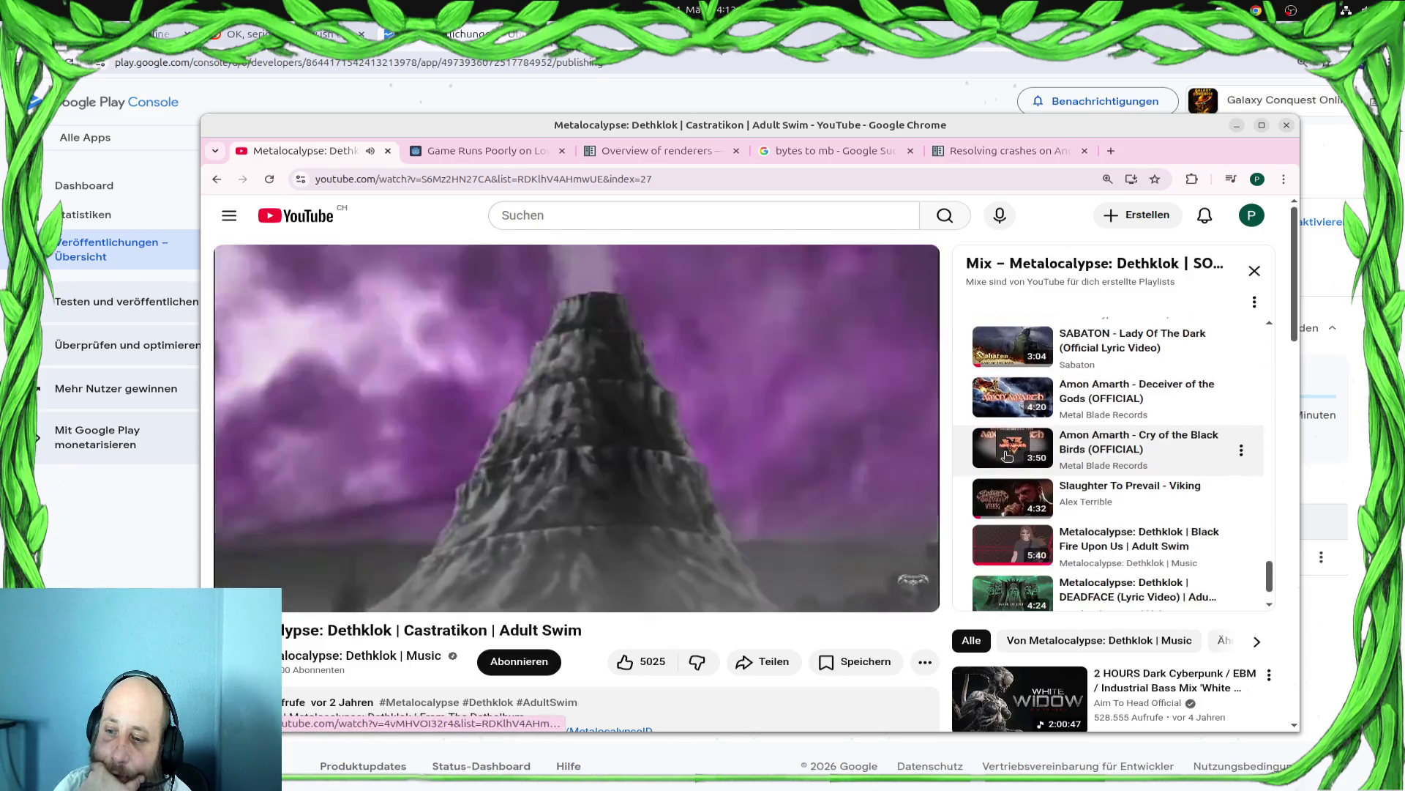
pyautogui.scroll(-2, 1008, 455)
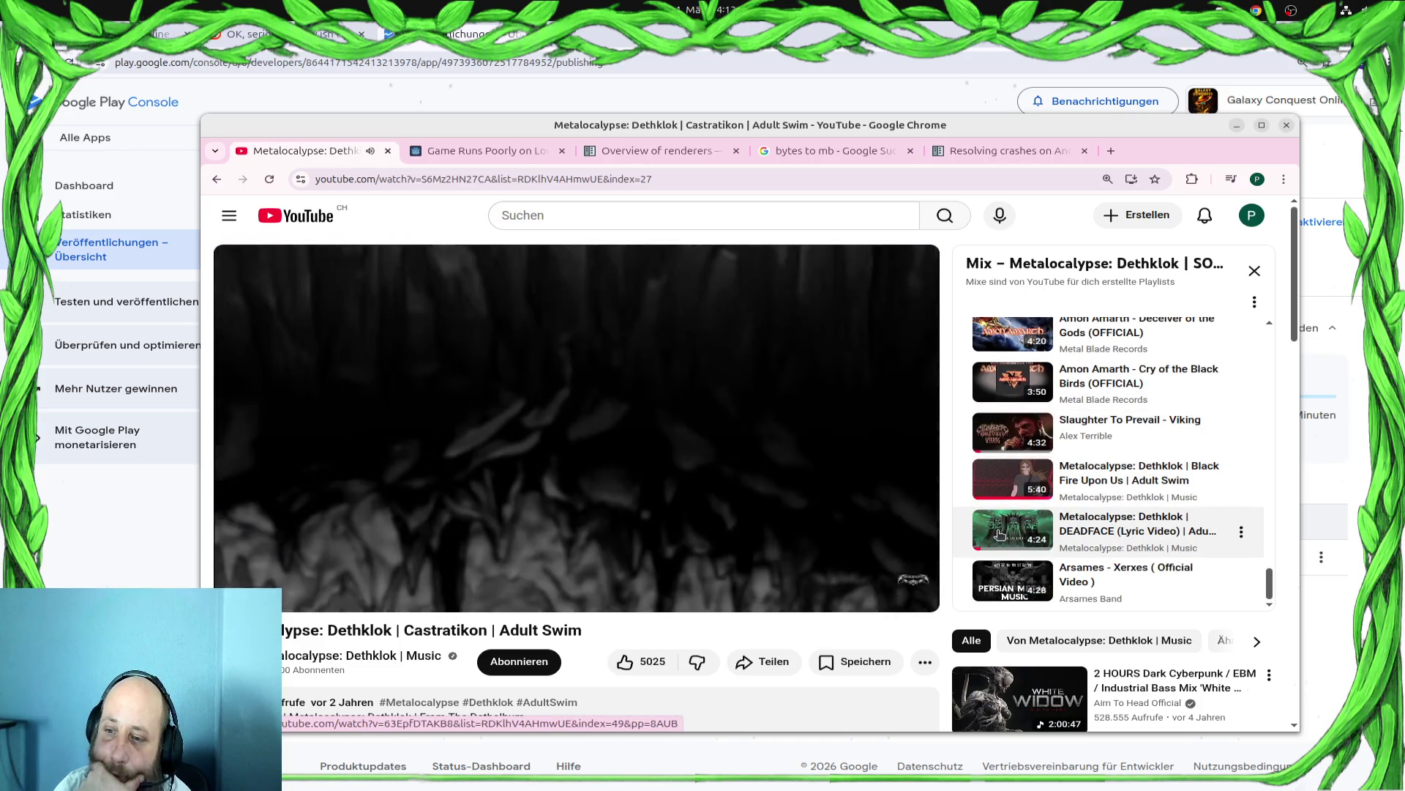
pyautogui.scroll(4, 1017, 491)
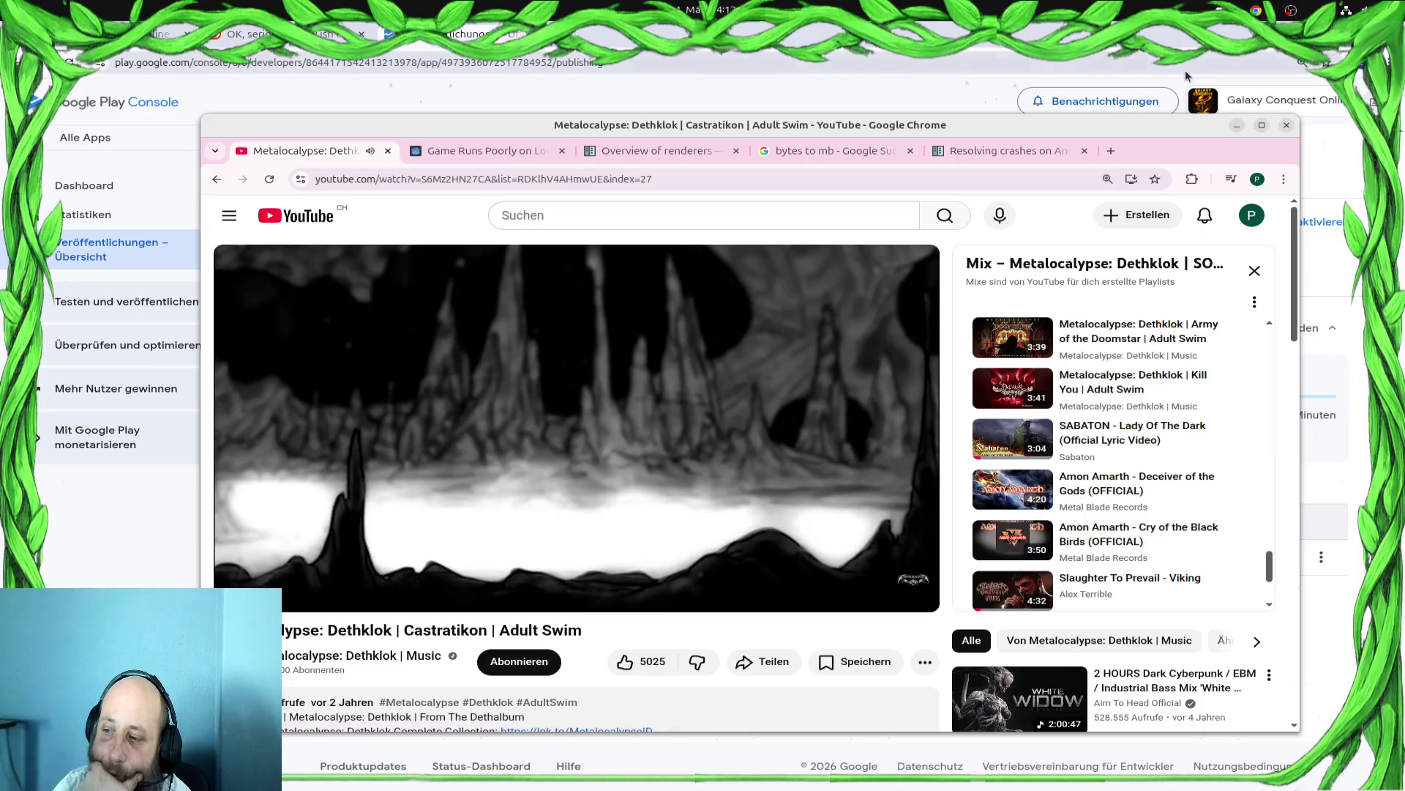
pyautogui.click(1236, 129)
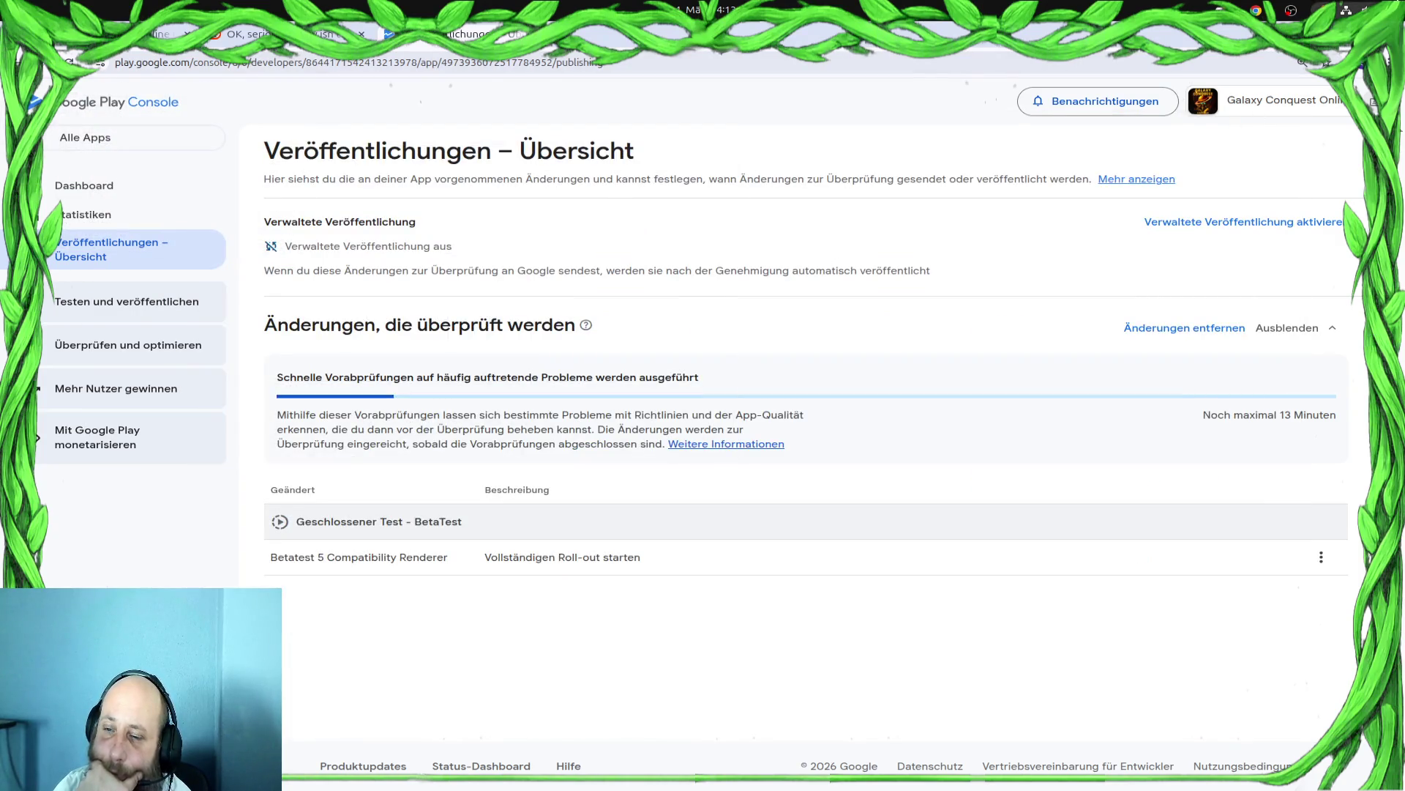
pyautogui.hotkey('alt', 'Tab')
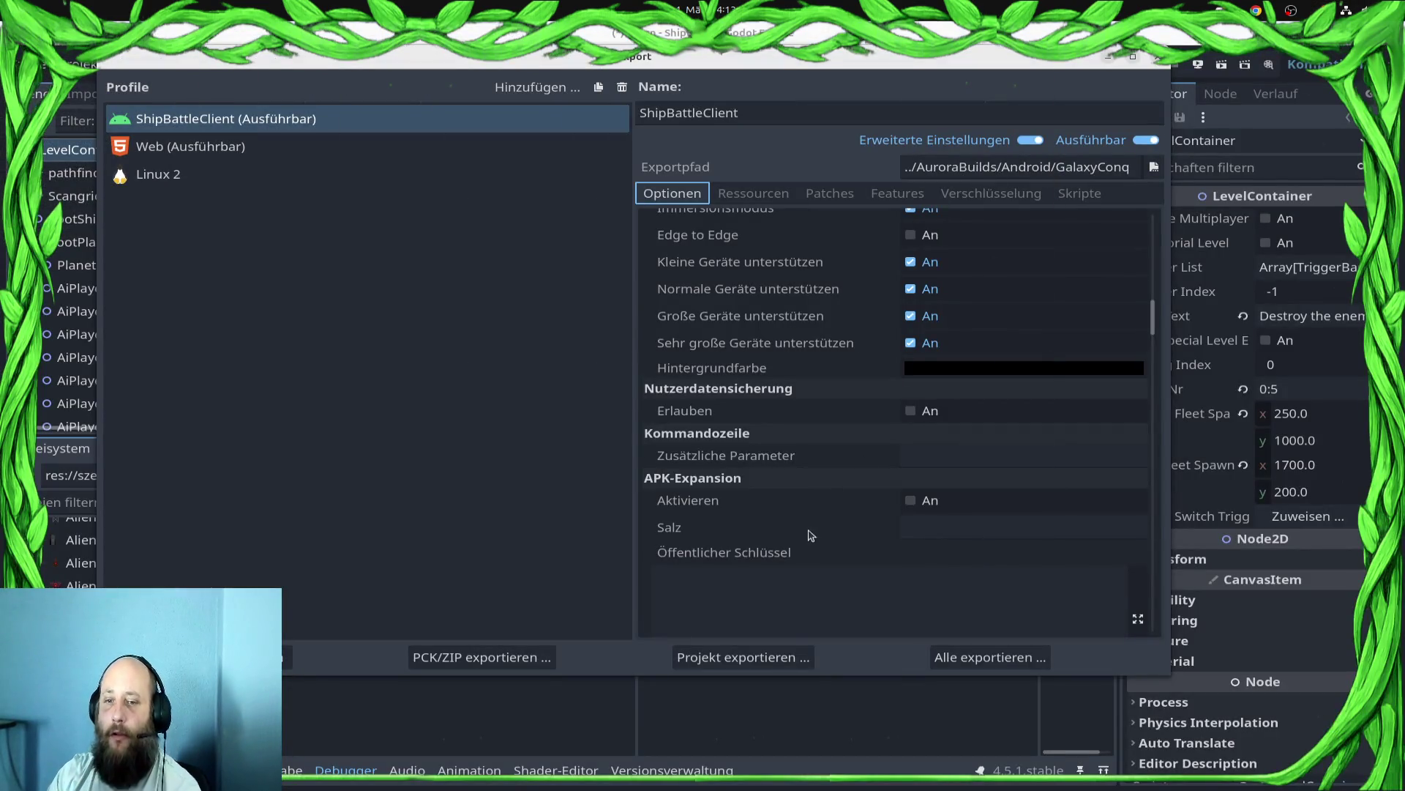
# - Scroll through the Android export permissions and close the Export dialog
pyautogui.moveTo(1052, 373)
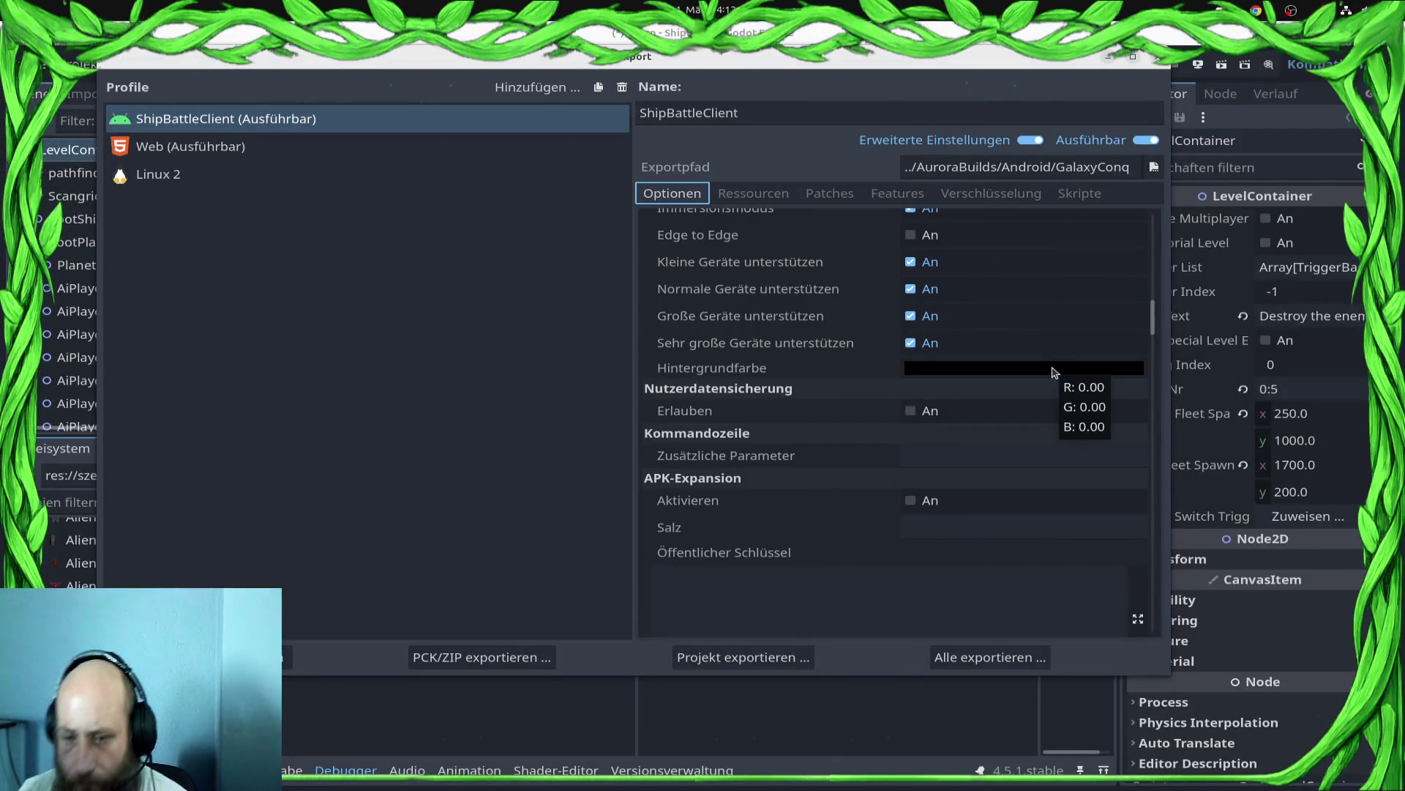
pyautogui.scroll(-5, 982, 383)
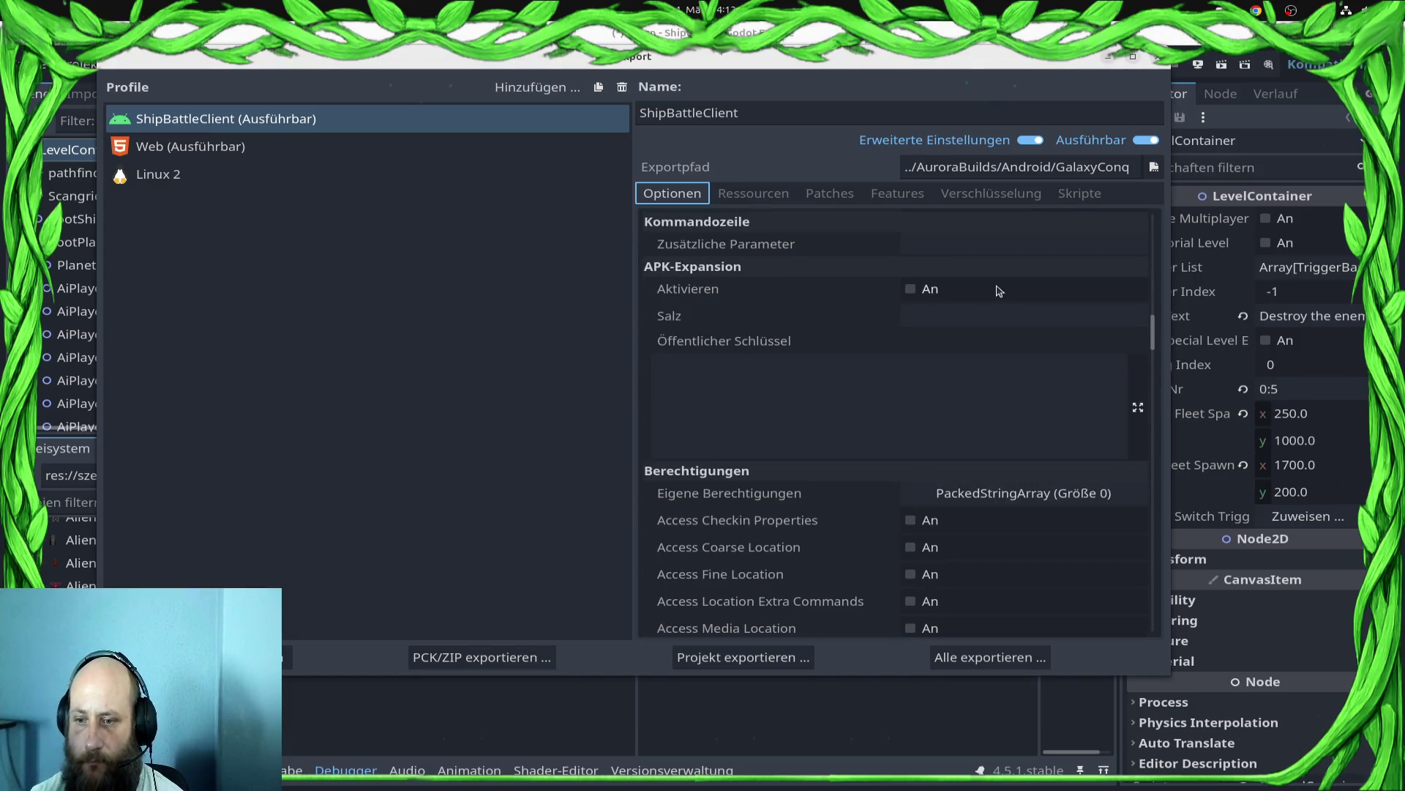
pyautogui.scroll(-3, 883, 497)
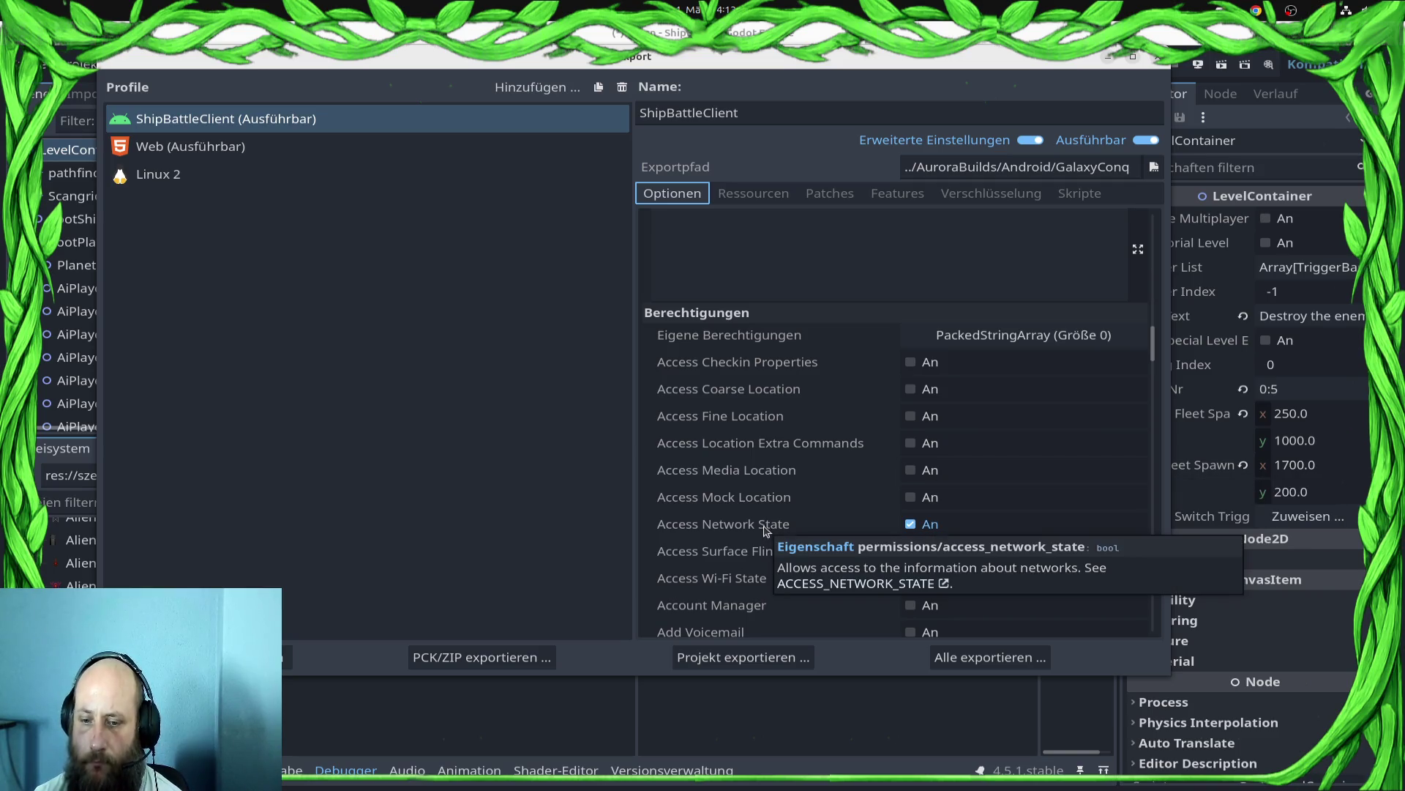
pyautogui.scroll(-15, 765, 530)
pyautogui.scroll(-20, 765, 550)
pyautogui.scroll(-20, 767, 524)
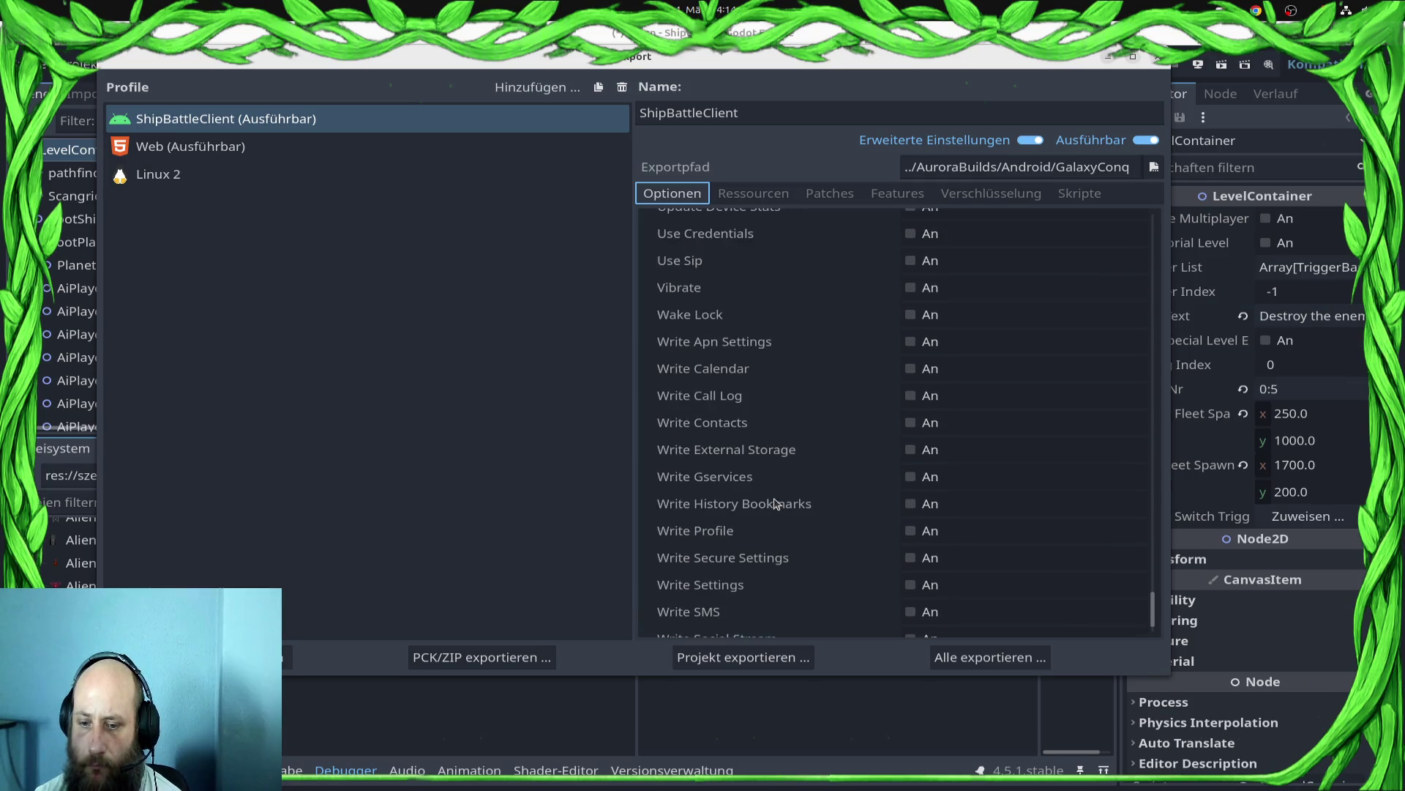
pyautogui.scroll(-3, 773, 505)
pyautogui.press('Escape')
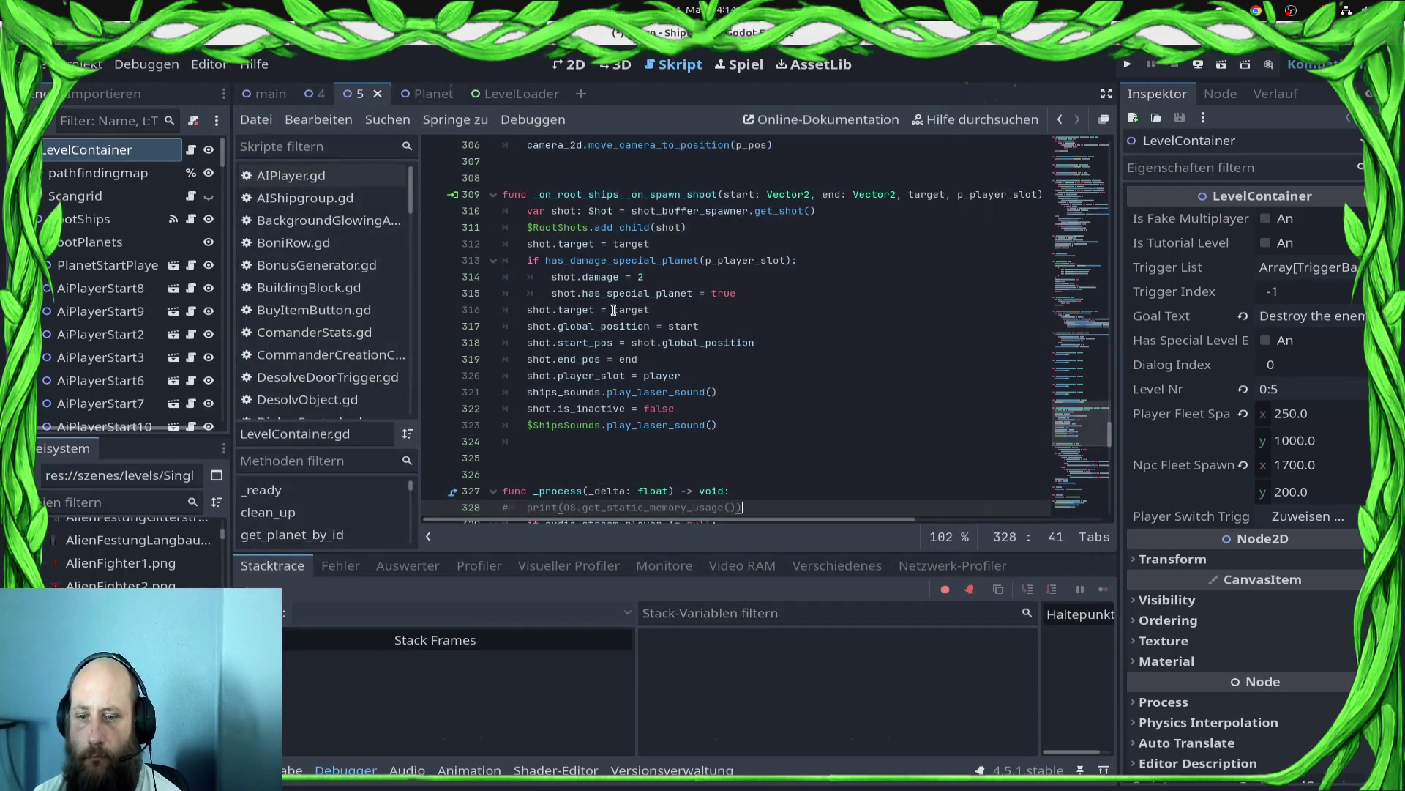
# - Save the scene from the 2D view and run the game until it breaks at LaserCanon.gd line 45
pyautogui.scroll(-3, 613, 310)
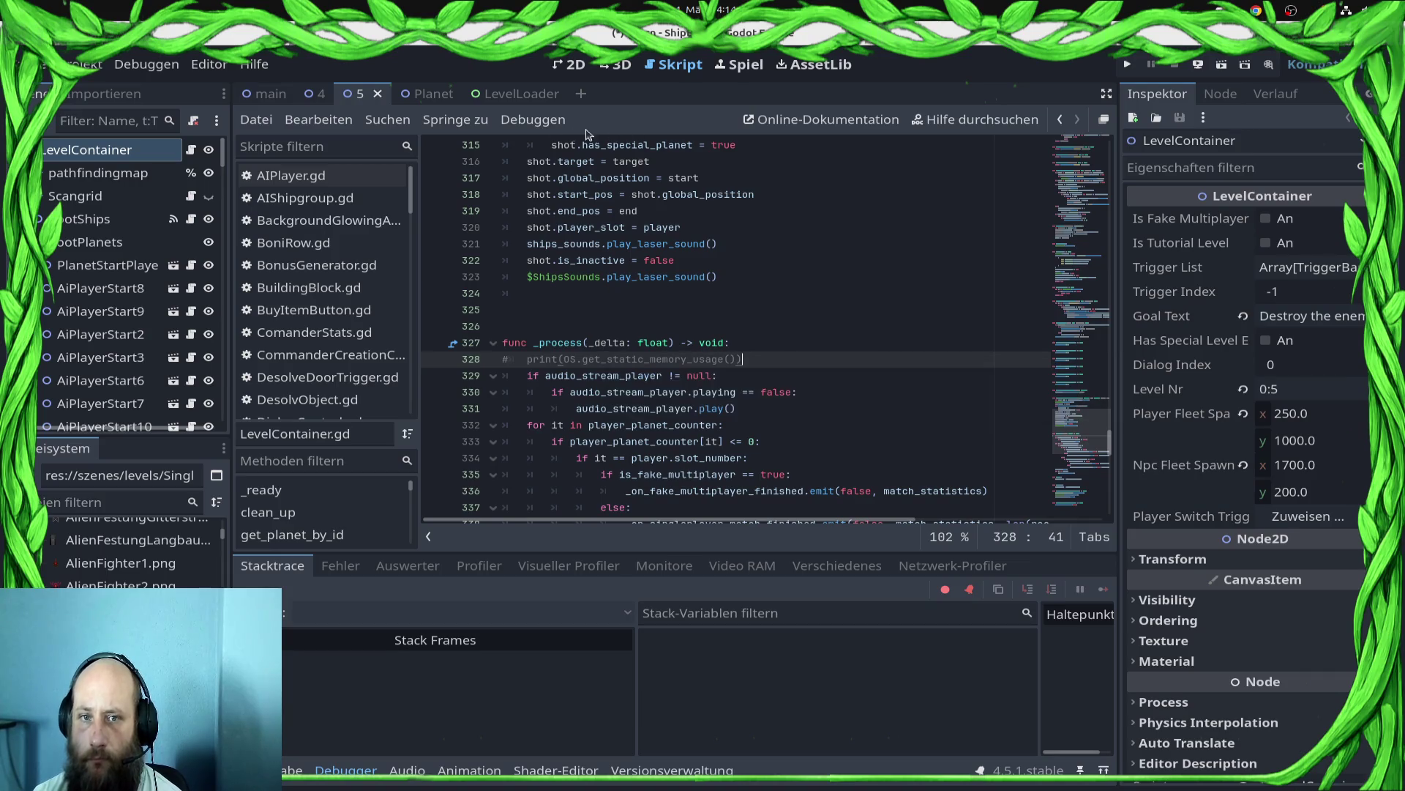
pyautogui.click(569, 64)
pyautogui.hotkey('ctrl', 's')
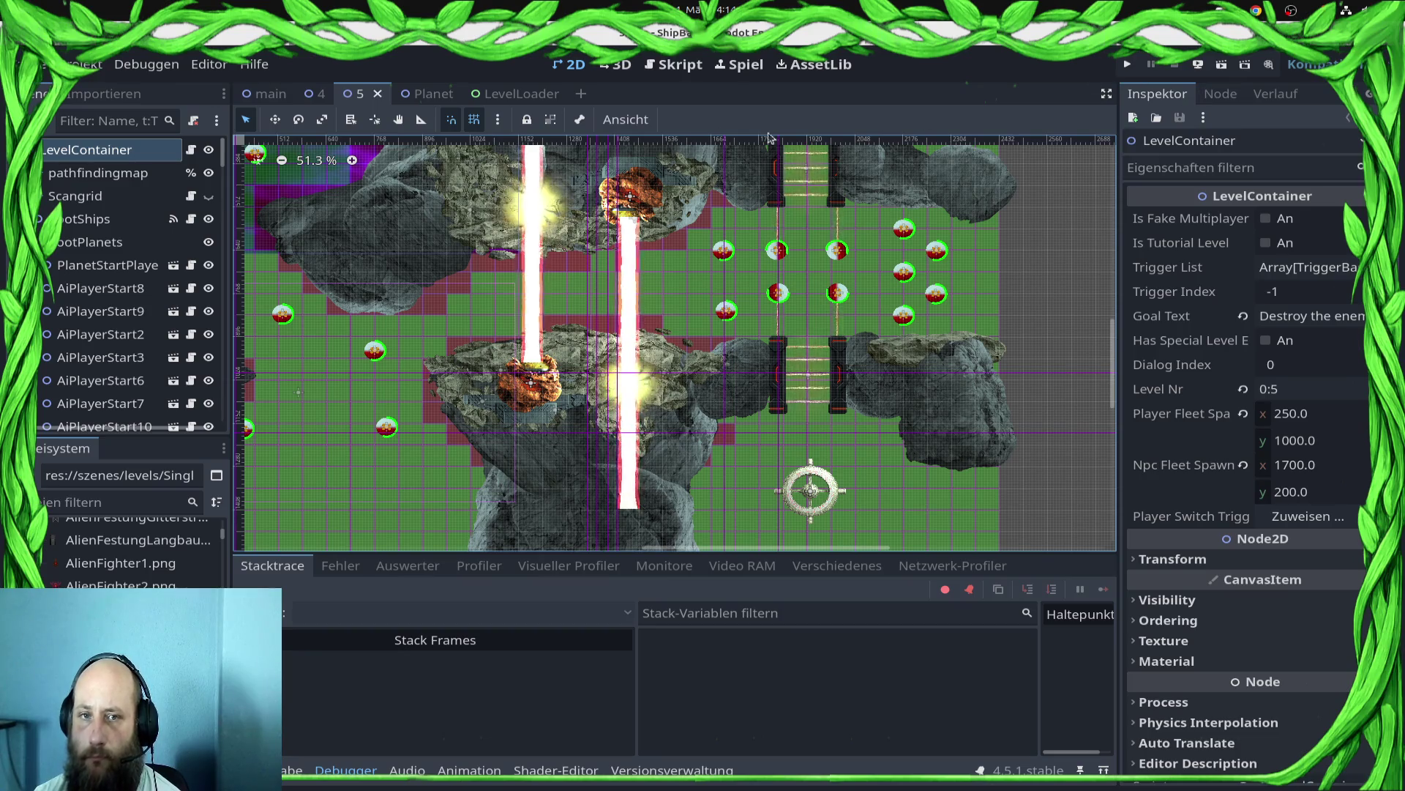
pyautogui.click(1128, 66)
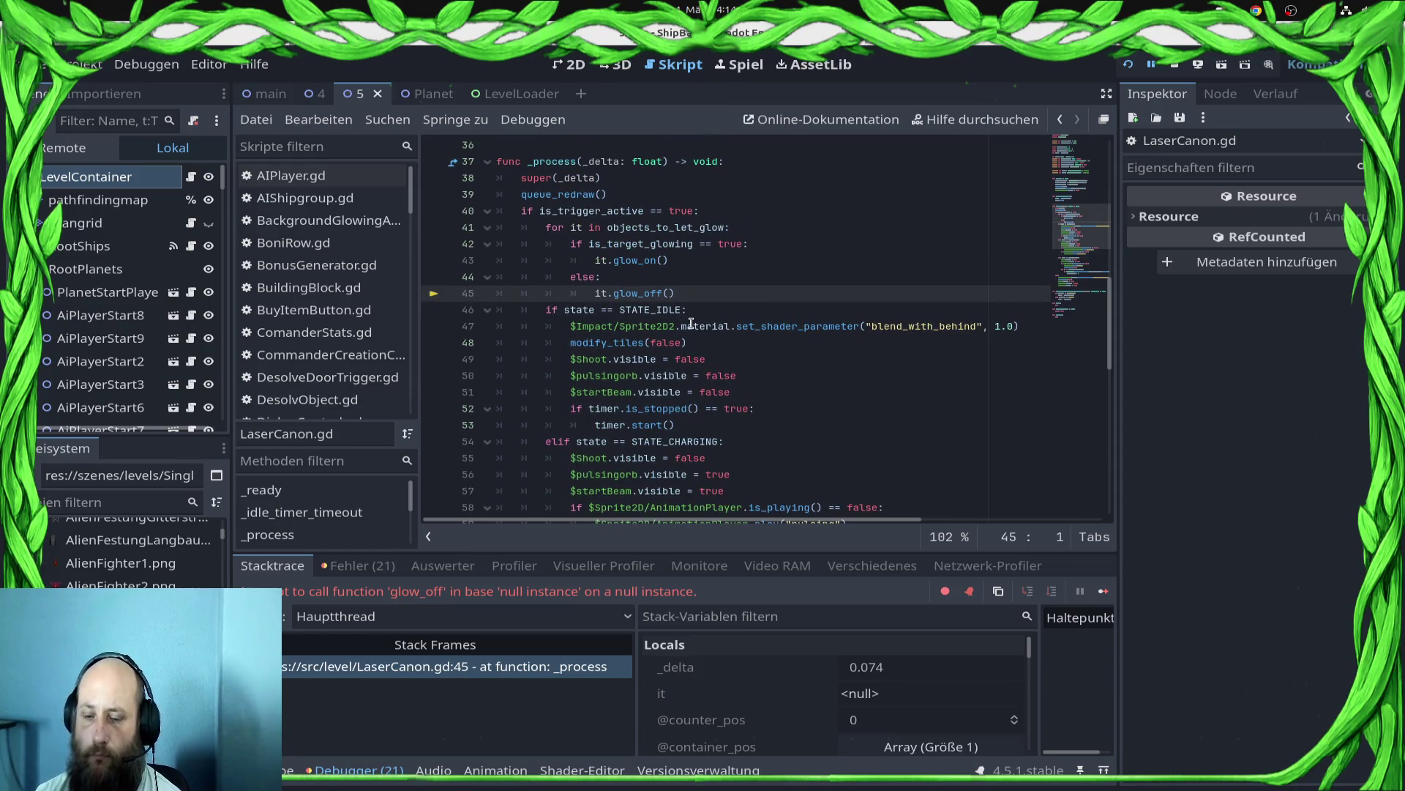
# - Stop the game and remove the only entry from lasertower's Objects to Let Glow list
pyautogui.click(1175, 65)
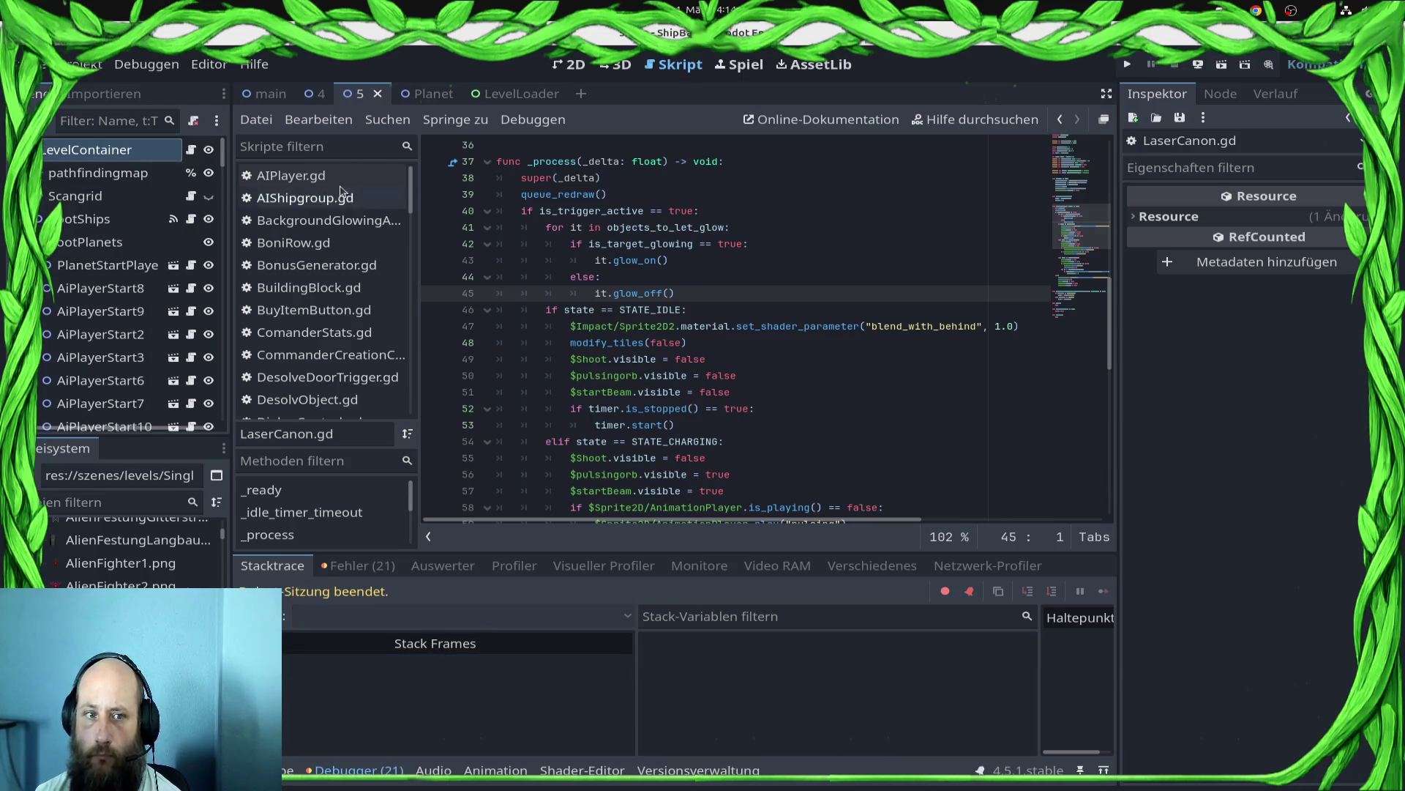
pyautogui.scroll(-5, 110, 219)
pyautogui.scroll(-10, 73, 278)
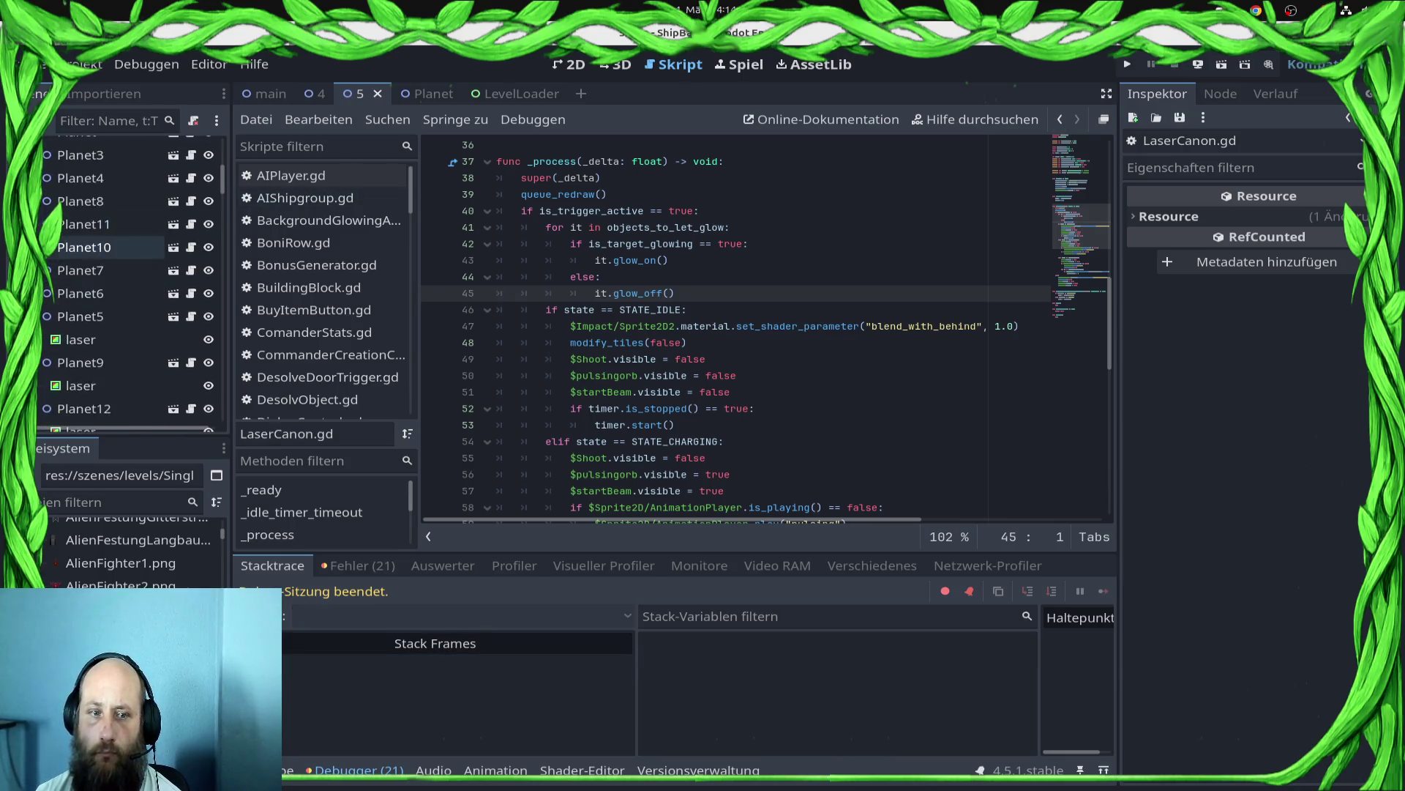
pyautogui.scroll(-15, 69, 278)
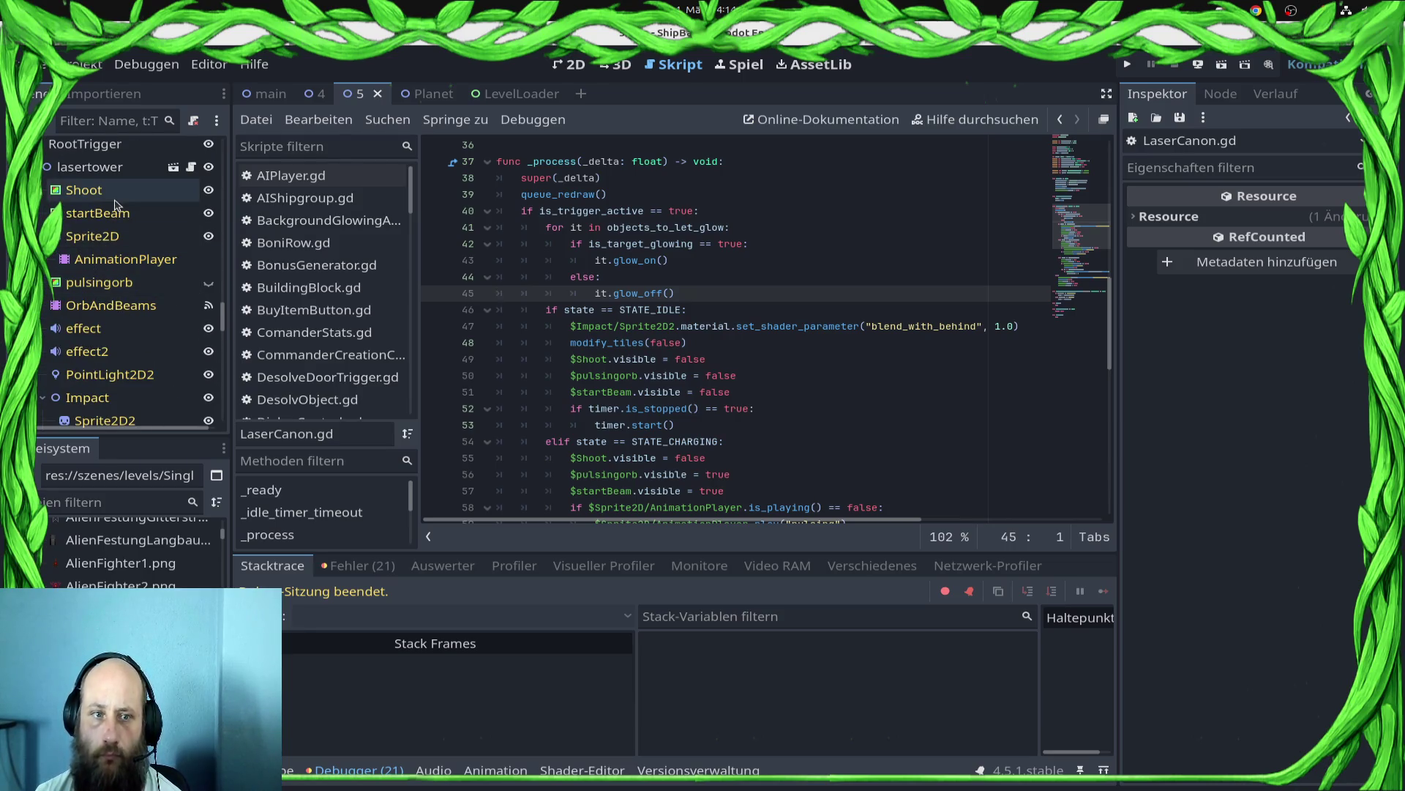
pyautogui.click(113, 170)
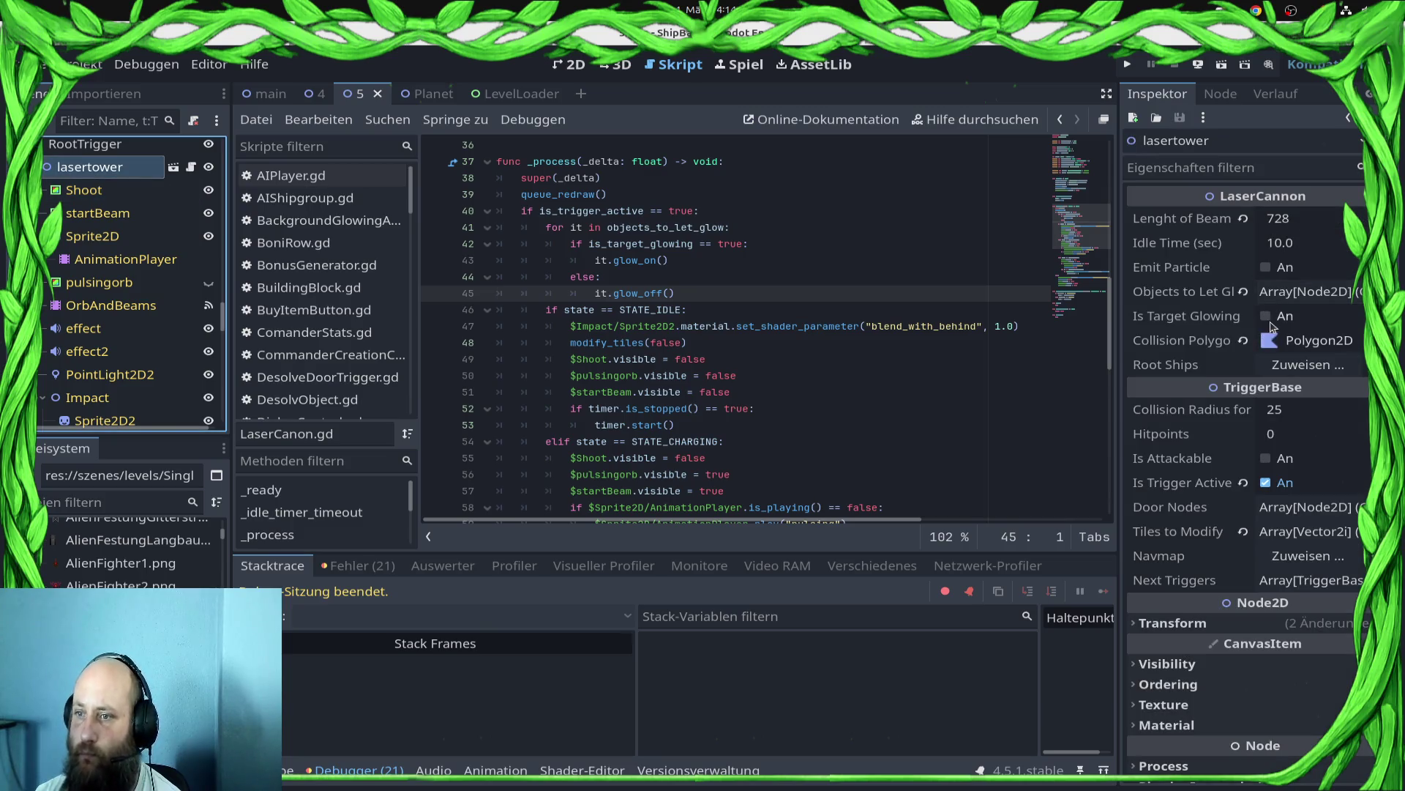
pyautogui.click(1303, 292)
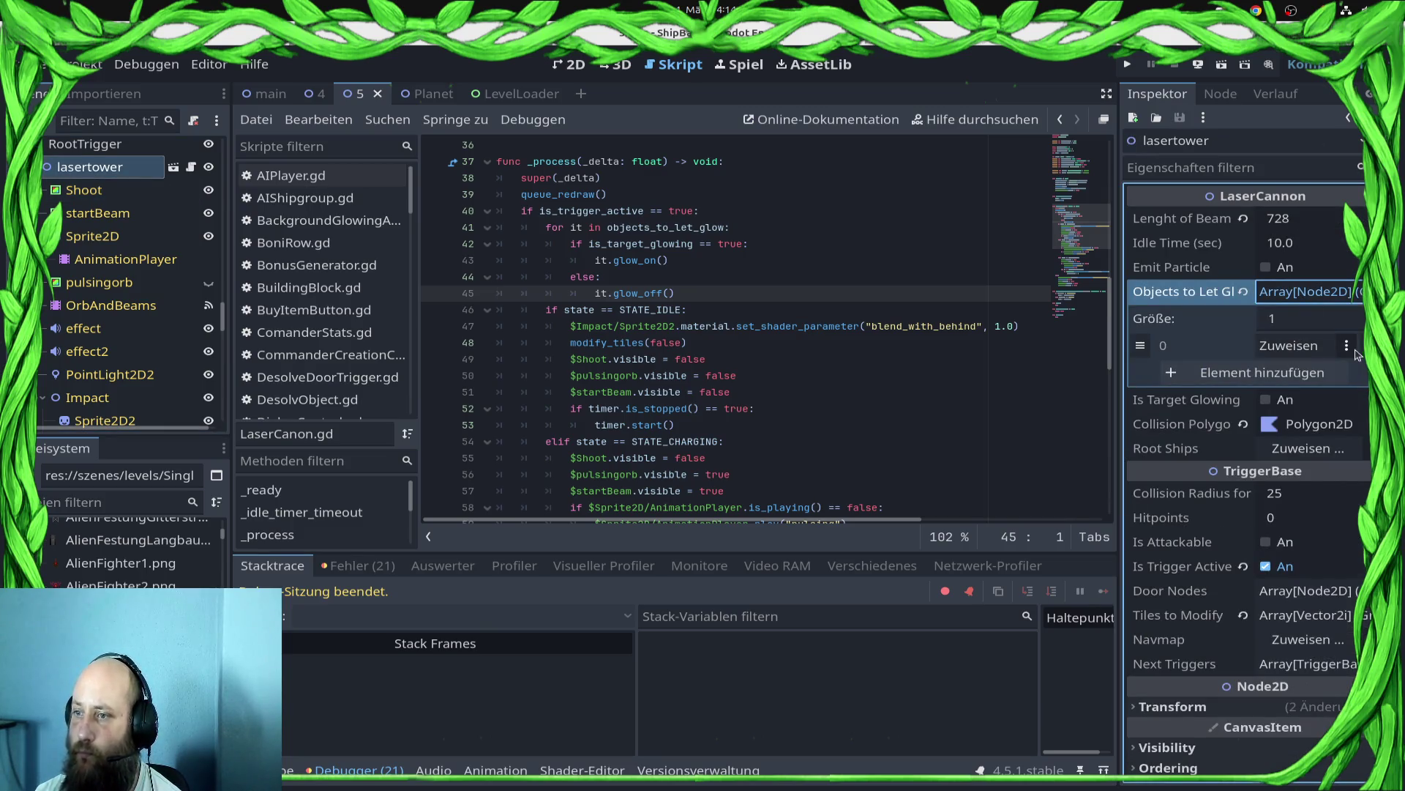
pyautogui.click(1347, 346)
pyautogui.click(1377, 469)
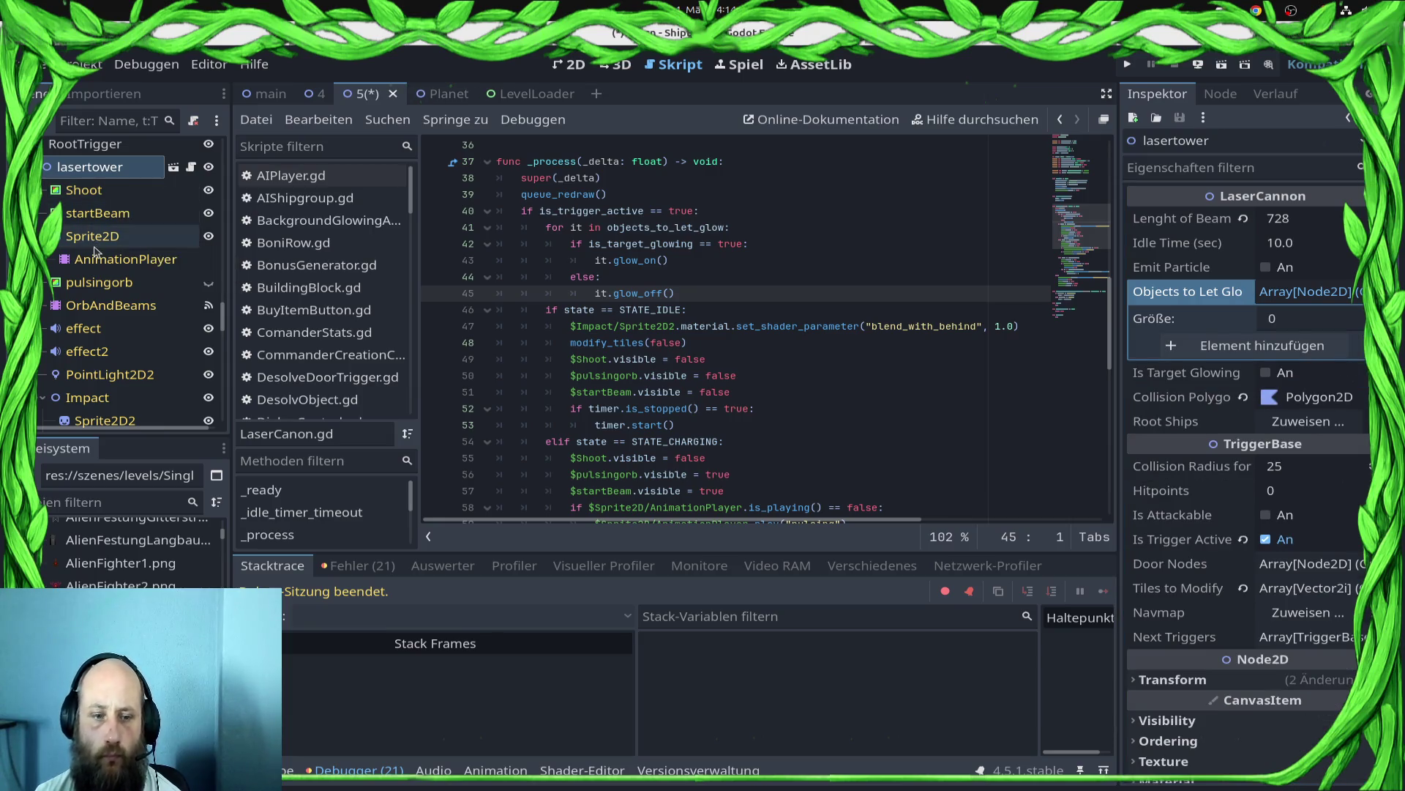
# - Empty lasertower2's Objects to Let Glow array and save the scene
pyautogui.scroll(-3, 139, 242)
pyautogui.click(123, 350)
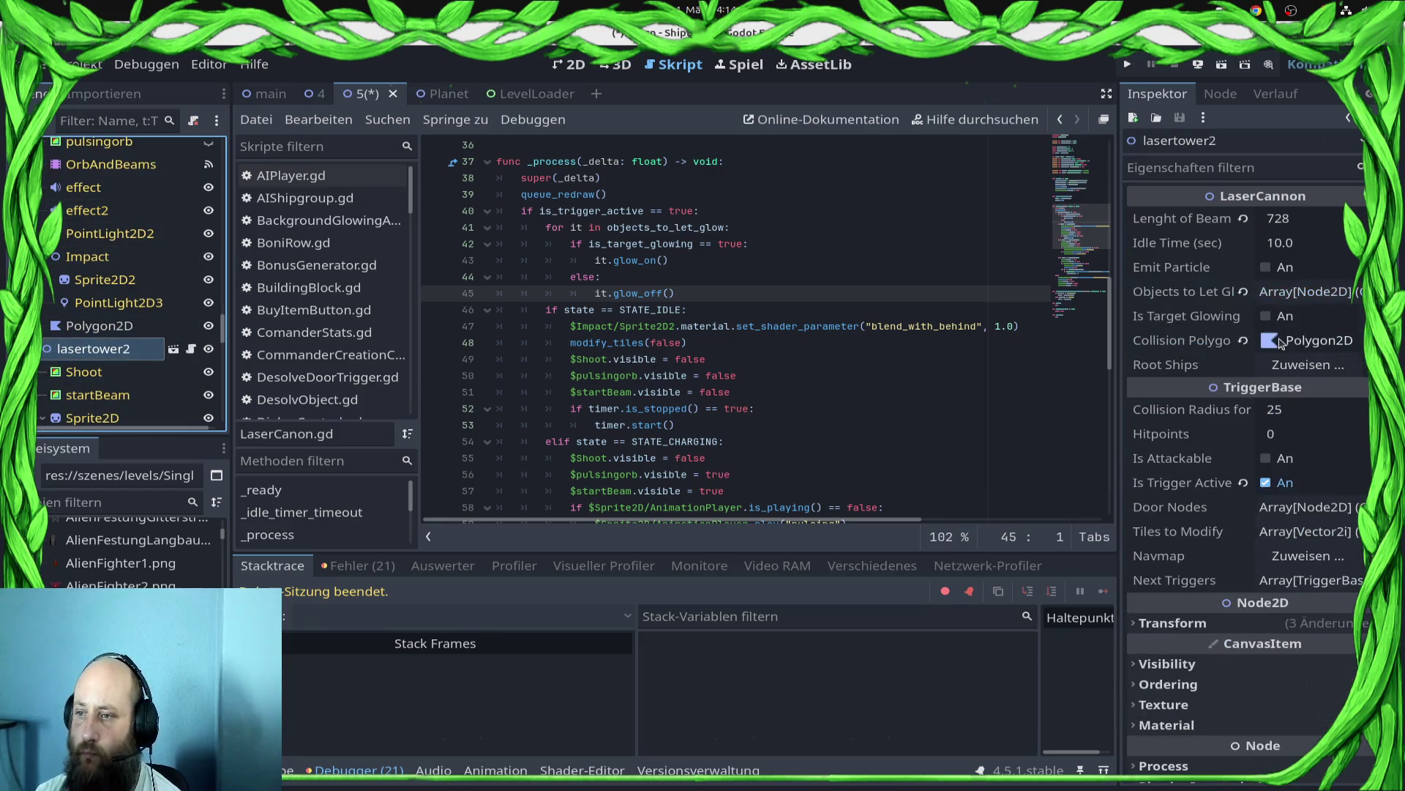
pyautogui.click(1310, 293)
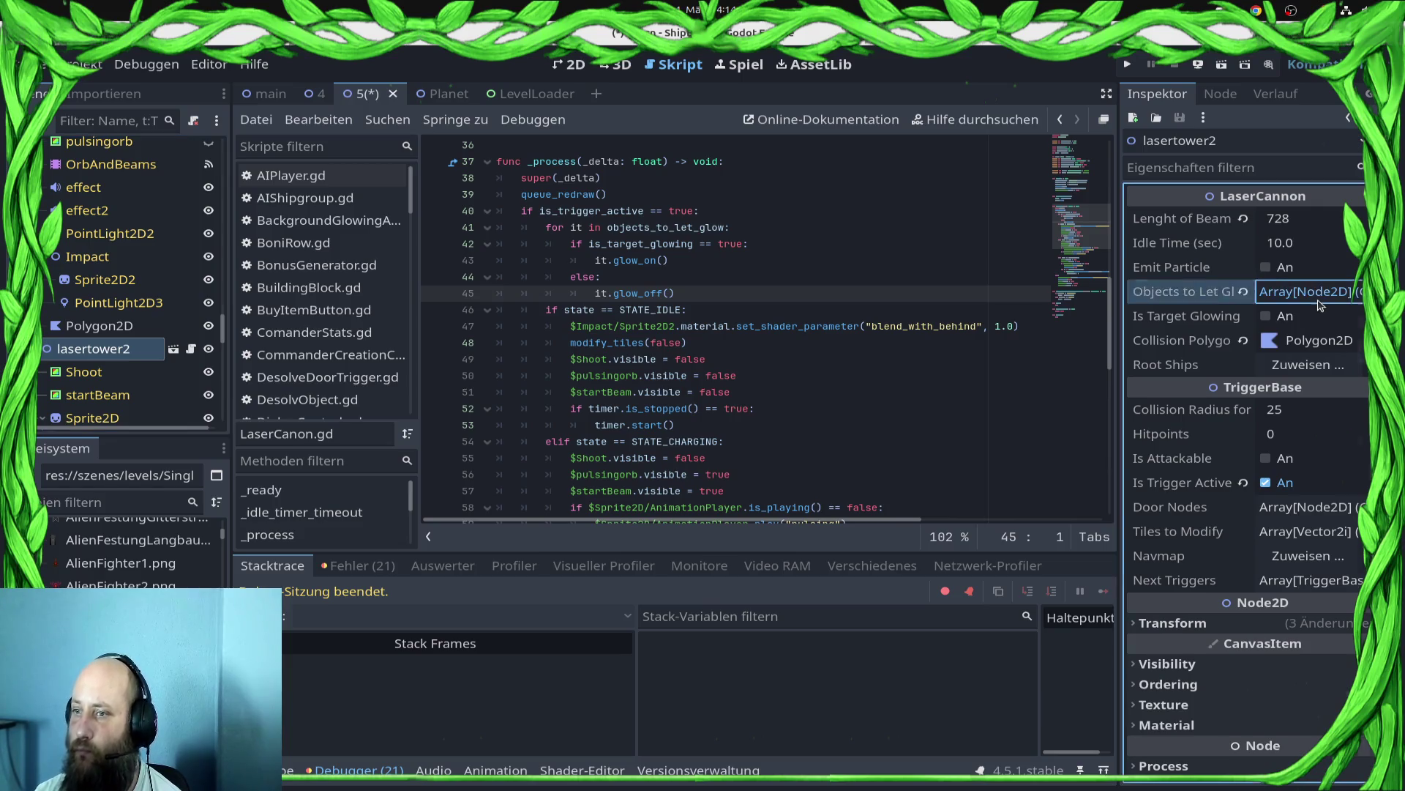
pyautogui.click(1243, 291)
pyautogui.hotkey('ctrl', 's')
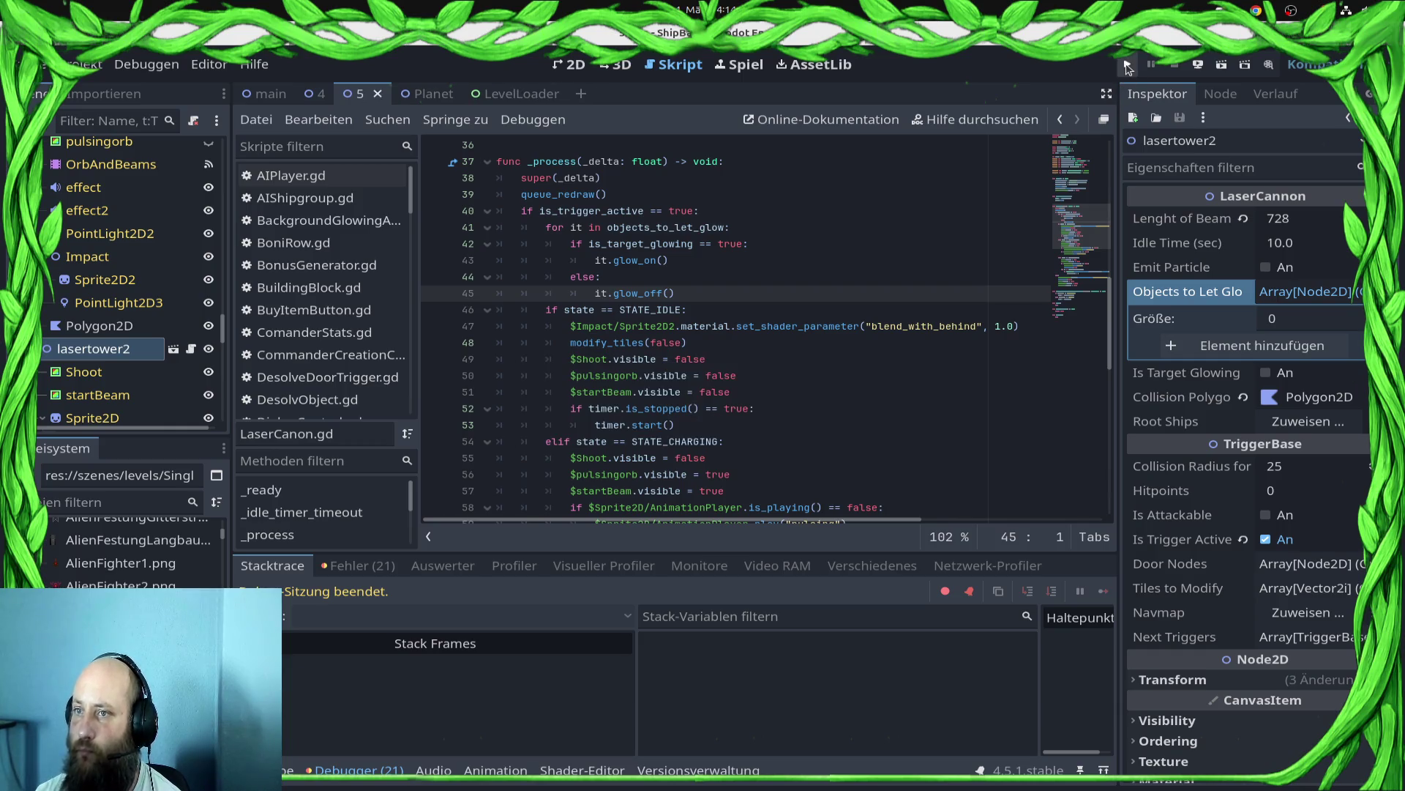
# - Run the game again until it breaks on the null set_cell error at TriggerBase.gd line 96
pyautogui.click(1128, 65)
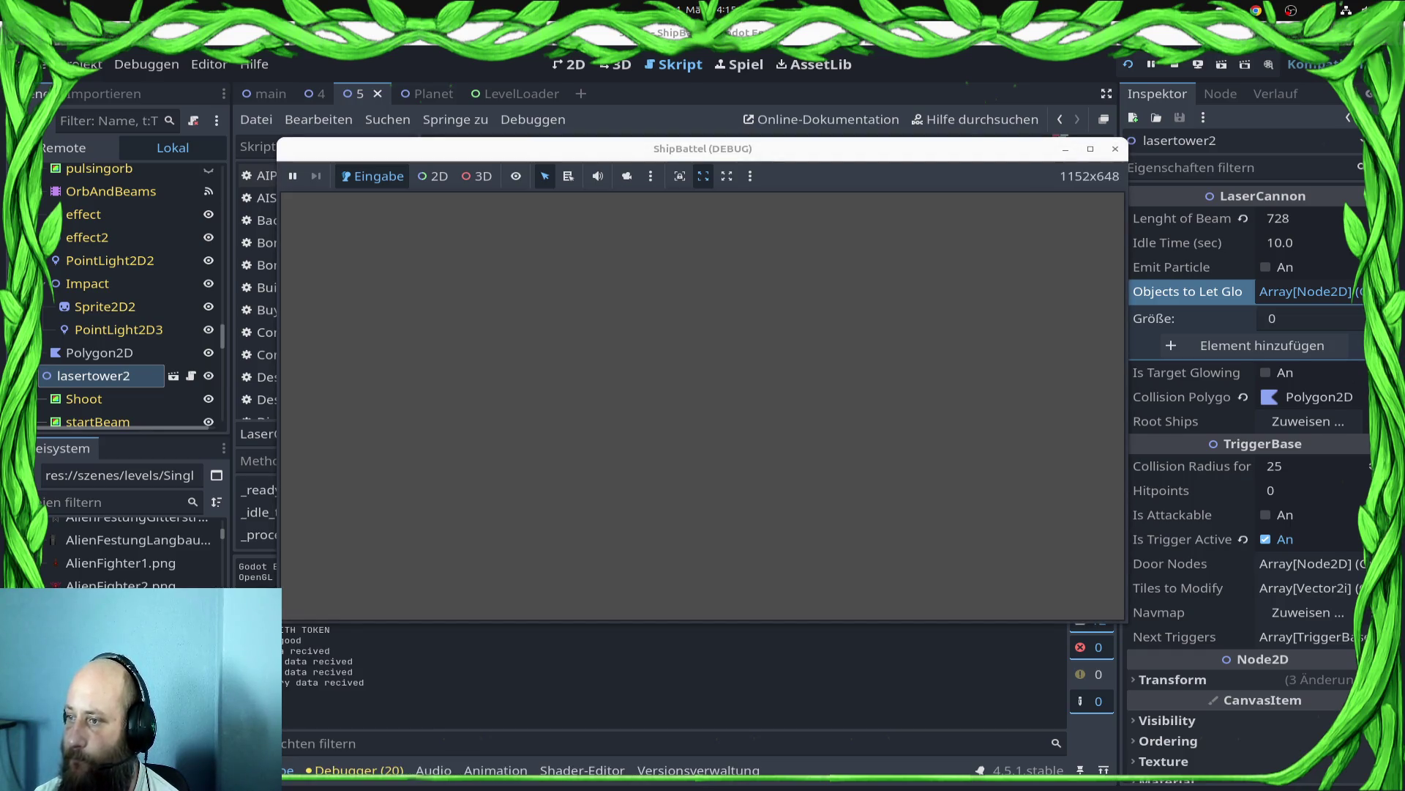
pyautogui.click(662, 209)
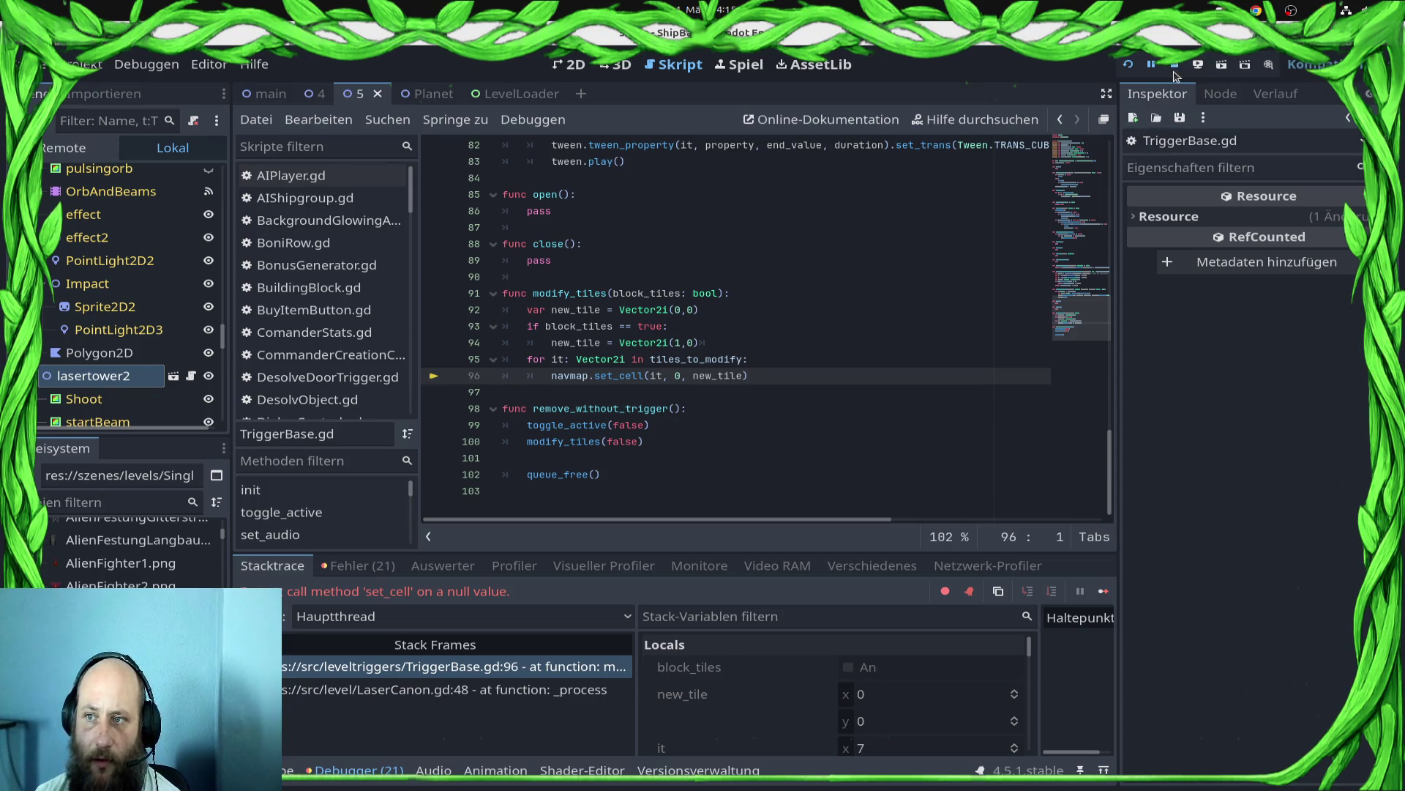
# - Stop the game and set lasertower2's Root Ships to RootShips and Navmap to pathfindingmap
pyautogui.click(1175, 66)
pyautogui.click(124, 351)
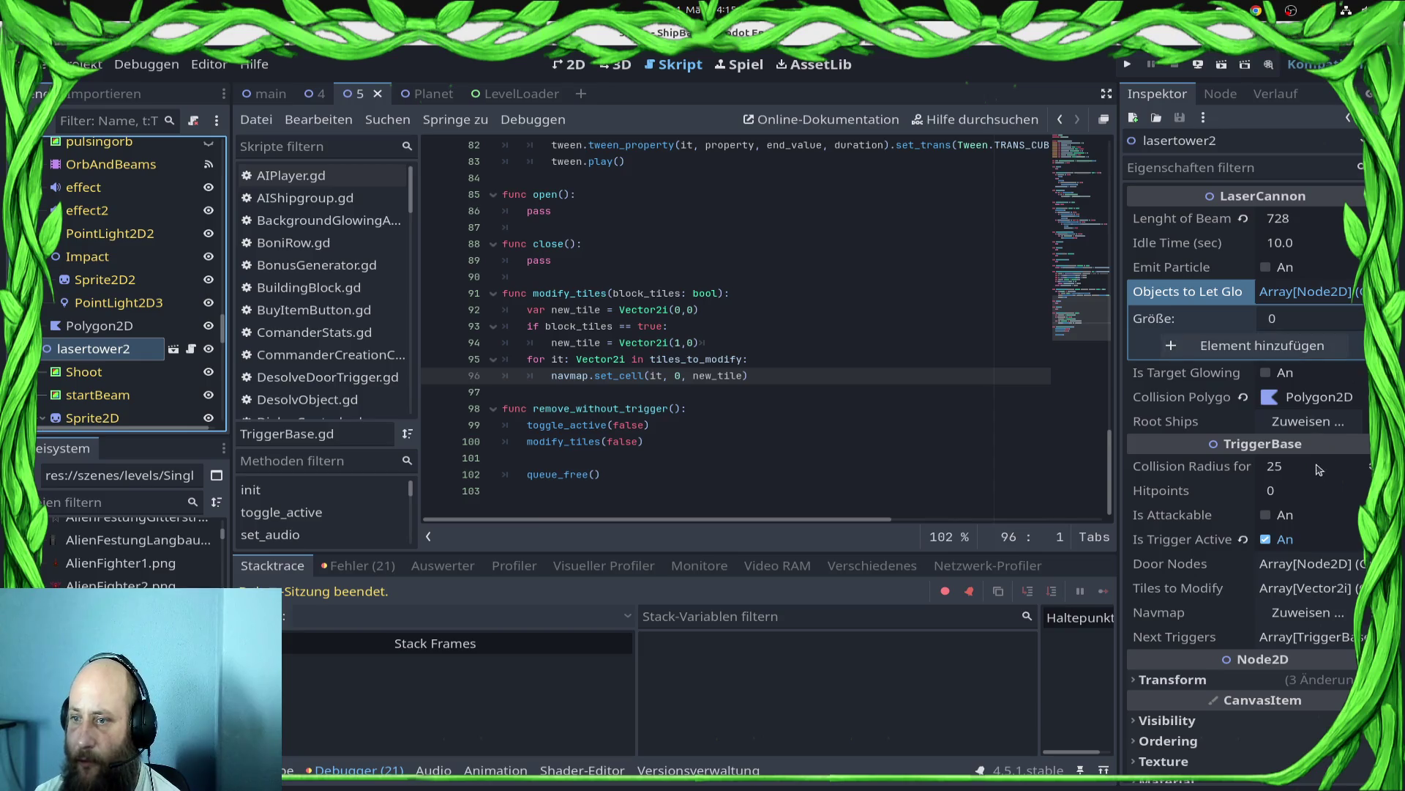
pyautogui.click(1308, 420)
pyautogui.doubleClick(734, 307)
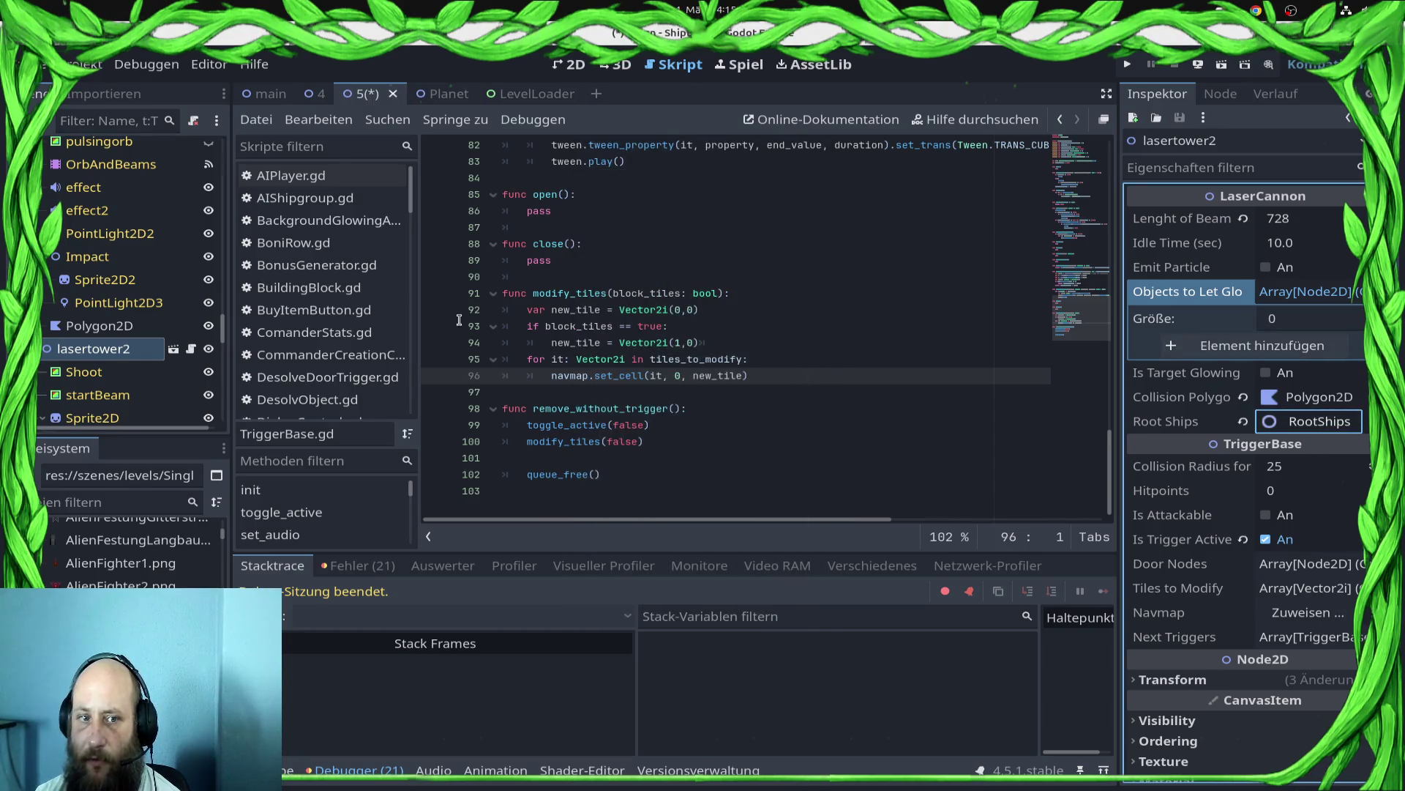
pyautogui.click(1300, 612)
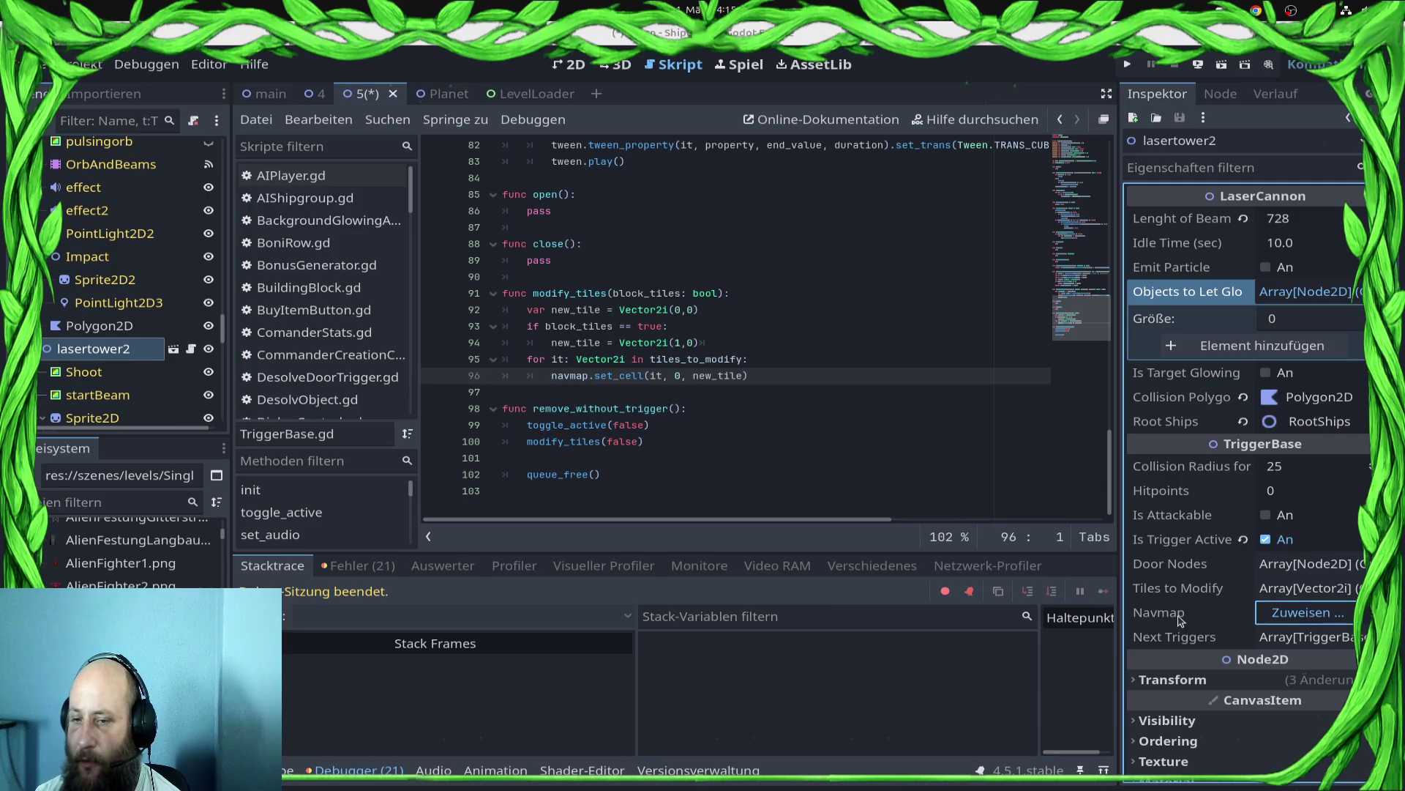
pyautogui.doubleClick(715, 262)
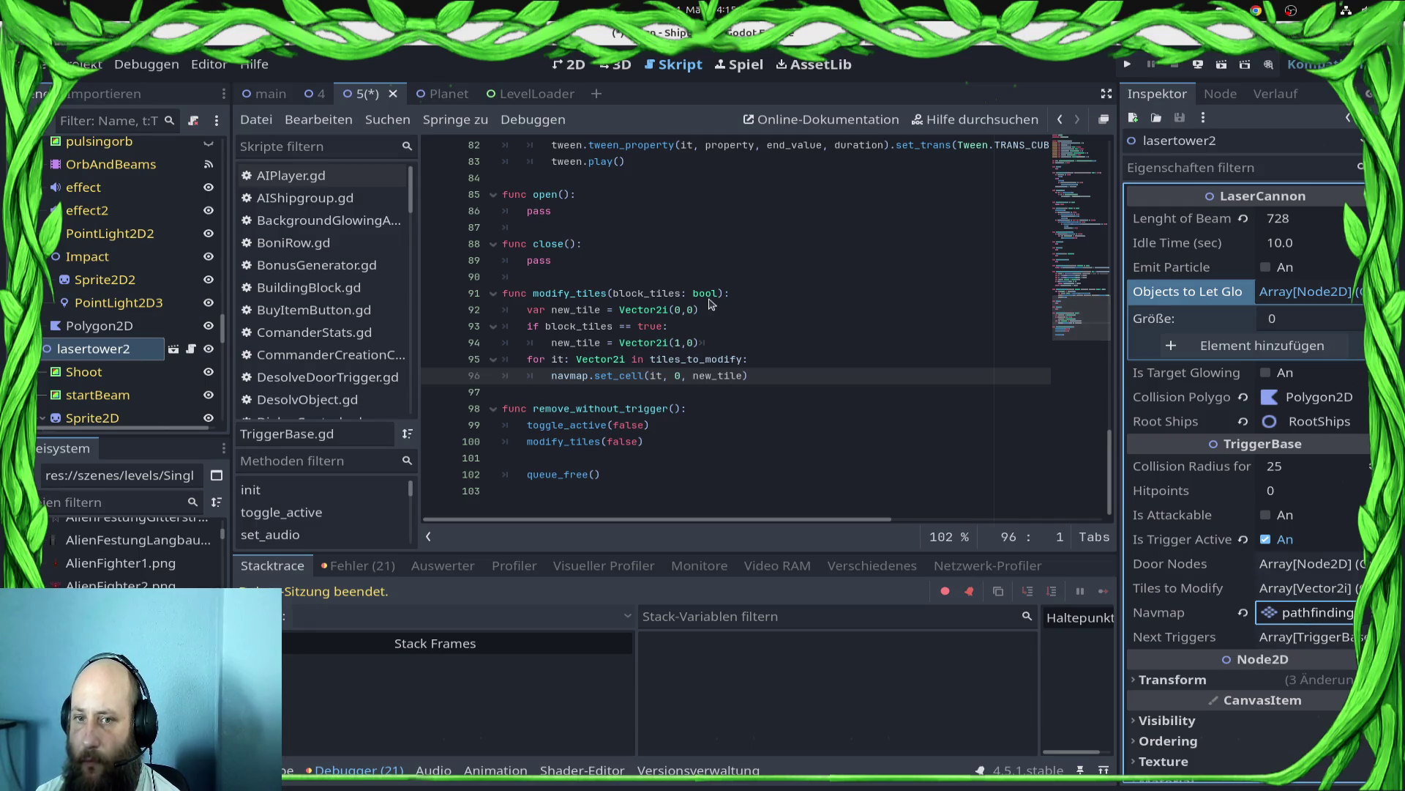
# - Review modify_tiles in TriggerBase.gd, then select the Obstacle node
pyautogui.moveTo(647, 358)
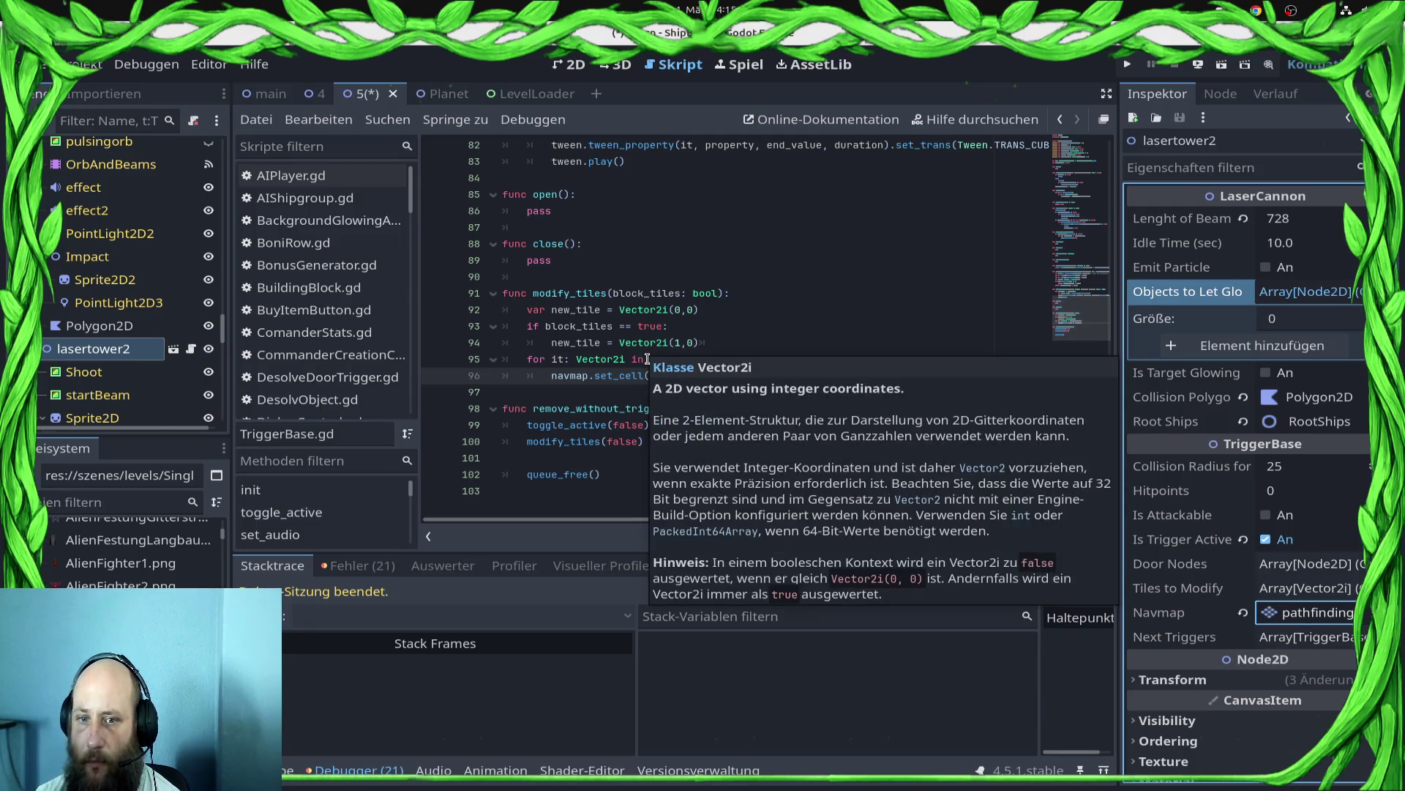
pyautogui.scroll(8, 637, 348)
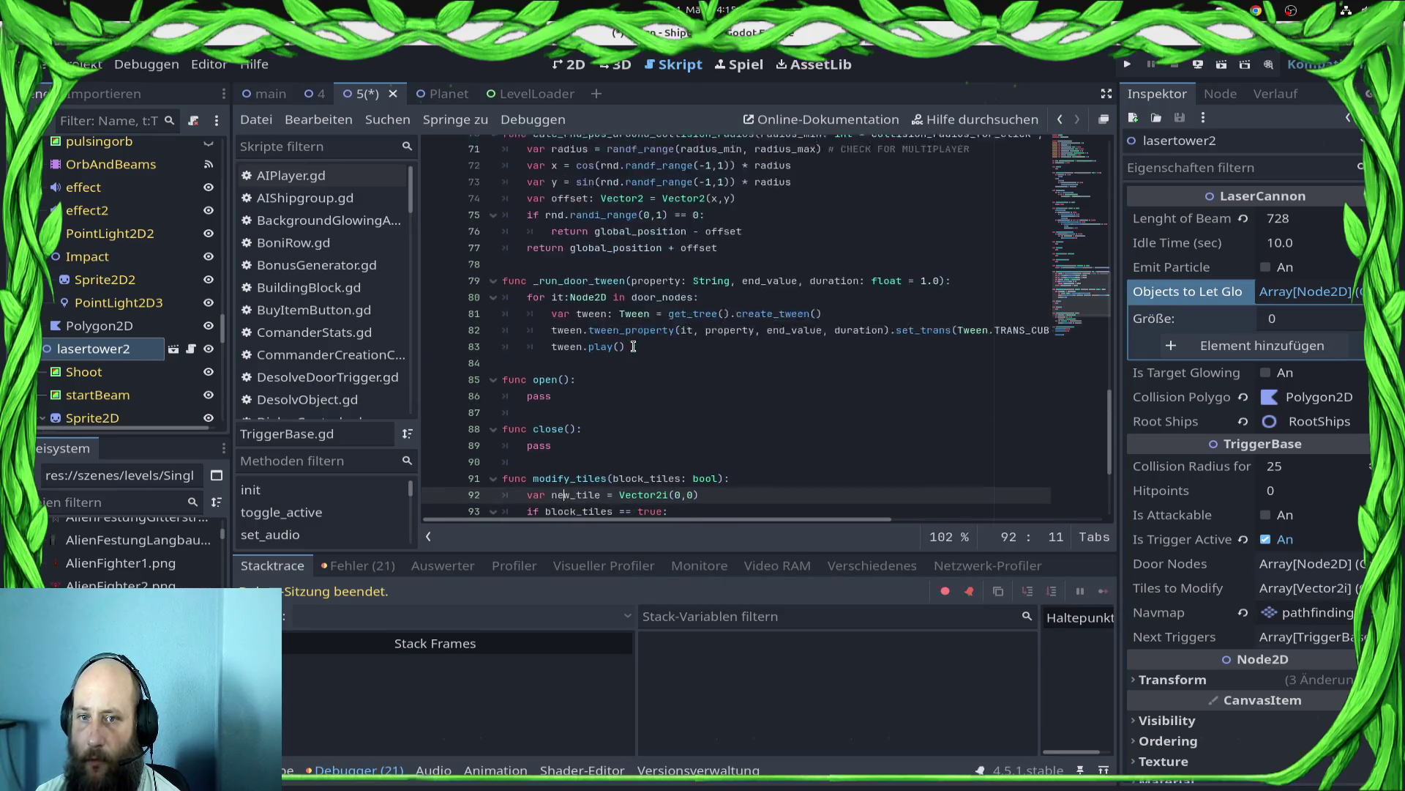
pyautogui.scroll(18, 634, 346)
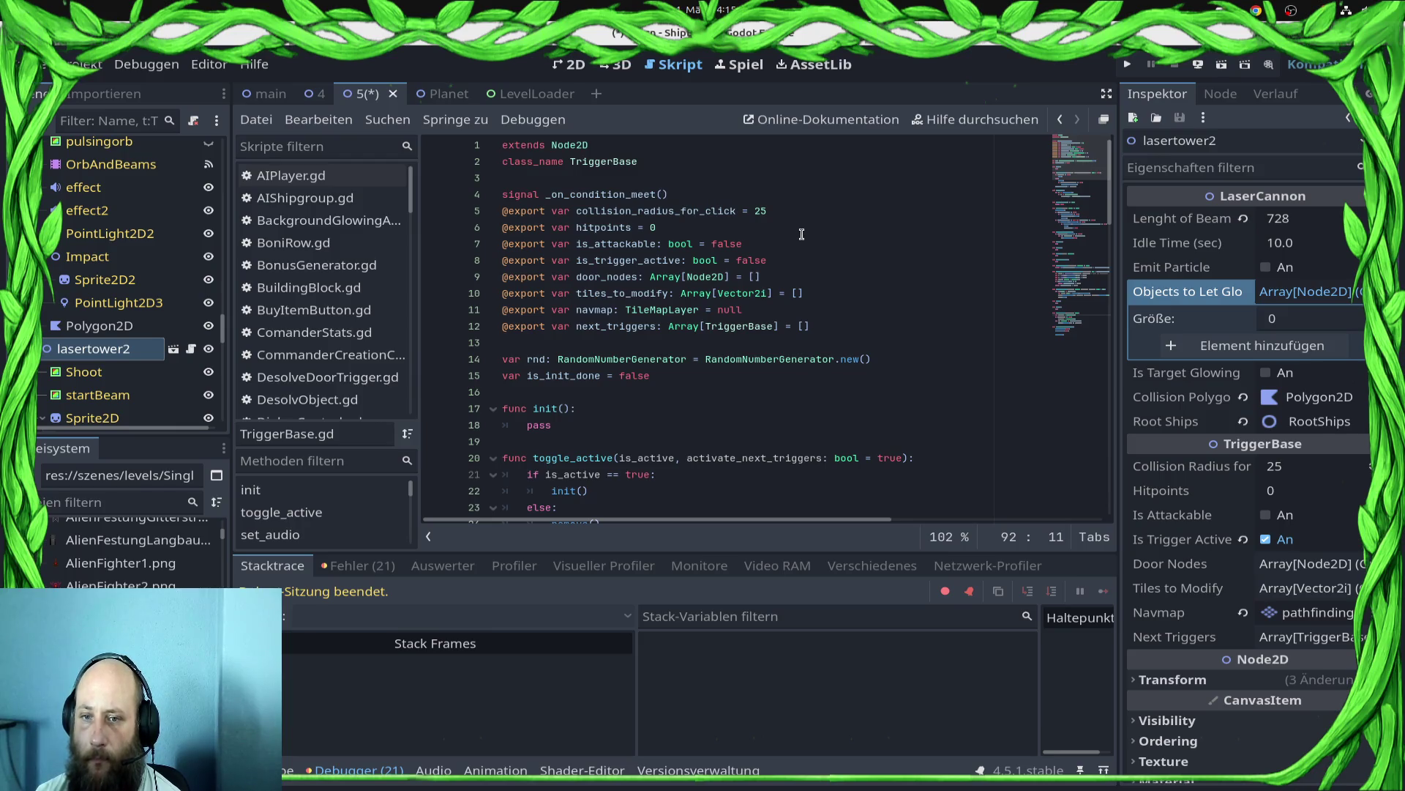
pyautogui.scroll(-11, 784, 236)
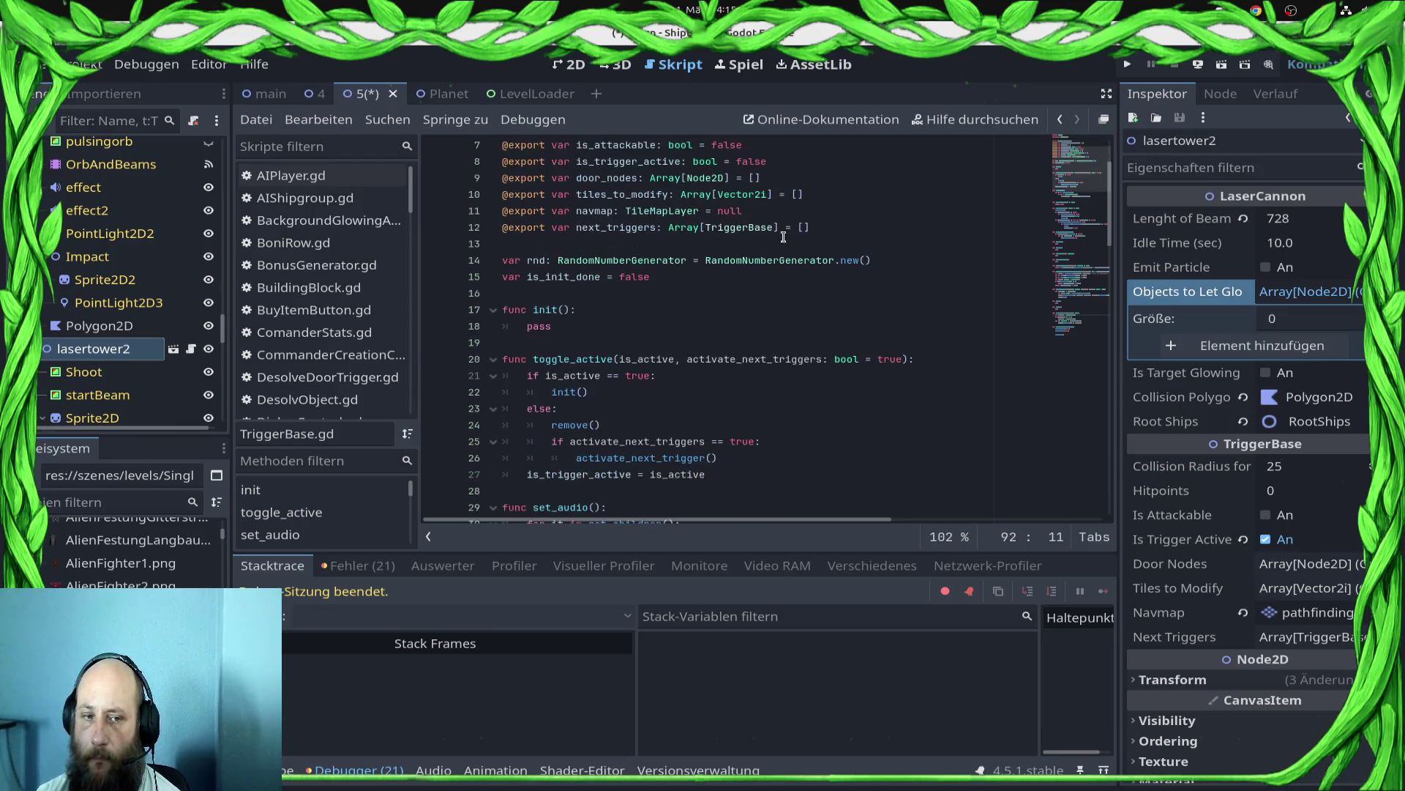
pyautogui.scroll(-10, 783, 236)
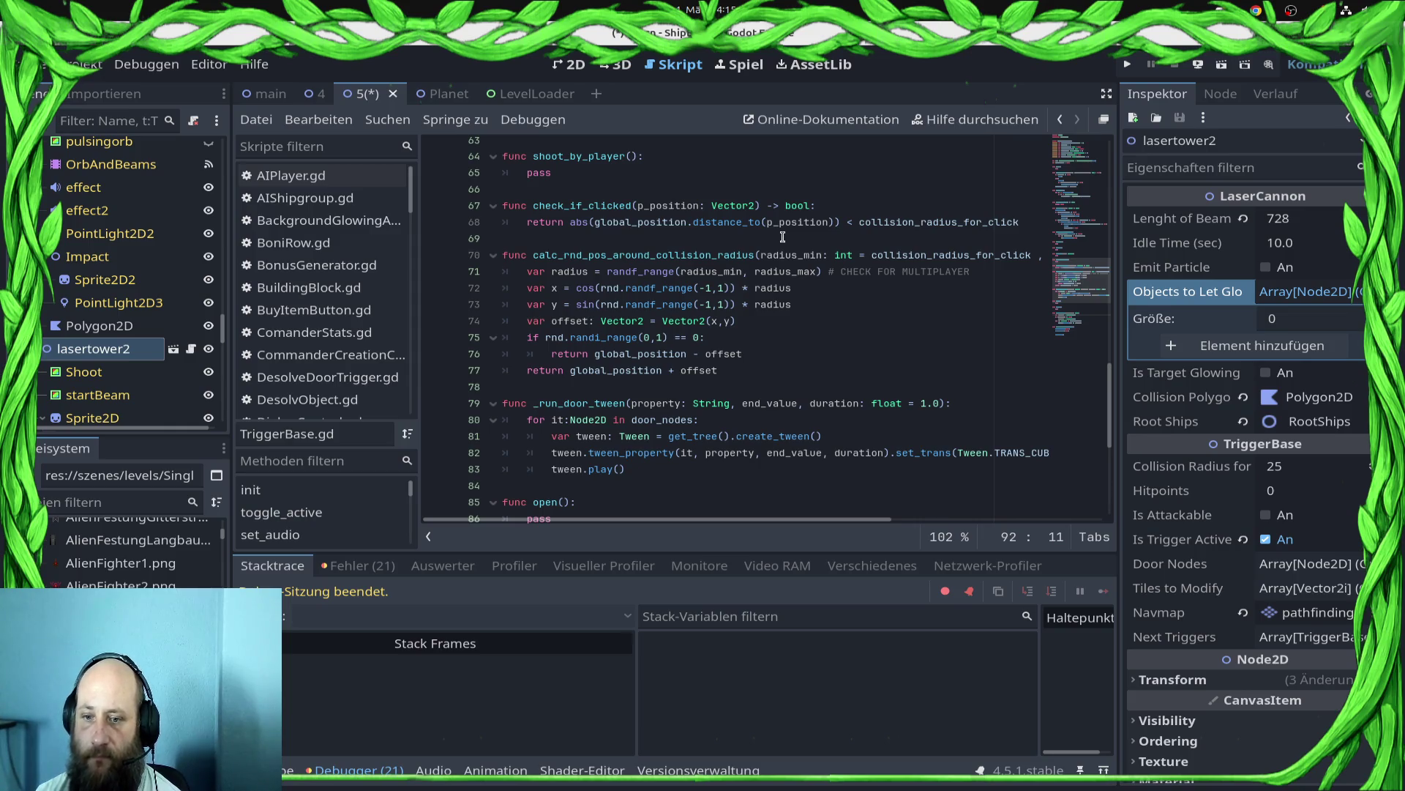
pyautogui.scroll(-6, 748, 240)
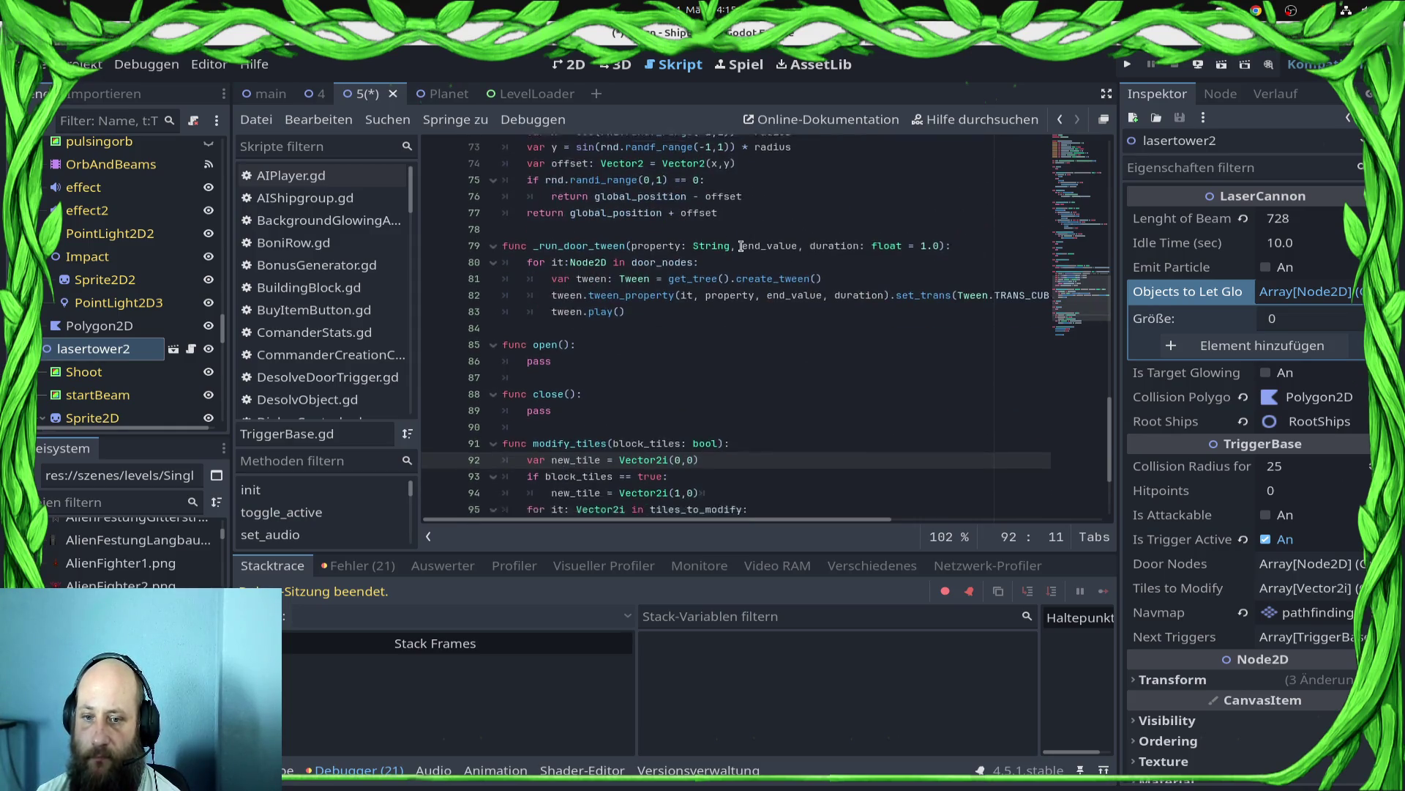
pyautogui.scroll(3, 109, 330)
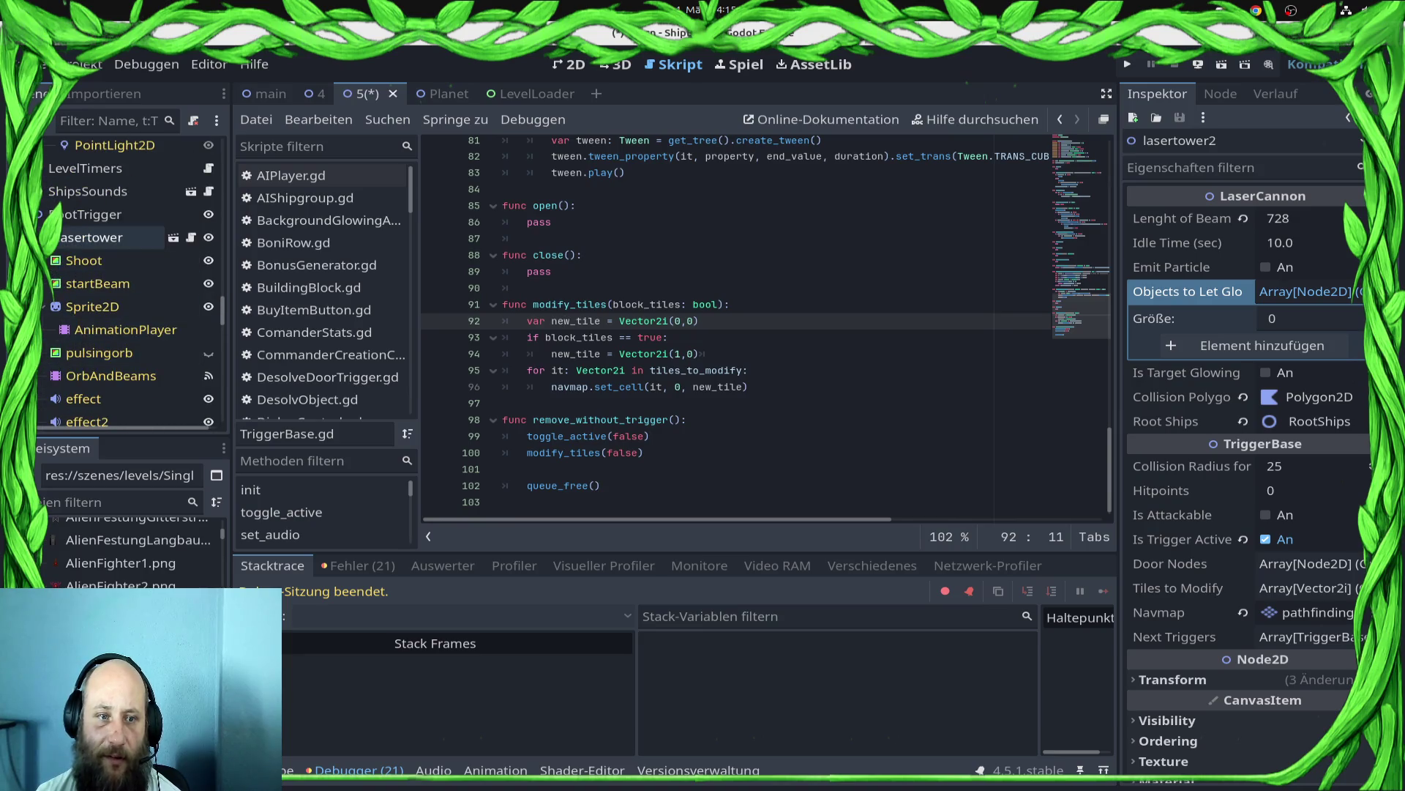
pyautogui.click(102, 283)
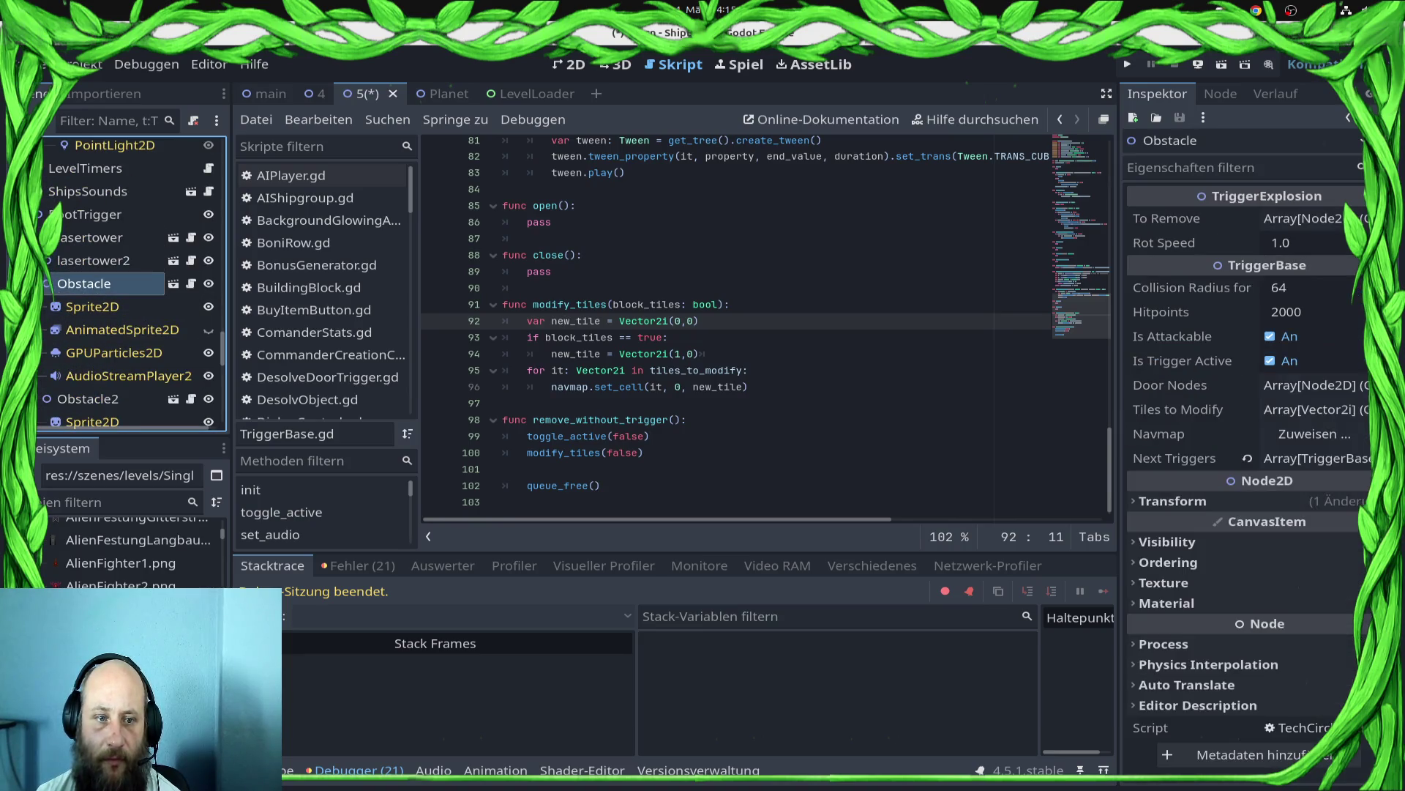
# - Rename the Door Top node under Obstacle to DoorTop
pyautogui.click(39, 284)
pyautogui.click(40, 306)
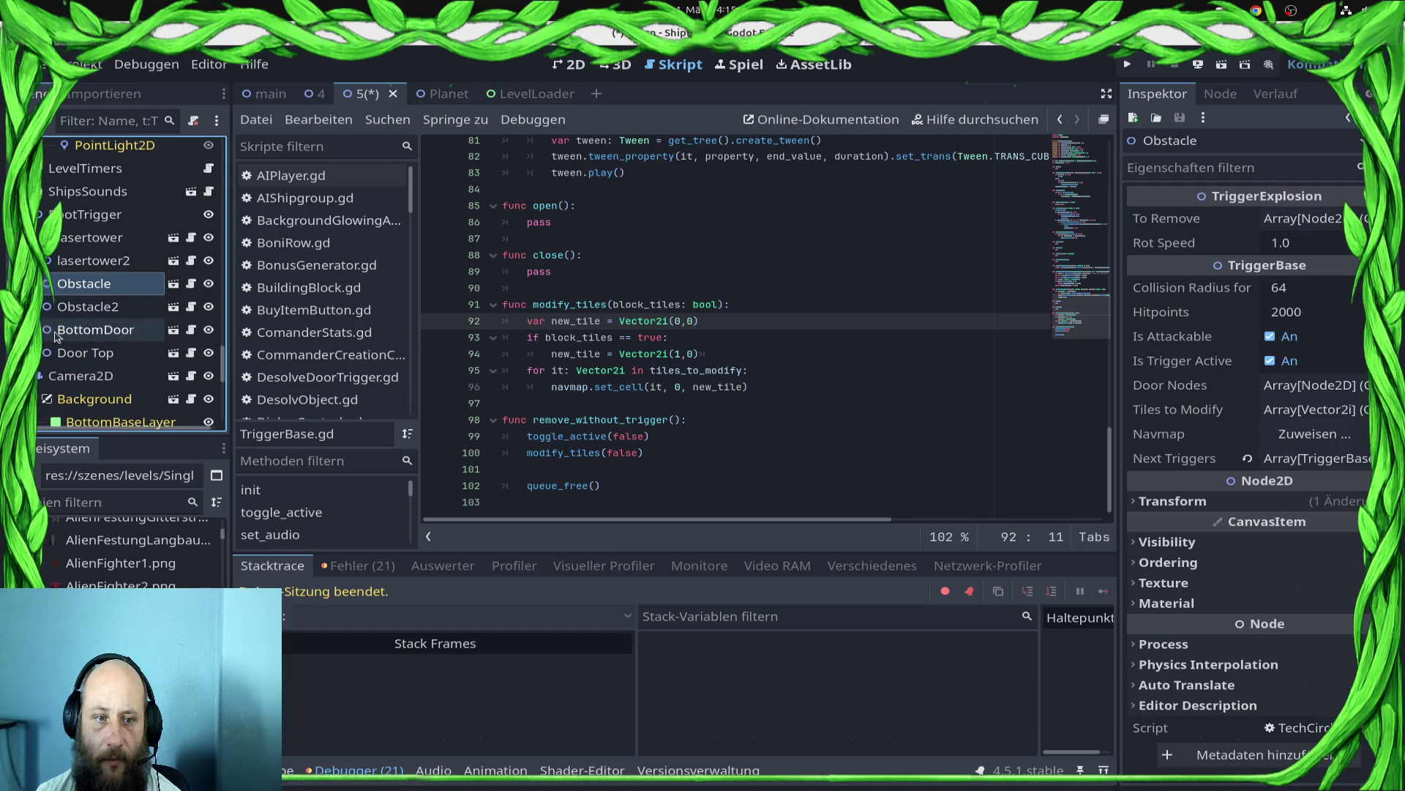
pyautogui.click(95, 329)
pyautogui.click(82, 354)
pyautogui.click(82, 354)
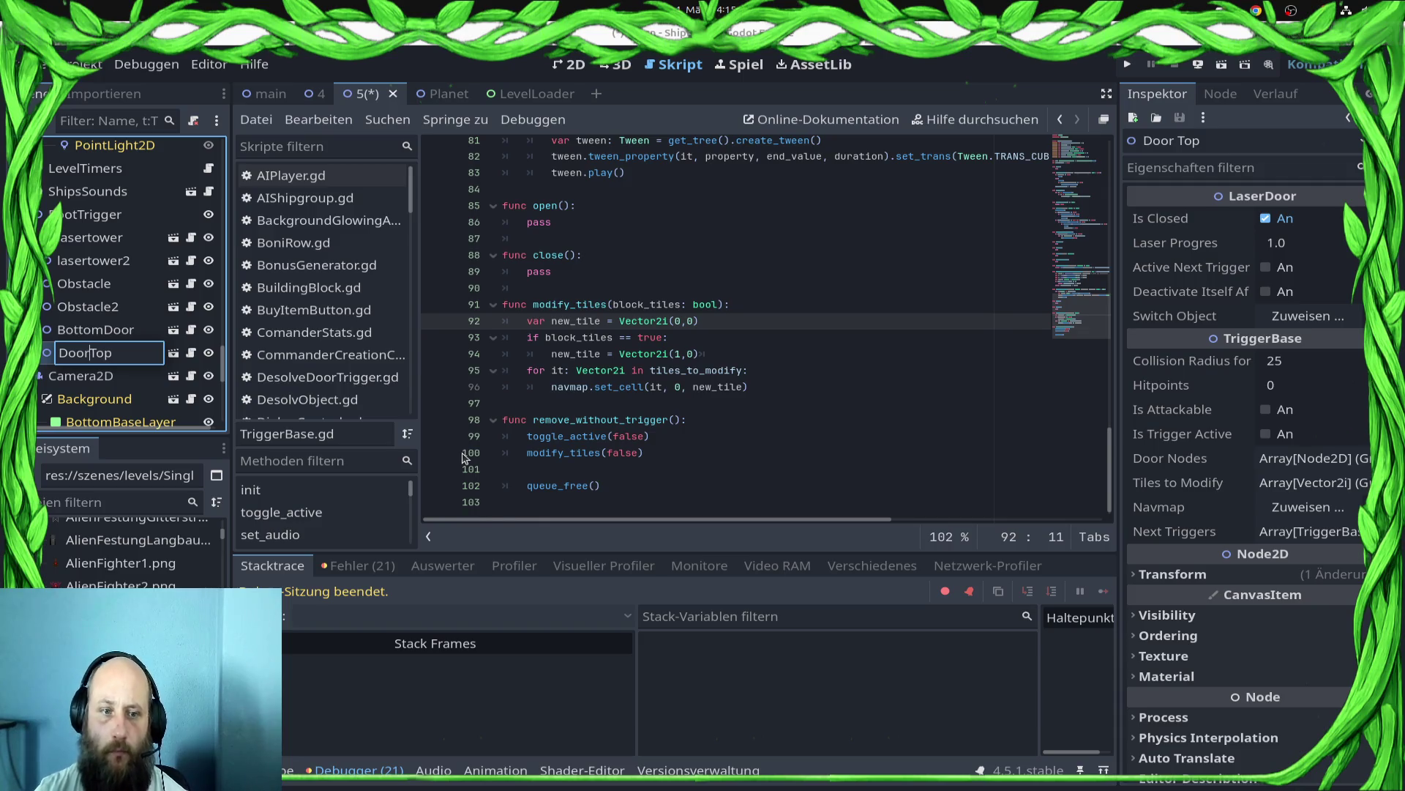
pyautogui.press('Return')
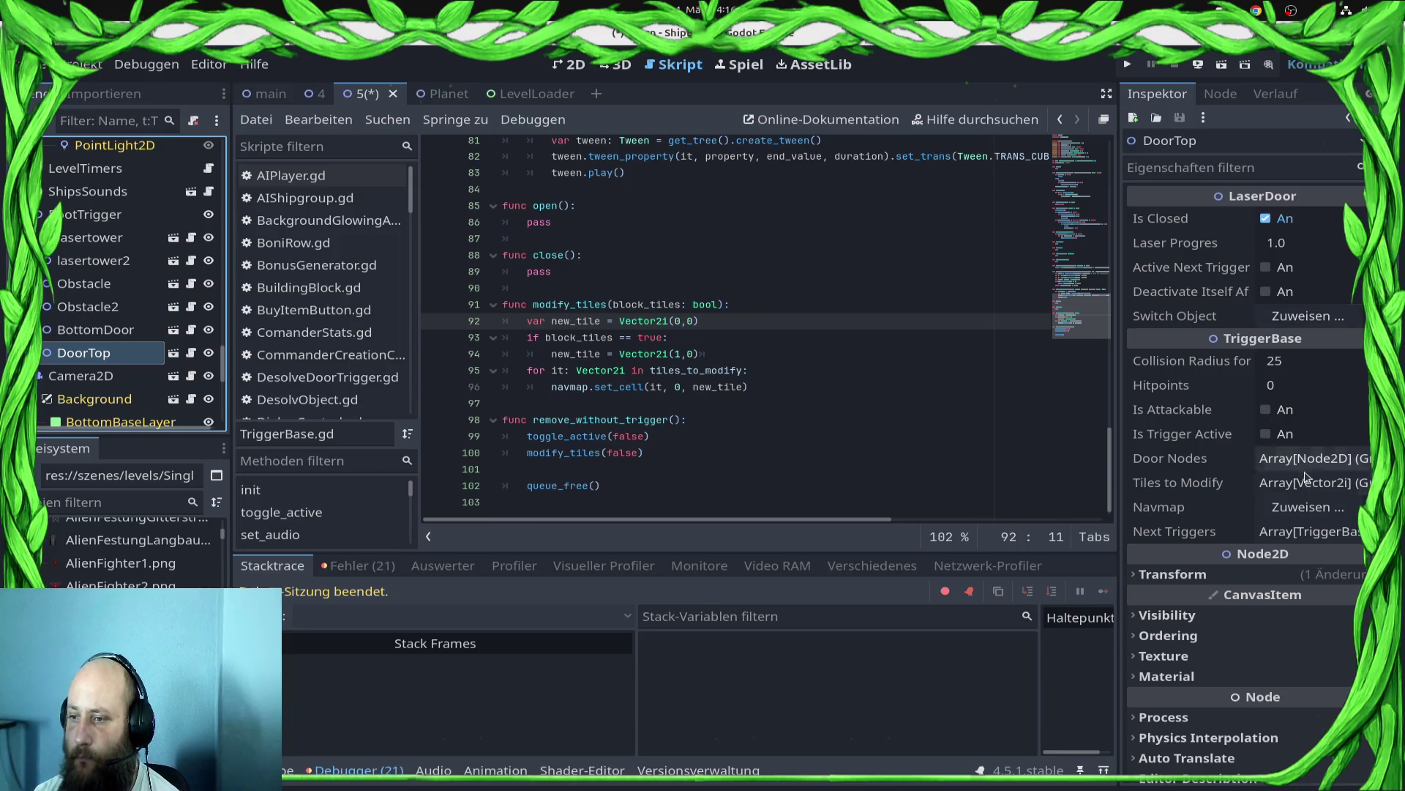
# - Assign the pathfinding map as Navmap for DoorTop and BottomDoor, and save
pyautogui.click(1299, 507)
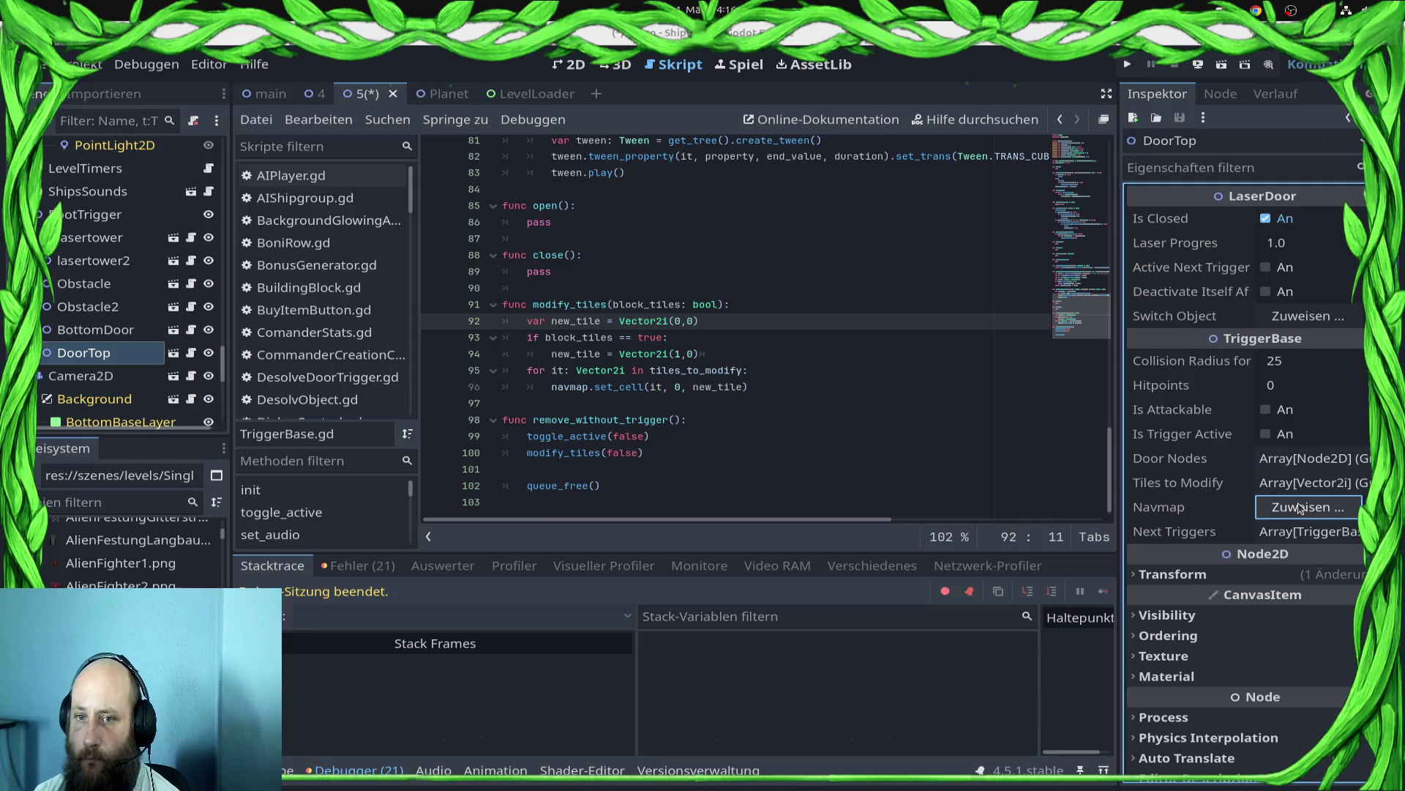
pyautogui.click(95, 330)
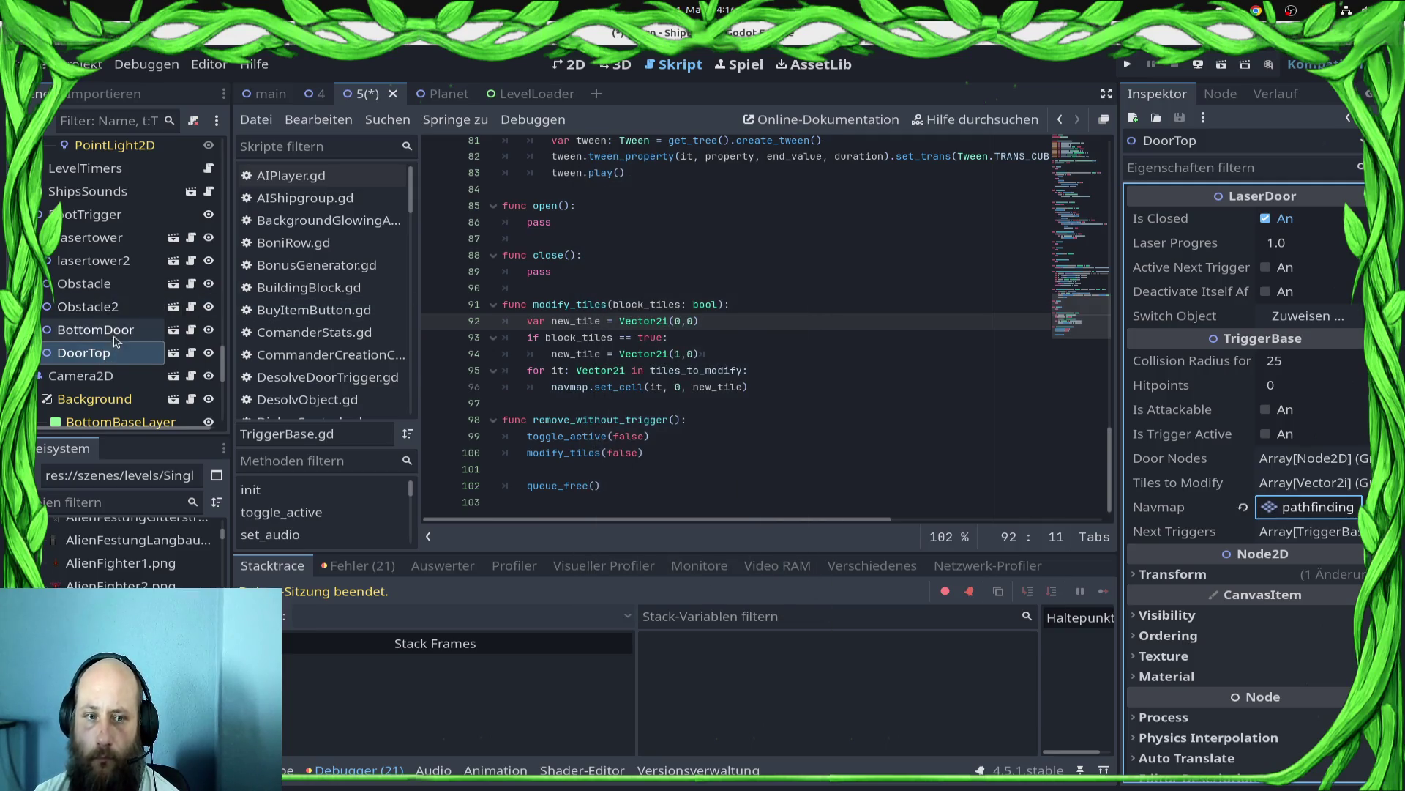
pyautogui.click(1286, 505)
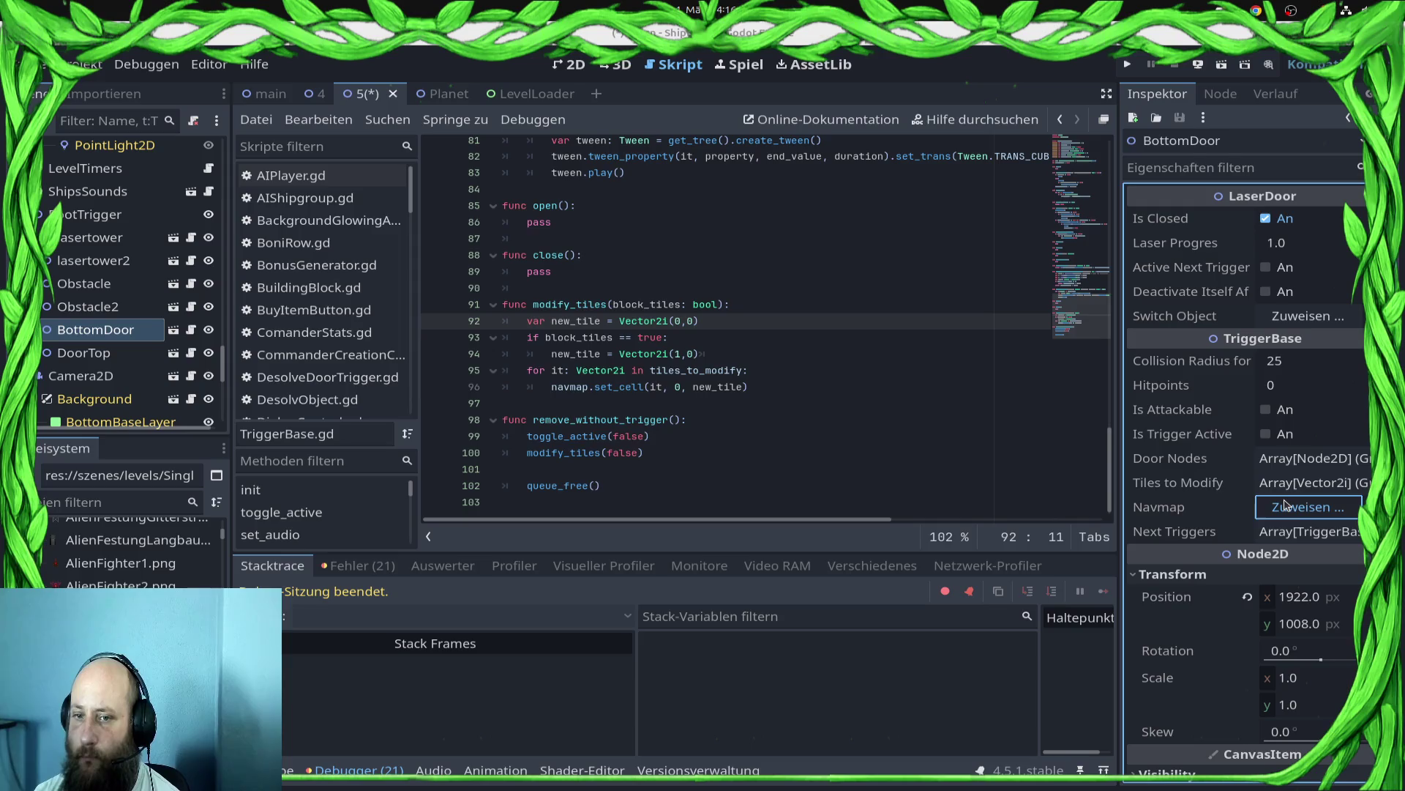
pyautogui.hotkey('ctrl', 's')
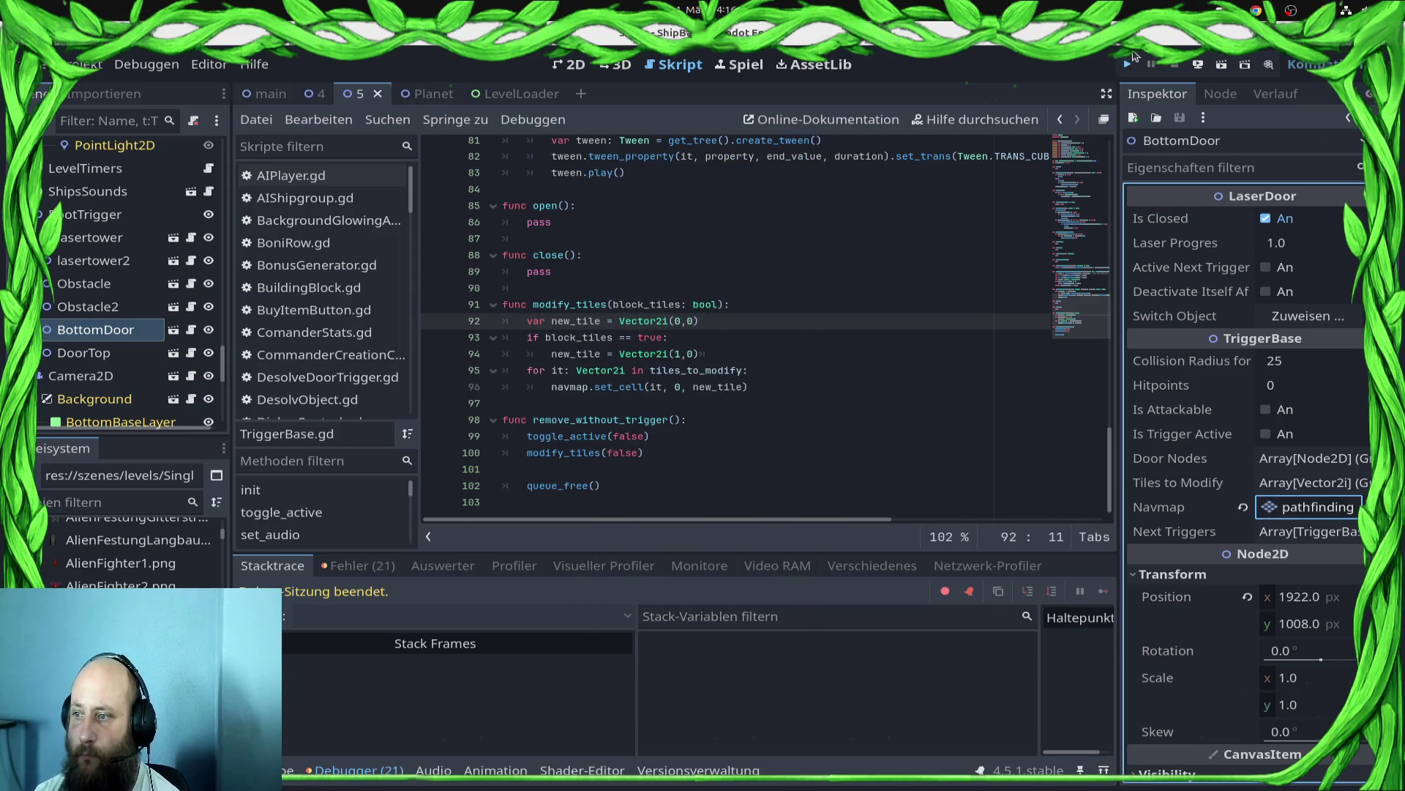
# - Run the project to test the doors, then bring Google Play Console to the front
pyautogui.click(1127, 63)
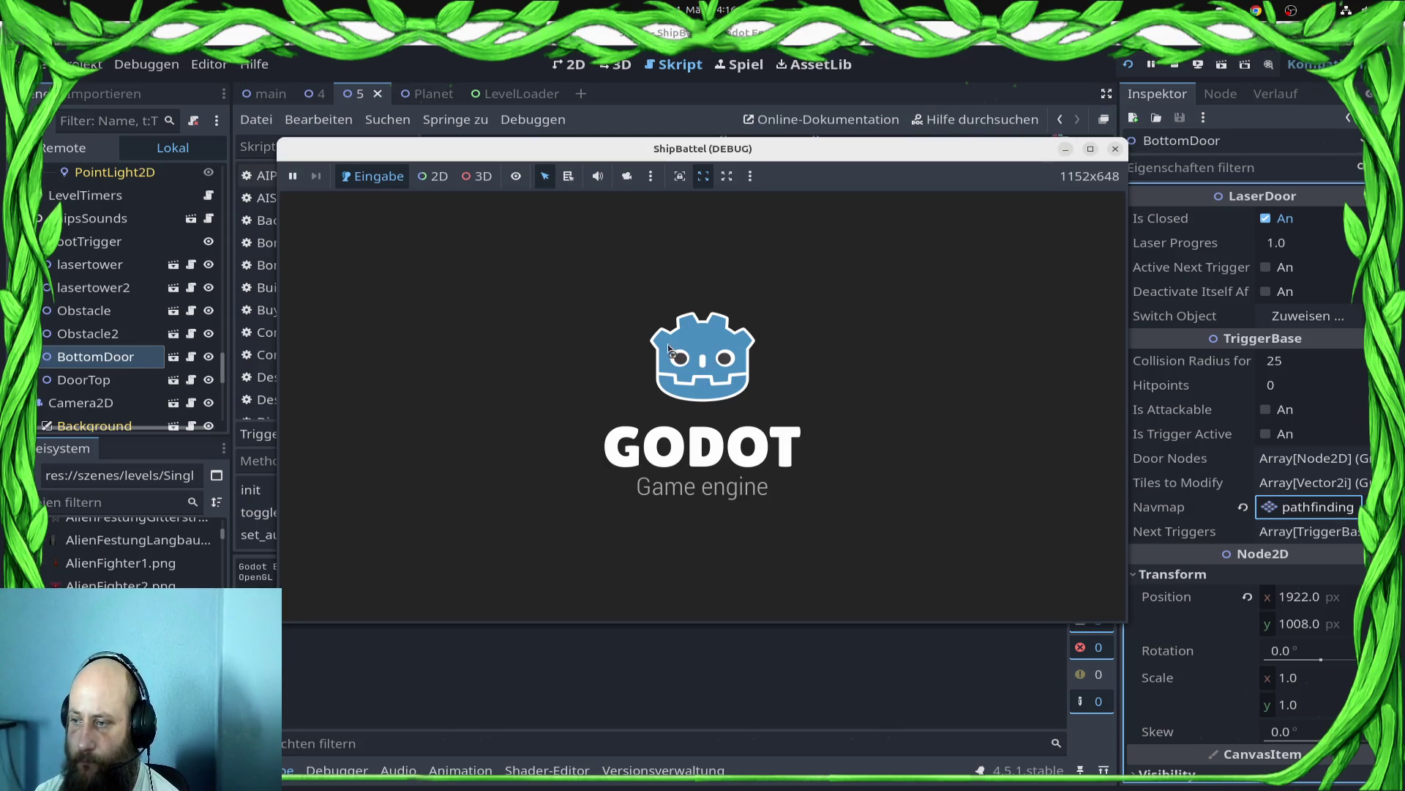
pyautogui.click(33, 95)
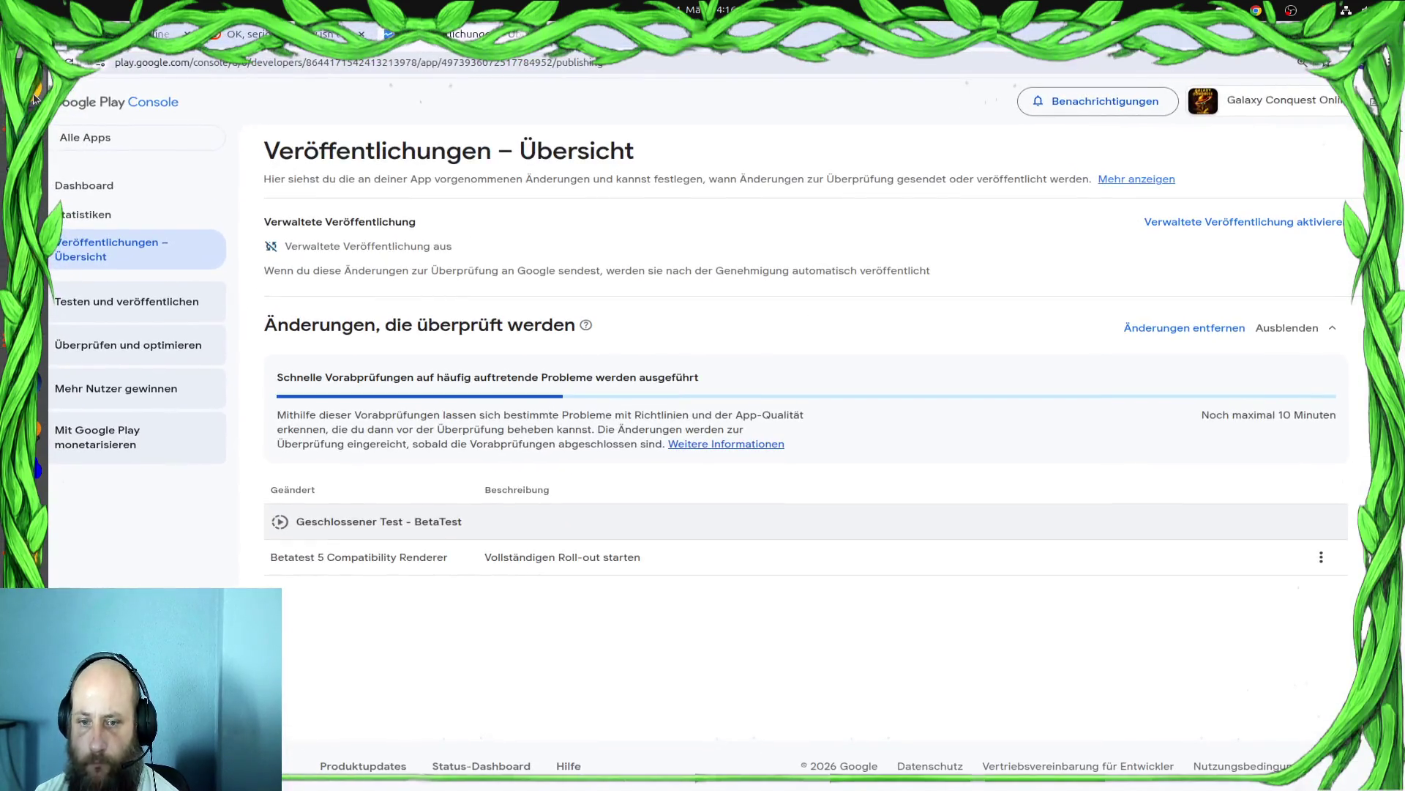
# - Play the Argon Metal playlist from YouTube's Playlists page, minimize YouTube, and return to Godot
pyautogui.click(35, 99)
pyautogui.click(961, 478)
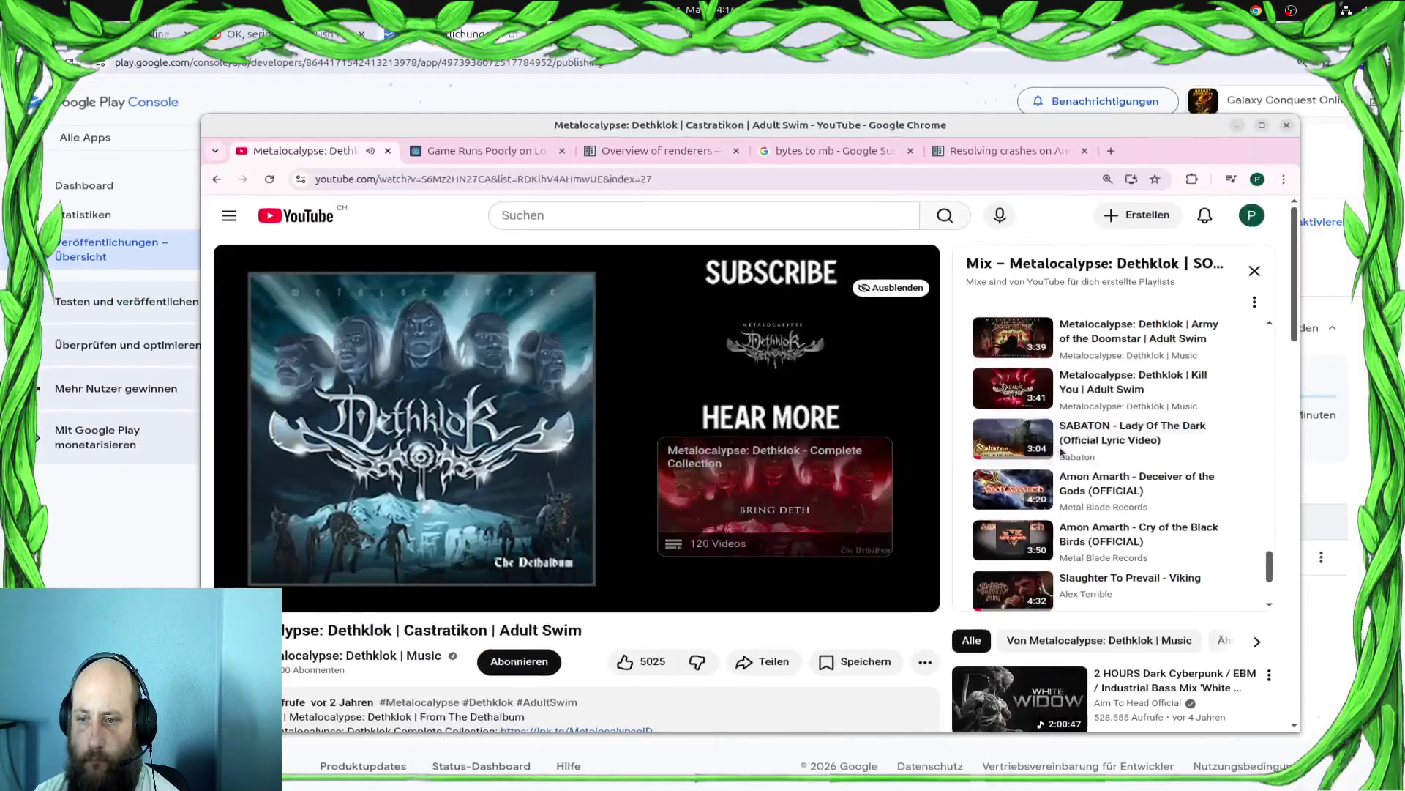
pyautogui.scroll(5, 1230, 502)
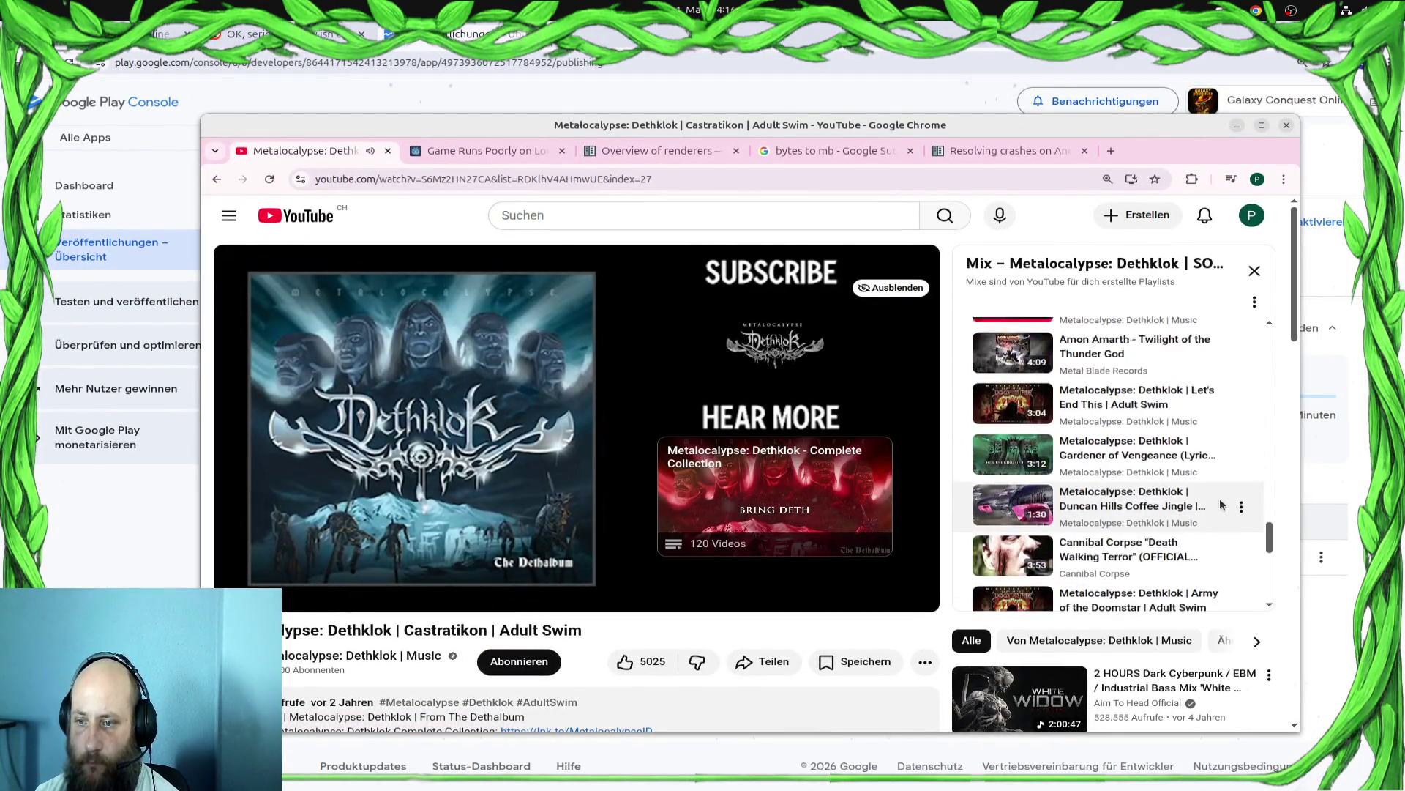
pyautogui.scroll(-2, 1221, 504)
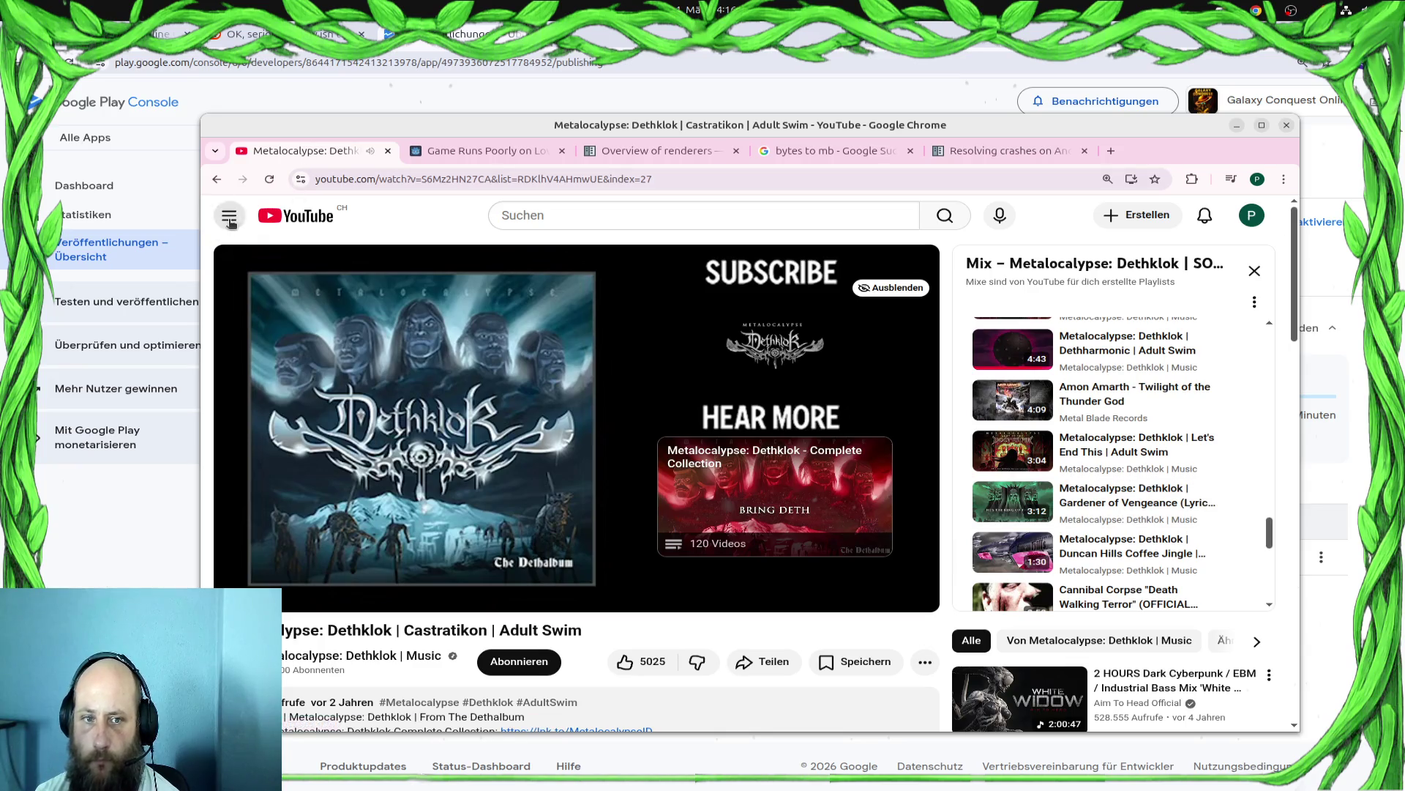
pyautogui.click(229, 215)
pyautogui.click(330, 671)
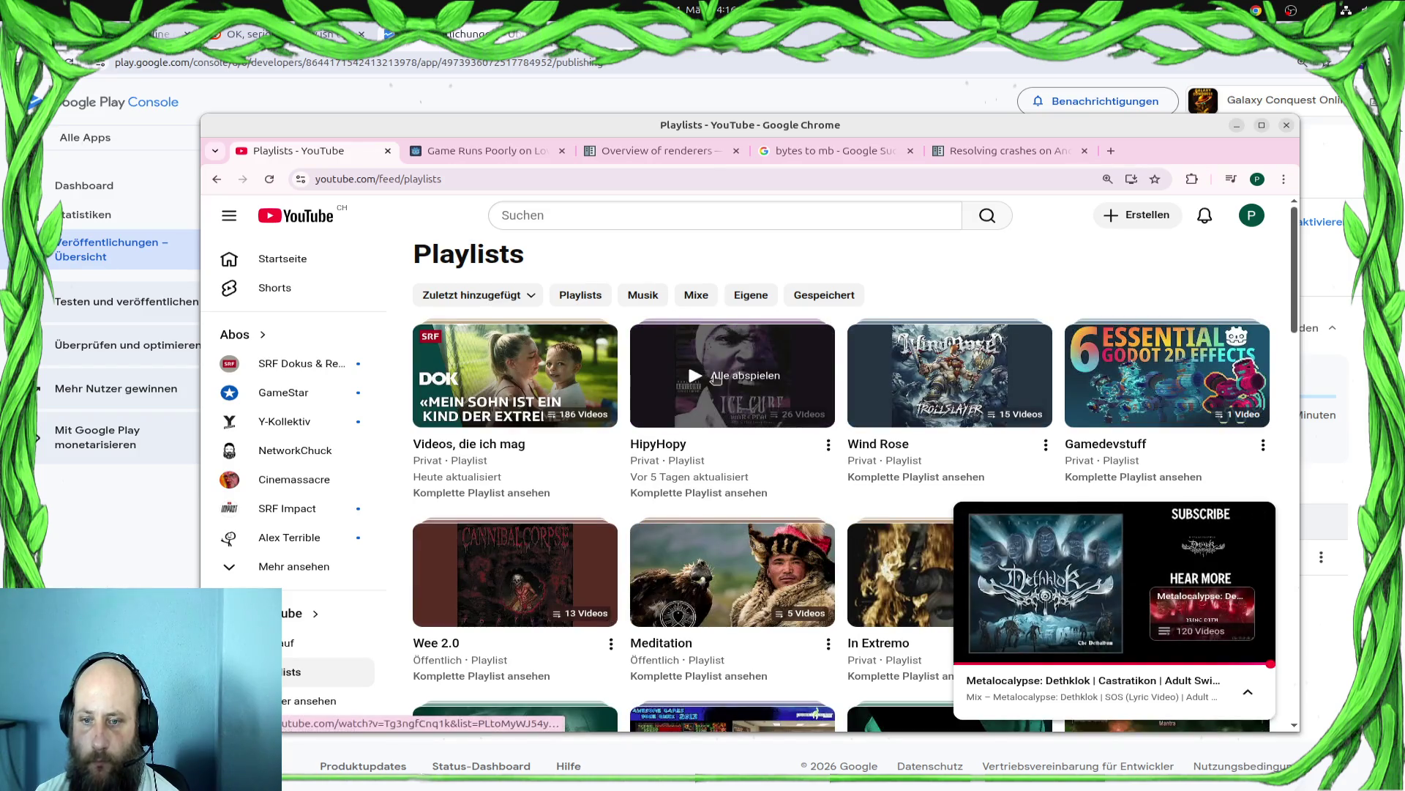
pyautogui.scroll(-2, 674, 490)
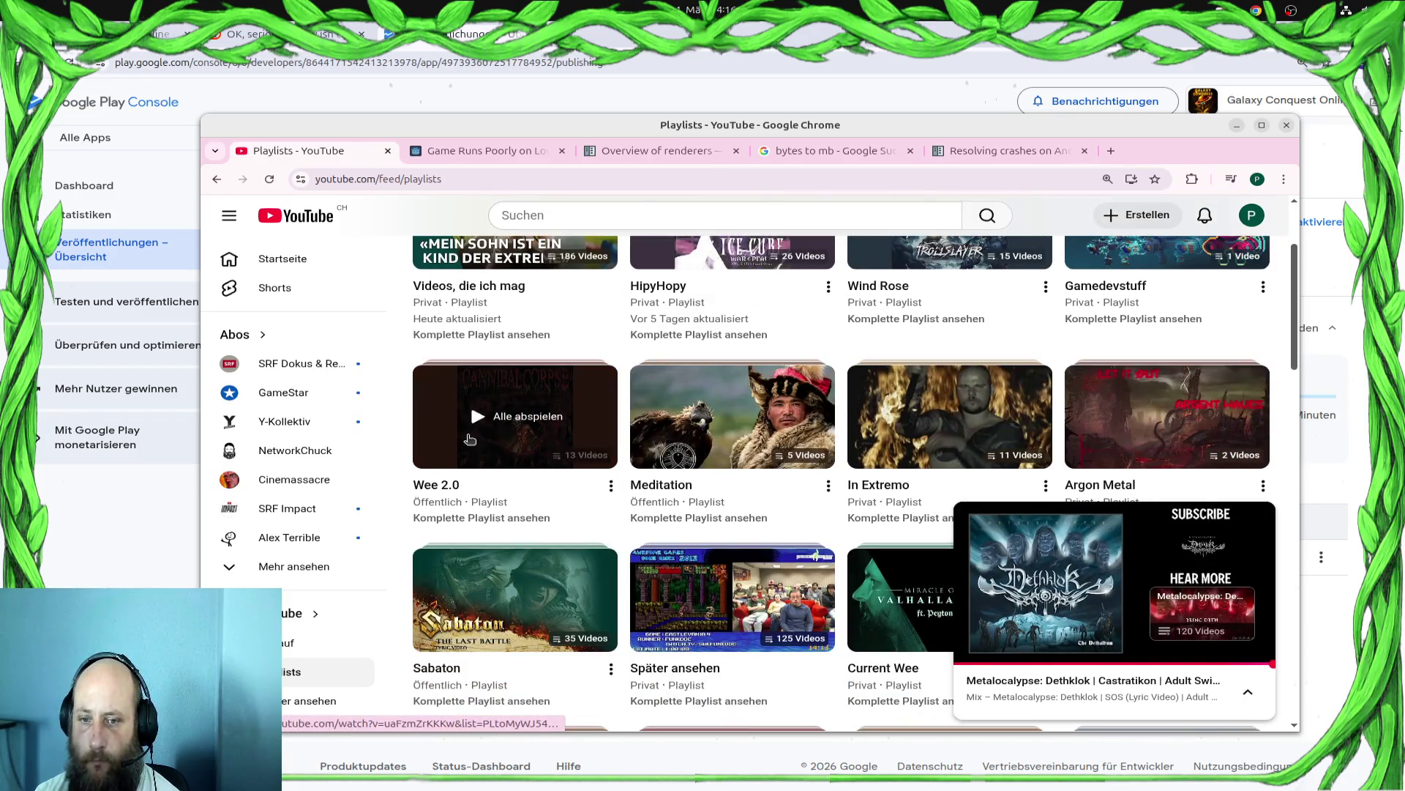
pyautogui.click(907, 484)
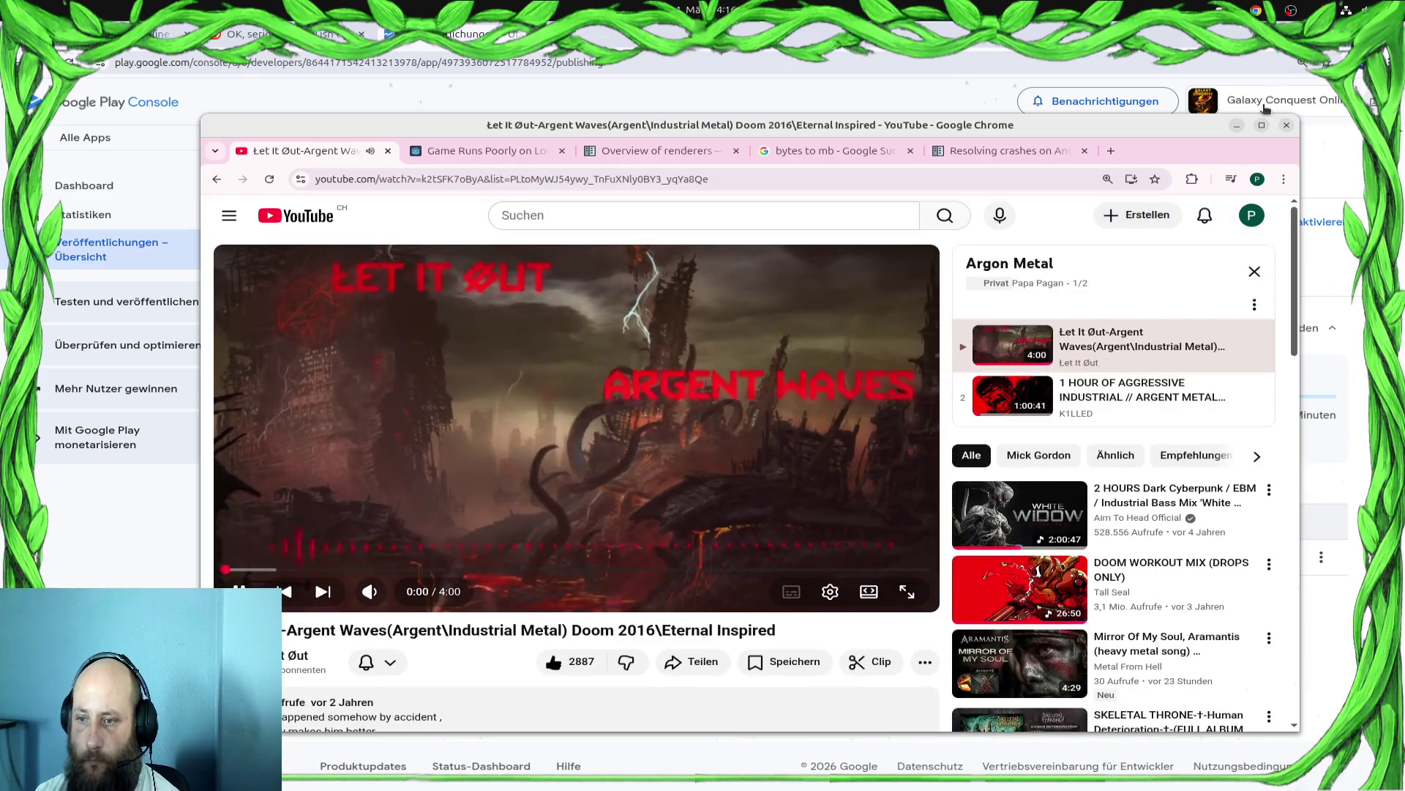
pyautogui.click(1243, 127)
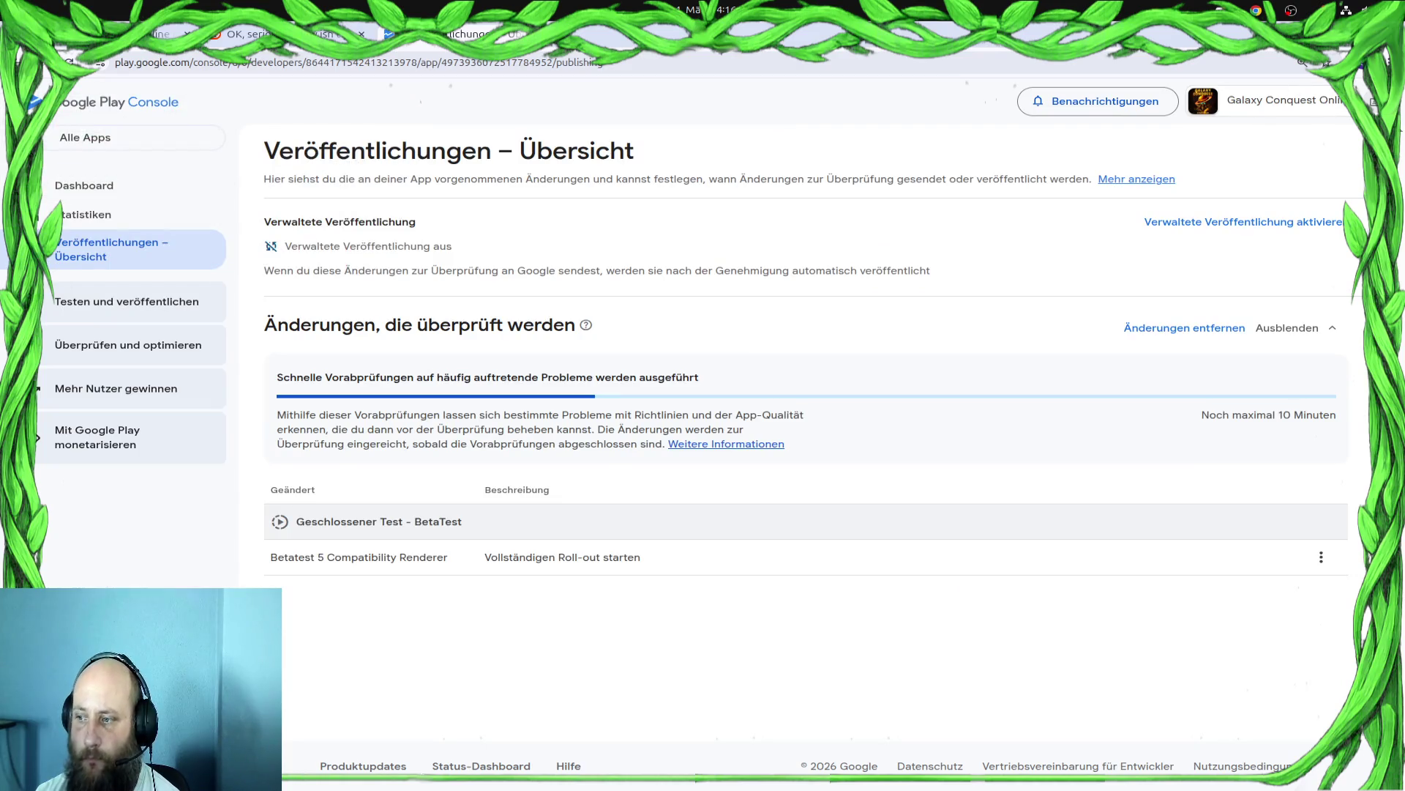
pyautogui.hotkey('alt', 'Tab')
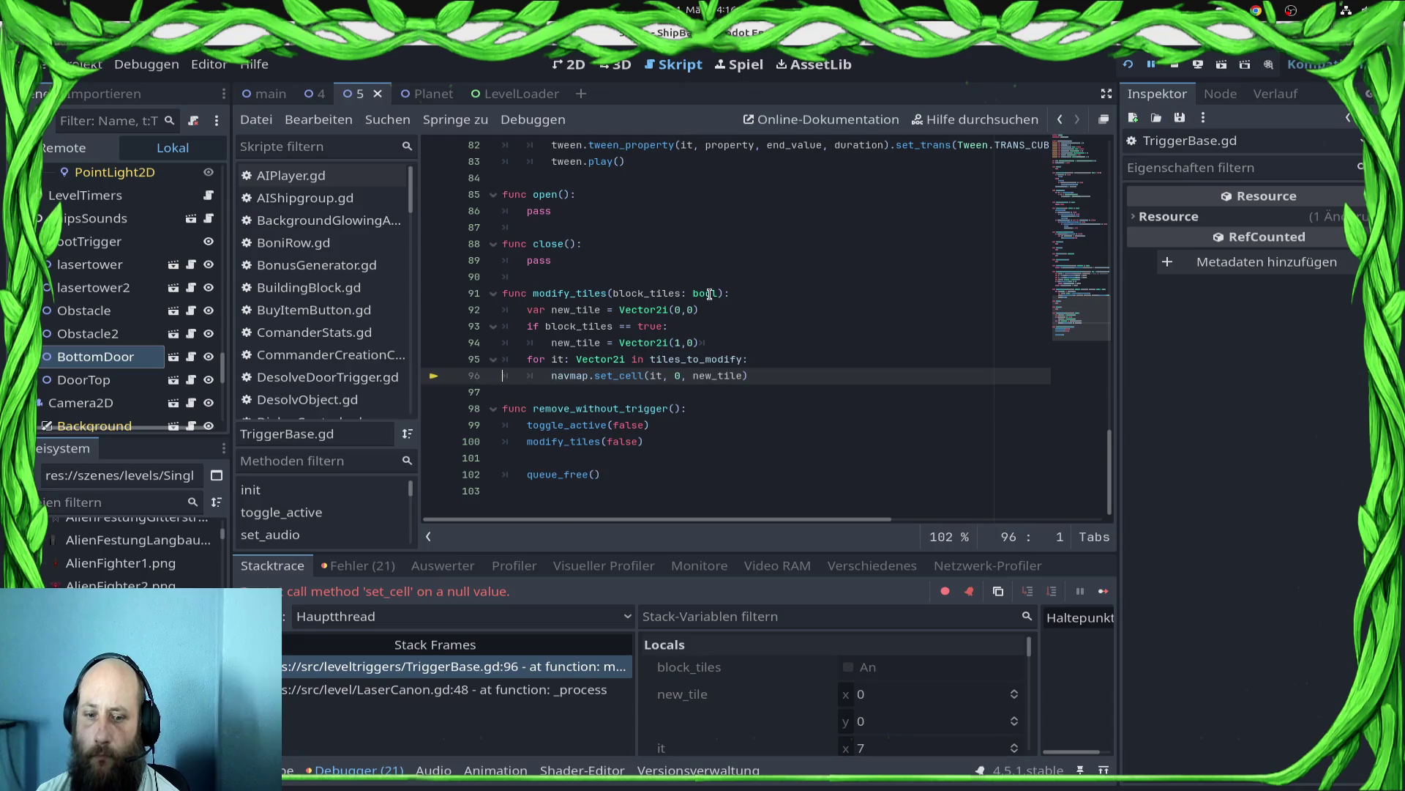
# - Open the LaserCanon.gd:48 stack frame calling modify_tiles(false), then stop the debug session
pyautogui.click(503, 691)
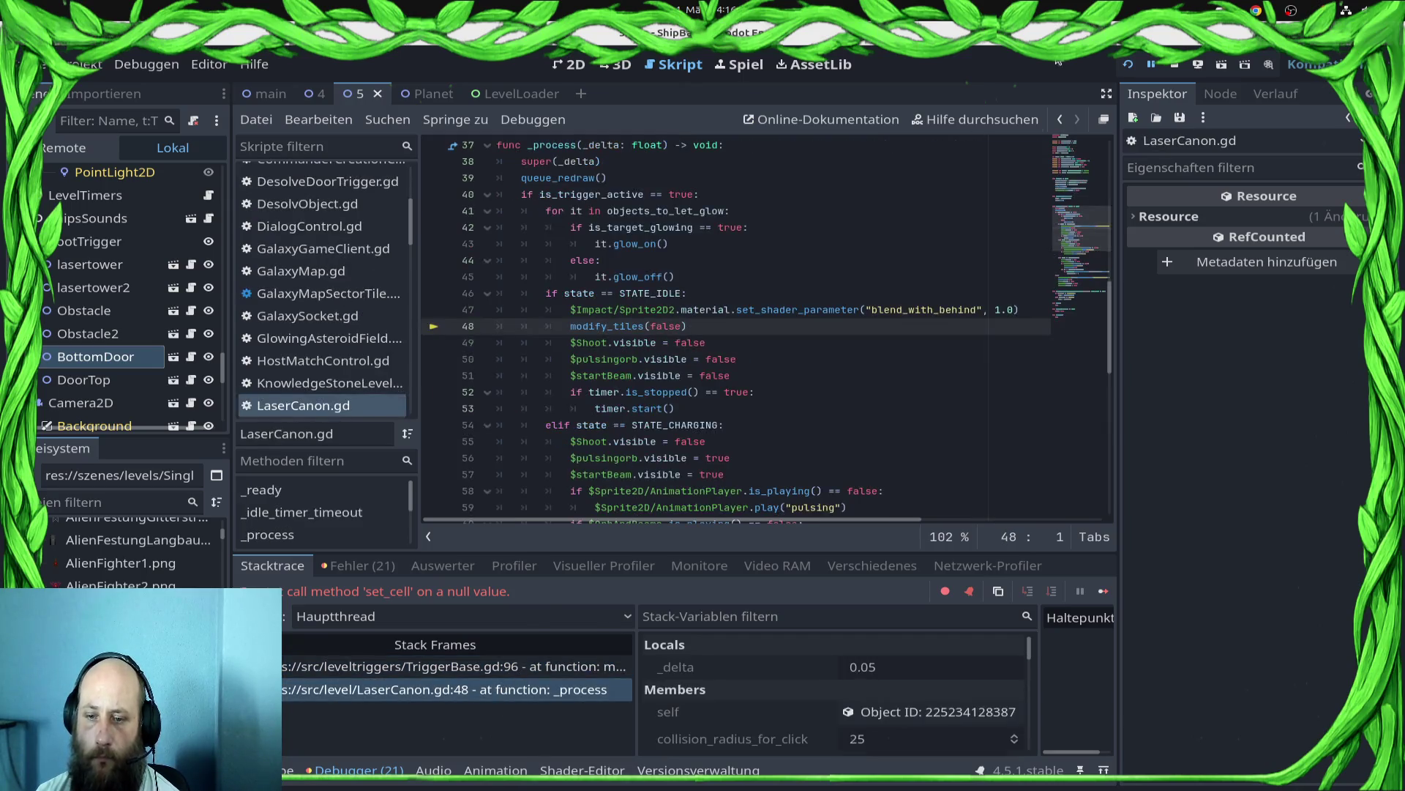
pyautogui.click(1174, 65)
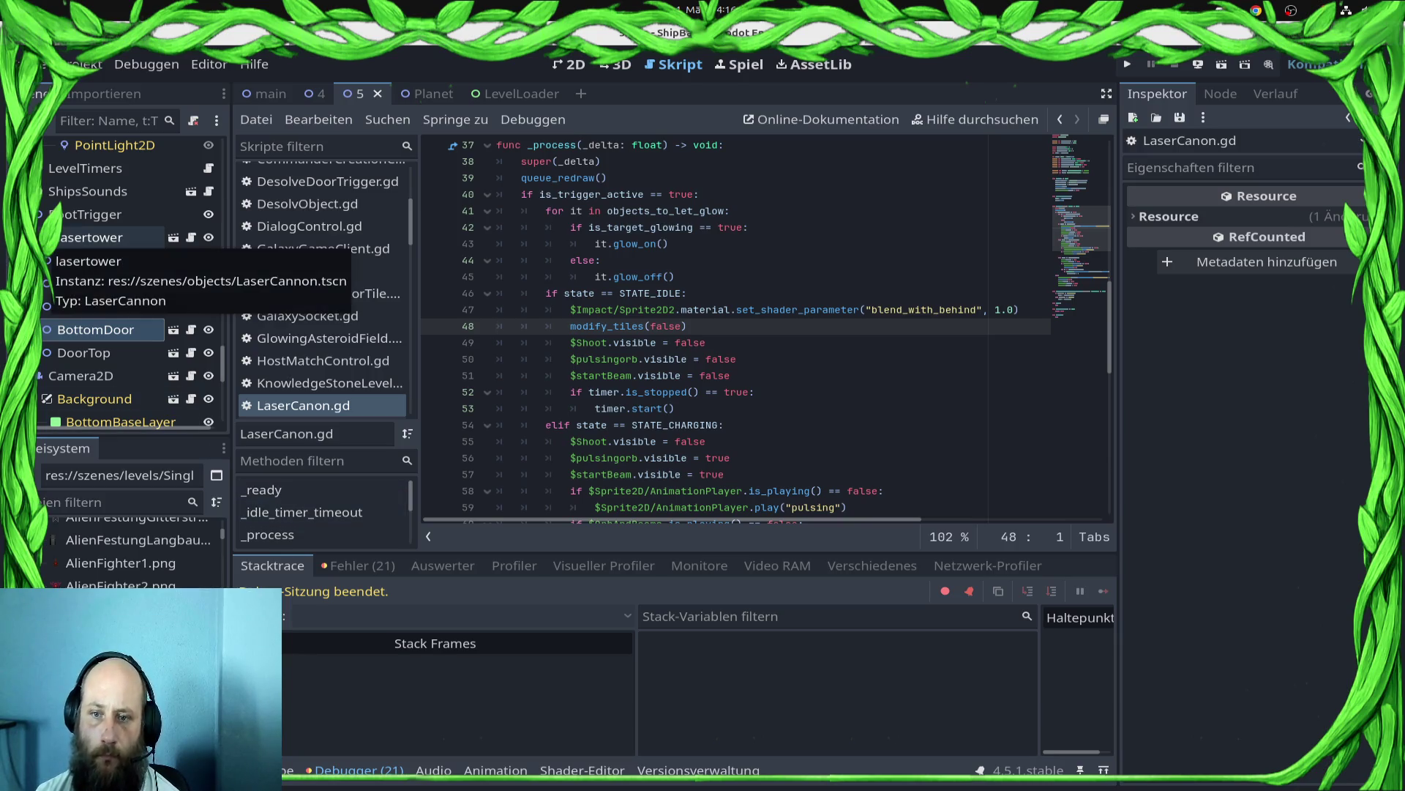
# - Set lasertower's Navmap to pathfindingmap and Root Ships to RootShips, then save the scene
pyautogui.click(126, 259)
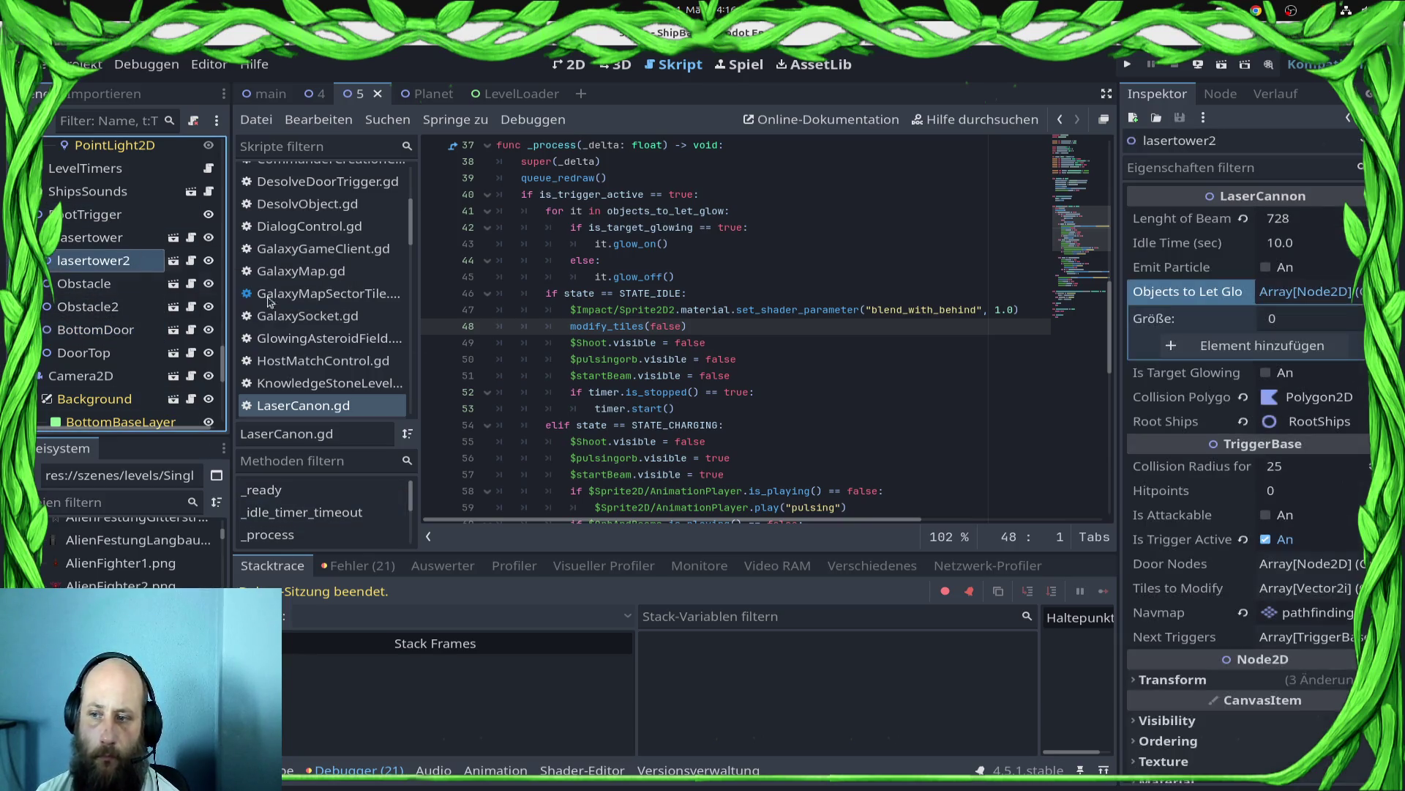
pyautogui.click(111, 239)
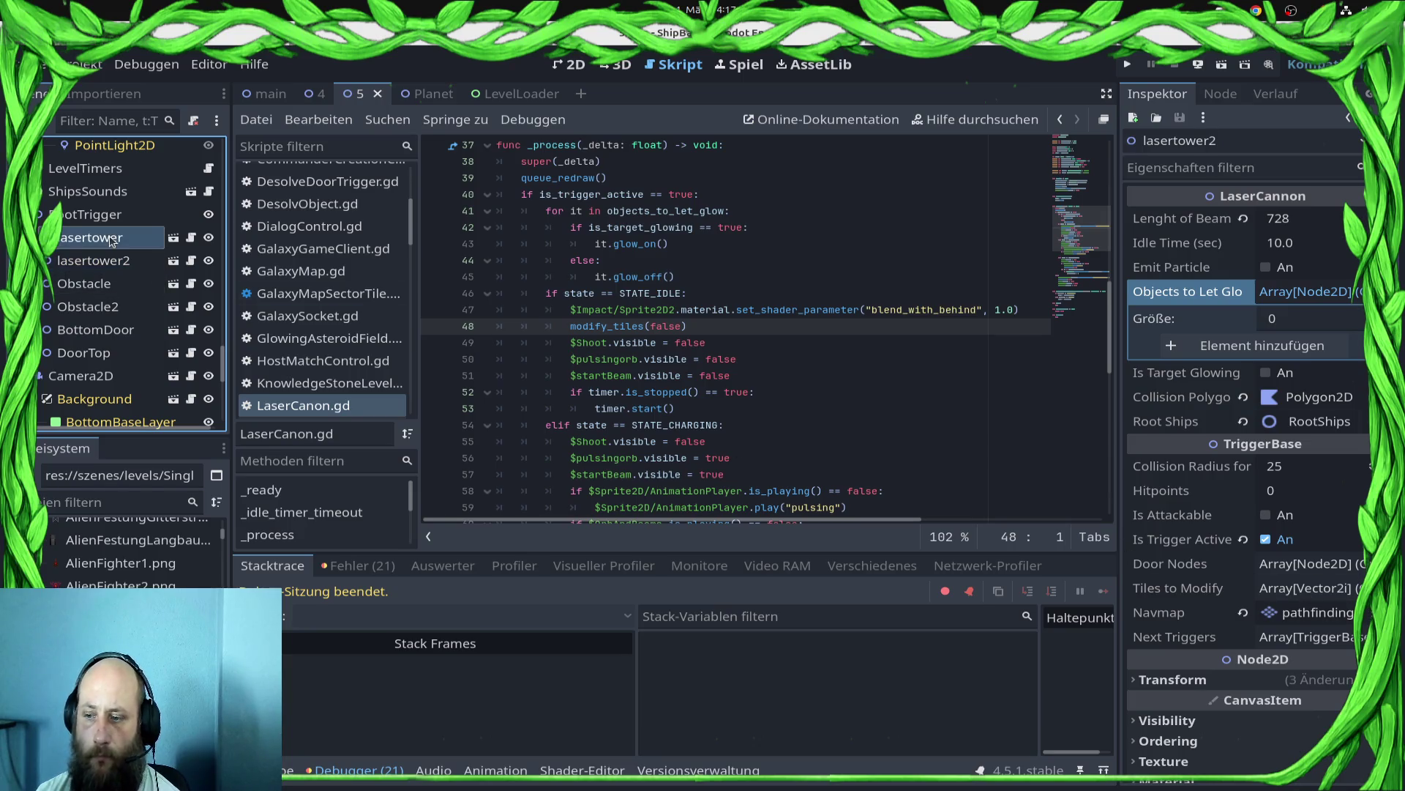
pyautogui.click(1307, 612)
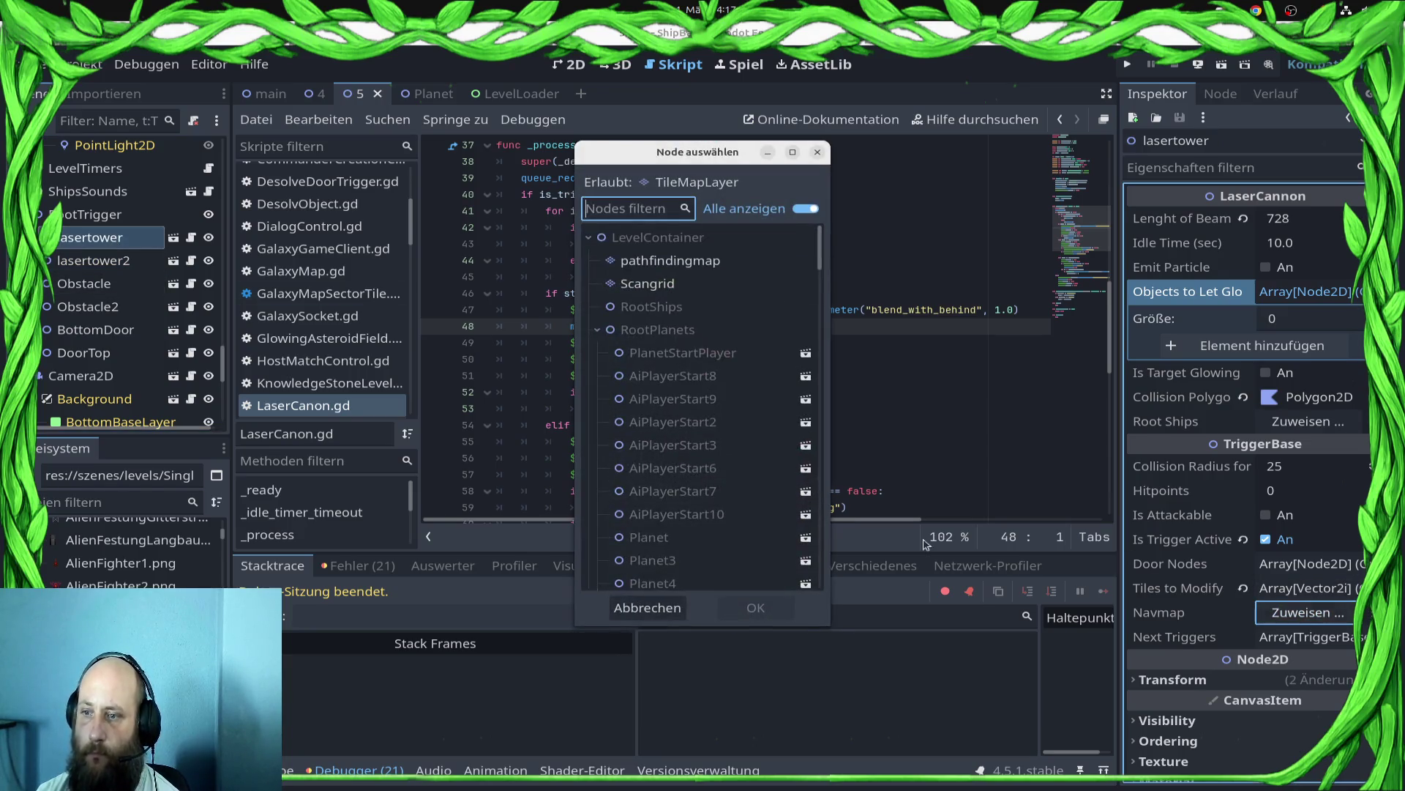
pyautogui.doubleClick(670, 260)
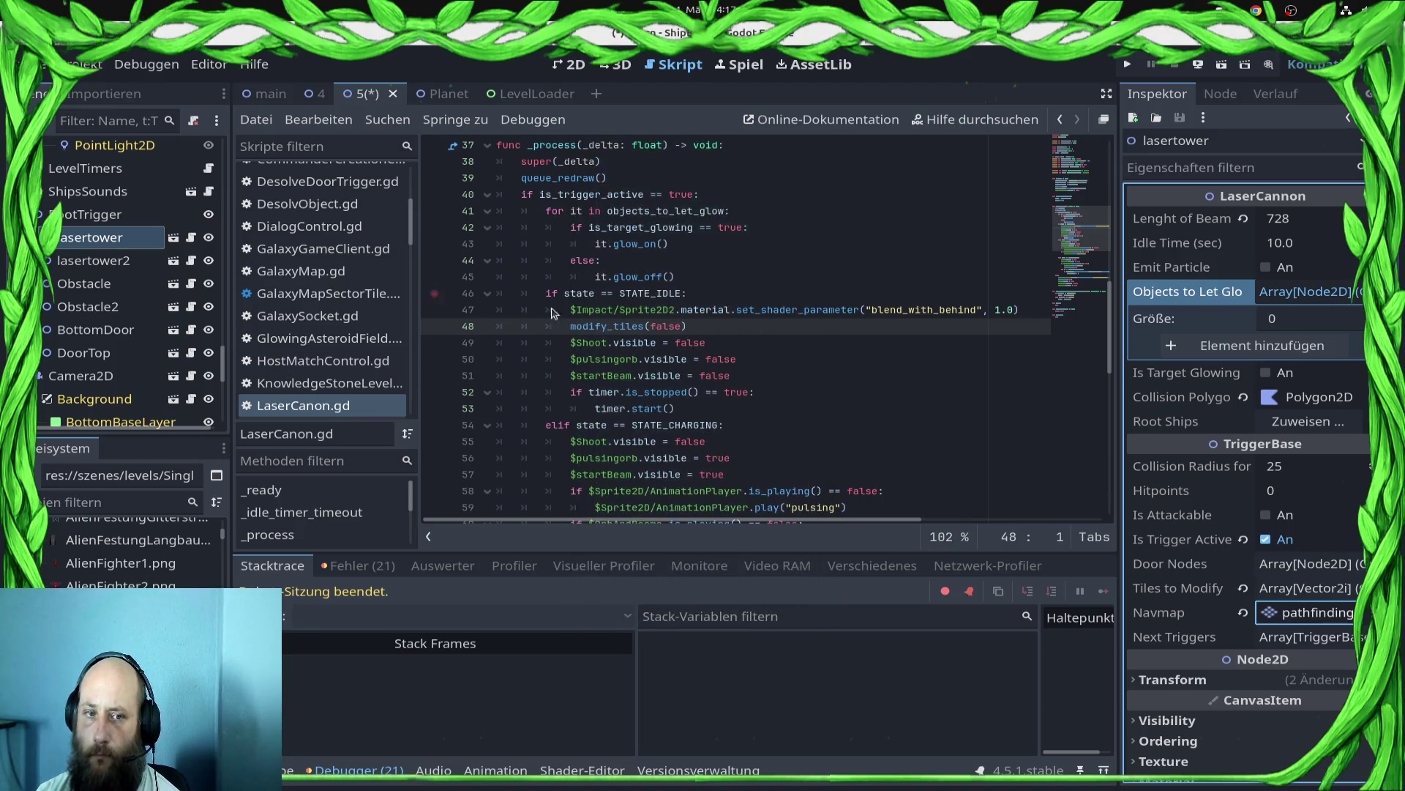
pyautogui.click(1287, 425)
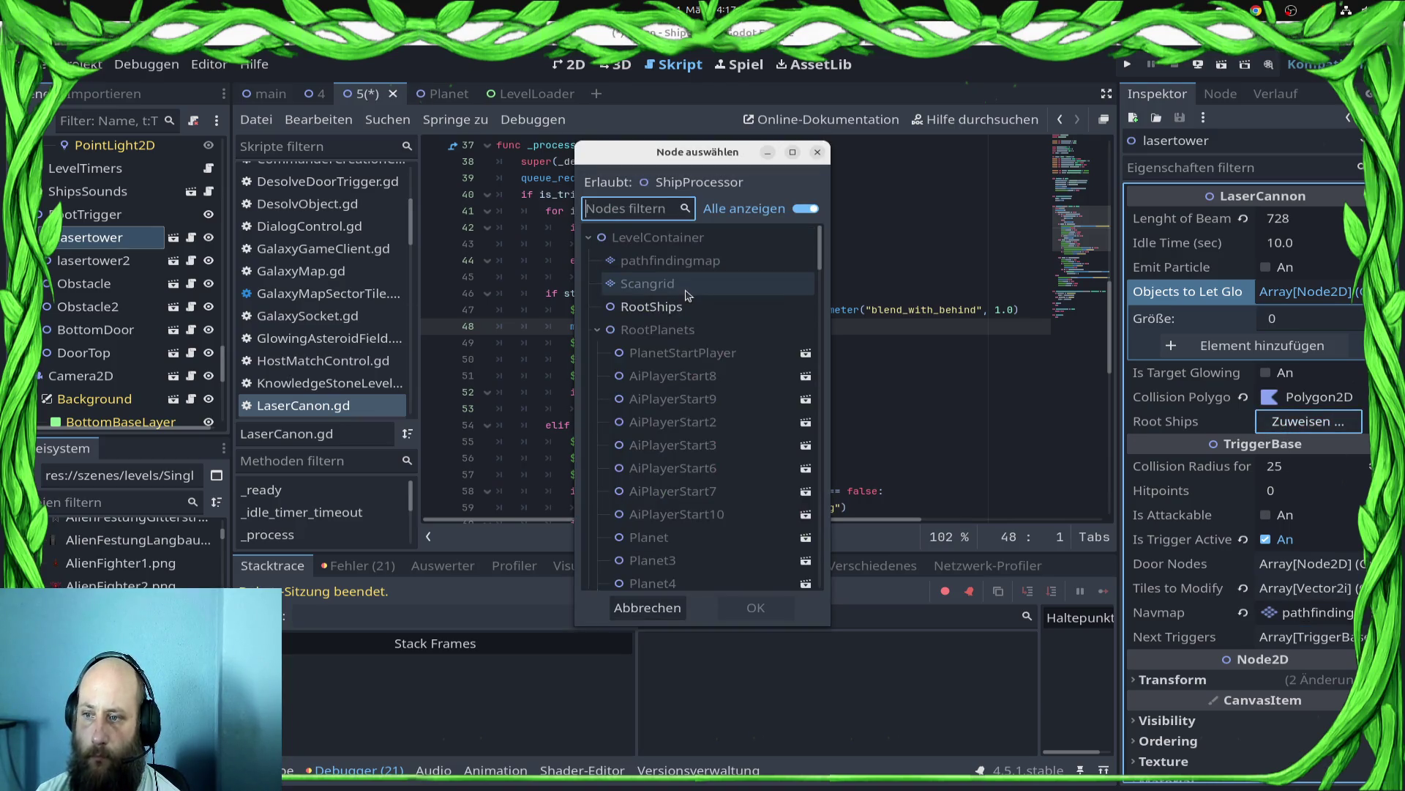
pyautogui.doubleClick(651, 306)
pyautogui.hotkey('ctrl', 's')
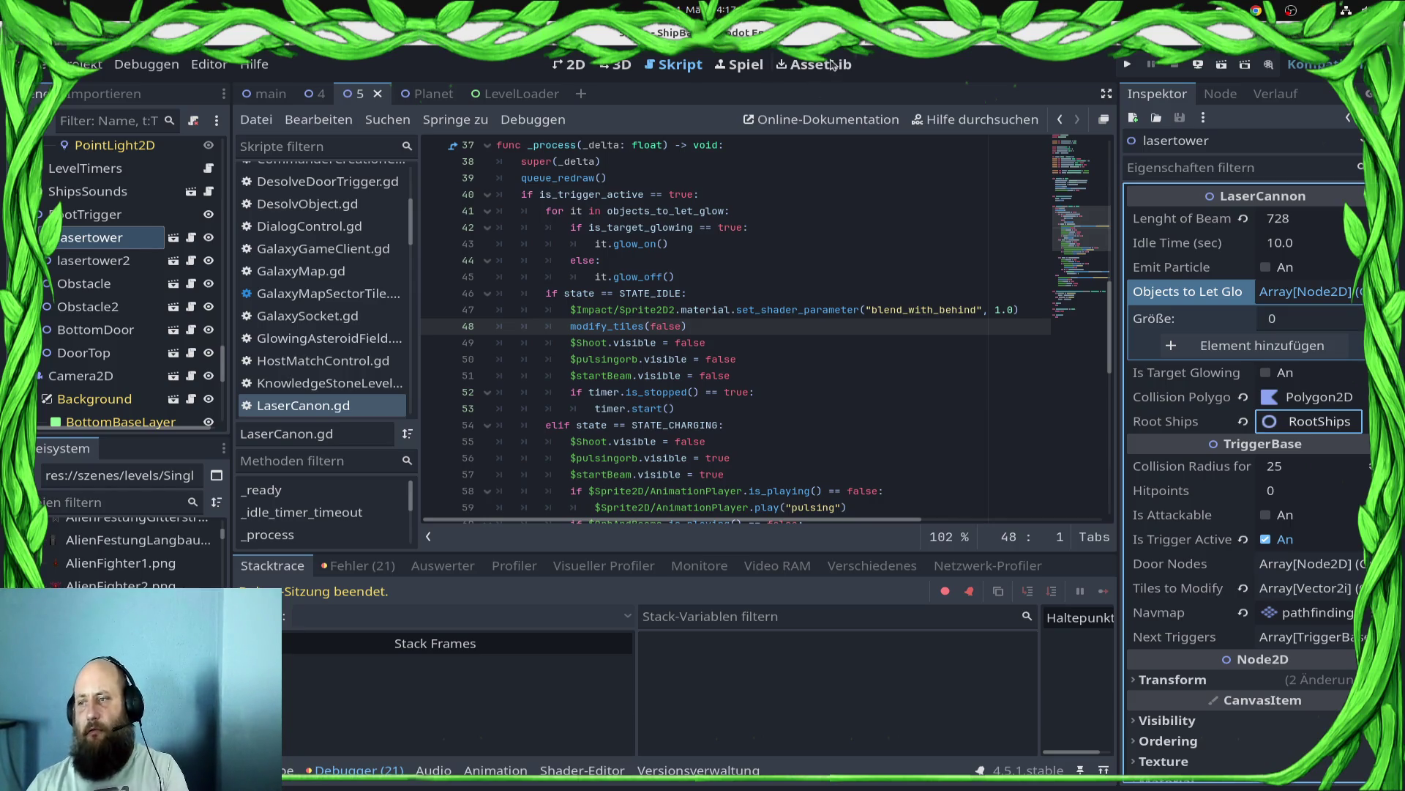
pyautogui.hotkey('ctrl', 's')
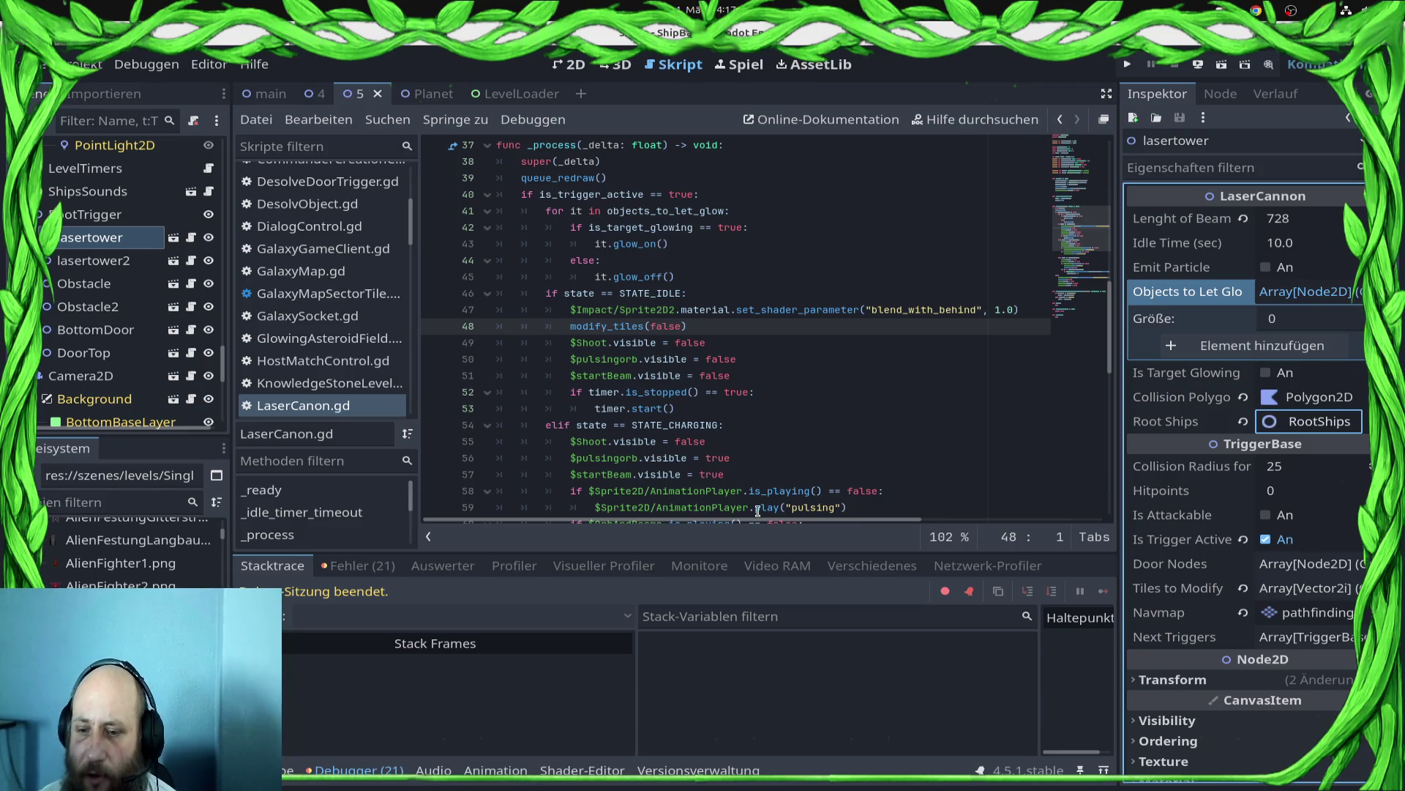
pyautogui.click(777, 566)
# - Test-run the level error-free, stop it, save, and return to the 2D scene view
pyautogui.click(1131, 68)
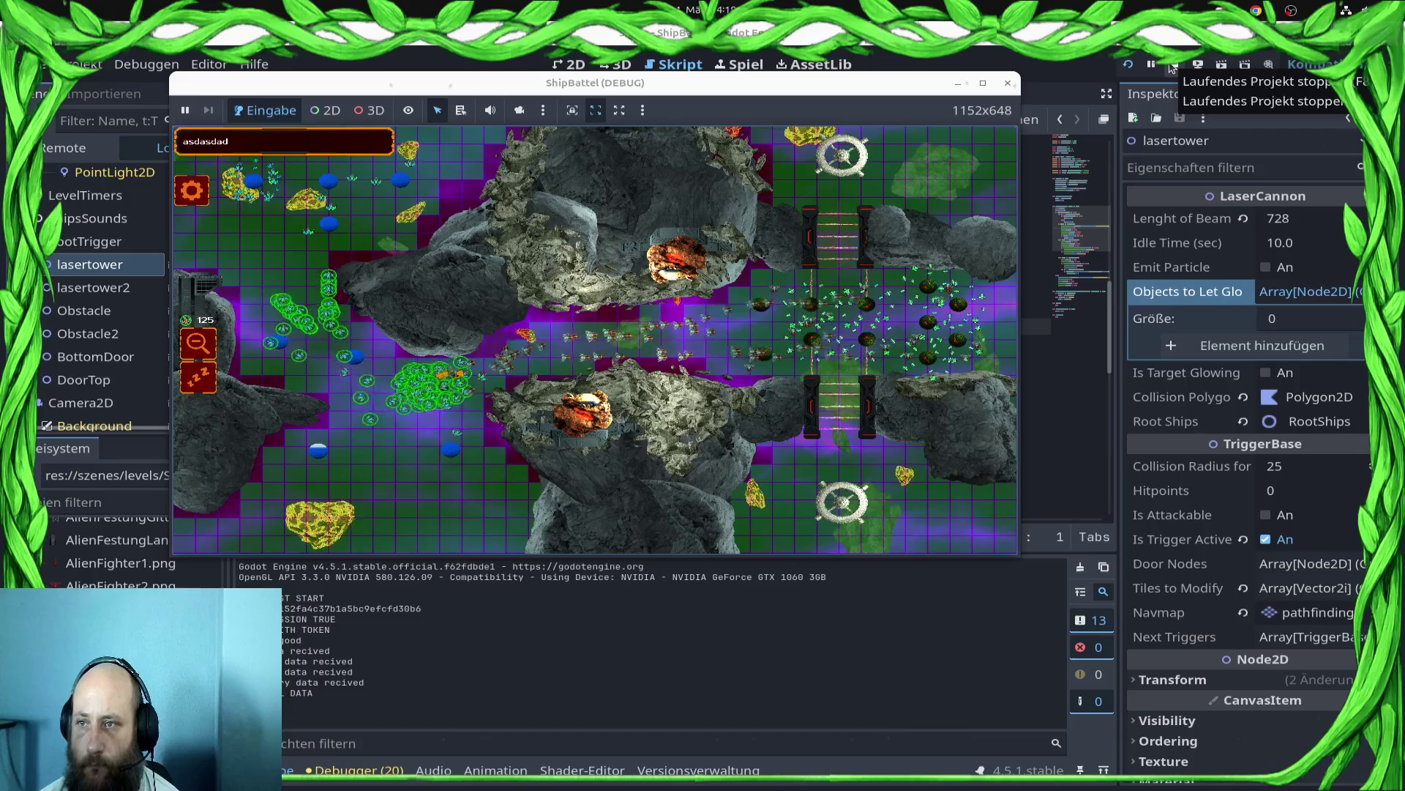
pyautogui.click(1173, 68)
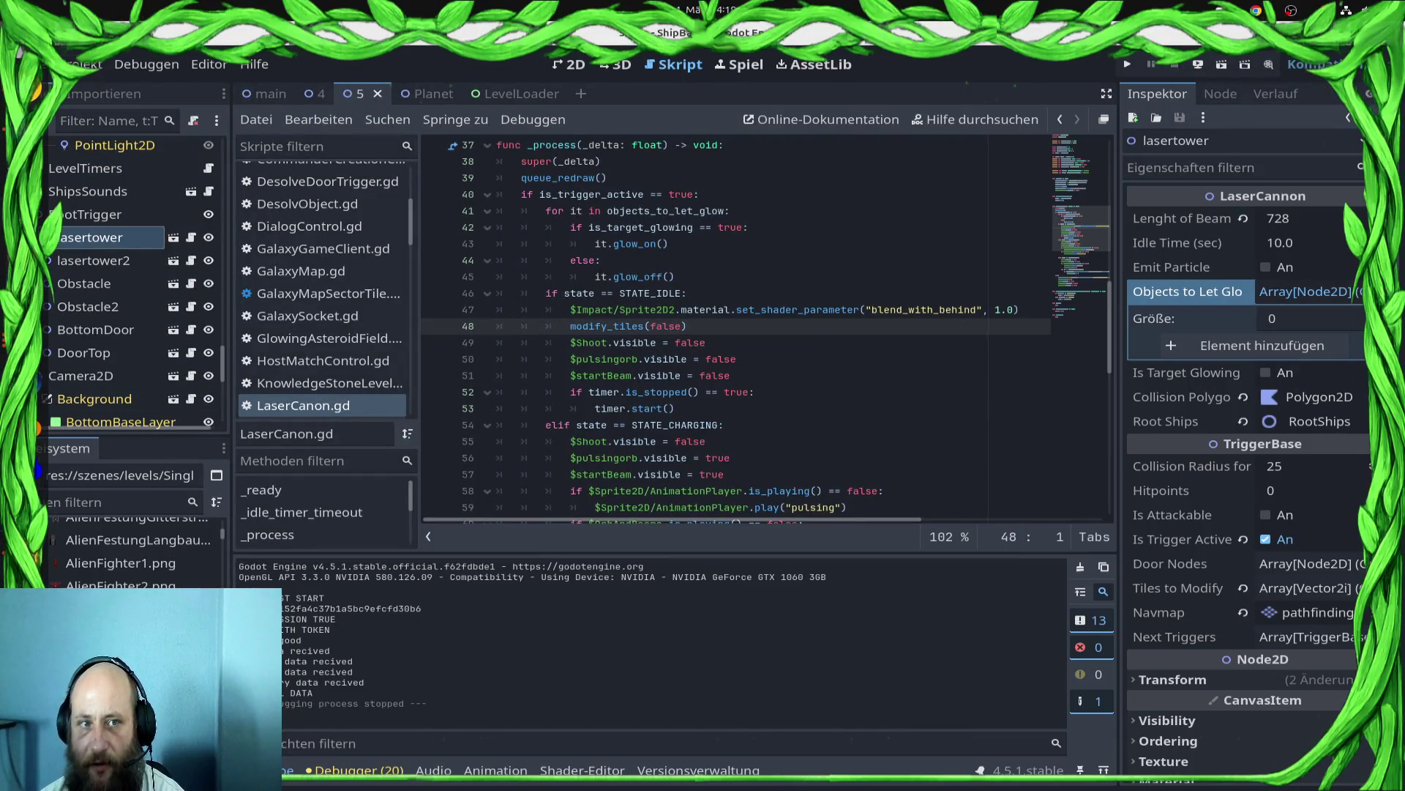
pyautogui.hotkey('alt', 'Tab')
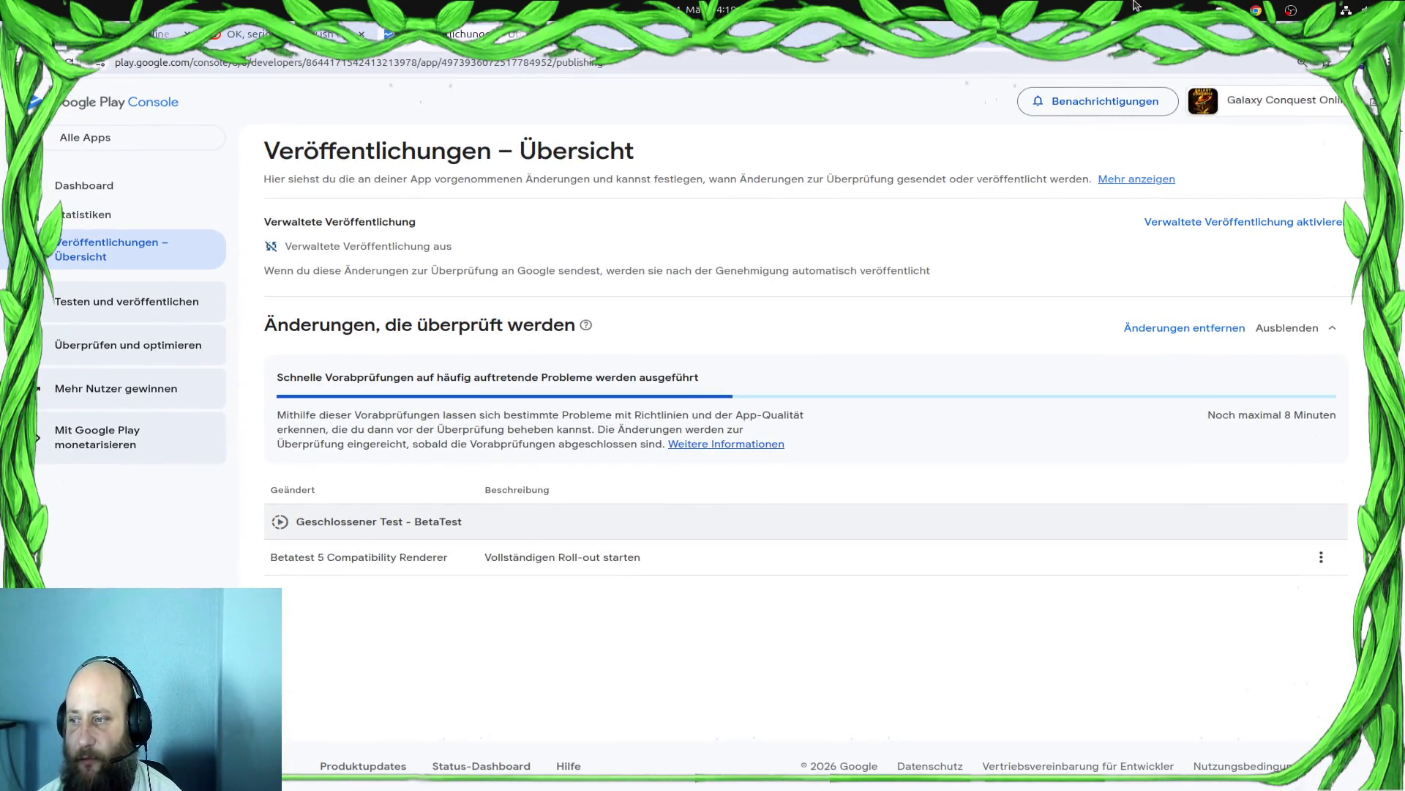
pyautogui.hotkey('alt', 'Tab')
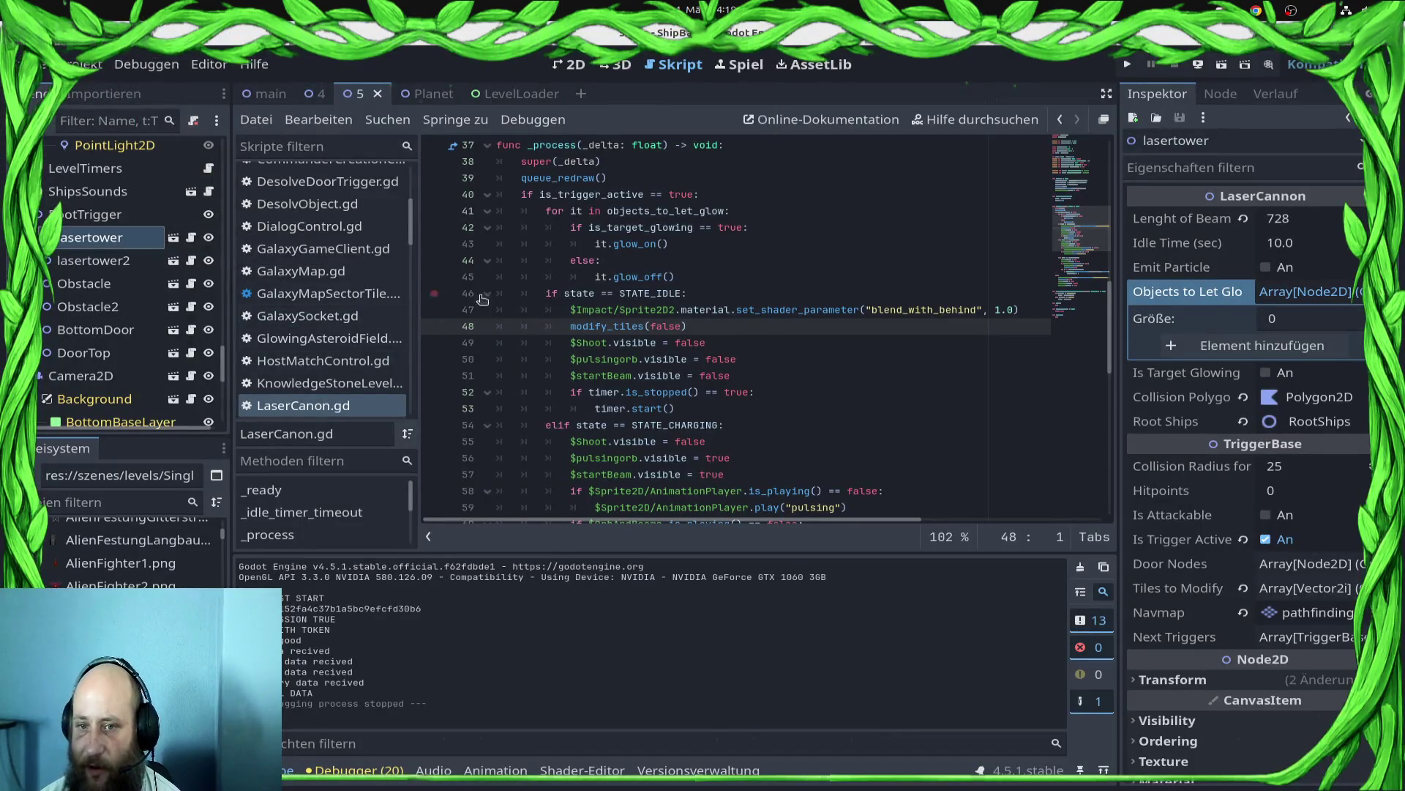
pyautogui.hotkey('ctrl', 's')
pyautogui.click(571, 64)
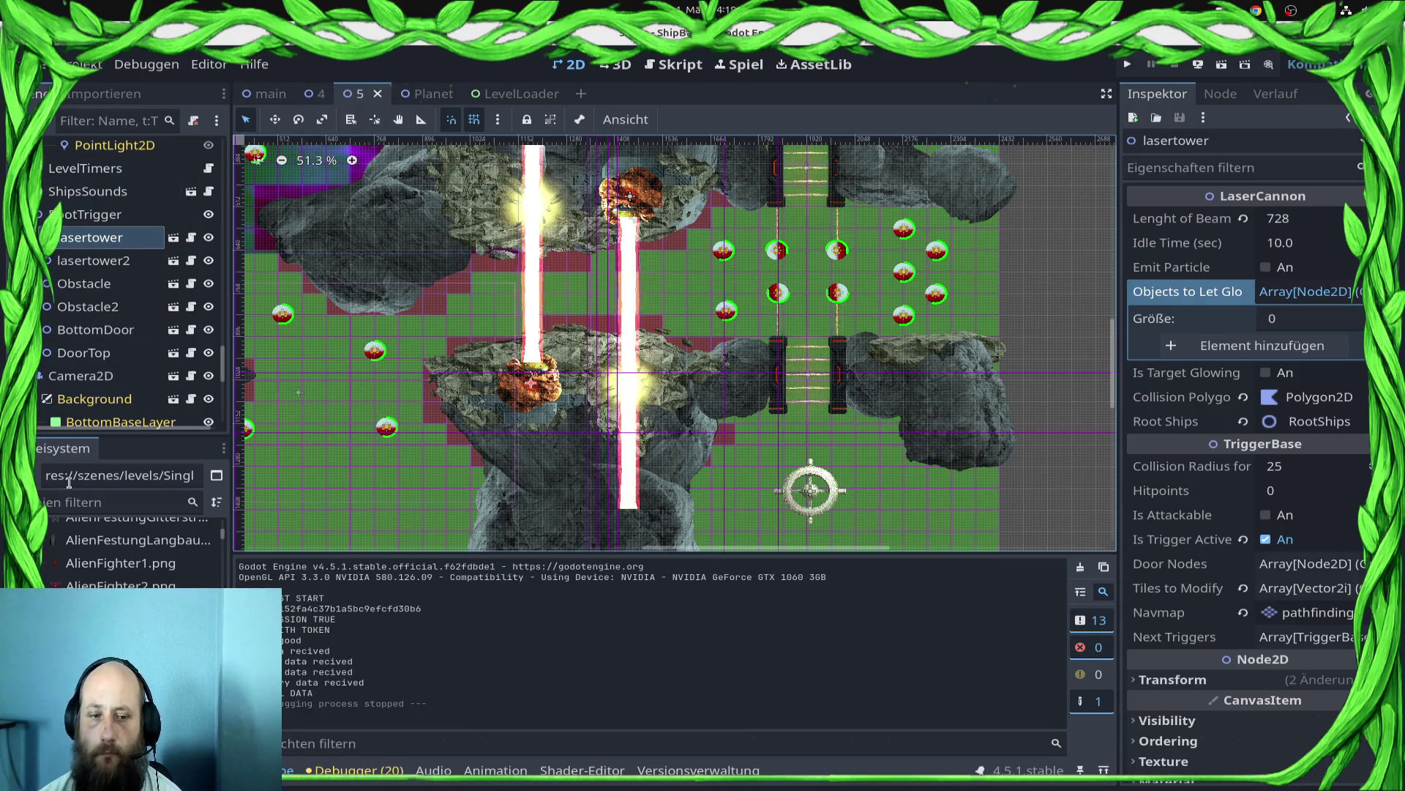
pyautogui.click(110, 502)
pyautogui.scroll(-2, 131, 549)
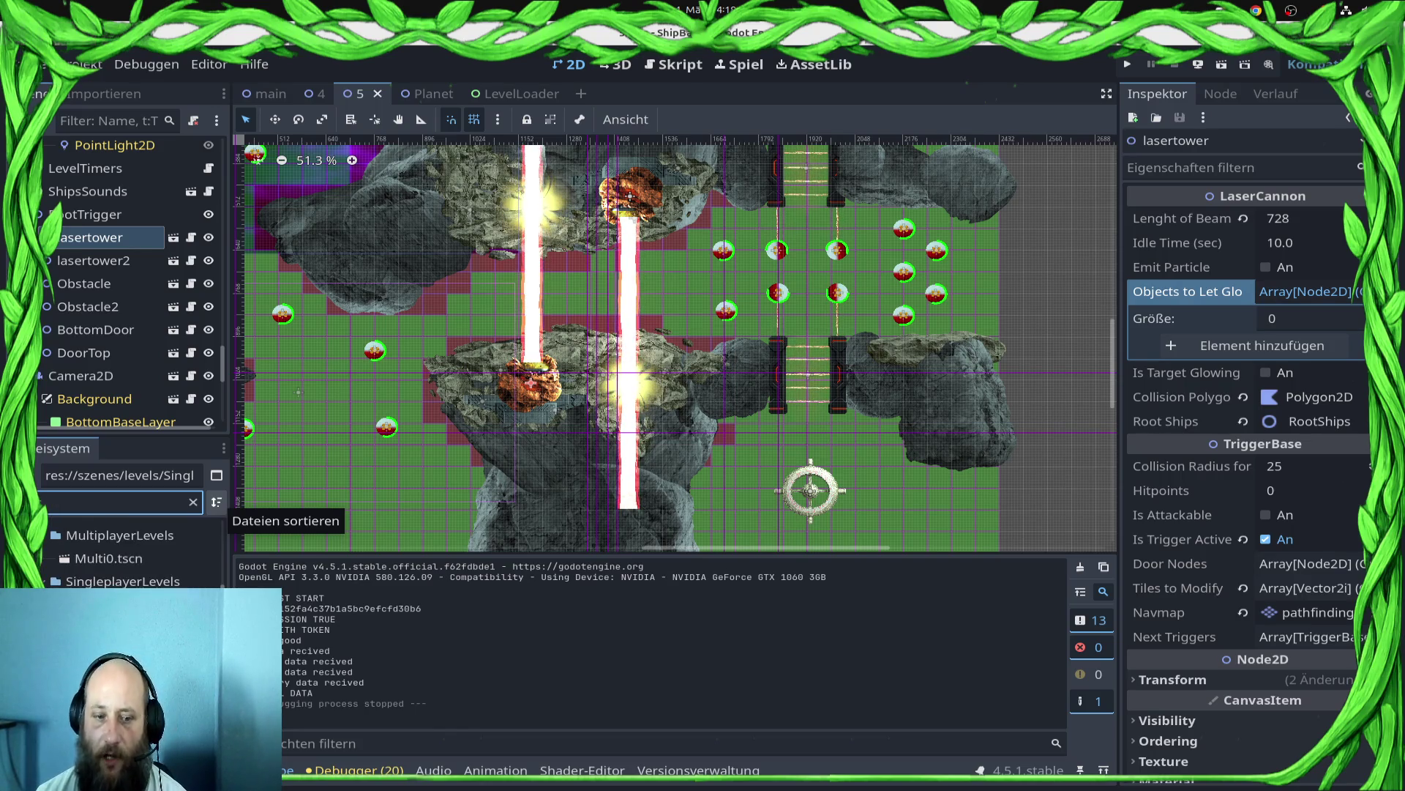
pyautogui.click(119, 558)
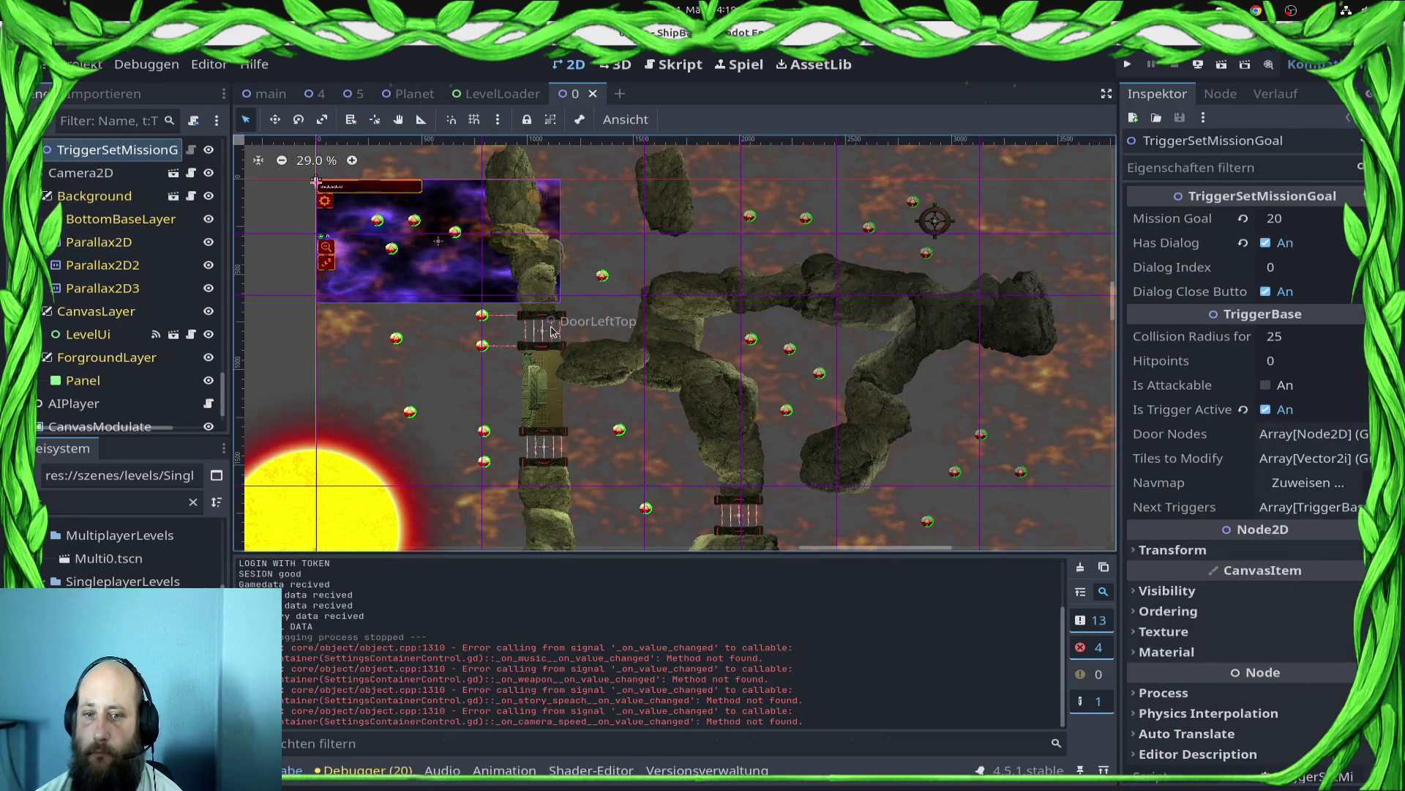
pyautogui.scroll(-10, 167, 301)
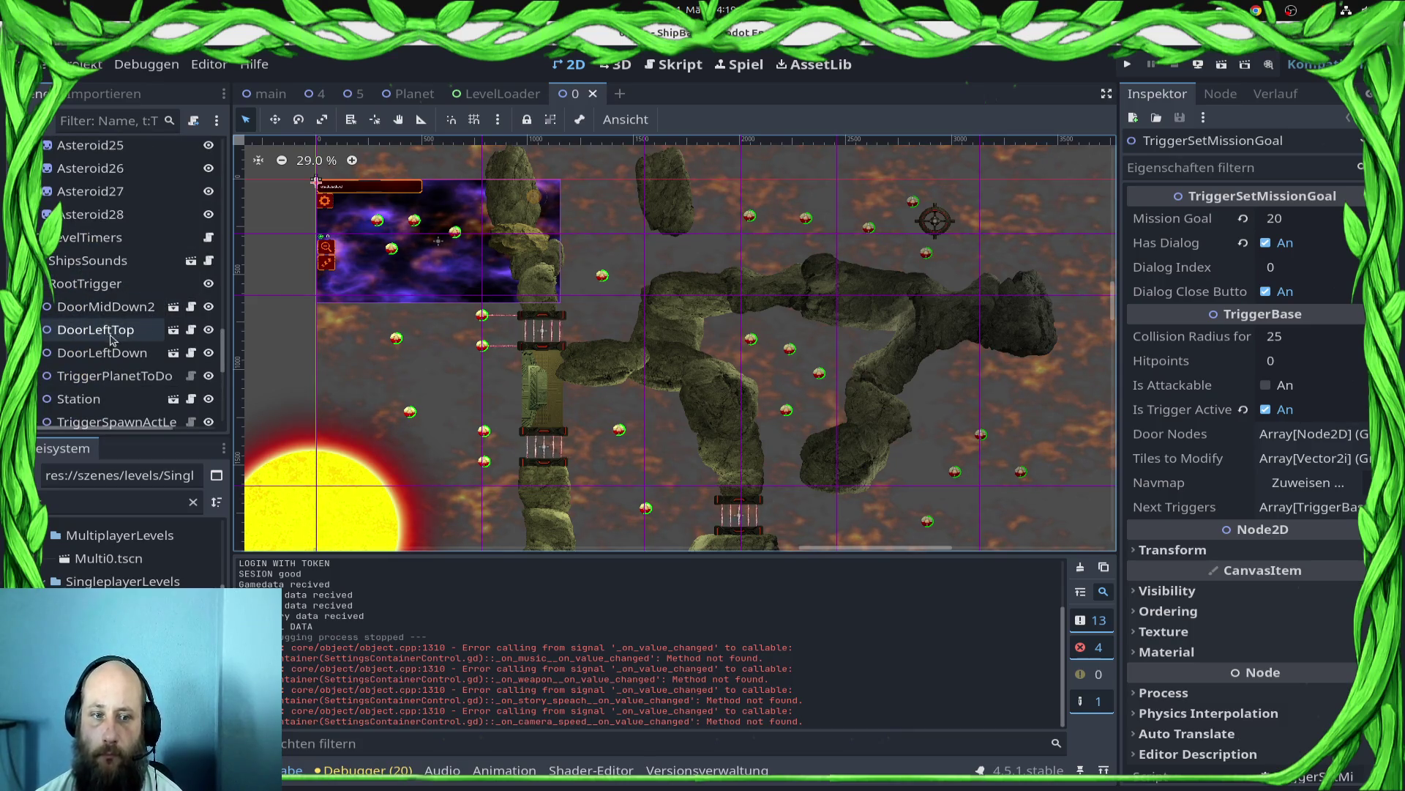
pyautogui.scroll(-1, 112, 339)
pyautogui.click(115, 341)
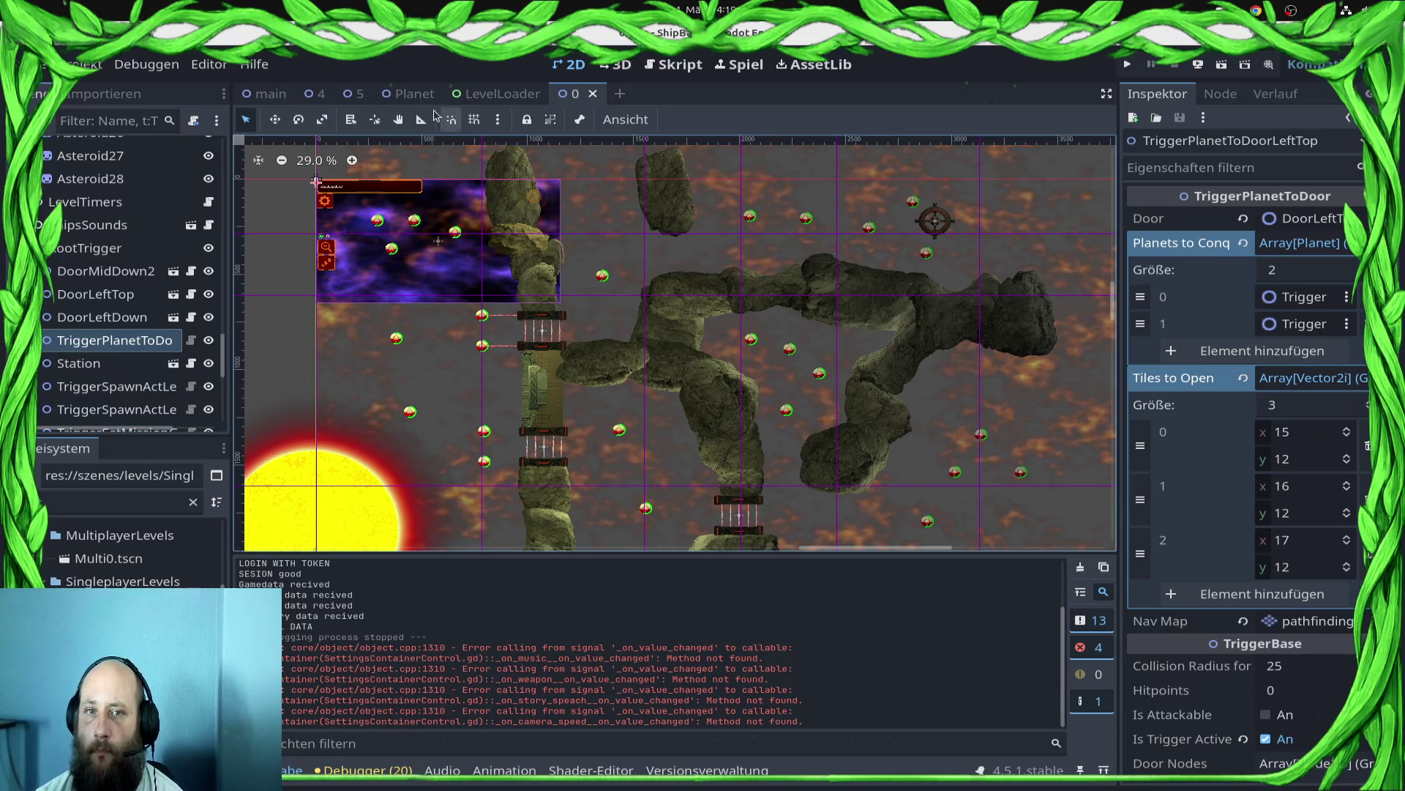
pyautogui.click(358, 97)
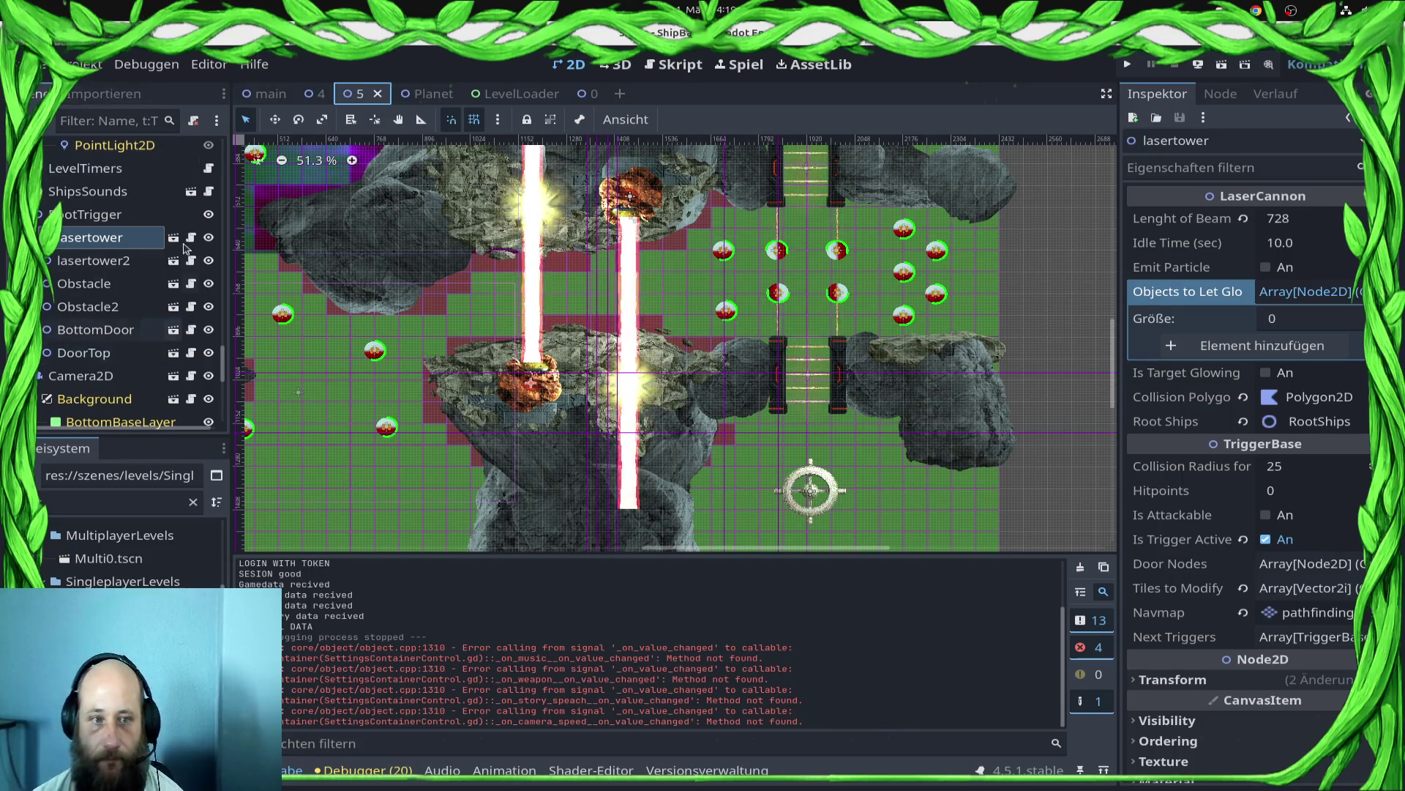
# - Add a TriggerPlanetToDoor child node under RootTrigger
pyautogui.rightClick(194, 214)
pyautogui.press('Escape')
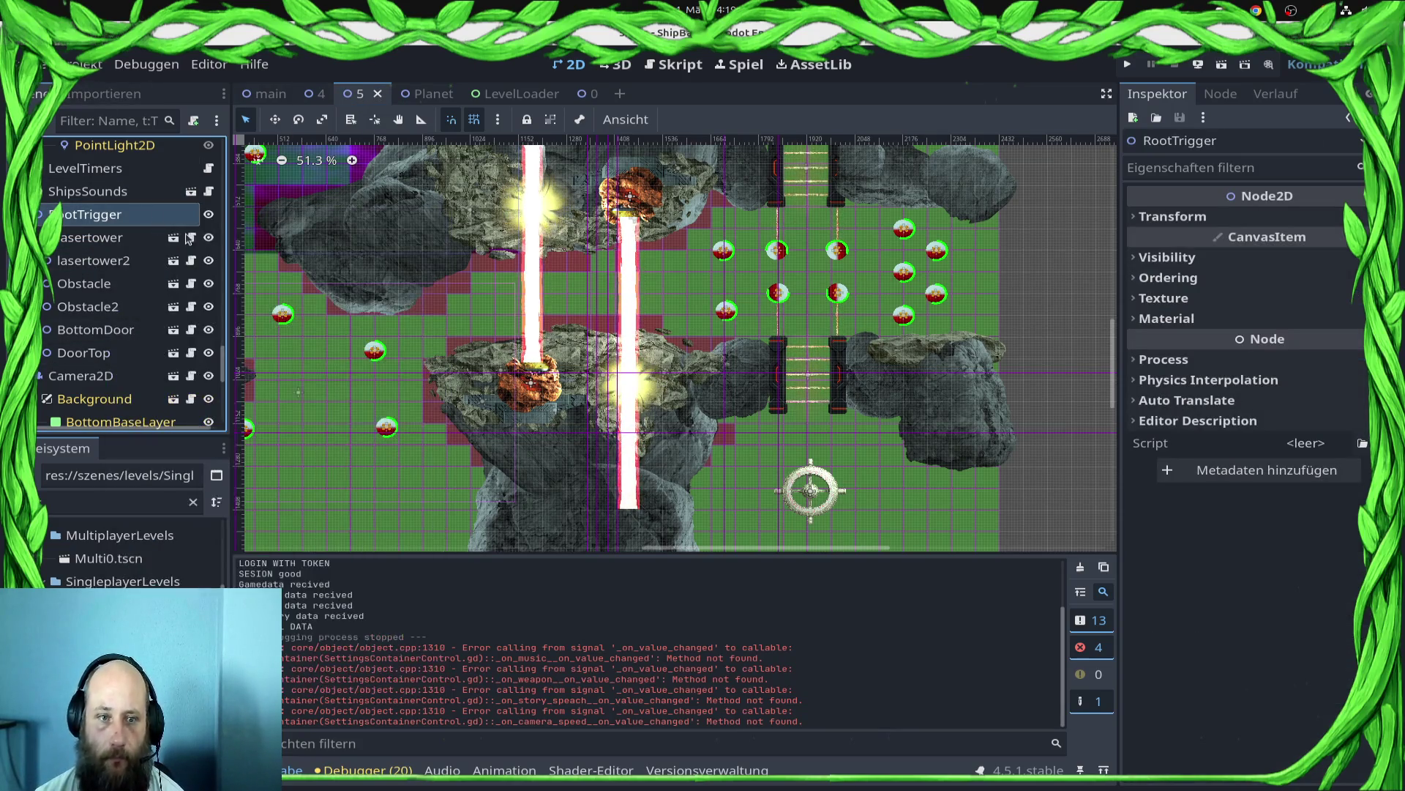
pyautogui.hotkey('ctrl', 'a')
pyautogui.write('Plane')
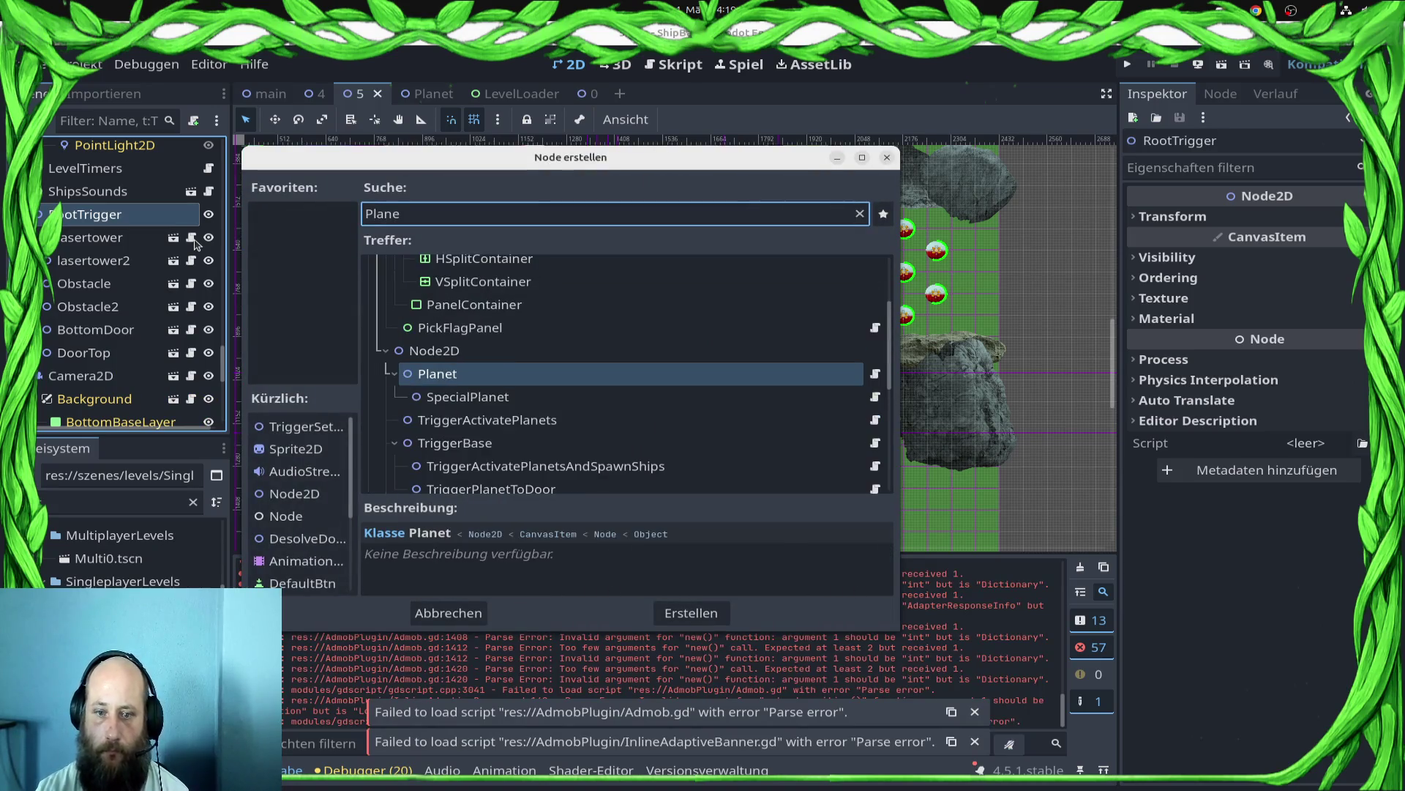
pyautogui.press('Down')
pyautogui.press('Down')
pyautogui.press('Down')
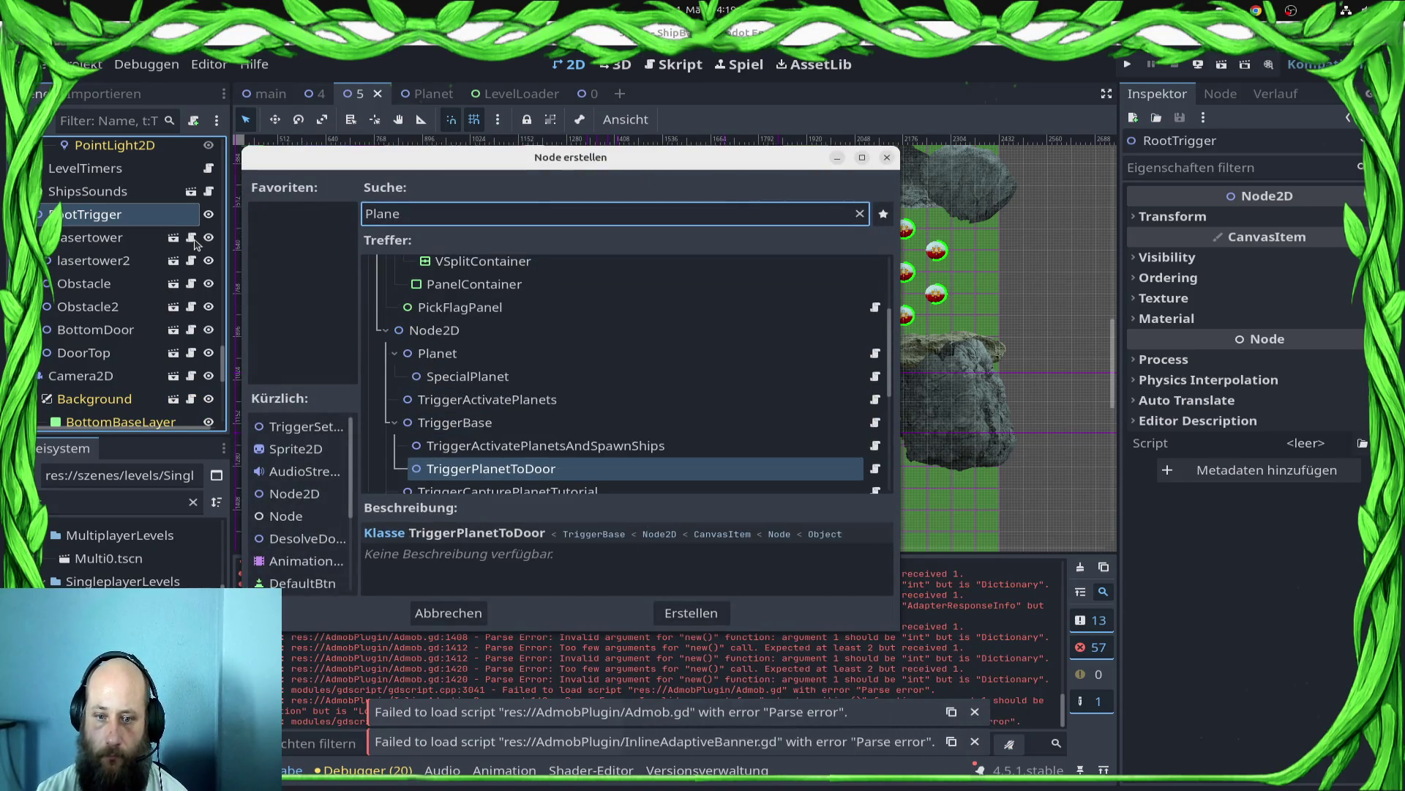
pyautogui.press('Return')
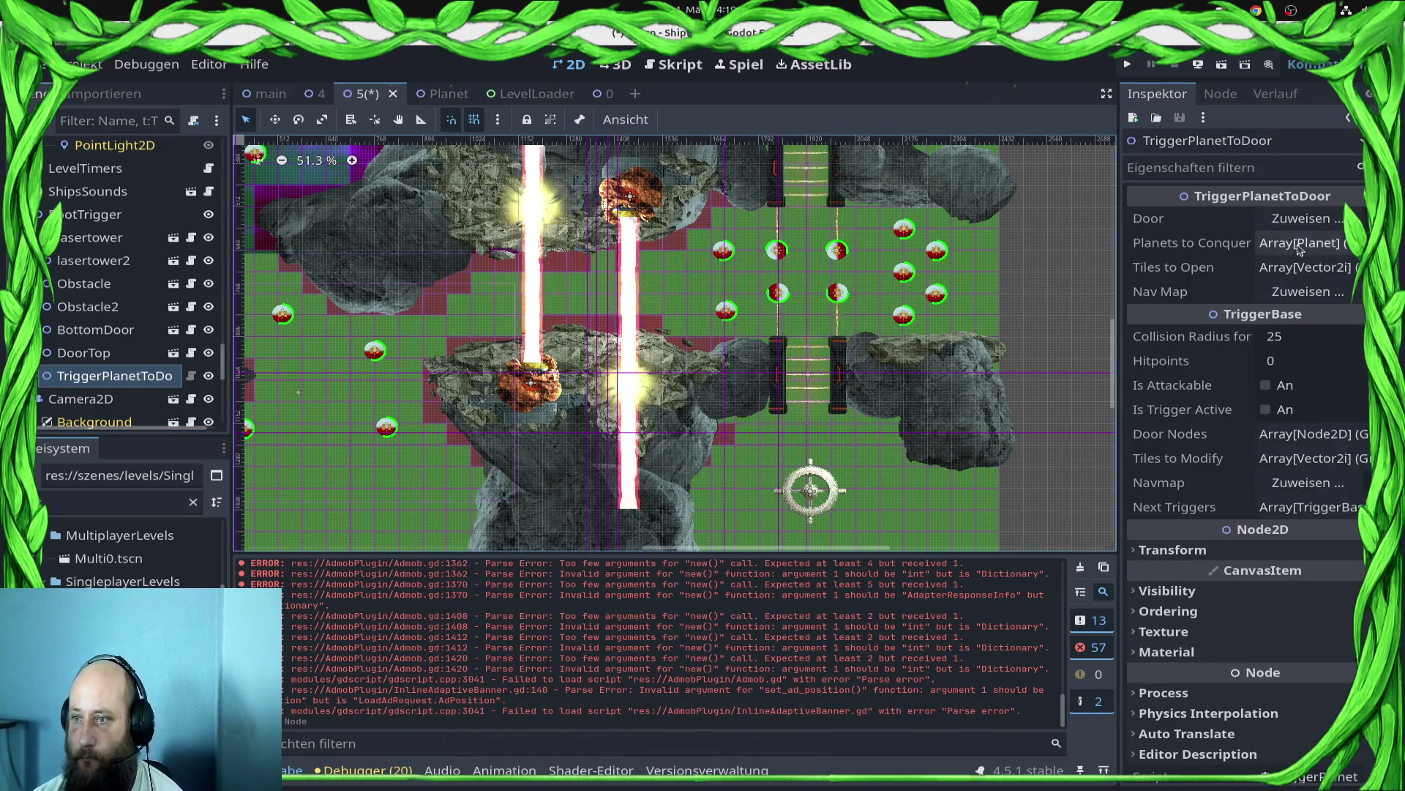
# - Set the trigger's Door to the BottomDoor node
pyautogui.click(1300, 220)
pyautogui.scroll(-10, 723, 435)
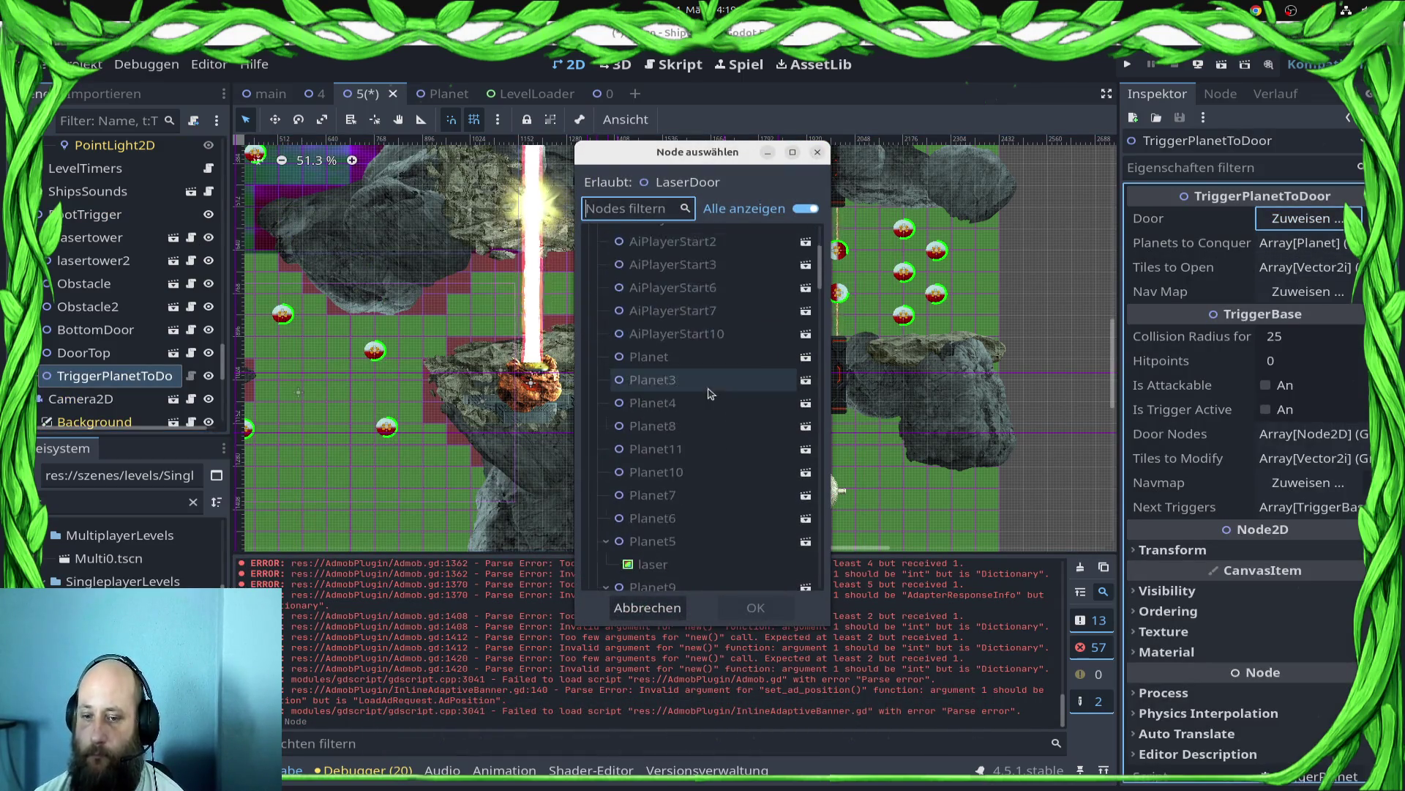
pyautogui.scroll(-10, 723, 436)
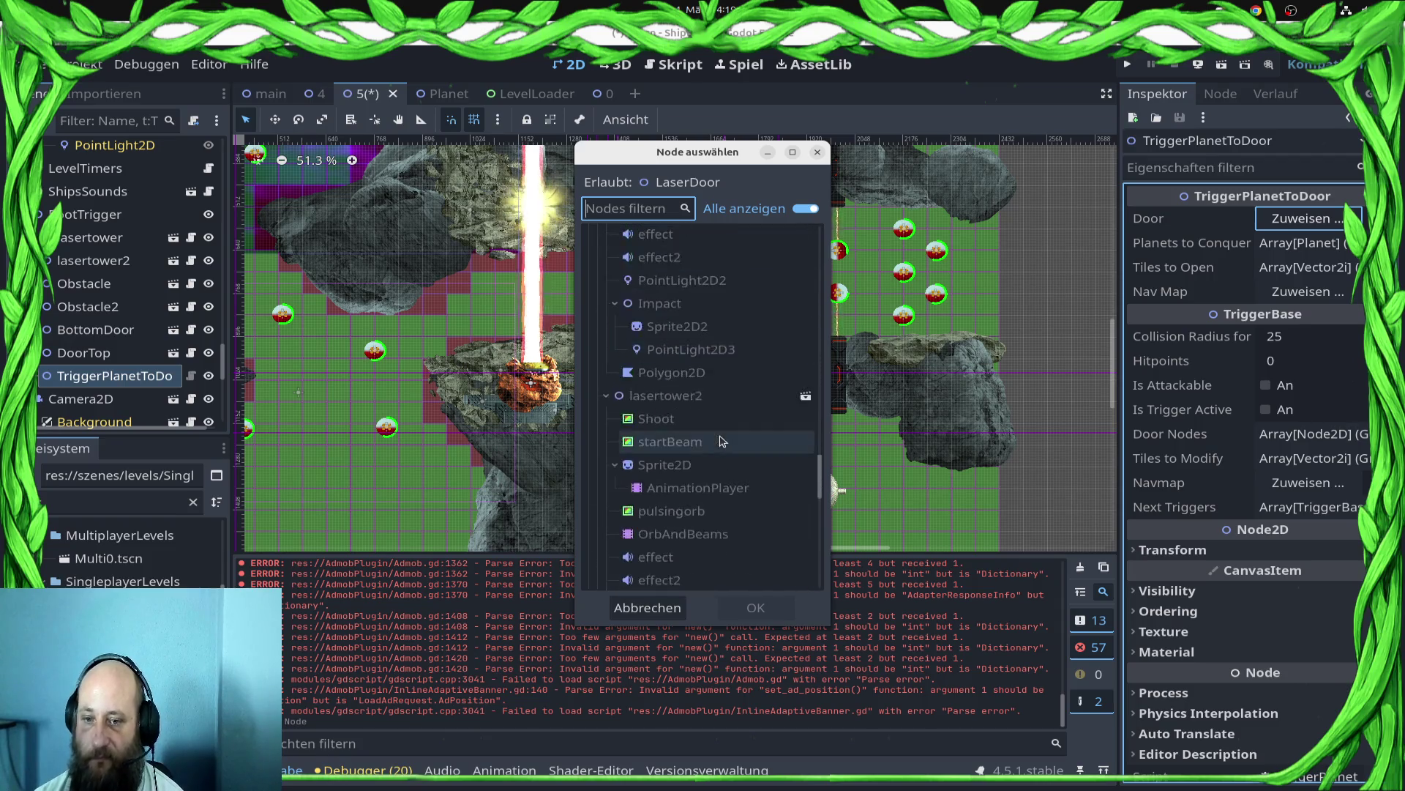
pyautogui.scroll(5, 716, 465)
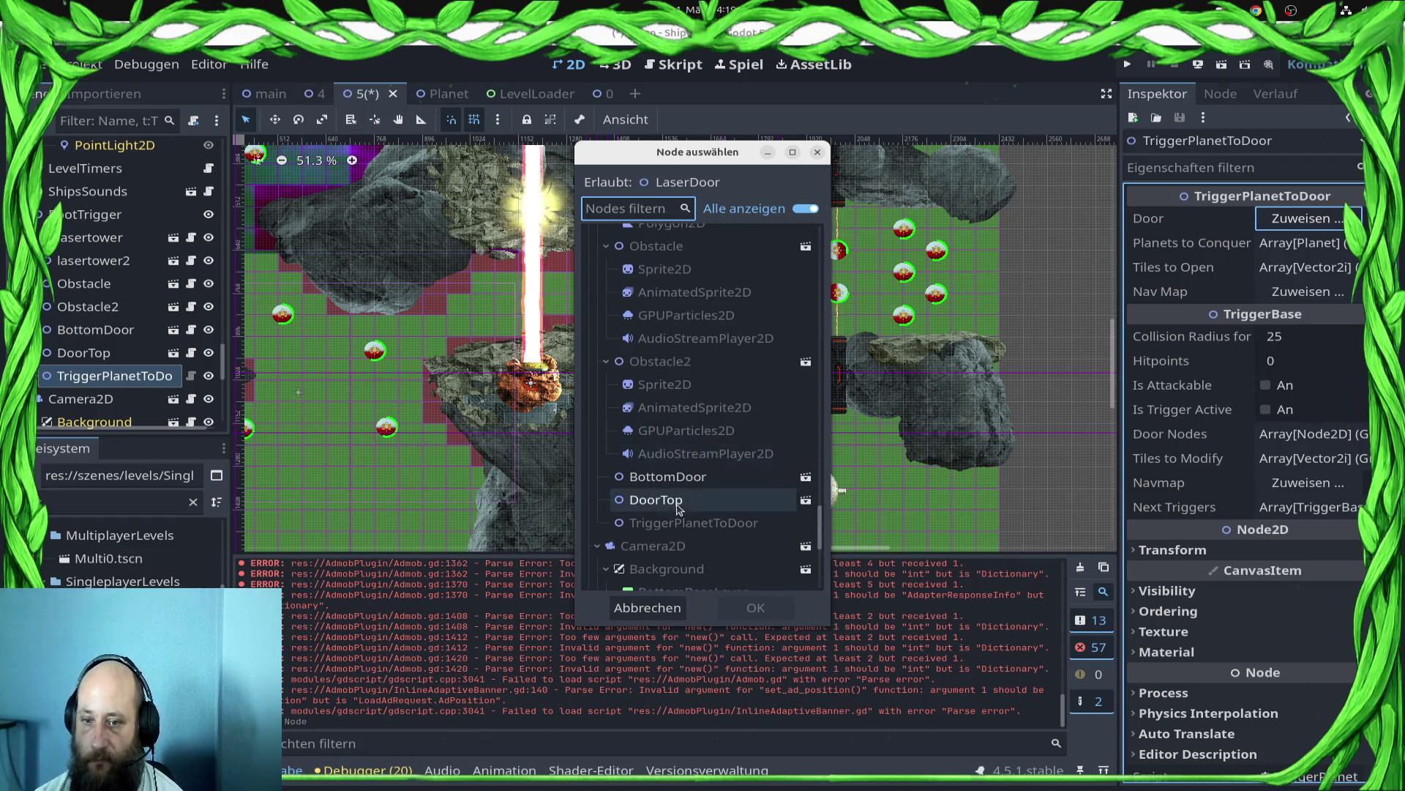
pyautogui.doubleClick(667, 477)
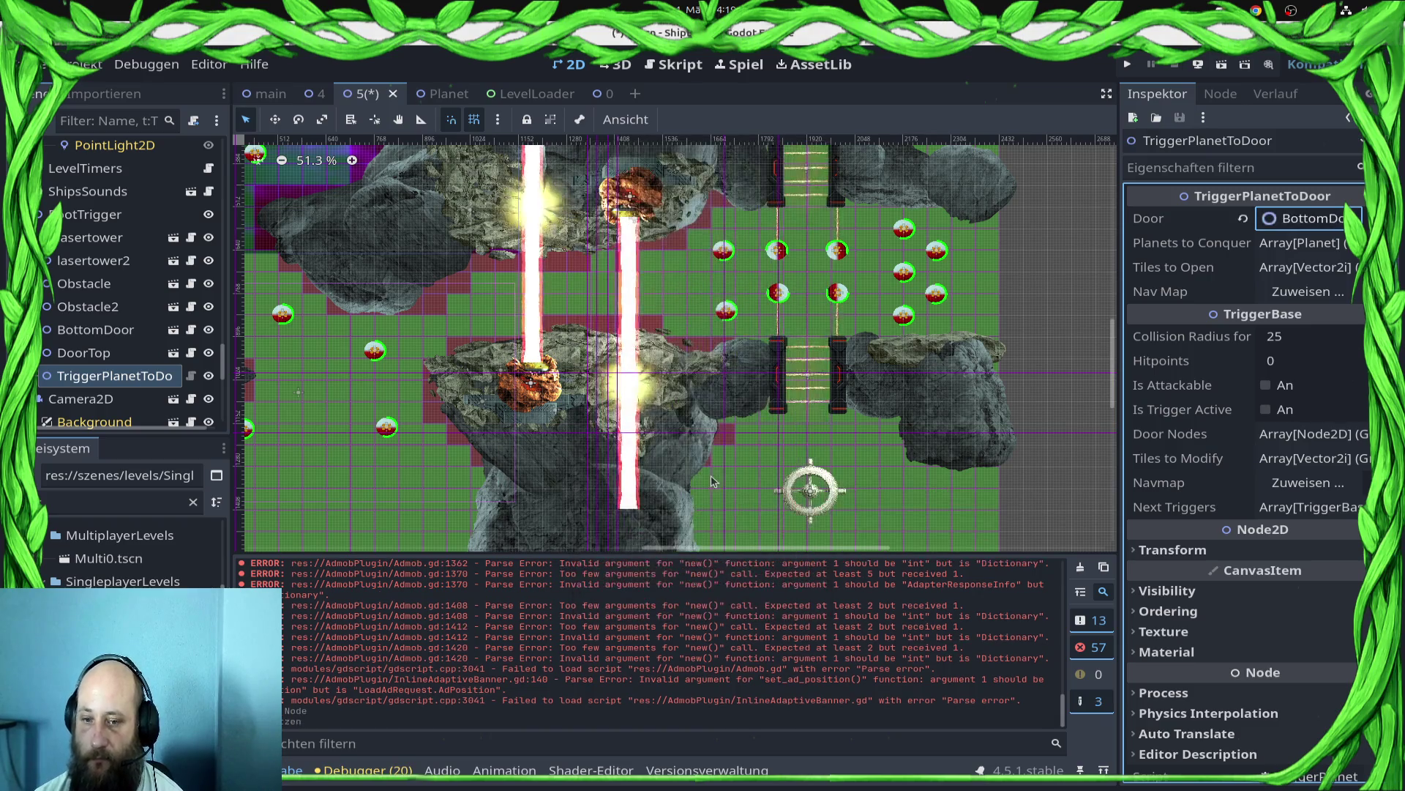
# - Add Planet1 and Planet12 to Planets to Conquer and save the scene
pyautogui.click(1294, 243)
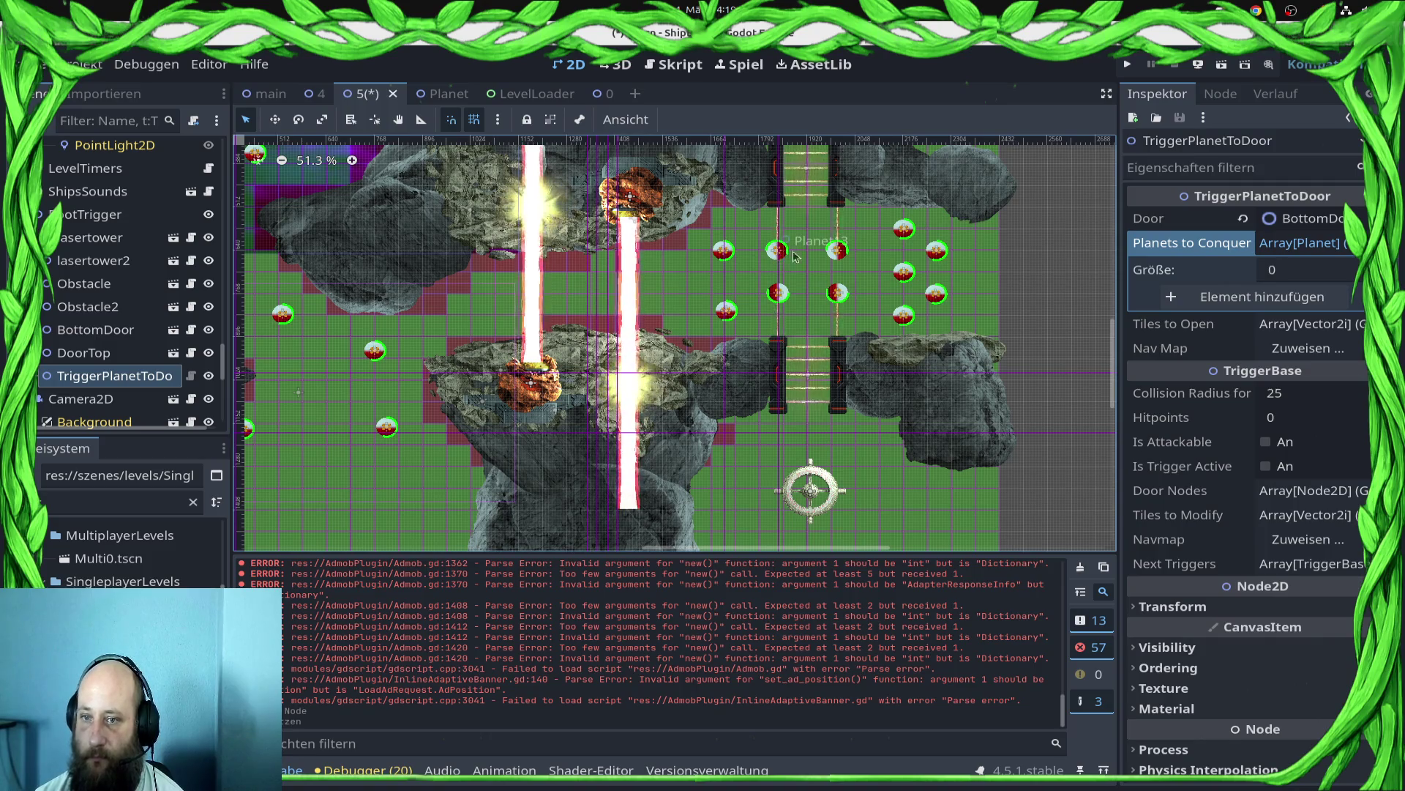
pyautogui.scroll(4, 834, 251)
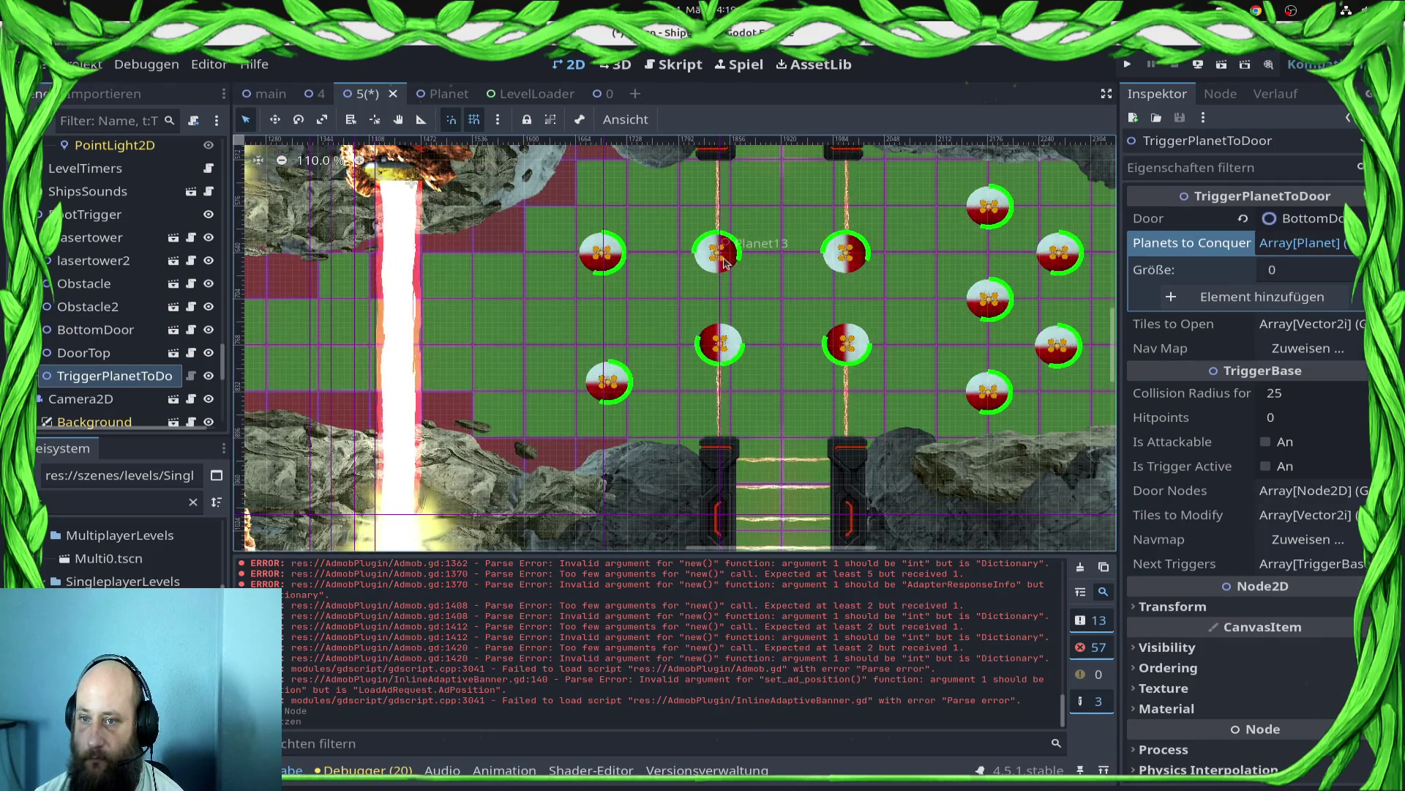
pyautogui.click(1212, 292)
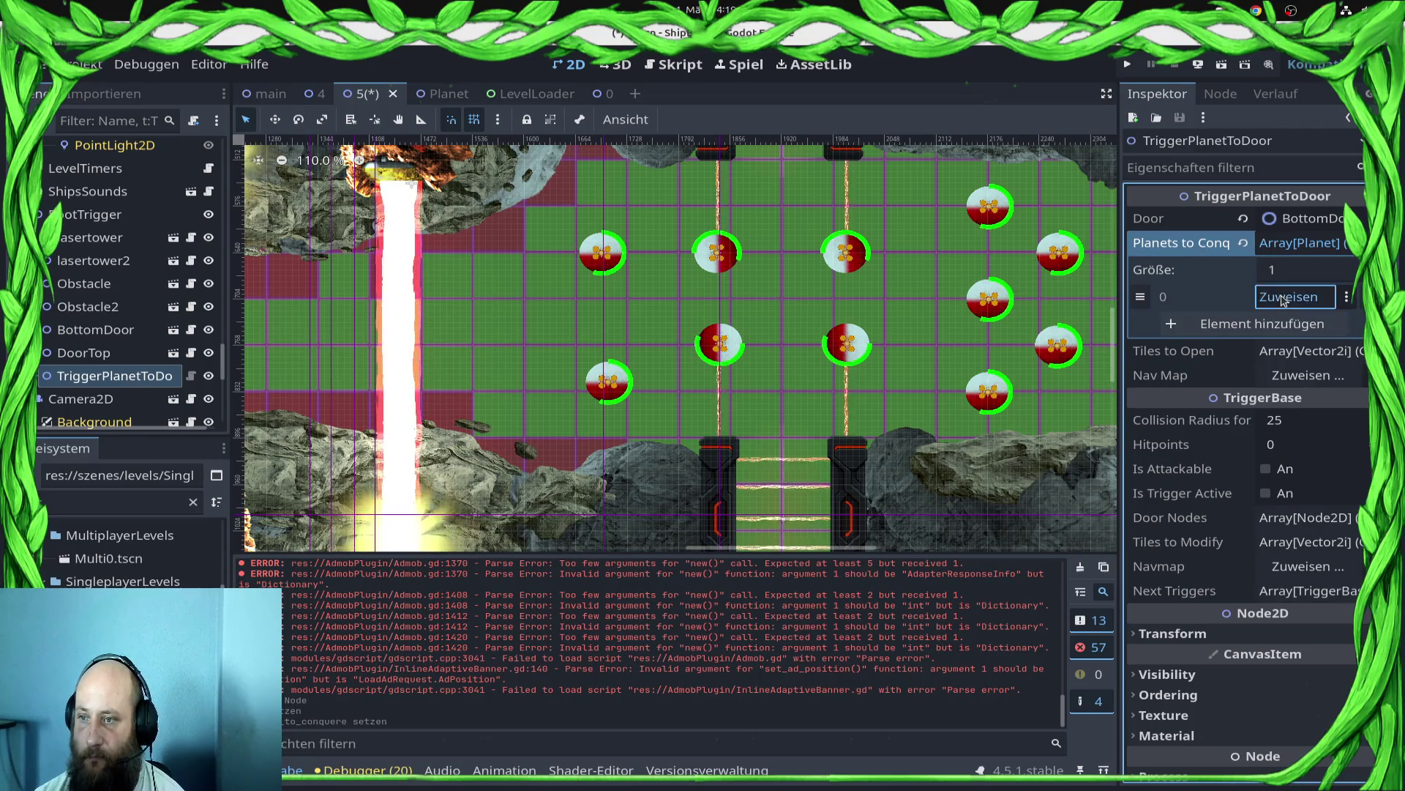
pyautogui.click(1288, 296)
pyautogui.write('1')
pyautogui.doubleClick(702, 283)
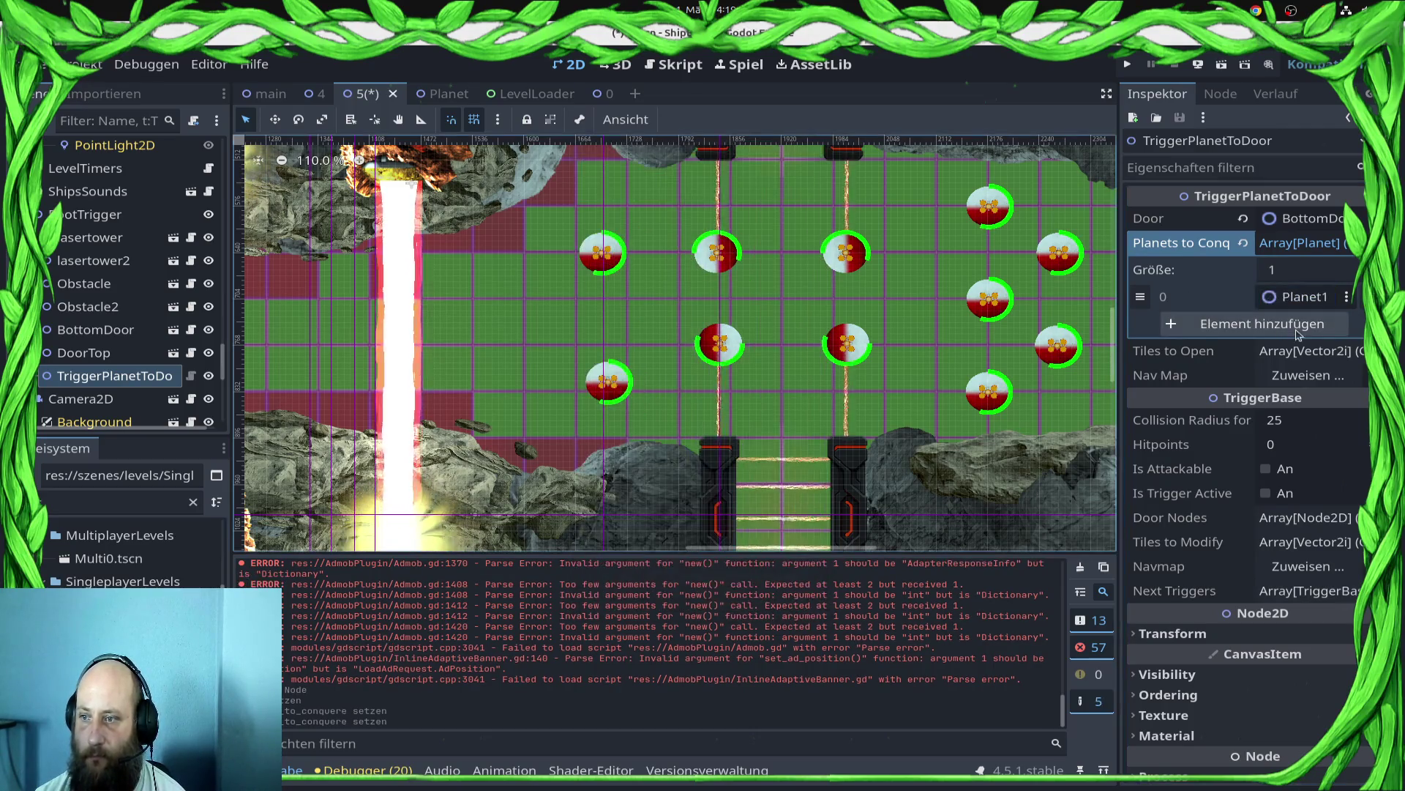
pyautogui.click(1245, 323)
pyautogui.click(1288, 323)
pyautogui.write('12')
pyautogui.click(747, 291)
pyautogui.doubleClick(747, 291)
pyautogui.hotkey('ctrl', 's')
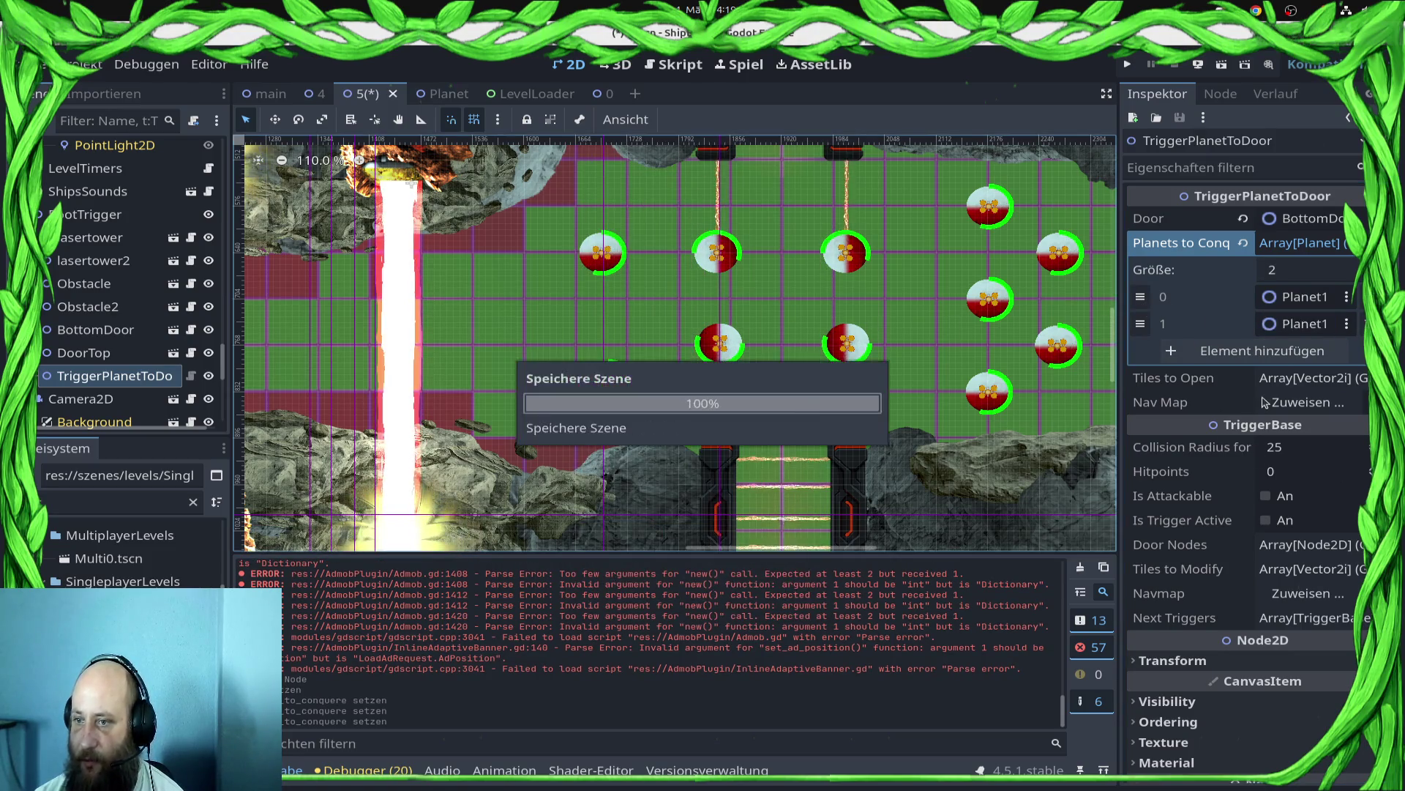
pyautogui.scroll(3, 732, 432)
pyautogui.hscroll(2, 732, 431)
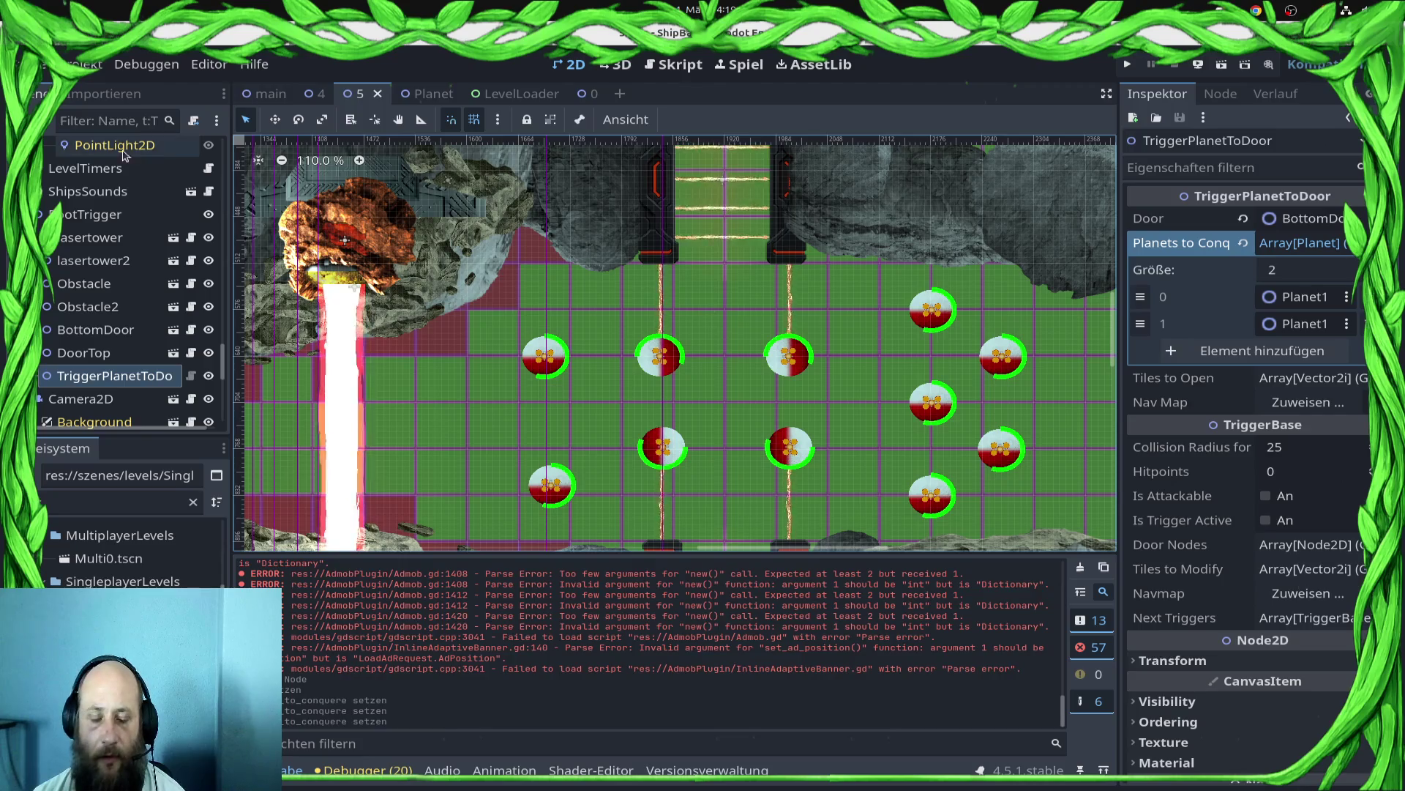
pyautogui.scroll(10, 223, 355)
# - On the pathfinding map, paint red tiles in the cells between the DoorTop gates
pyautogui.click(98, 173)
pyautogui.scroll(3, 528, 445)
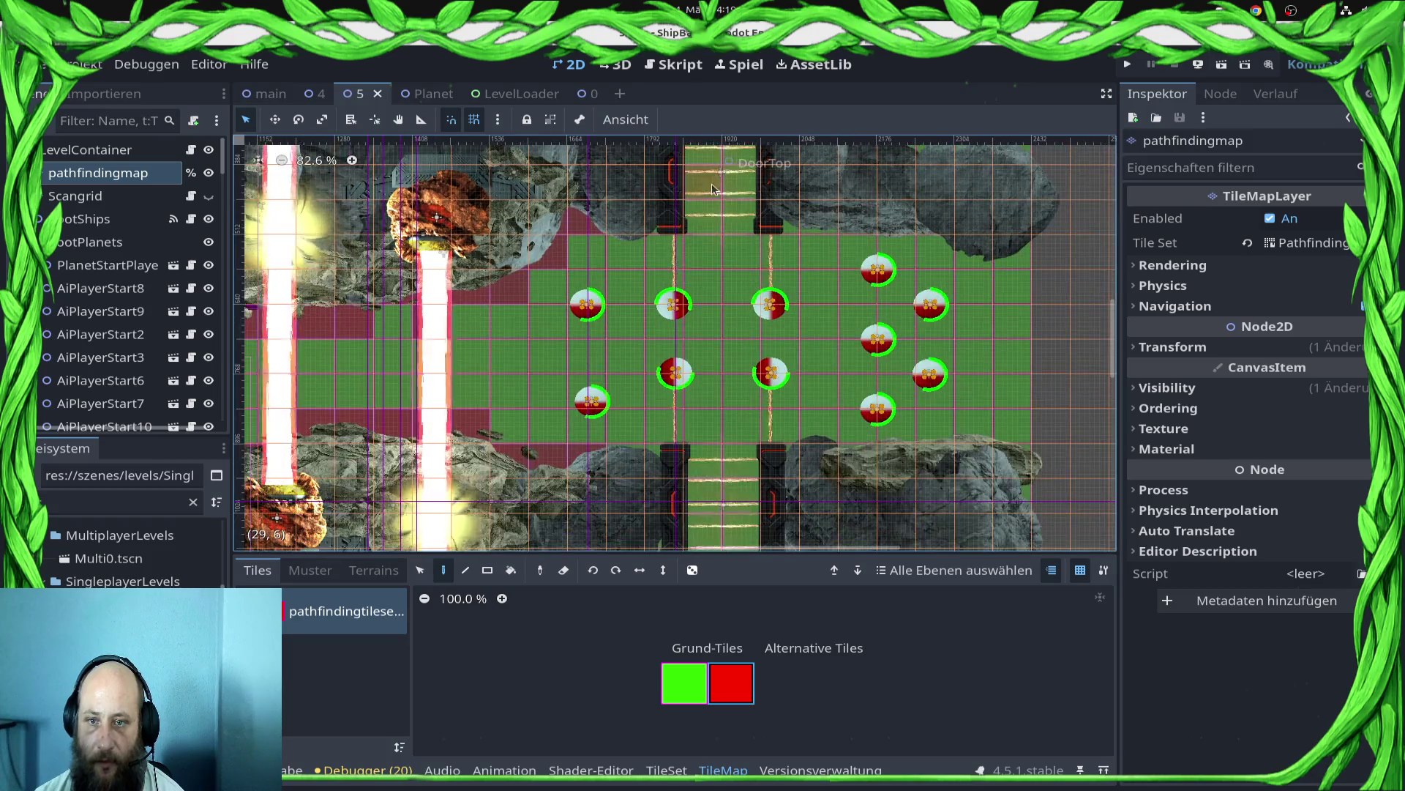
pyautogui.scroll(-2, 528, 444)
pyautogui.scroll(-2, 447, 358)
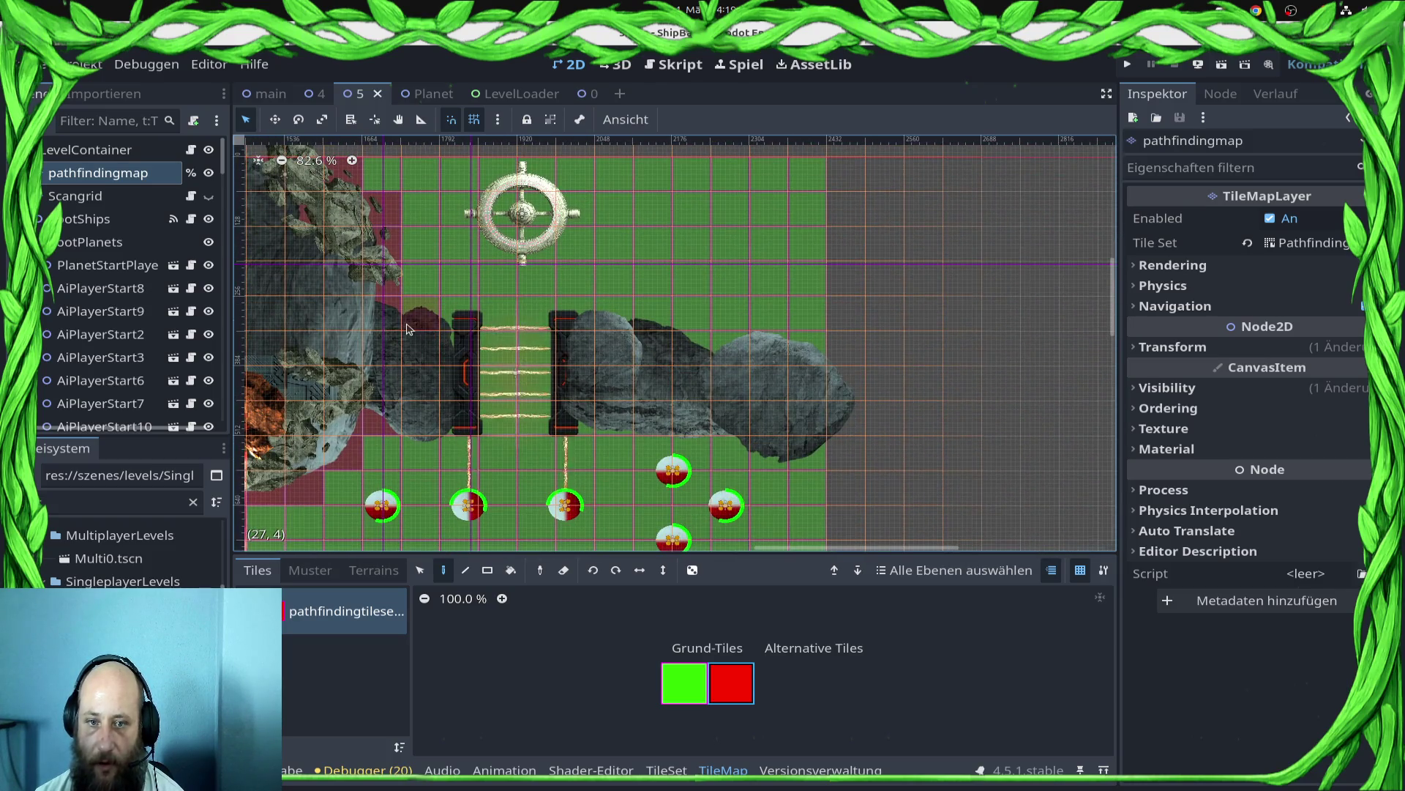
pyautogui.moveTo(487, 350); pyautogui.dragTo(545, 355)
pyautogui.moveTo(505, 424); pyautogui.dragTo(564, 397)
pyautogui.click(768, 421)
# - Fill the BottomDoor row with a red tile rectangle
pyautogui.click(487, 570)
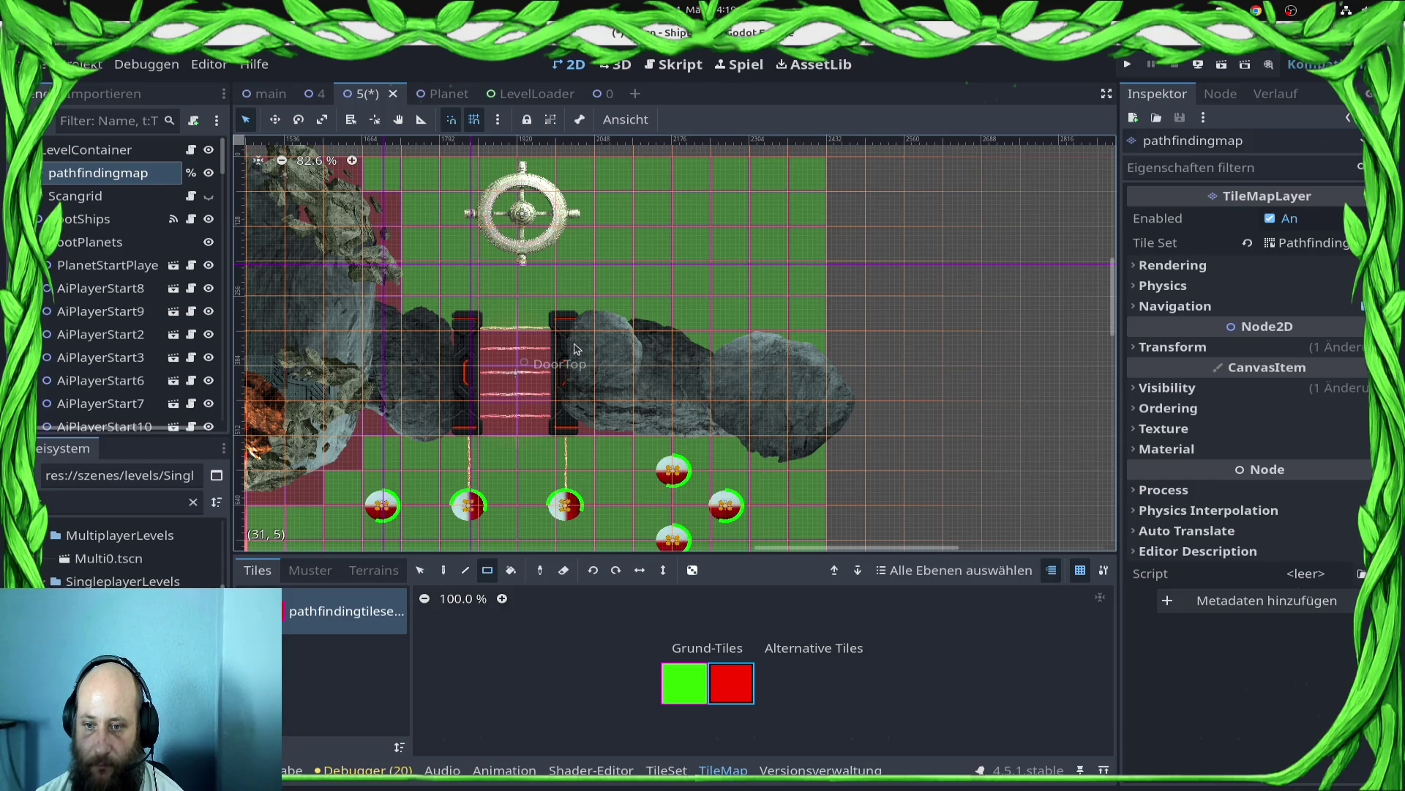
pyautogui.moveTo(852, 477); pyautogui.dragTo(965, 220)
pyautogui.scroll(-5, 811, 485)
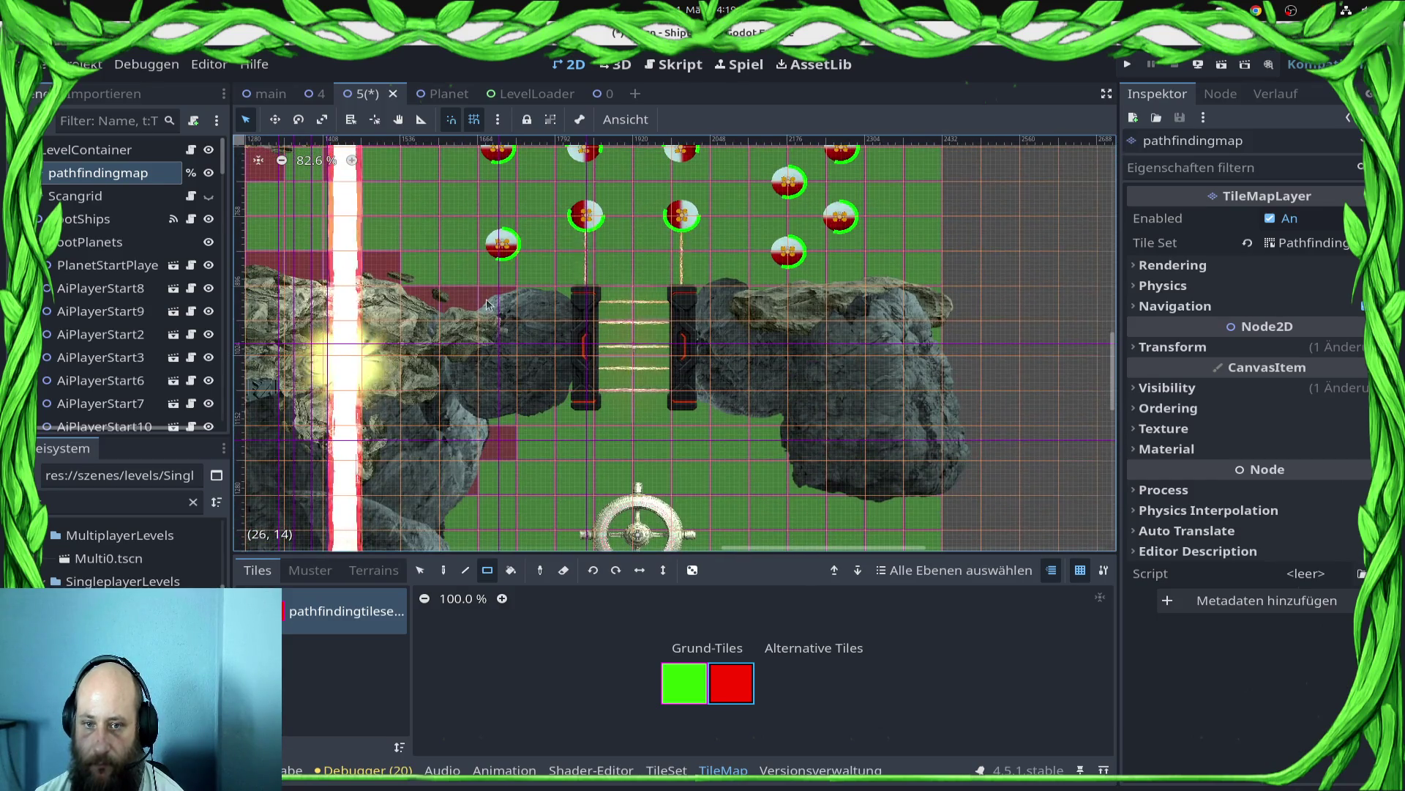
pyautogui.moveTo(920, 403); pyautogui.dragTo(921, 407)
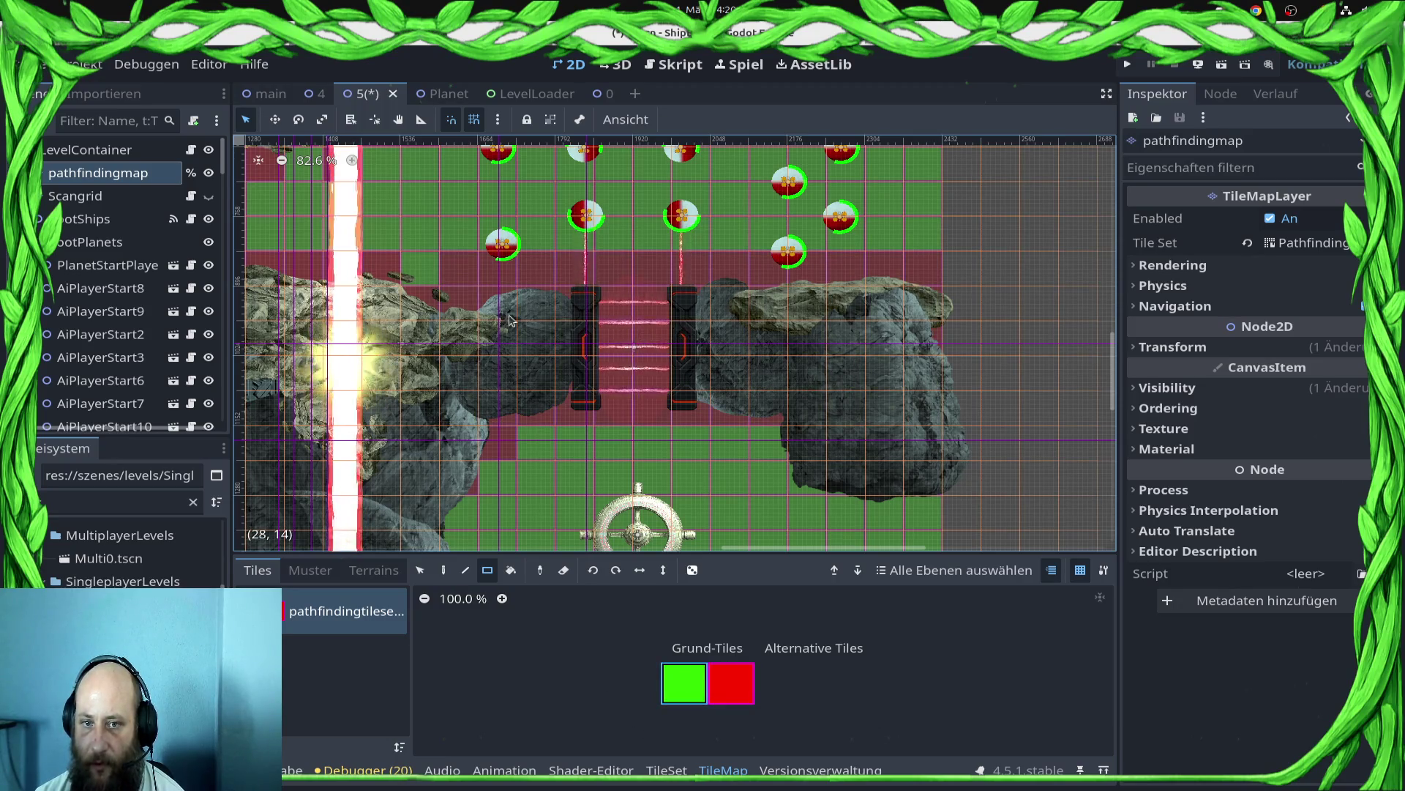
# - Revert a stray red row to green and cancel an unwanted red block over the right rock
pyautogui.moveTo(442, 268); pyautogui.dragTo(923, 268)
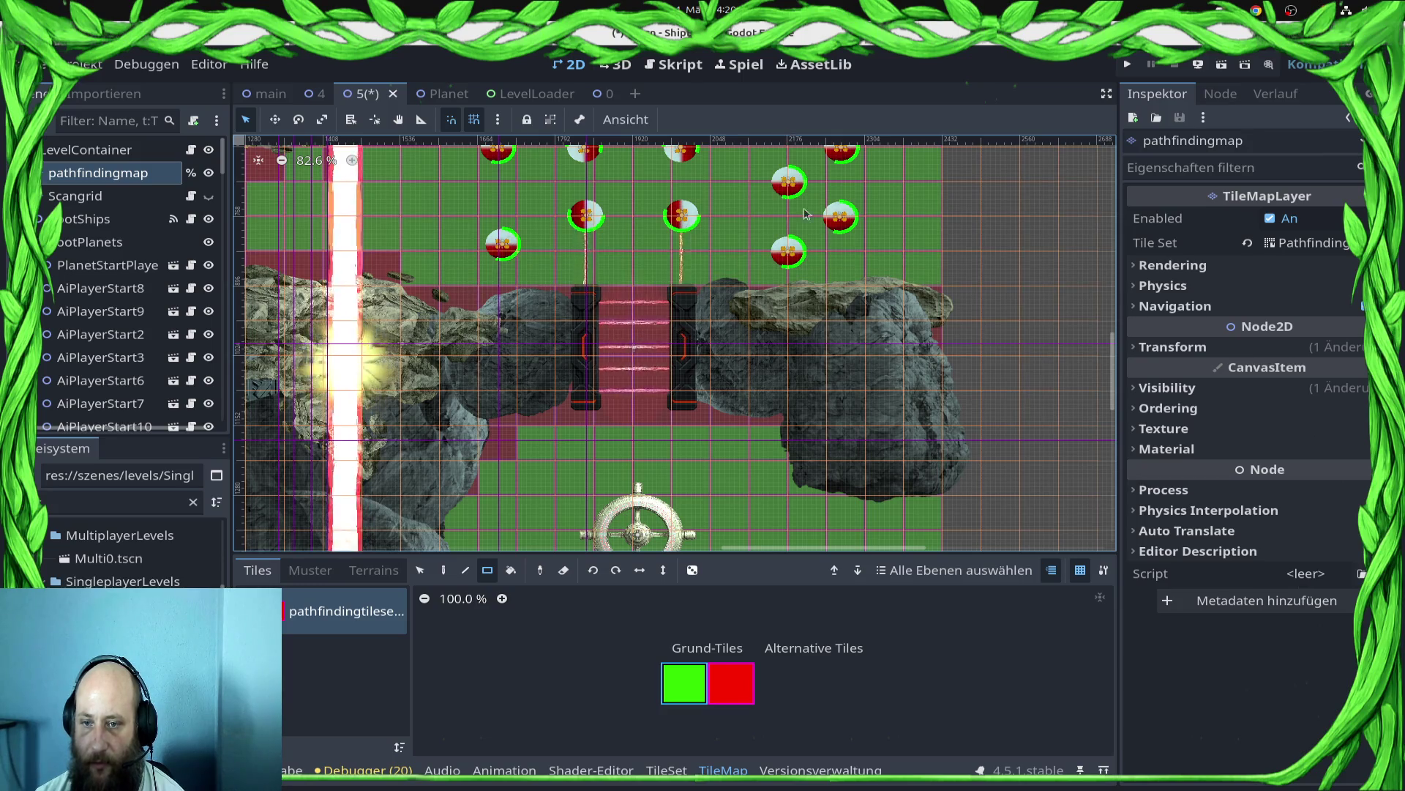
pyautogui.click(694, 695)
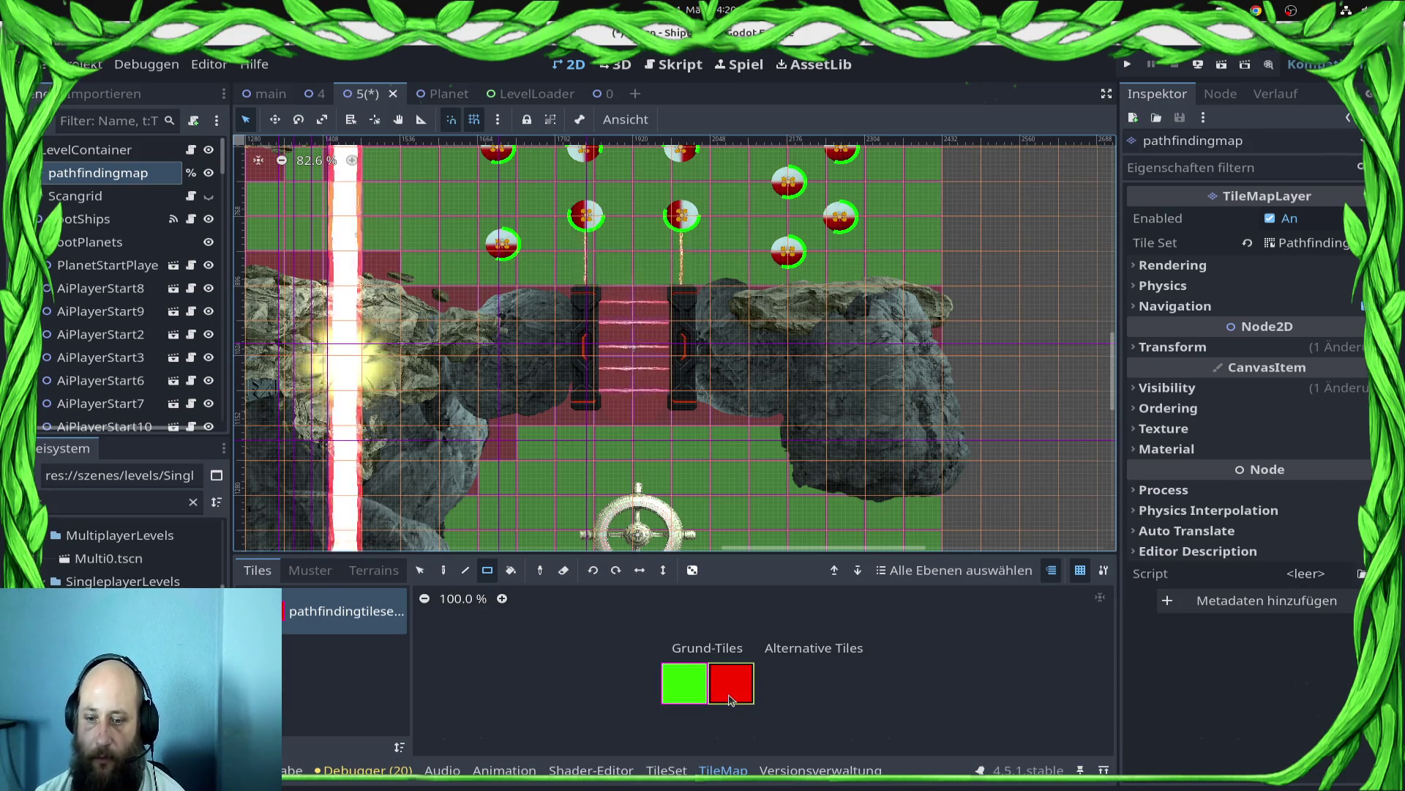
pyautogui.click(732, 683)
pyautogui.moveTo(796, 293); pyautogui.dragTo(950, 495)
pyautogui.rightClick(949, 495)
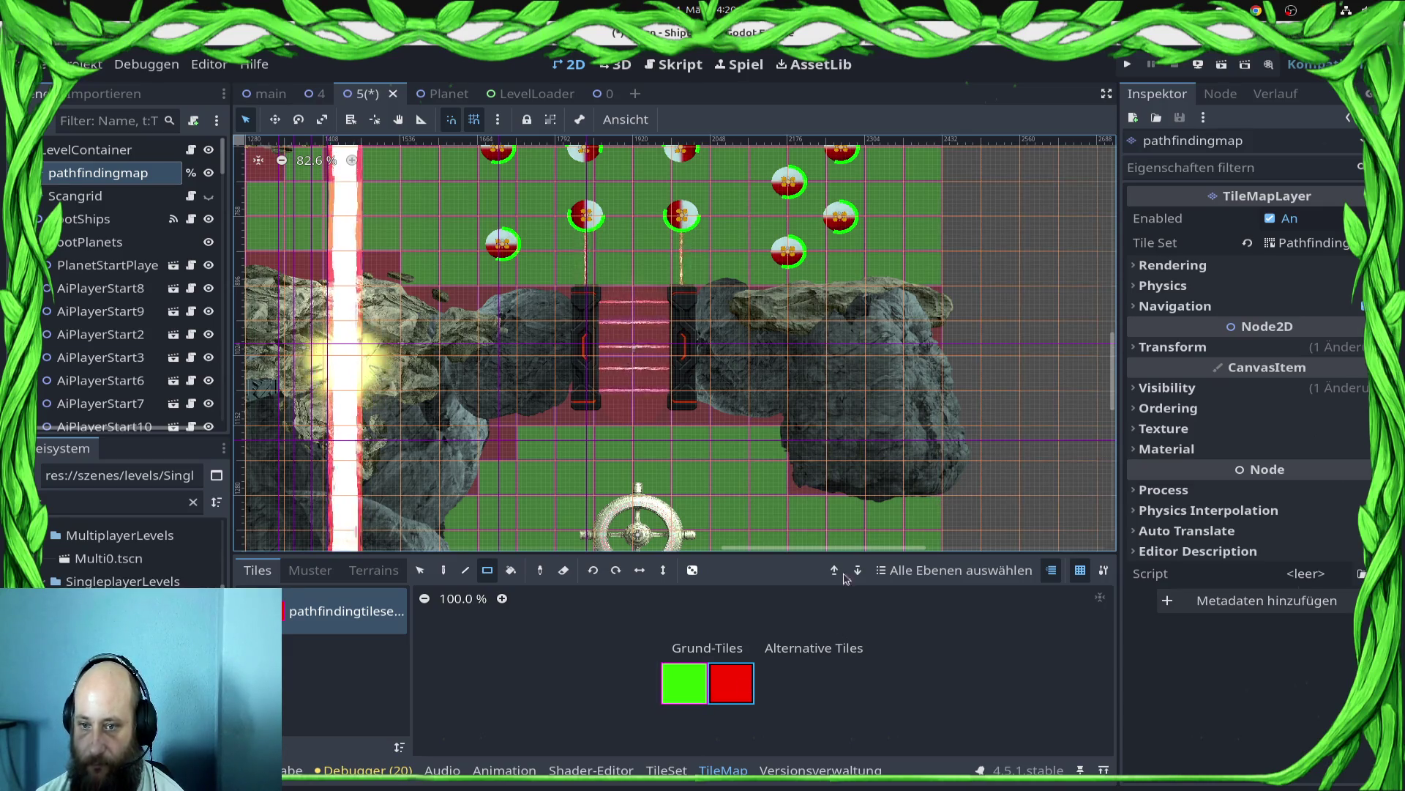
pyautogui.scroll(8, 779, 358)
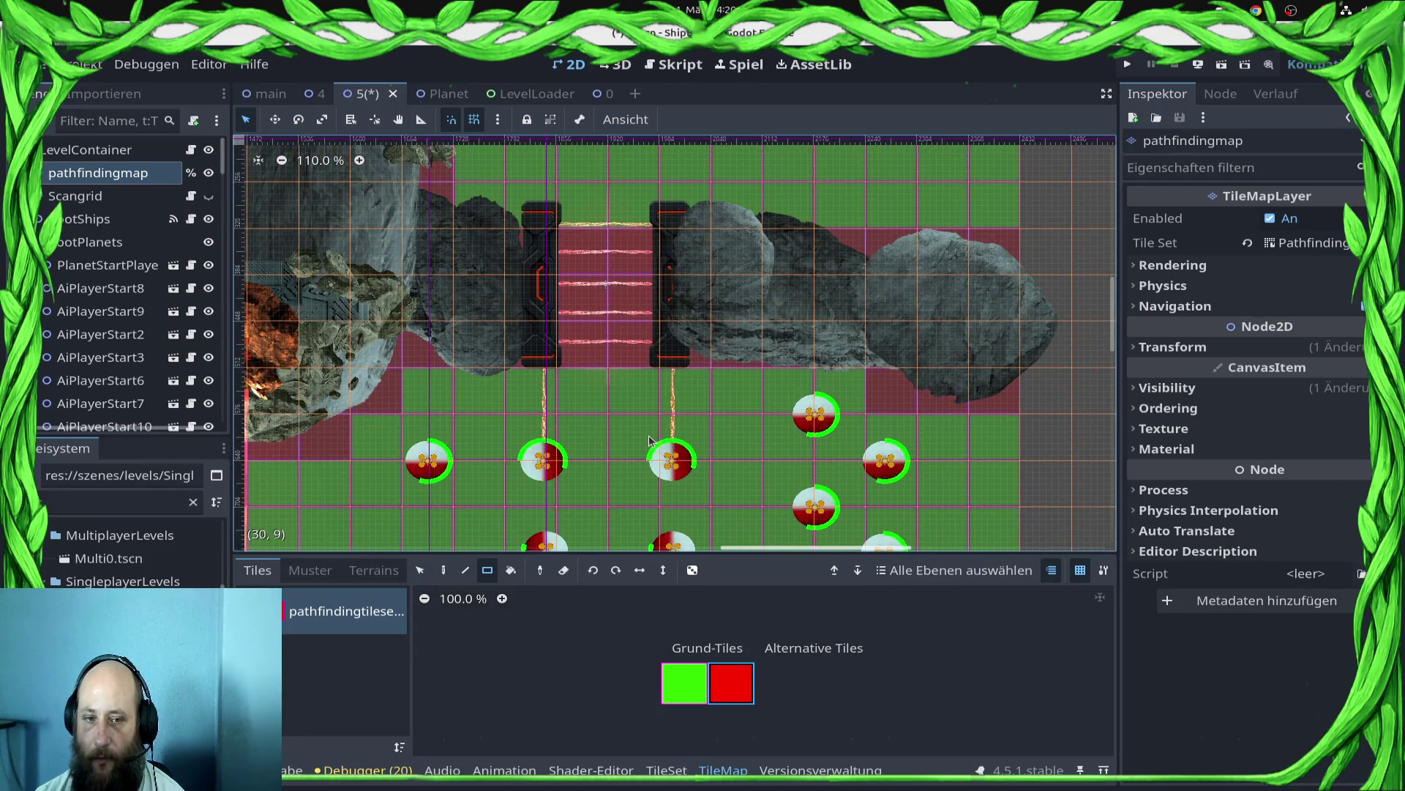
pyautogui.scroll(-2, 649, 435)
pyautogui.moveTo(223, 152); pyautogui.dragTo(220, 363)
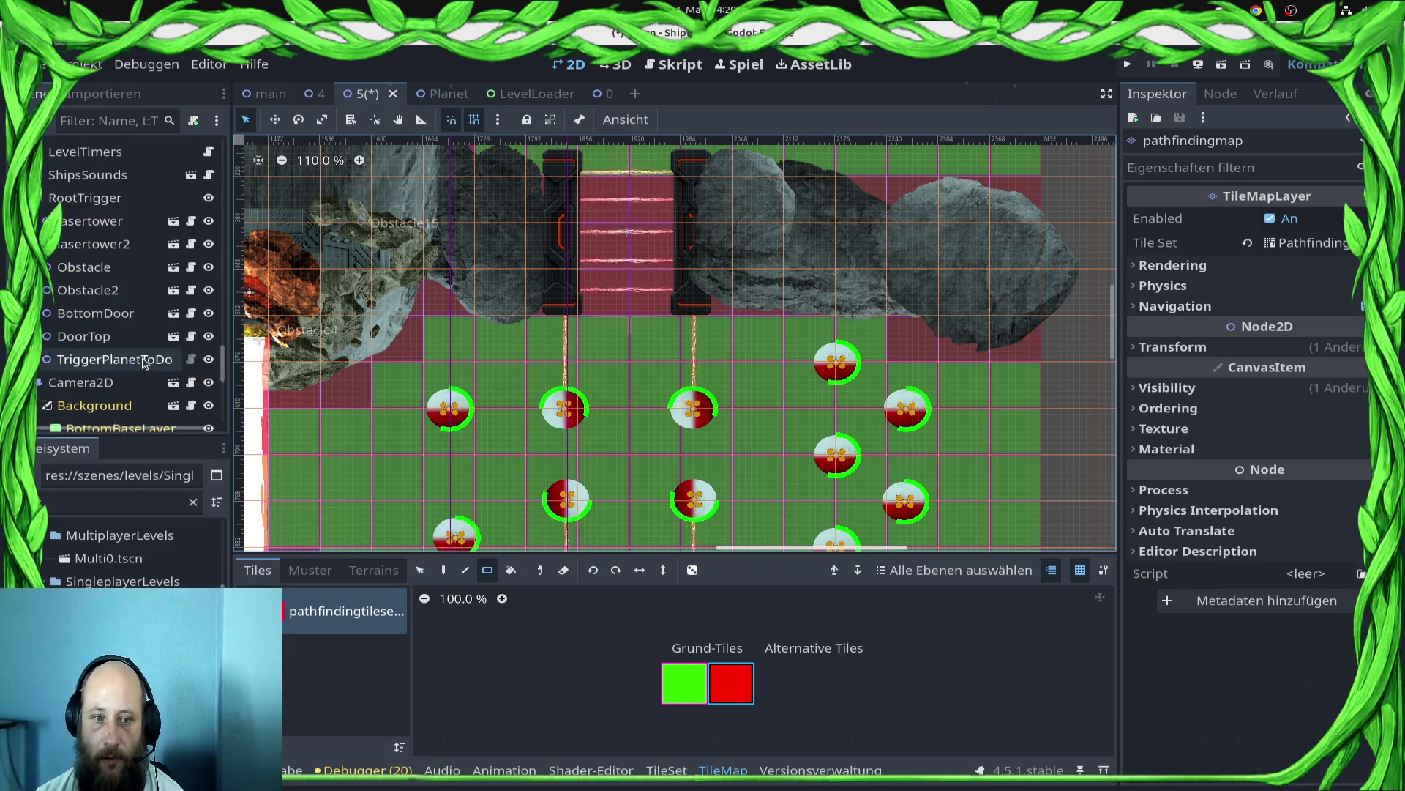
# - Frame TriggerPlanetToDoor's bottom door pair and inspect the pathfindingmap tile layer
pyautogui.click(145, 364)
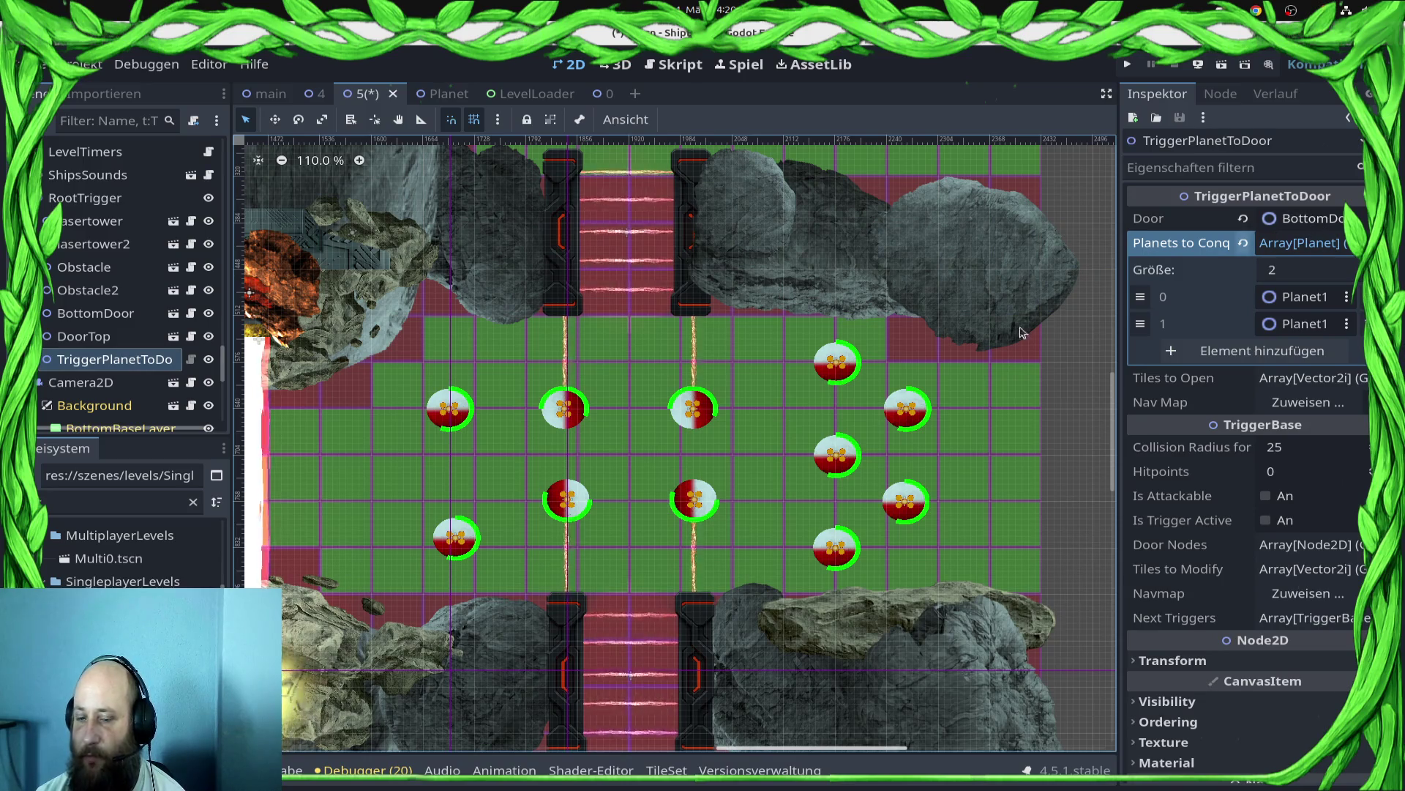
pyautogui.press('f')
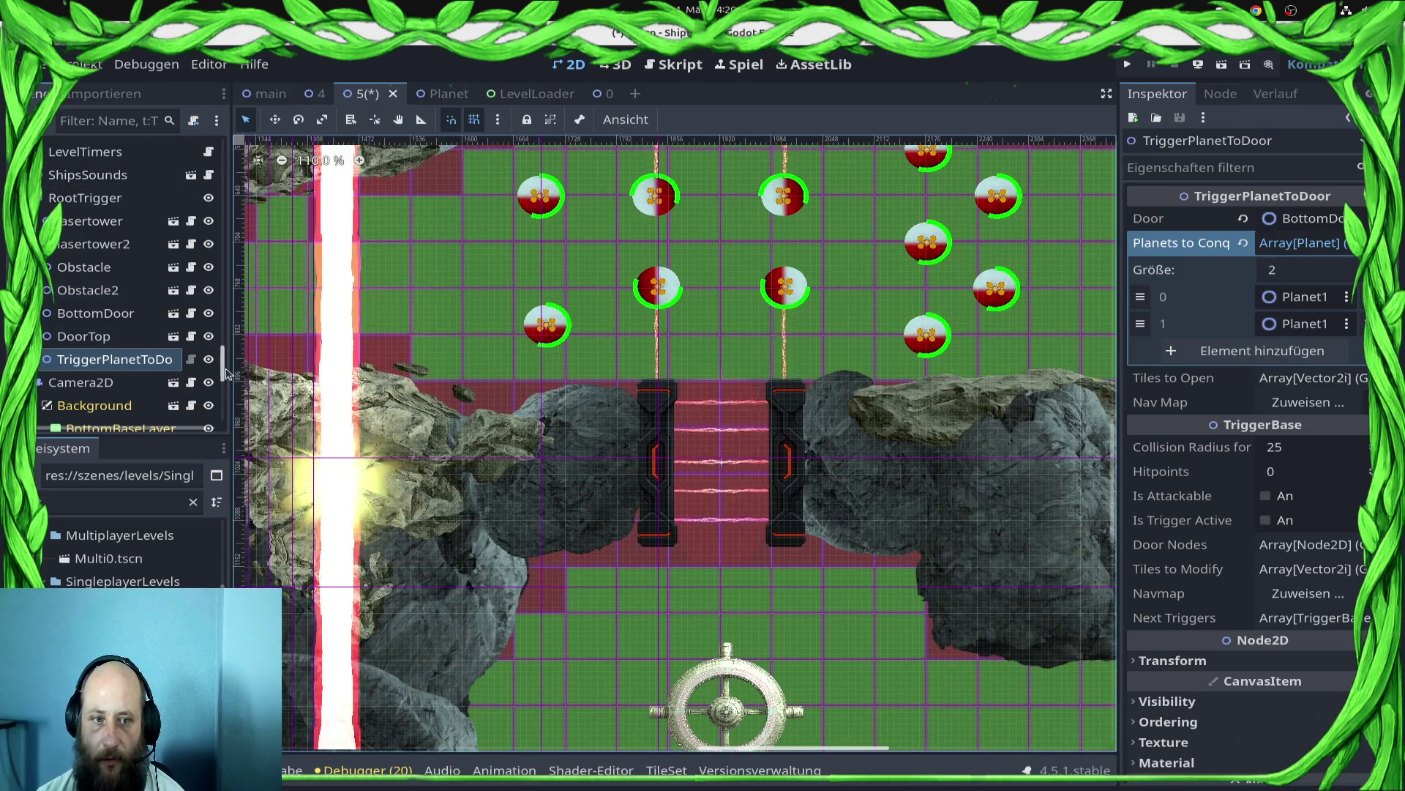
pyautogui.scroll(10, 226, 373)
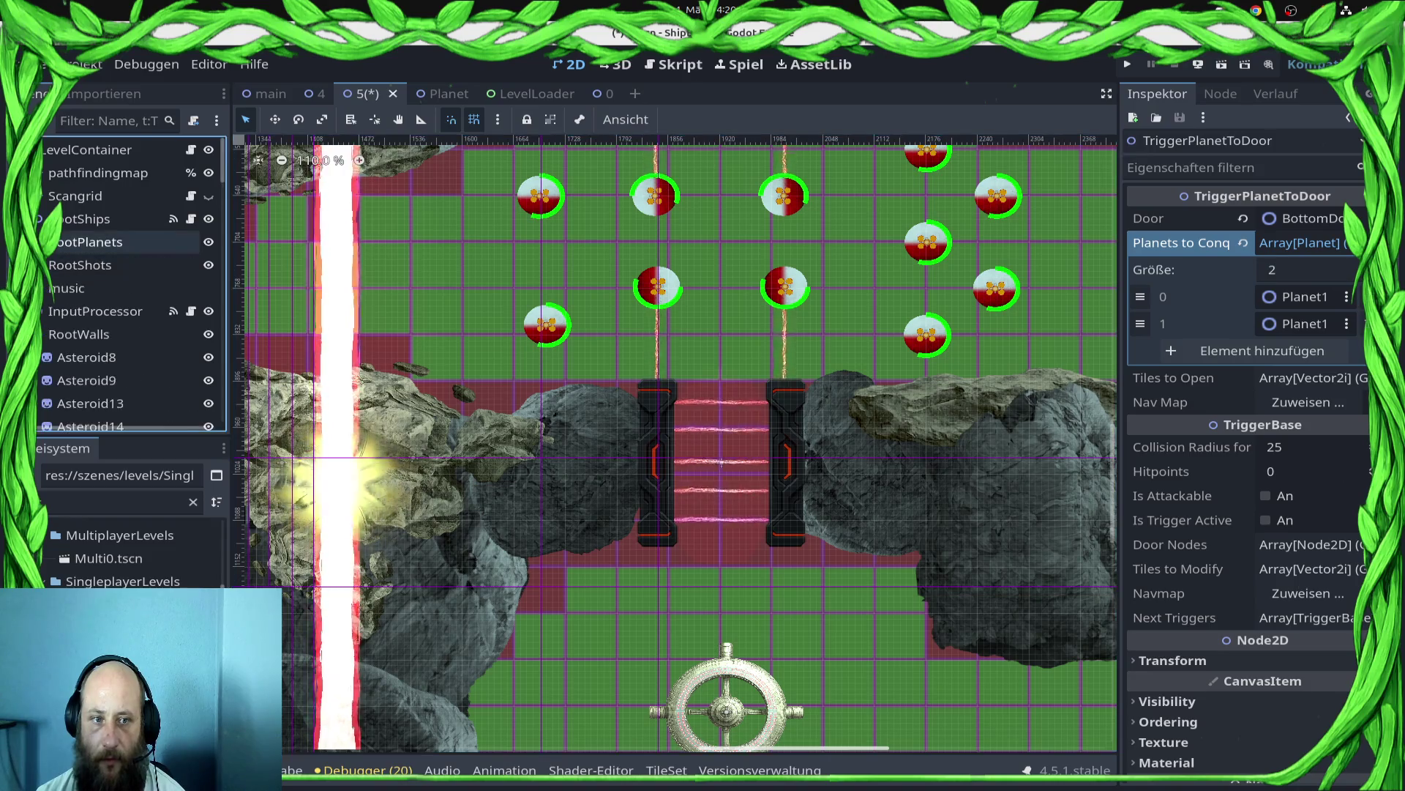
pyautogui.click(35, 334)
pyautogui.click(98, 172)
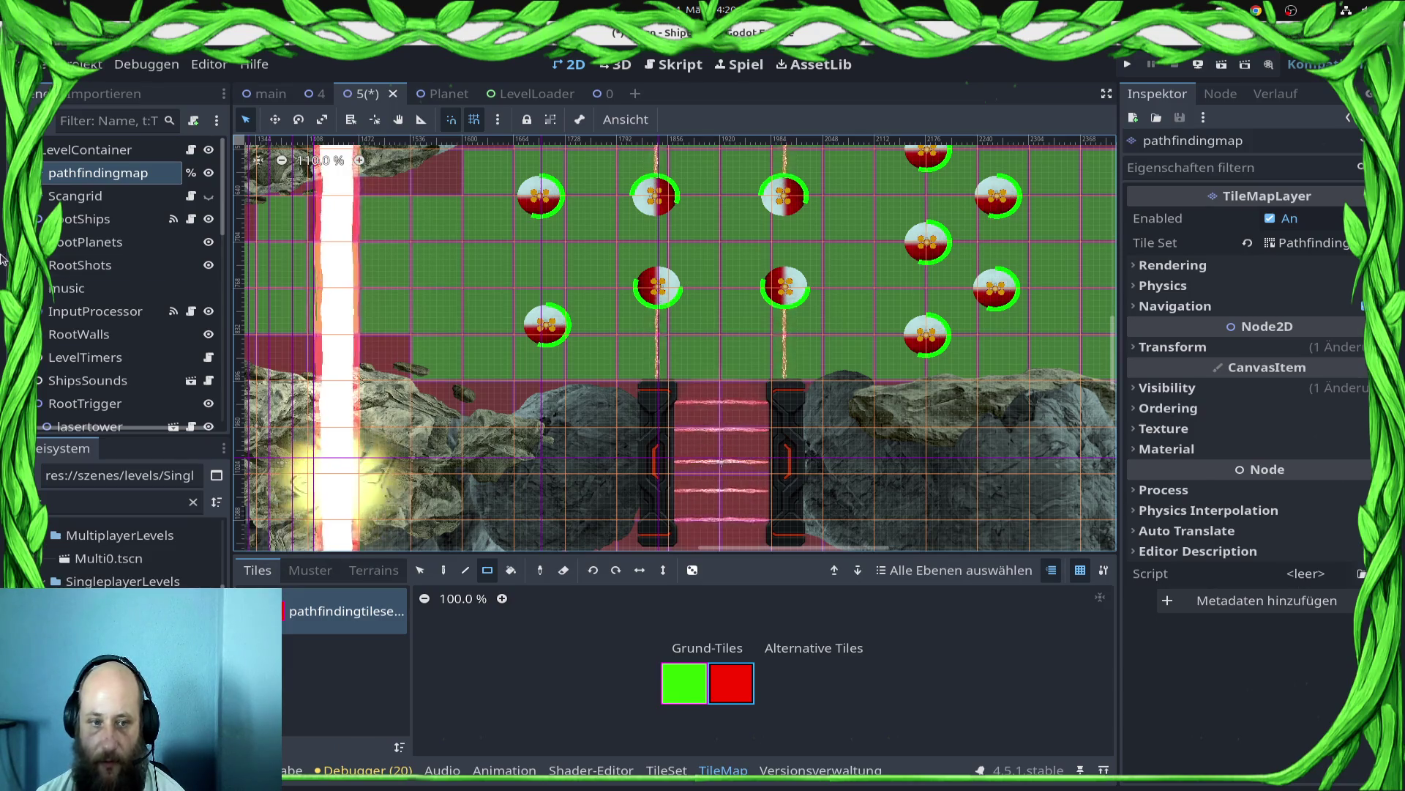
pyautogui.scroll(-8, 108, 357)
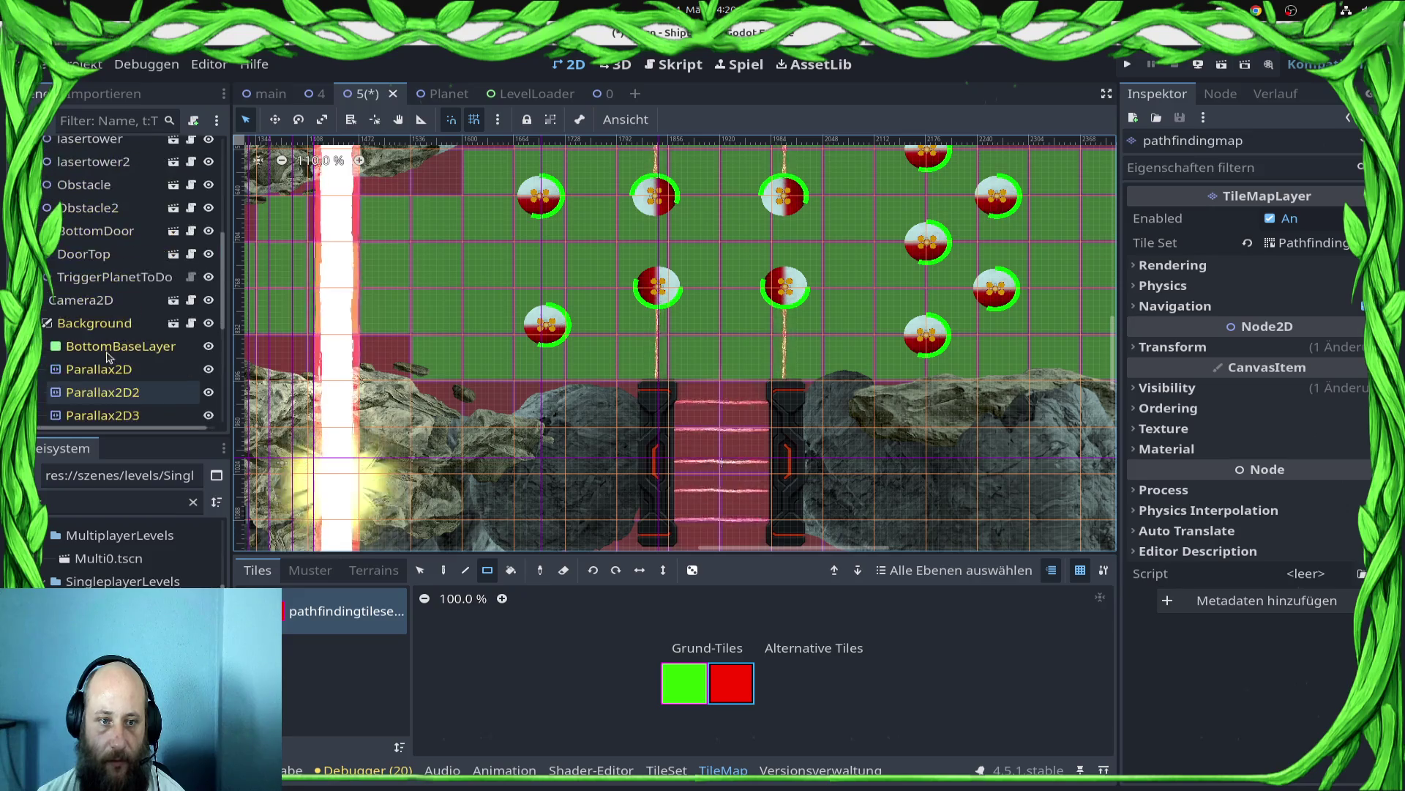
# - Expand Tiles to Open on TriggerPlanetToDoor and add the first tile (29, 14)
pyautogui.click(115, 276)
pyautogui.click(1327, 382)
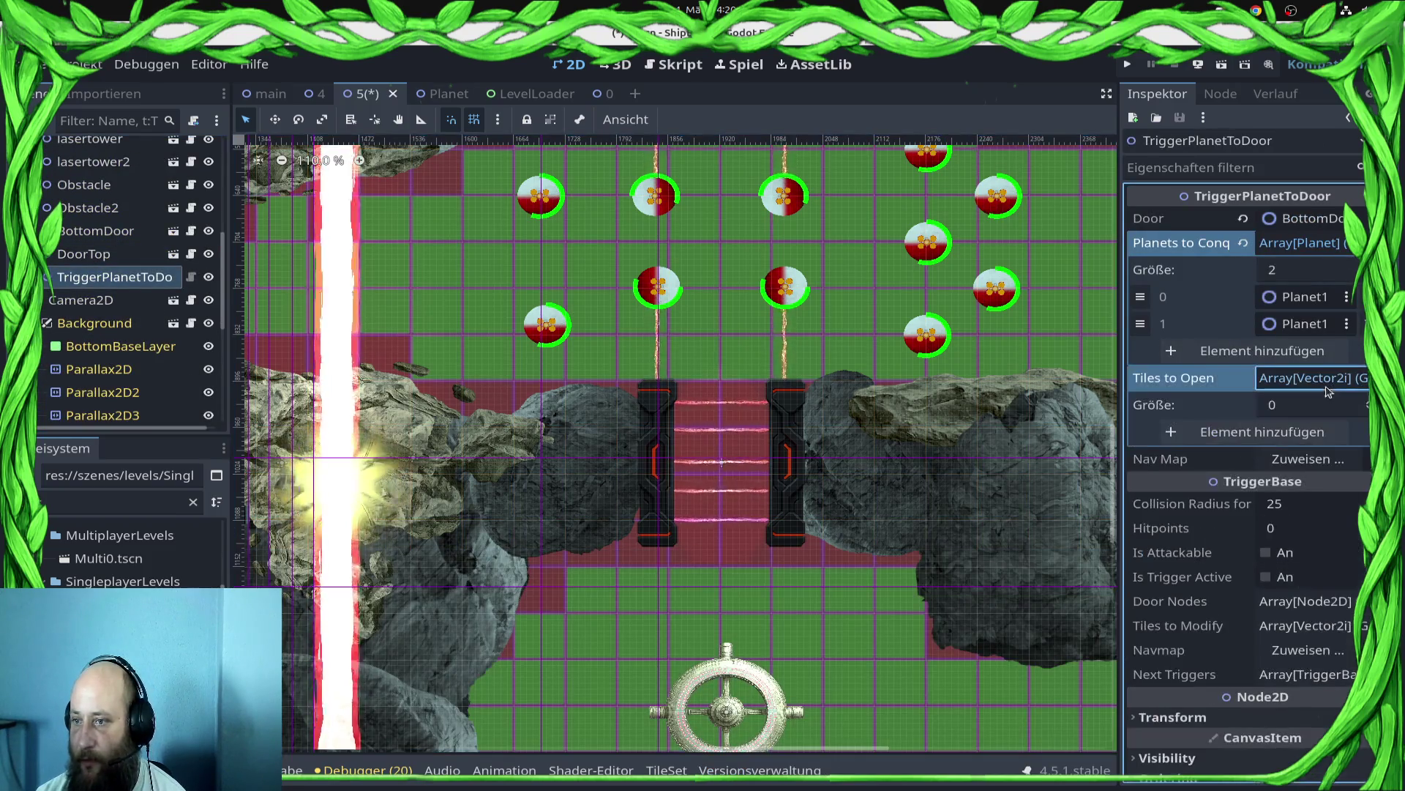
pyautogui.click(1303, 432)
pyautogui.write('29')
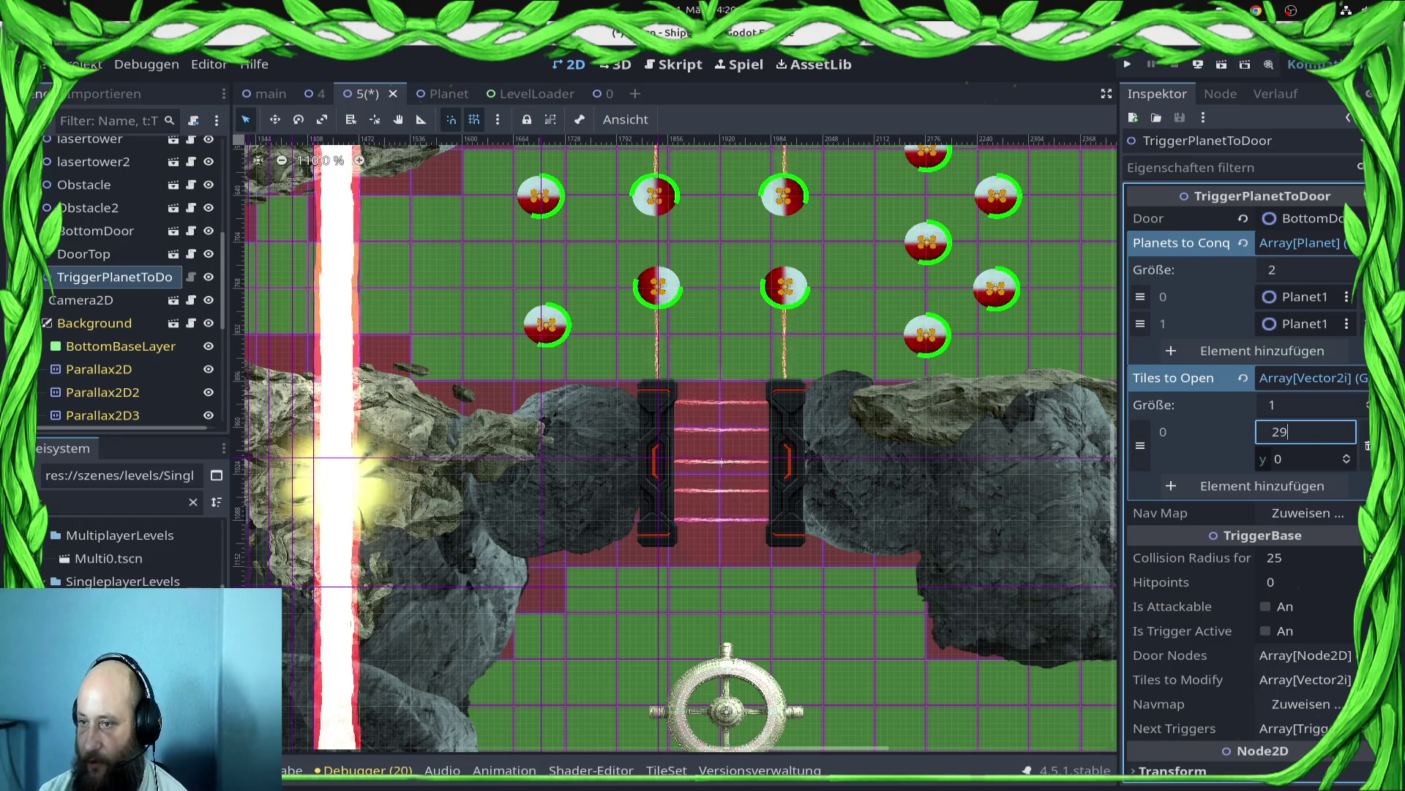
pyautogui.press('Tab')
pyautogui.write('14')
pyautogui.press('Return')
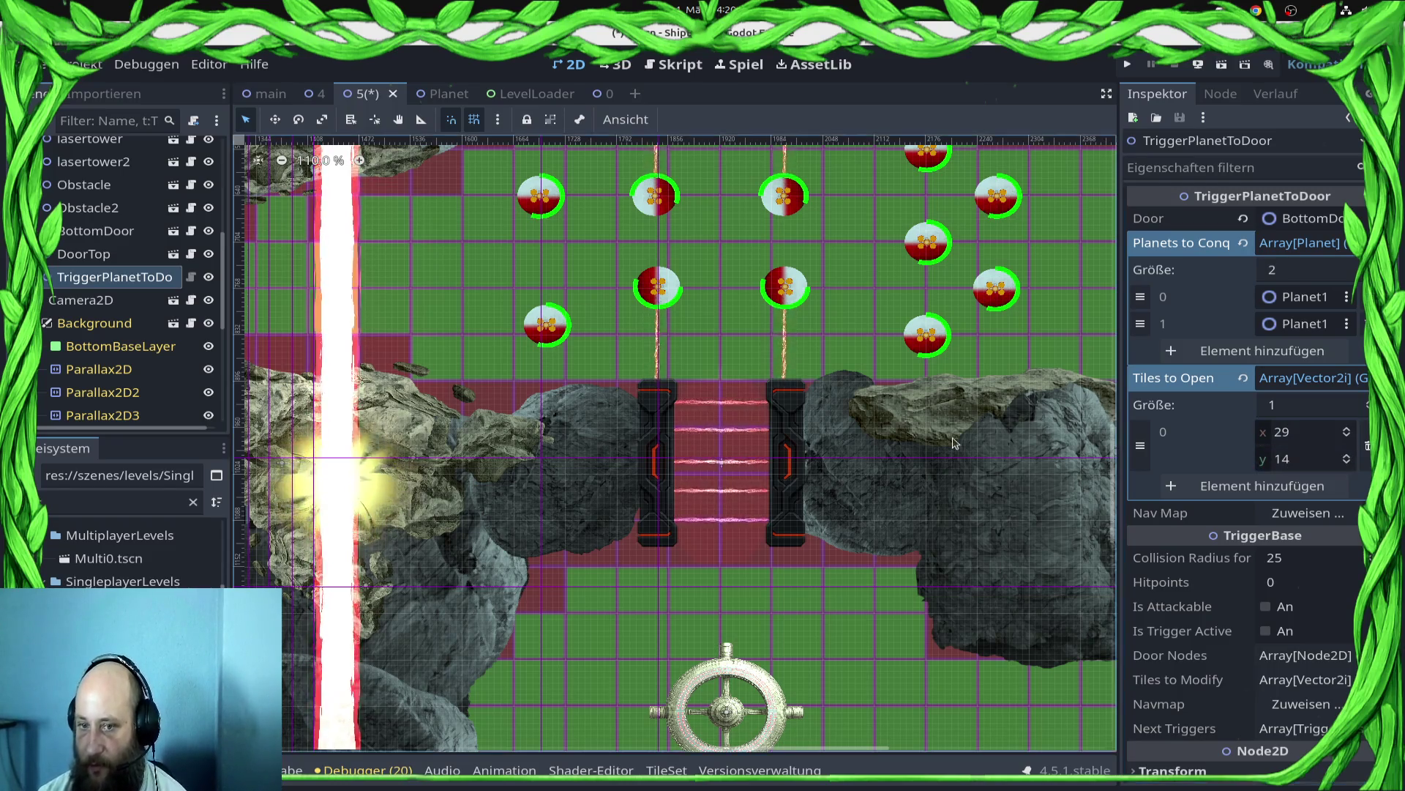
# - Add tiles (29, 15), (29, 16) and (29, 17) to Tiles to Open
pyautogui.click(1287, 485)
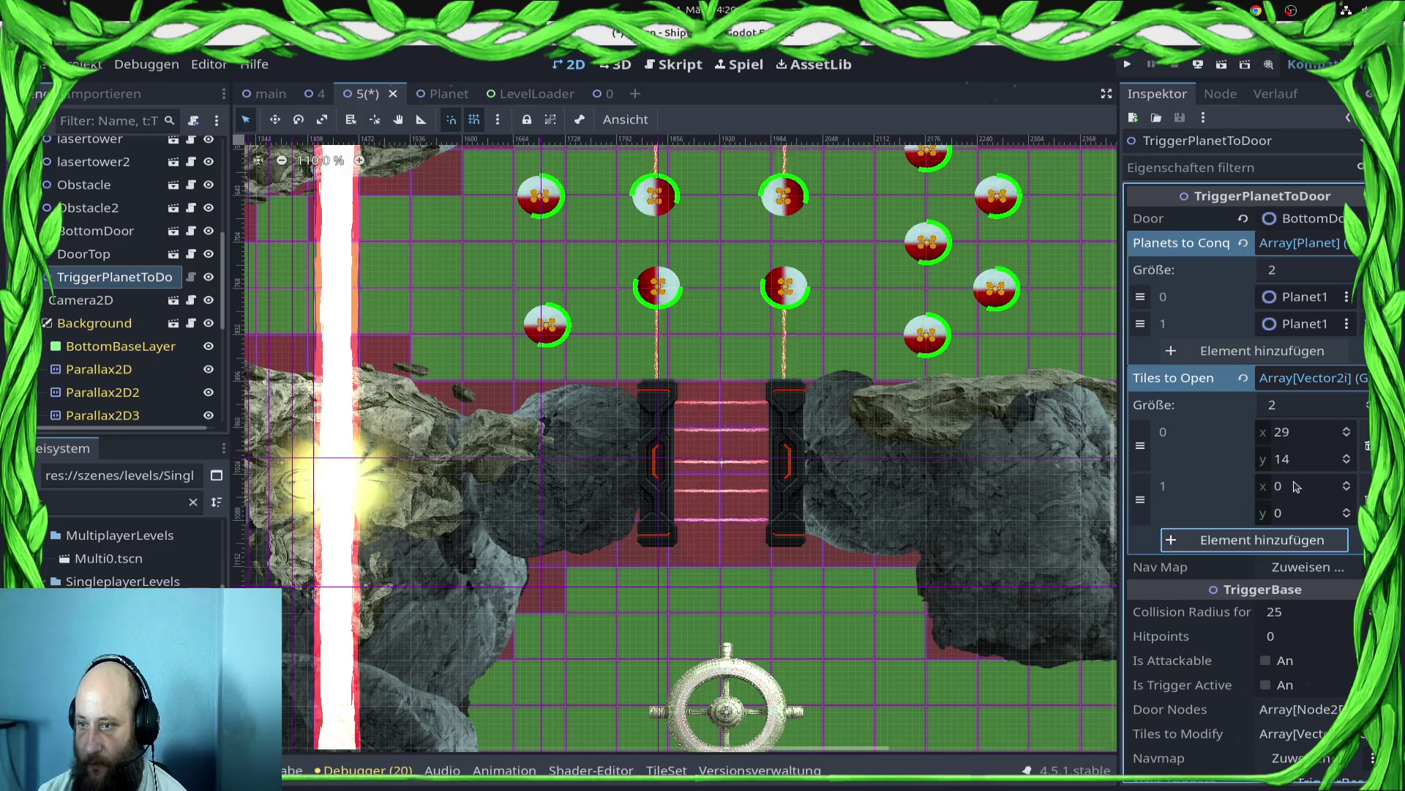
pyautogui.click(1332, 494)
pyautogui.write('29')
pyautogui.press('Tab')
pyautogui.write('15')
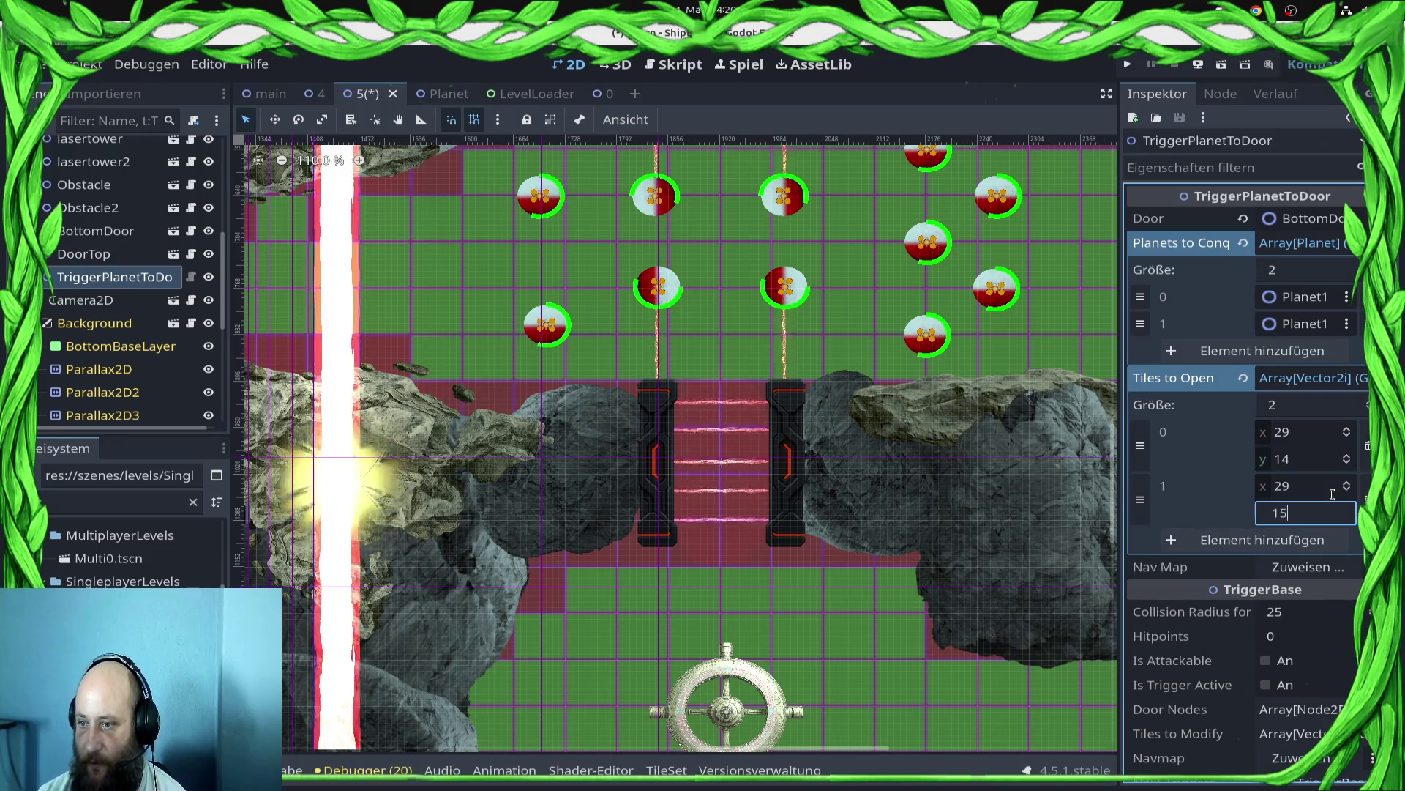
pyautogui.press('Return')
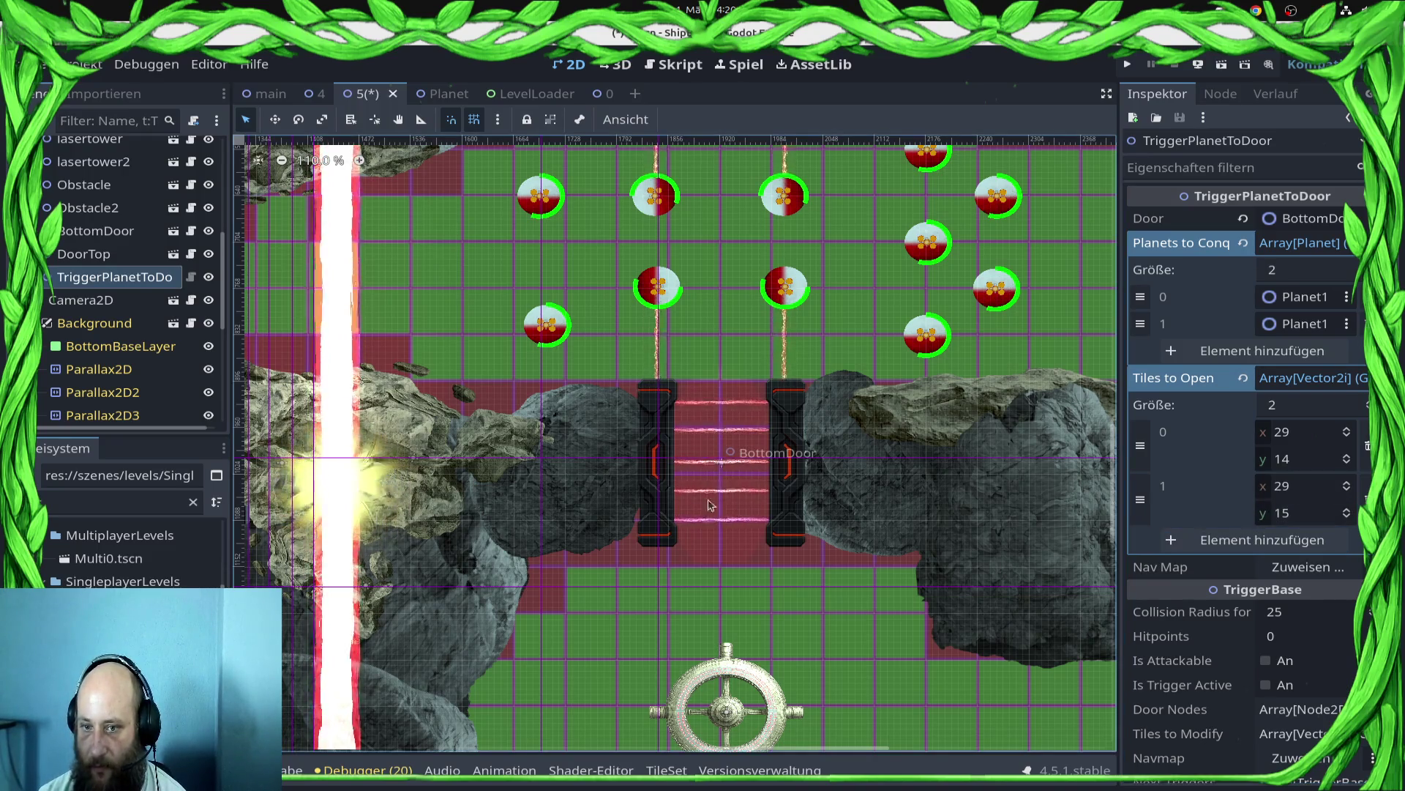
pyautogui.click(1281, 535)
pyautogui.click(1303, 542)
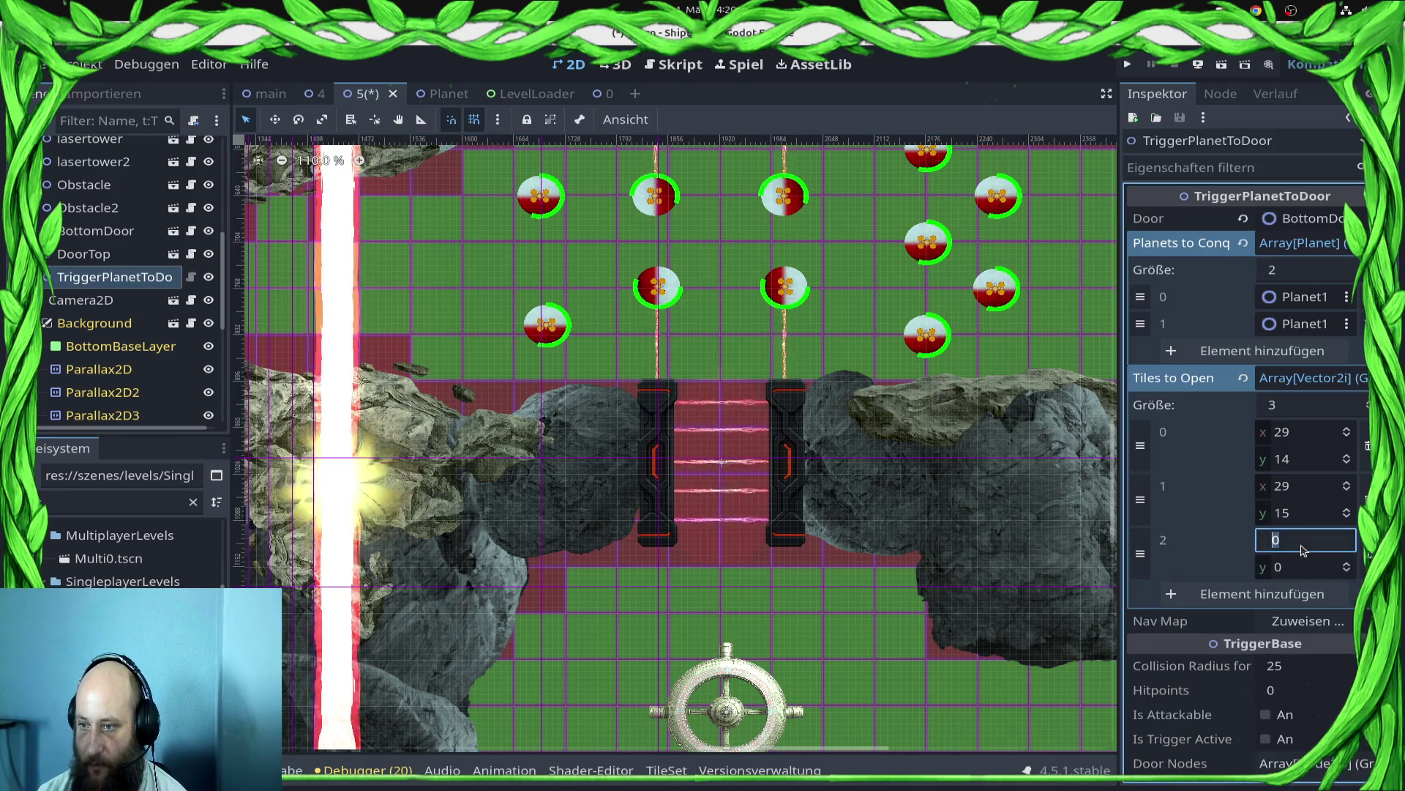
pyautogui.press('Tab')
pyautogui.write('16')
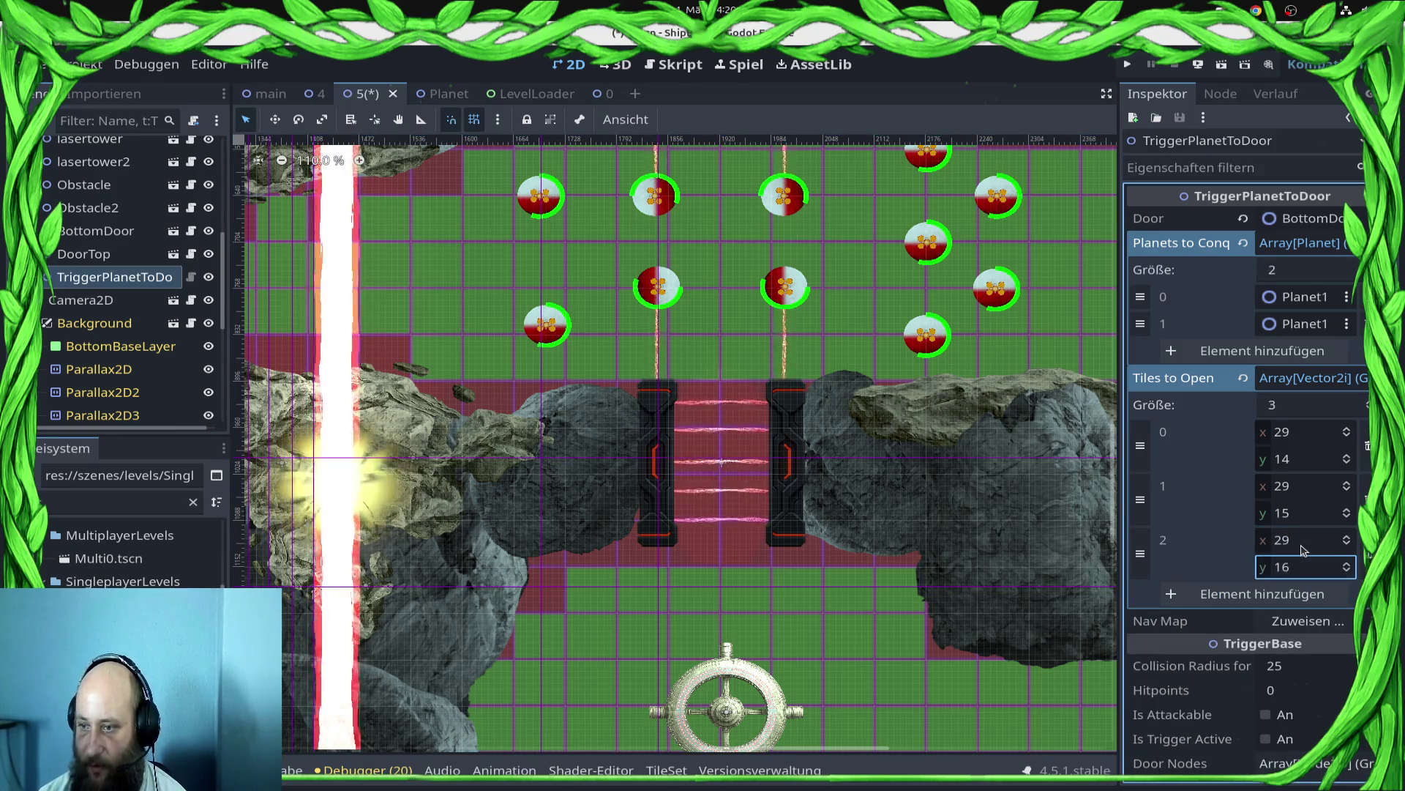
pyautogui.click(1317, 593)
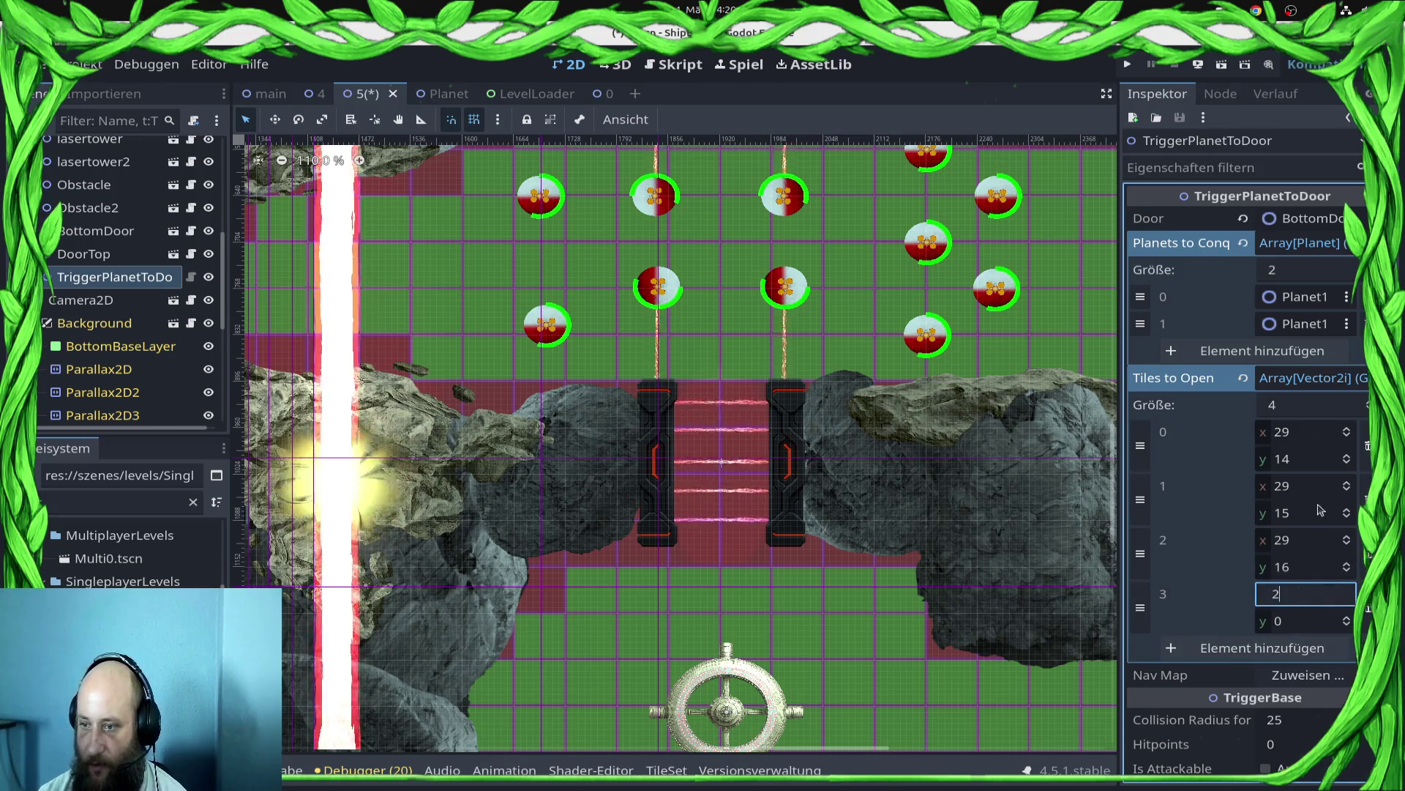
pyautogui.write('9')
pyautogui.press('Tab')
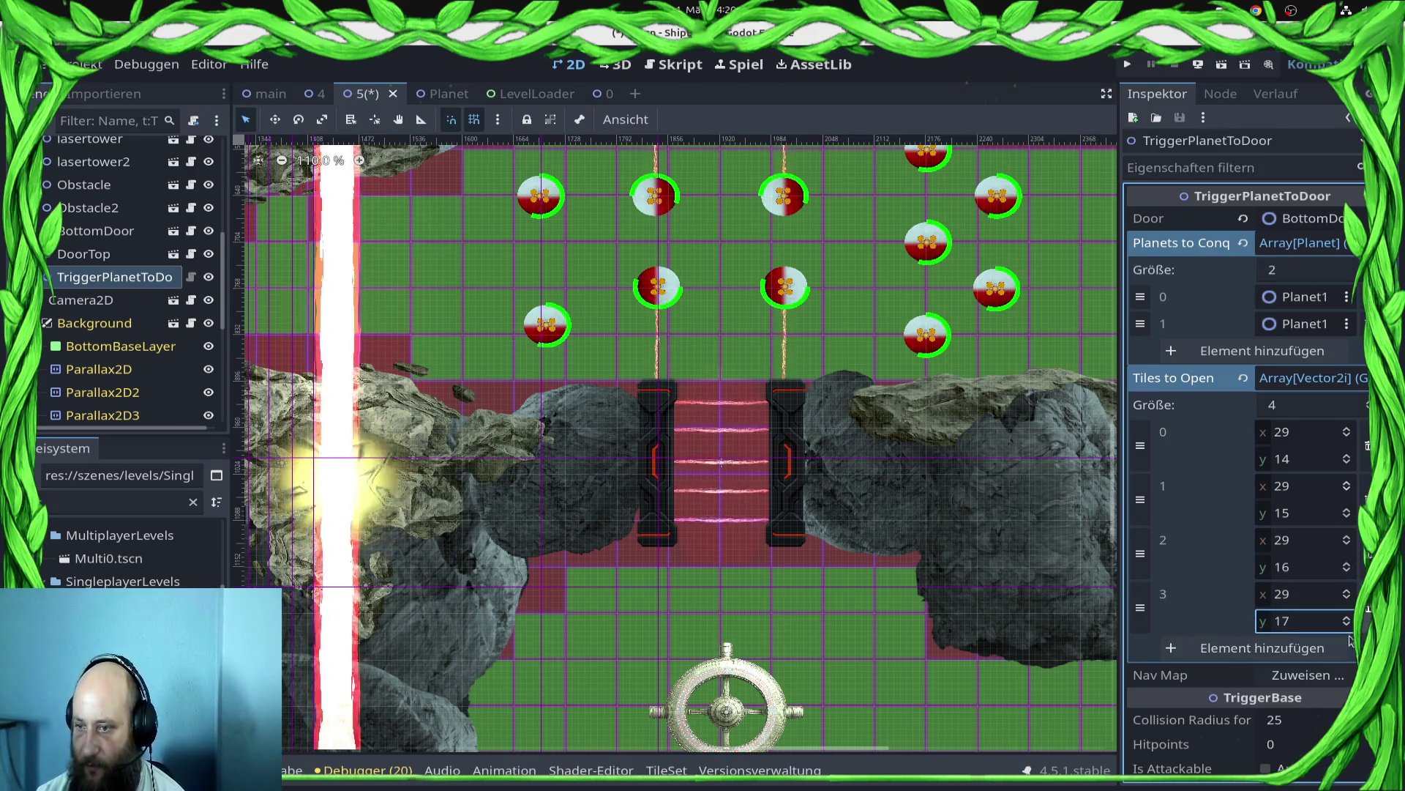
# - Add tiles (30, 14), (30, 15), (30, 16) and (30, 17) to Tiles to Open
pyautogui.click(1237, 647)
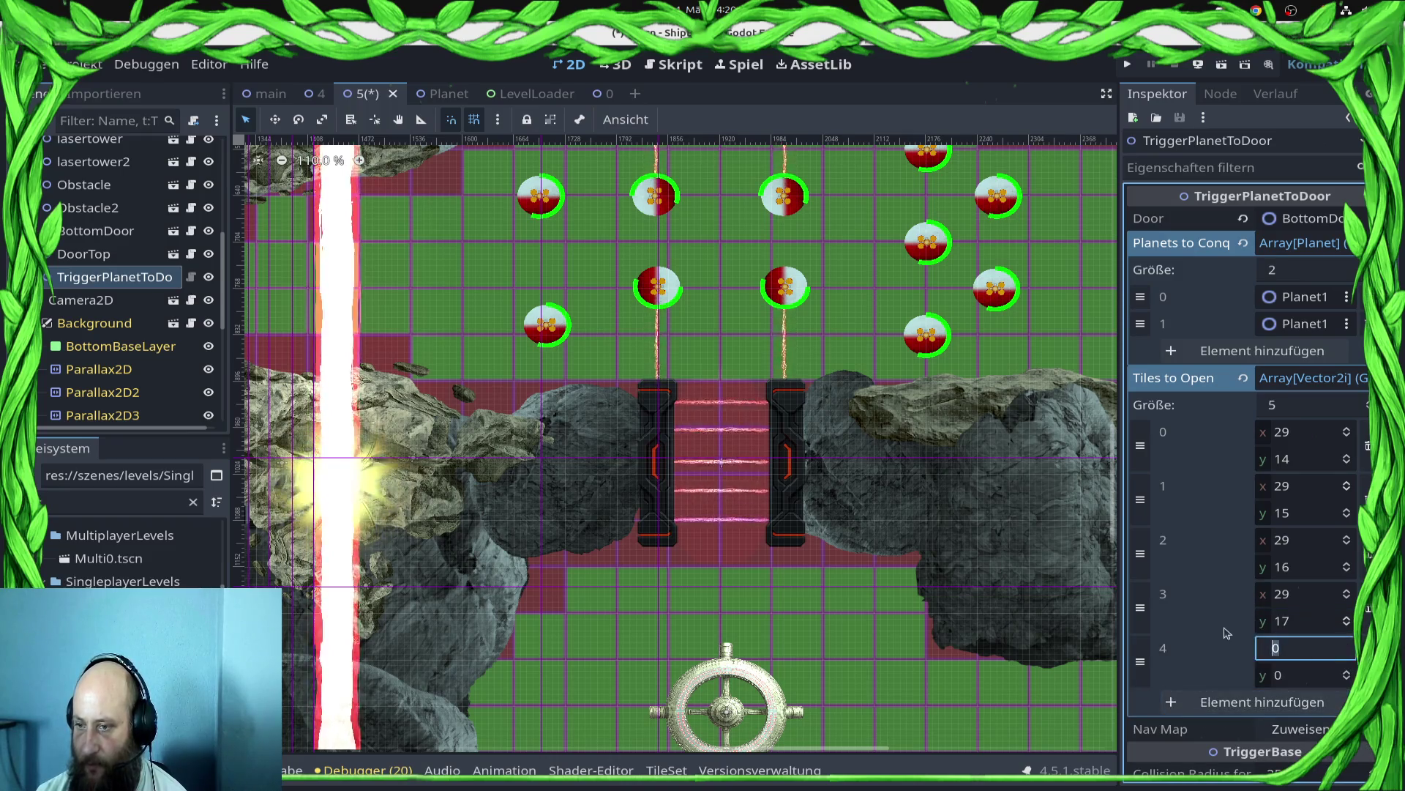
pyautogui.write('0')
pyautogui.press('Tab')
pyautogui.write('1')
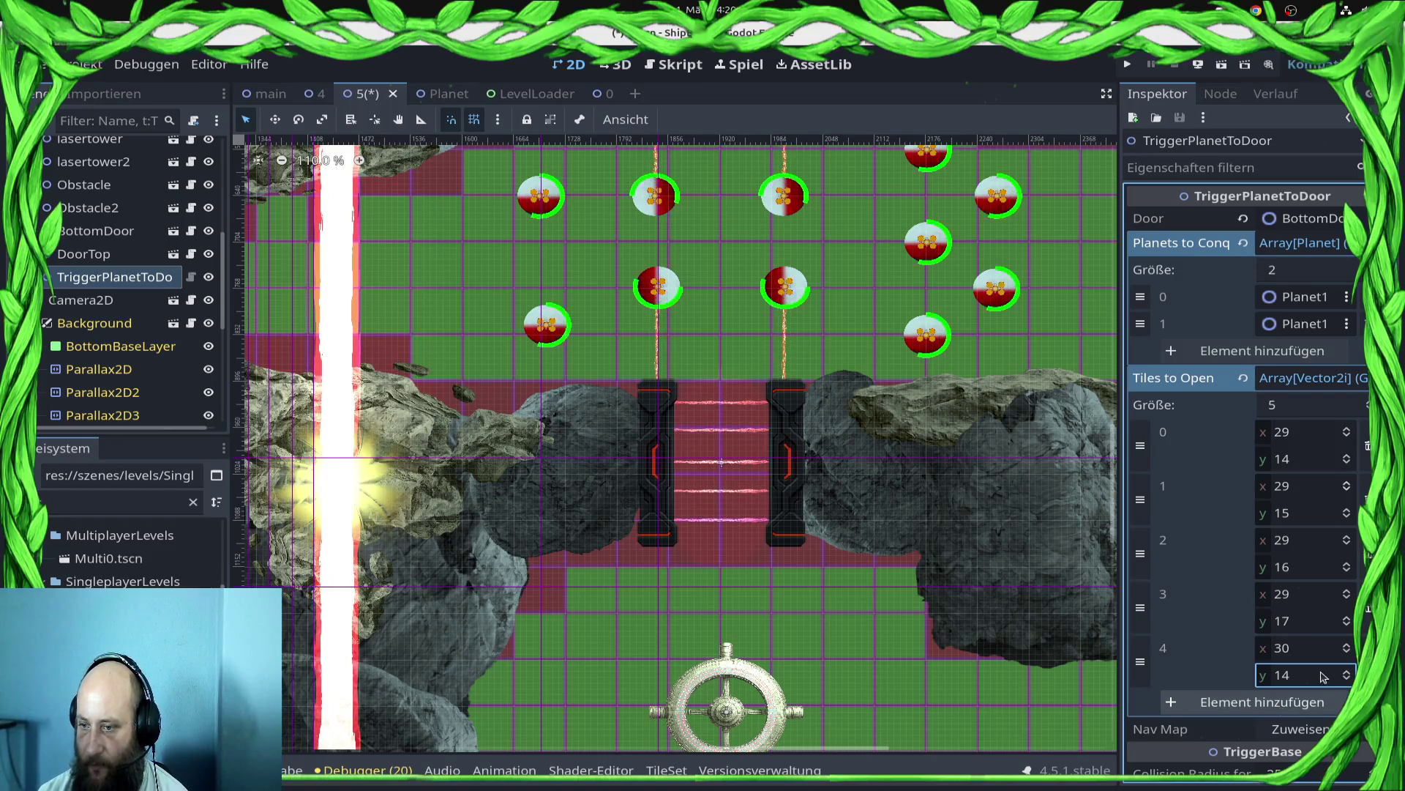
pyautogui.press('Return')
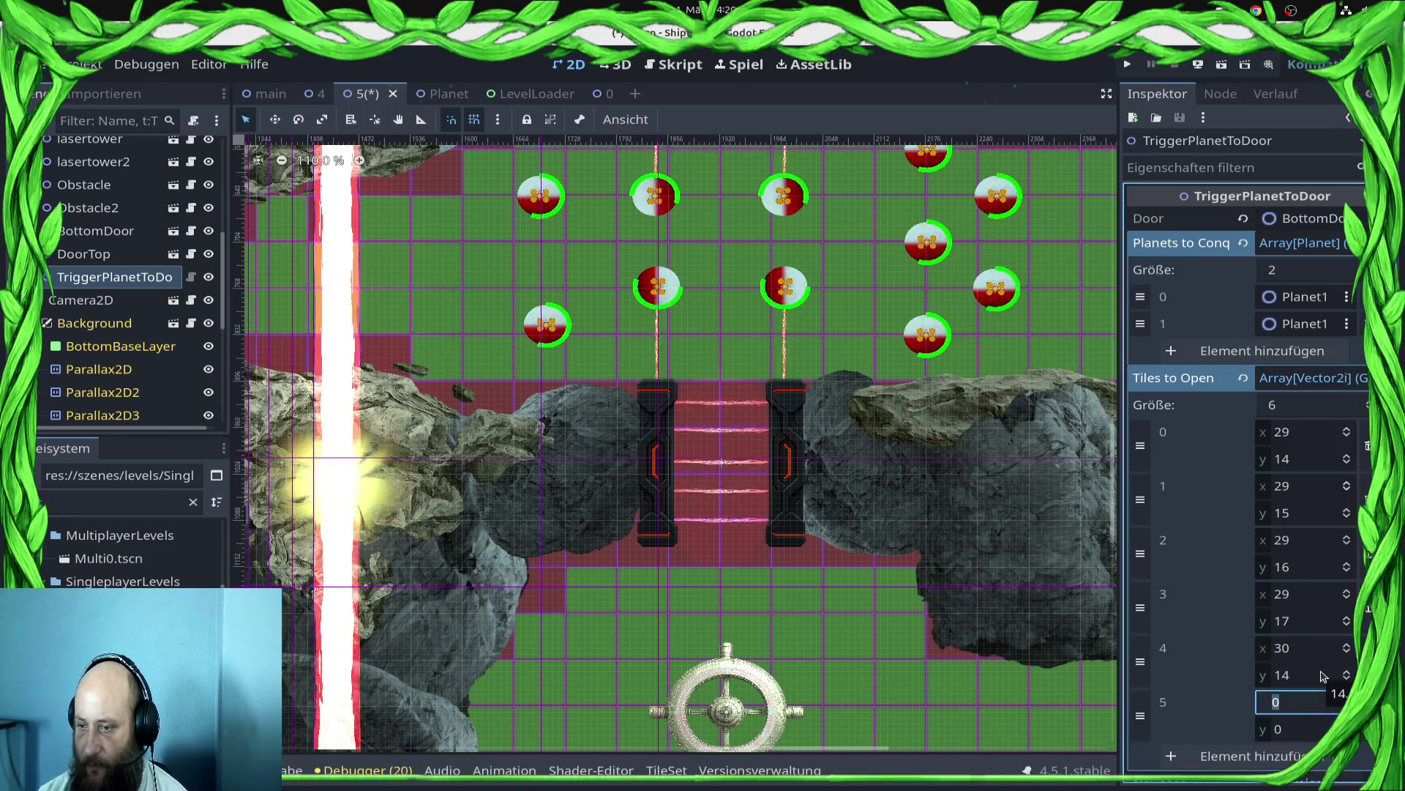
pyautogui.write('0')
pyautogui.press('Tab')
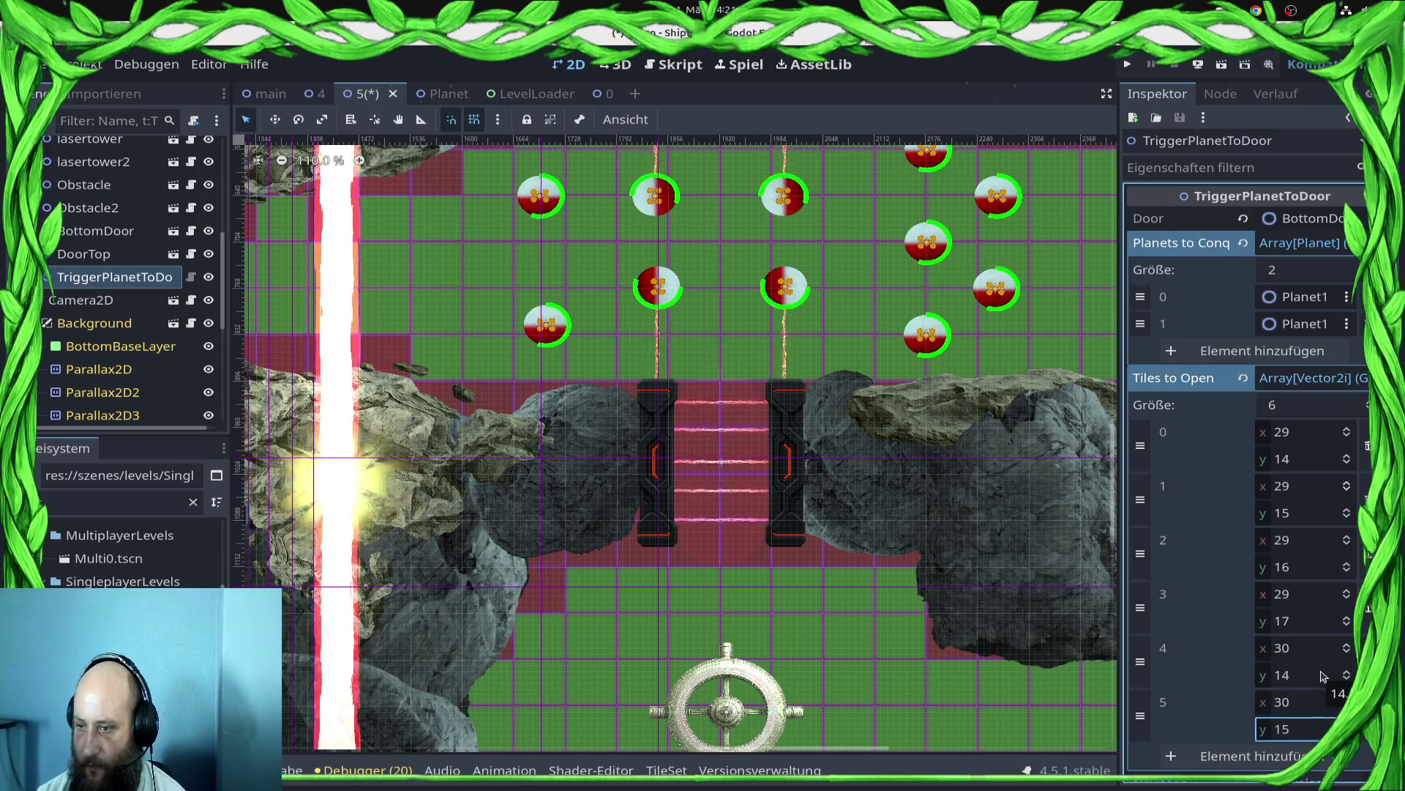
pyautogui.press('Return')
pyautogui.click(1296, 680)
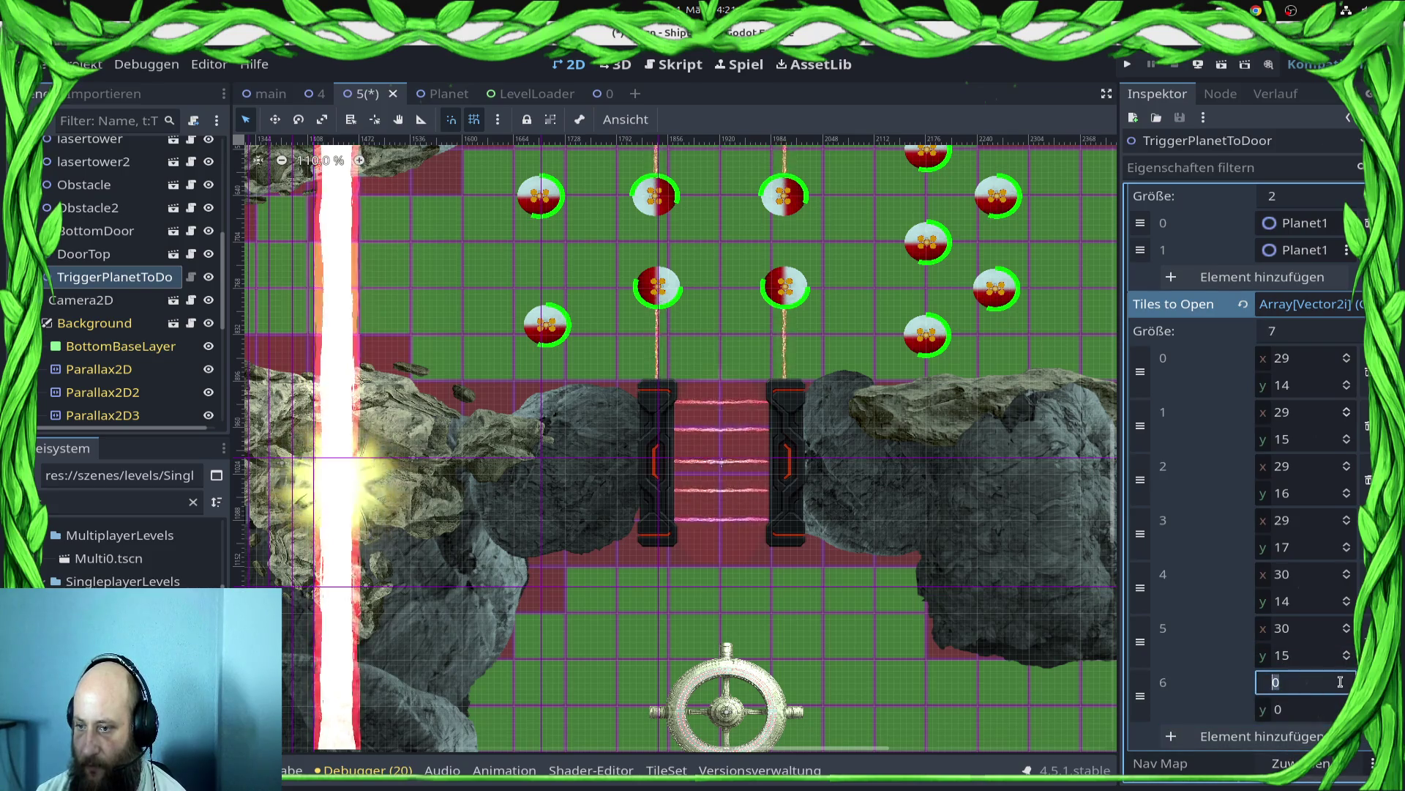
pyautogui.write('30')
pyautogui.press('Tab')
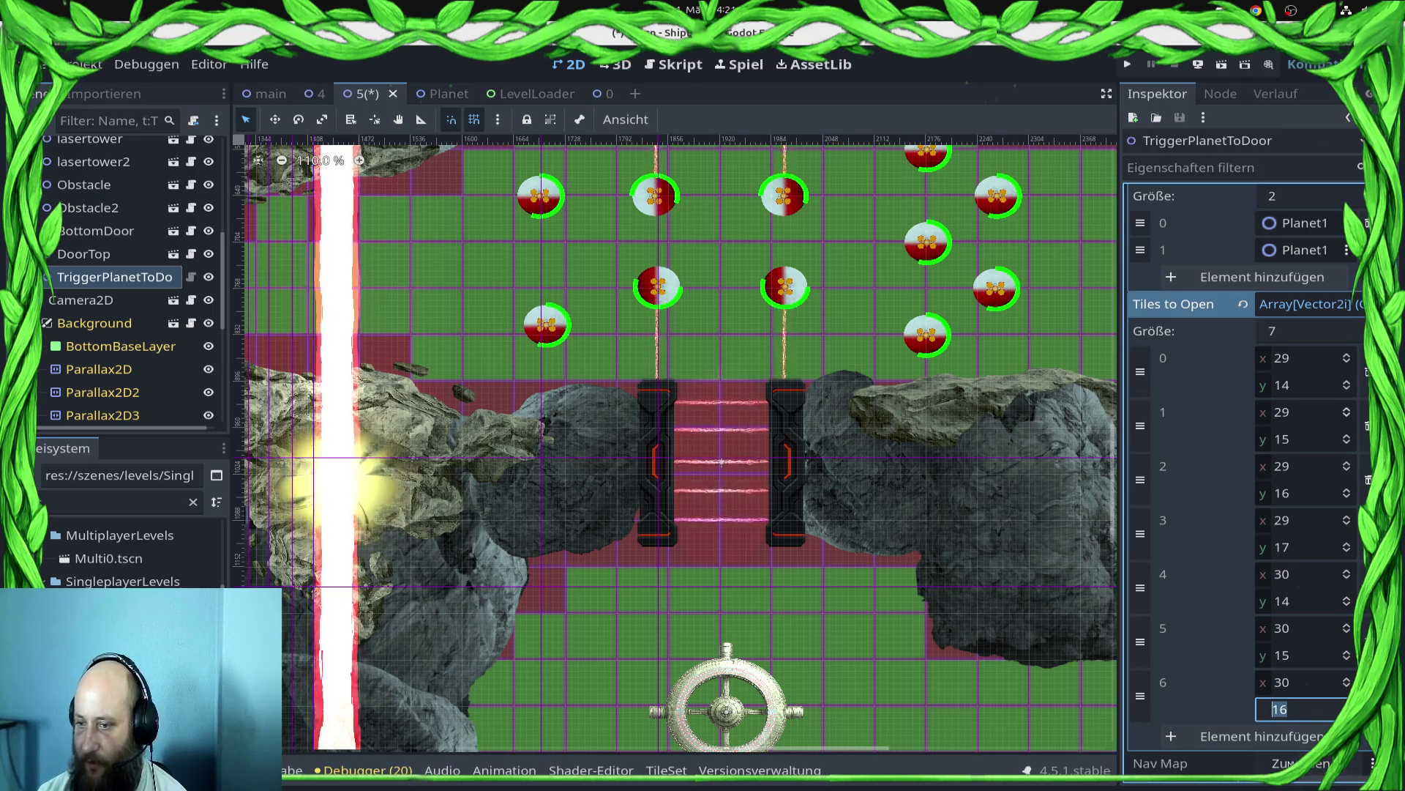
pyautogui.press('Return')
pyautogui.click(1294, 737)
pyautogui.write('17')
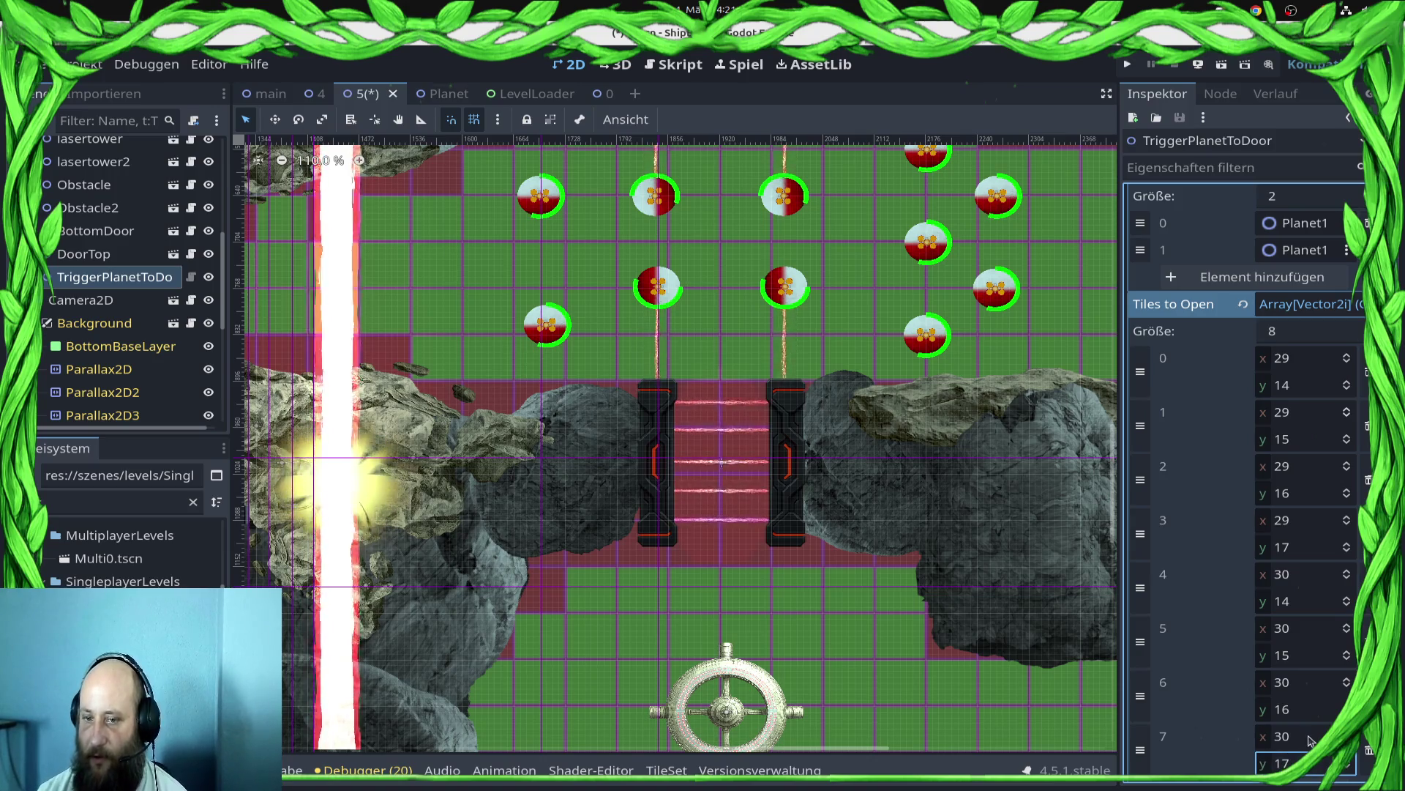
# - Save the level scene and assign the pathfinding node as Nav Map
pyautogui.press('Return')
pyautogui.hotkey('ctrl', 's')
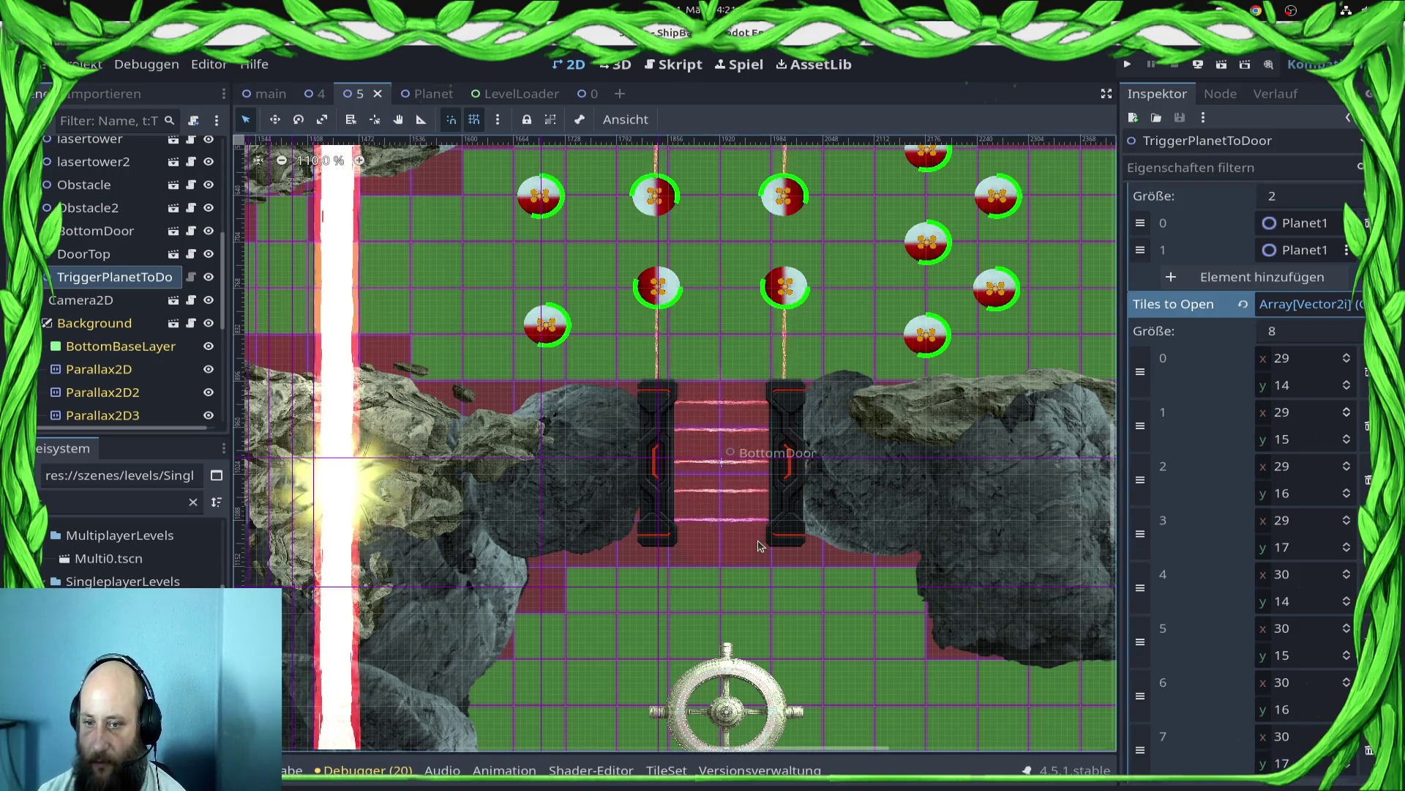
pyautogui.scroll(1, 723, 369)
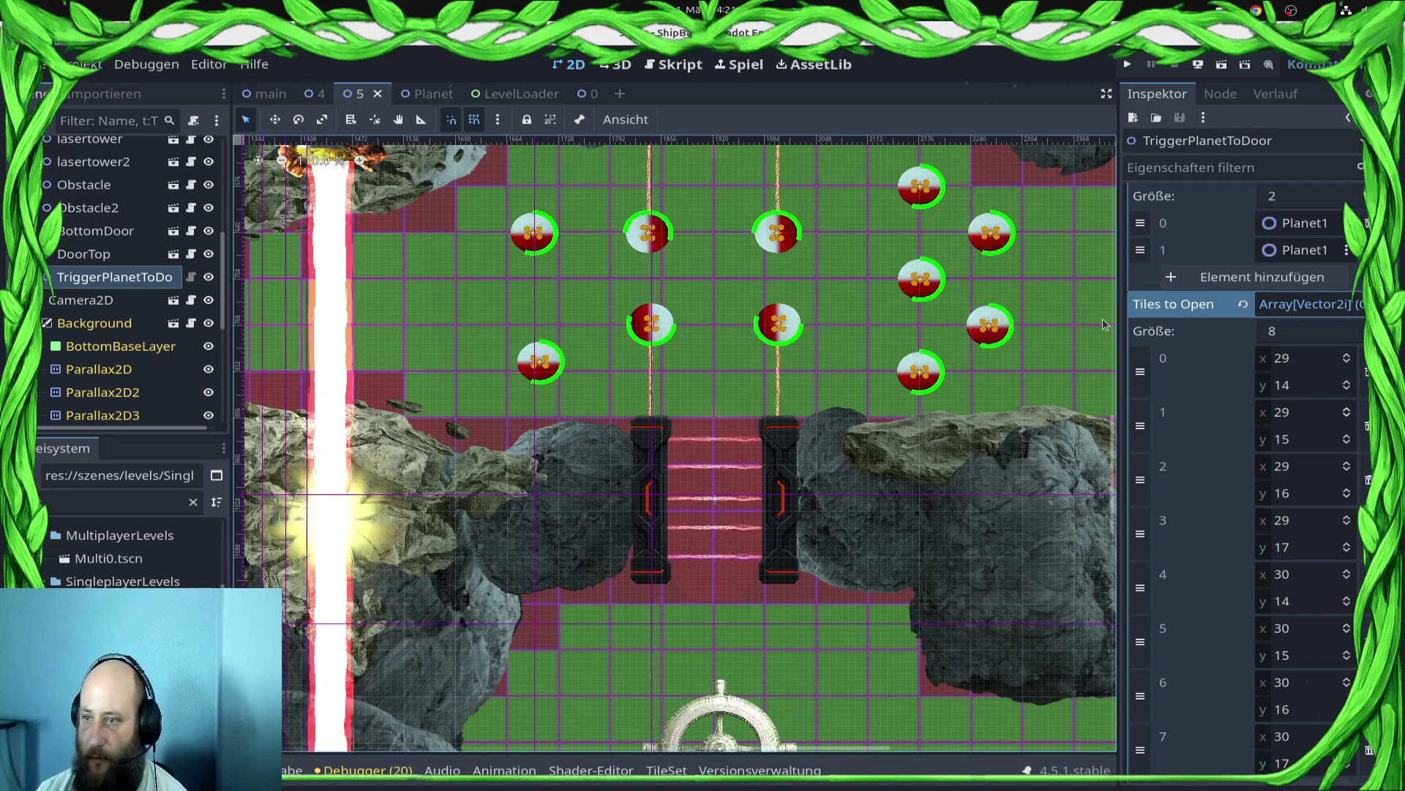
pyautogui.click(1289, 306)
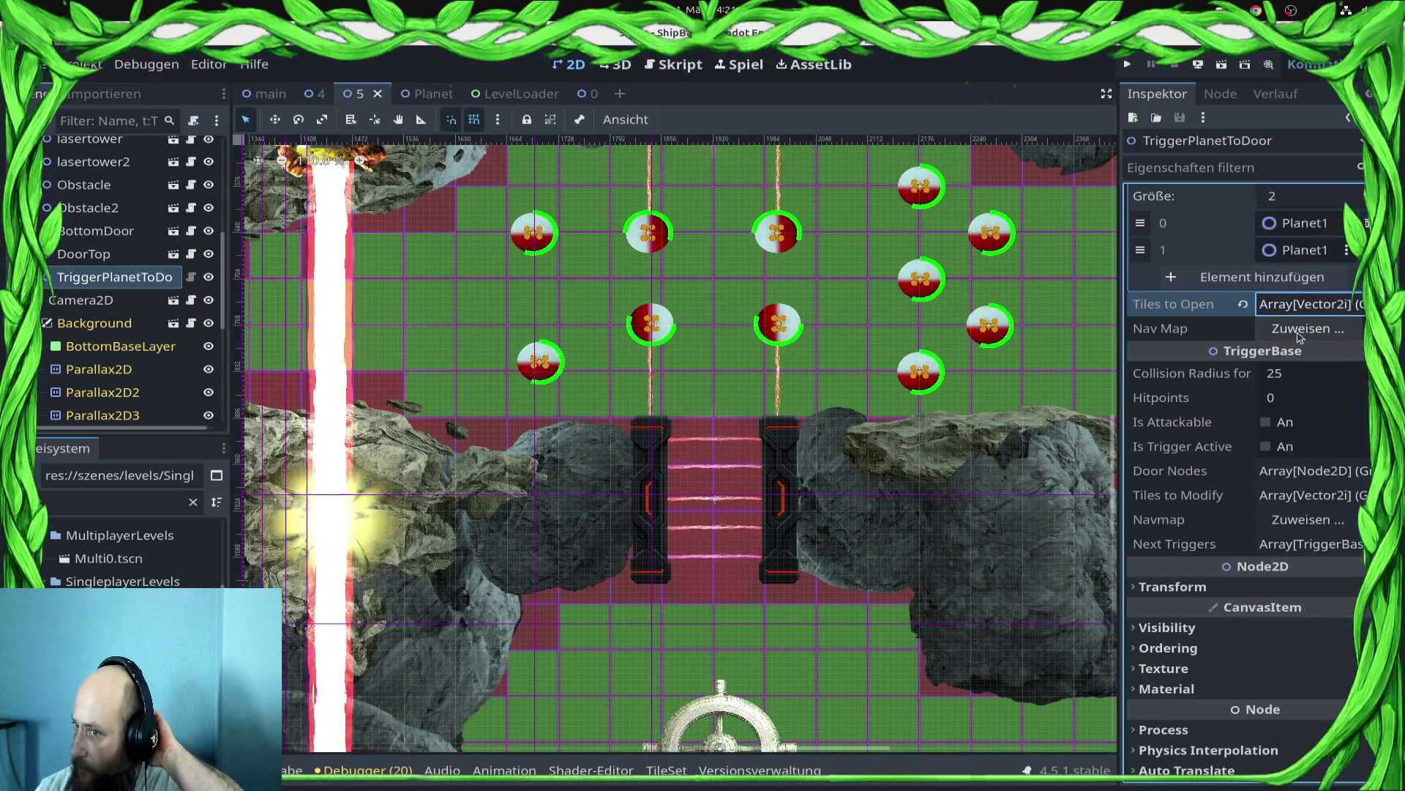
pyautogui.click(1300, 329)
pyautogui.click(659, 257)
pyautogui.click(753, 602)
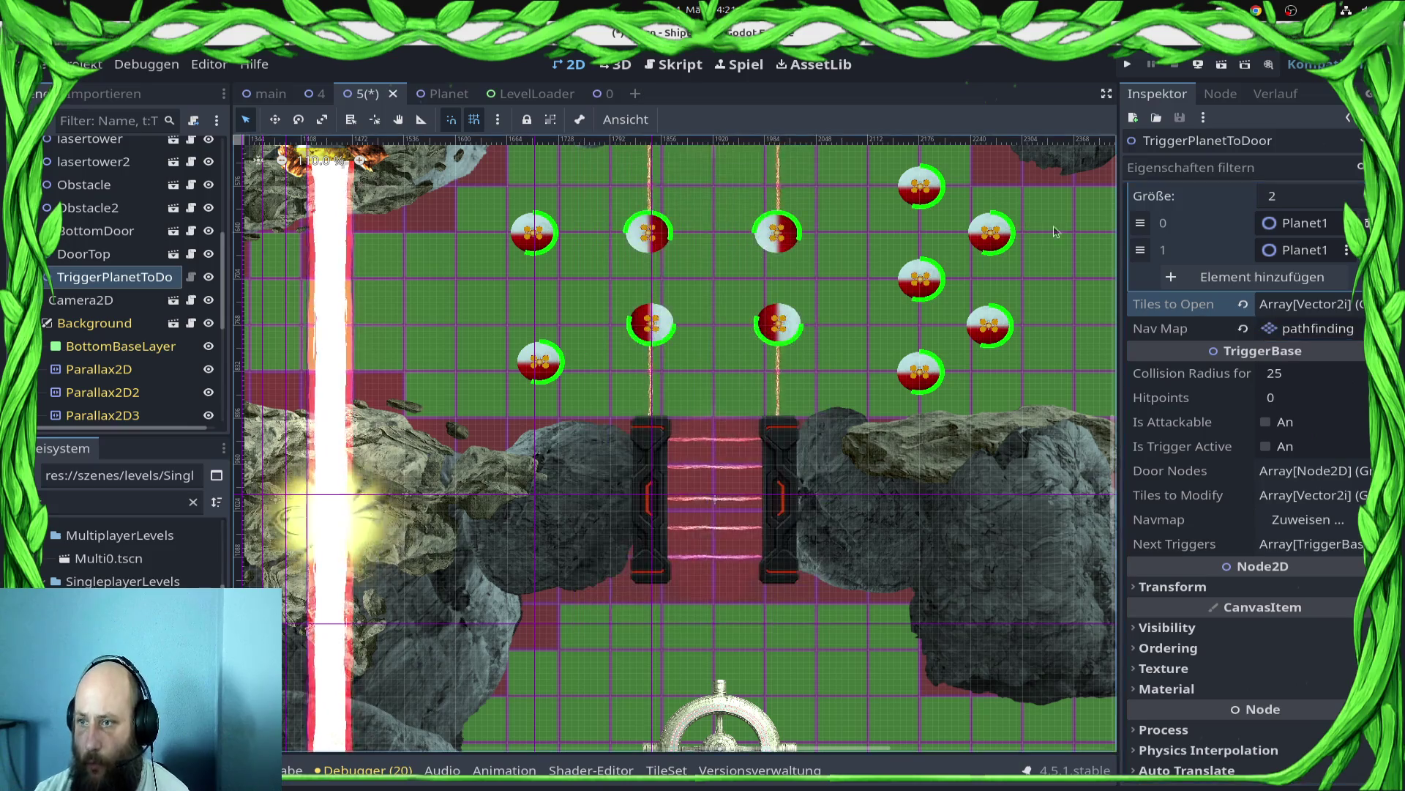
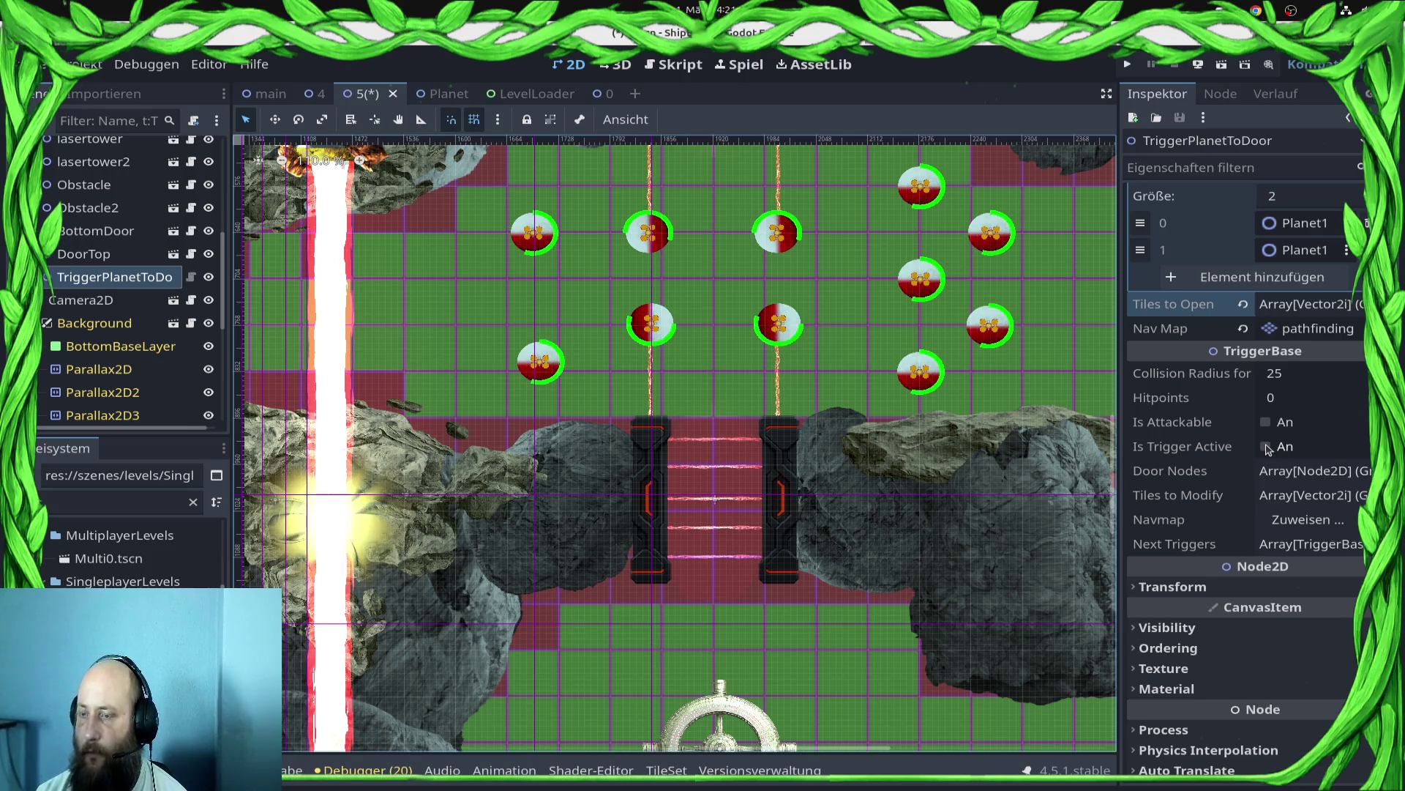
# - Activate the first TriggerPlanetToDoor trigger after checking the BottomDoor node
pyautogui.click(1266, 447)
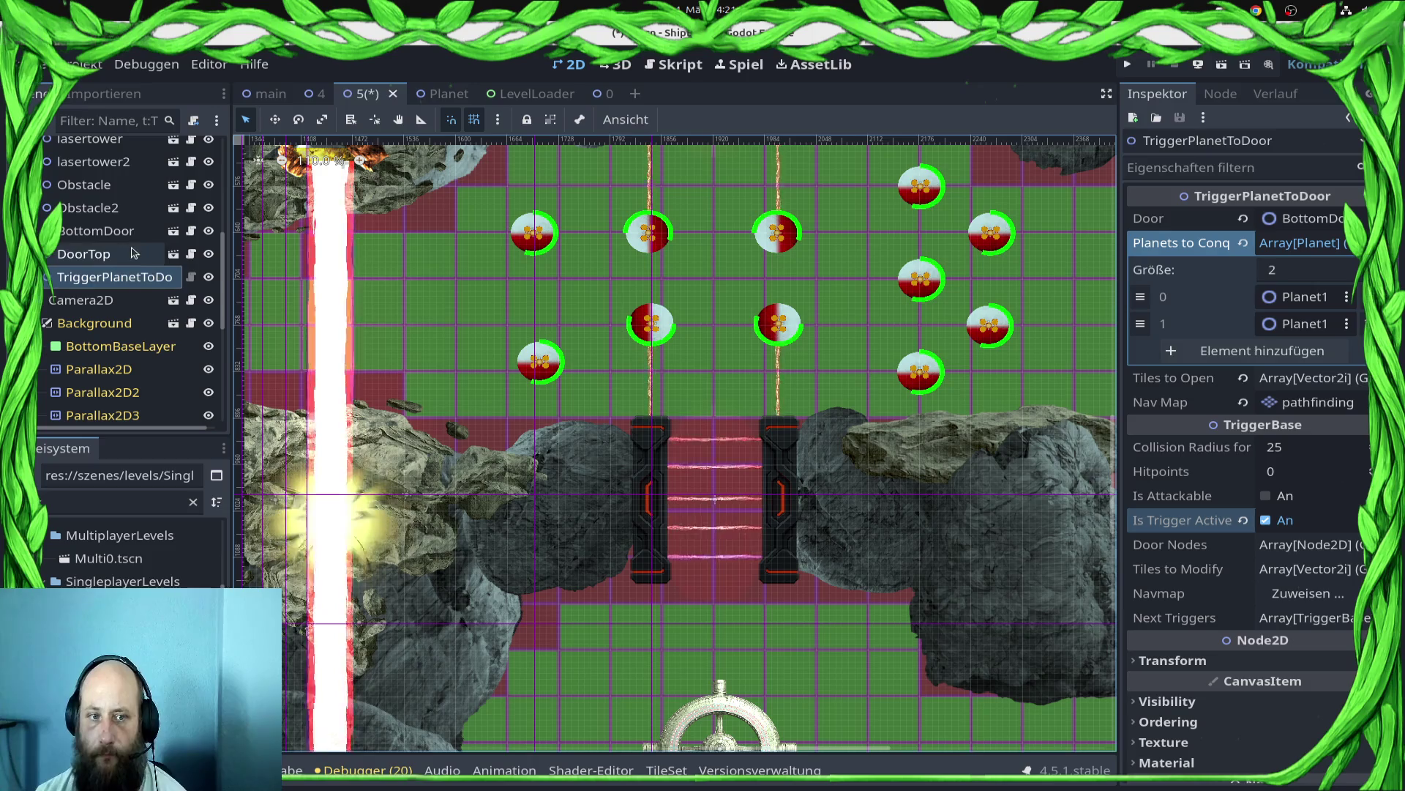
pyautogui.click(96, 230)
pyautogui.click(128, 278)
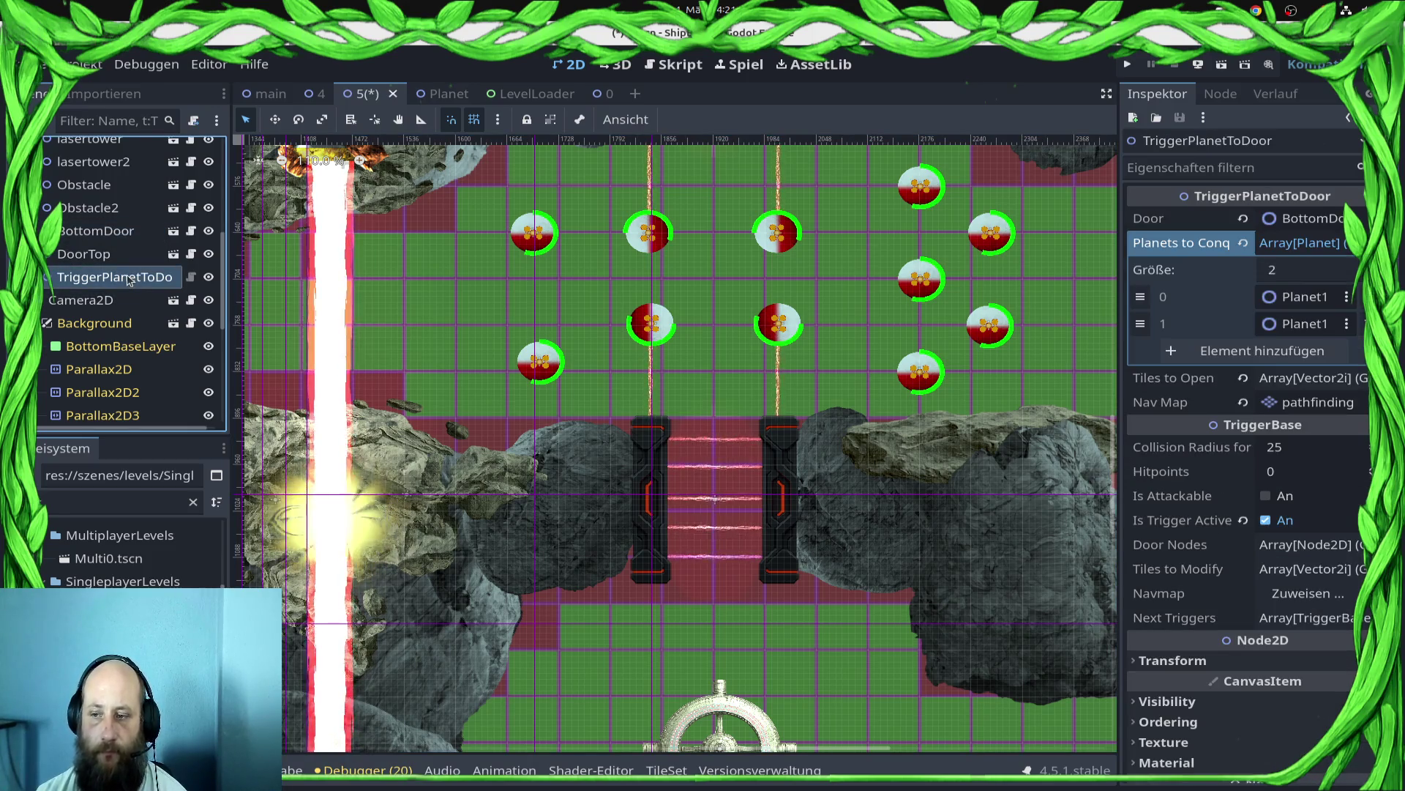
# - Add a TriggerPlanetToDoor child node under RootTrigger, found by searching 'door'
pyautogui.scroll(3, 110, 236)
pyautogui.rightClick(201, 221)
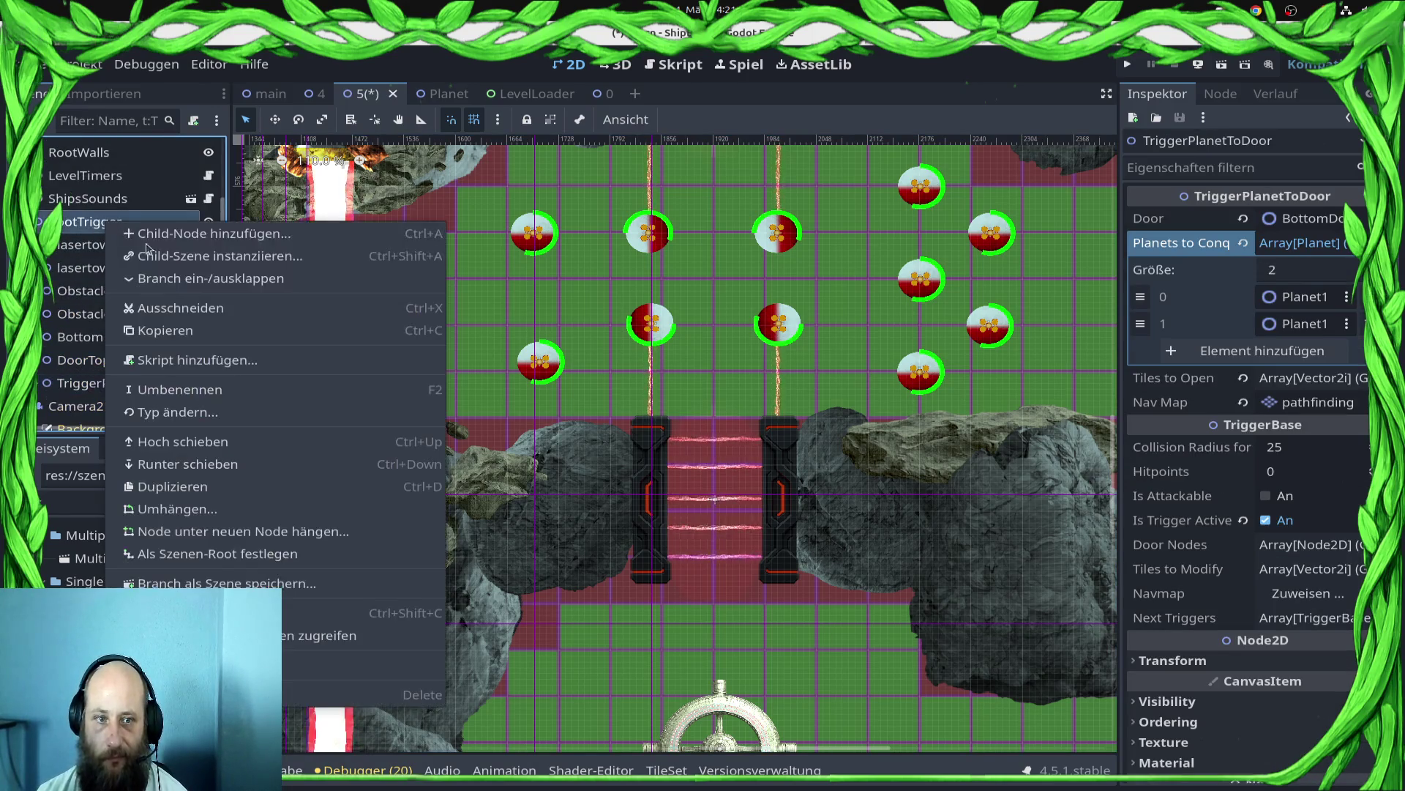
pyautogui.click(330, 233)
pyautogui.write('Trogg')
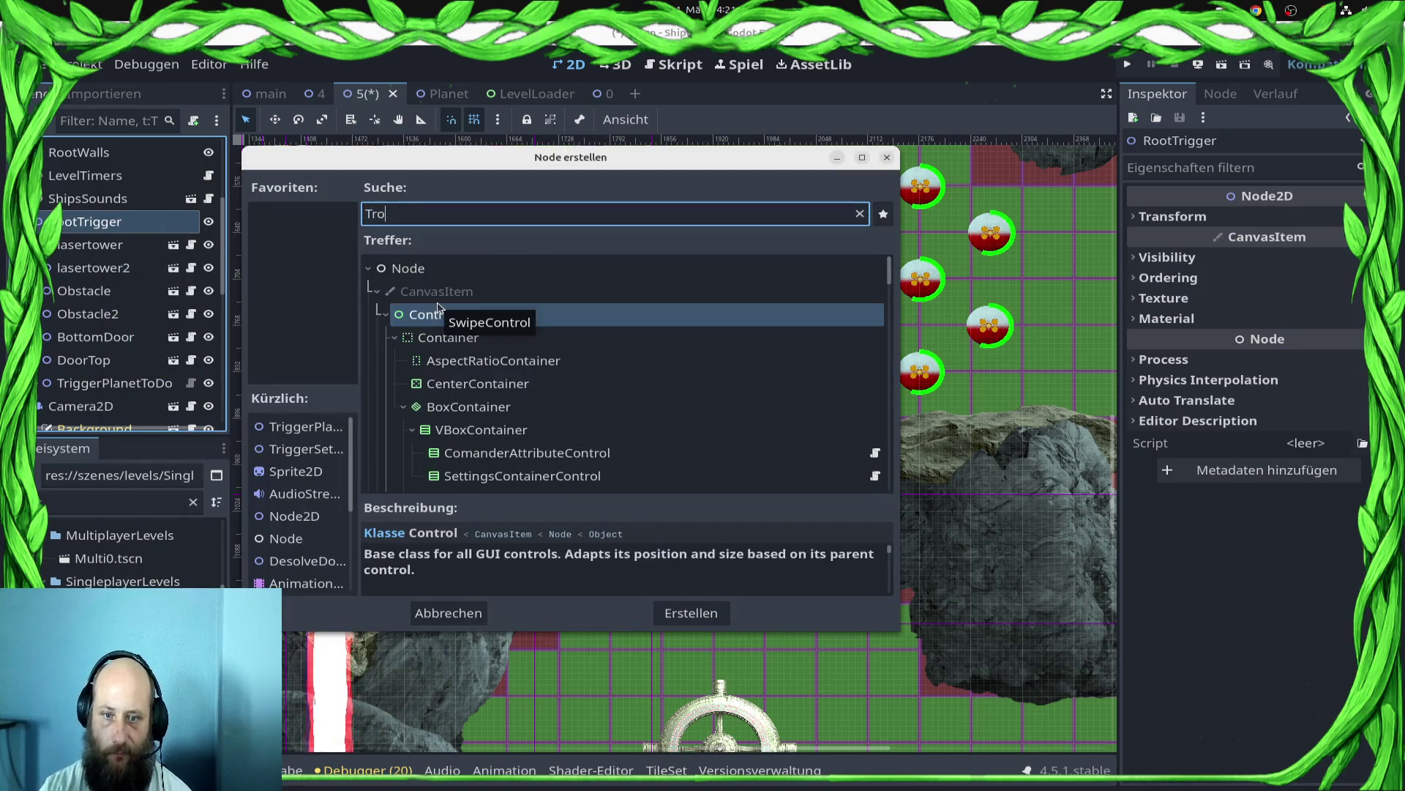
pyautogui.press('BackSpace')
pyautogui.press('BackSpace')
pyautogui.press('BackSpace')
pyautogui.press('BackSpace')
pyautogui.write('door')
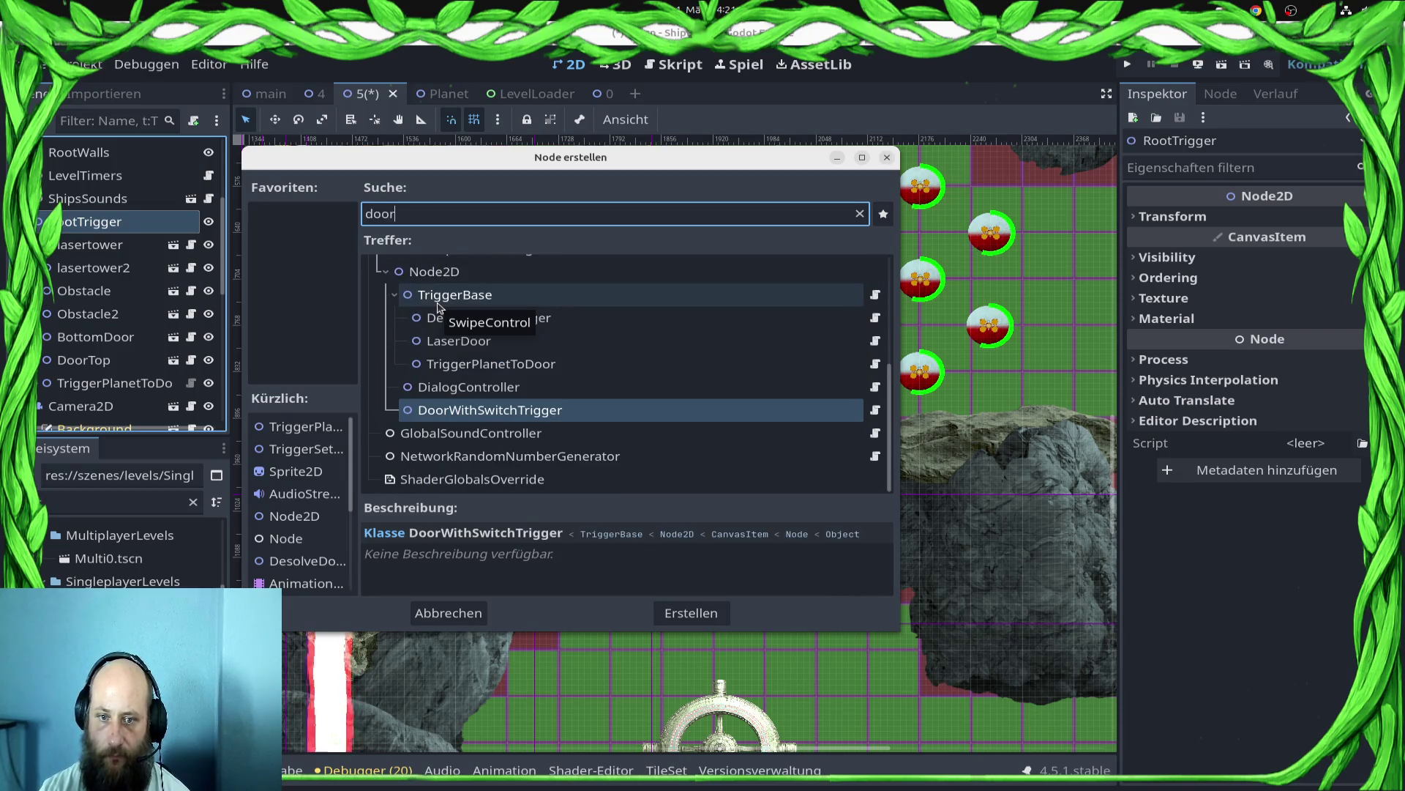
pyautogui.press('Up')
pyautogui.press('Up')
pyautogui.press('Up')
pyautogui.press('Down')
pyautogui.press('Return')
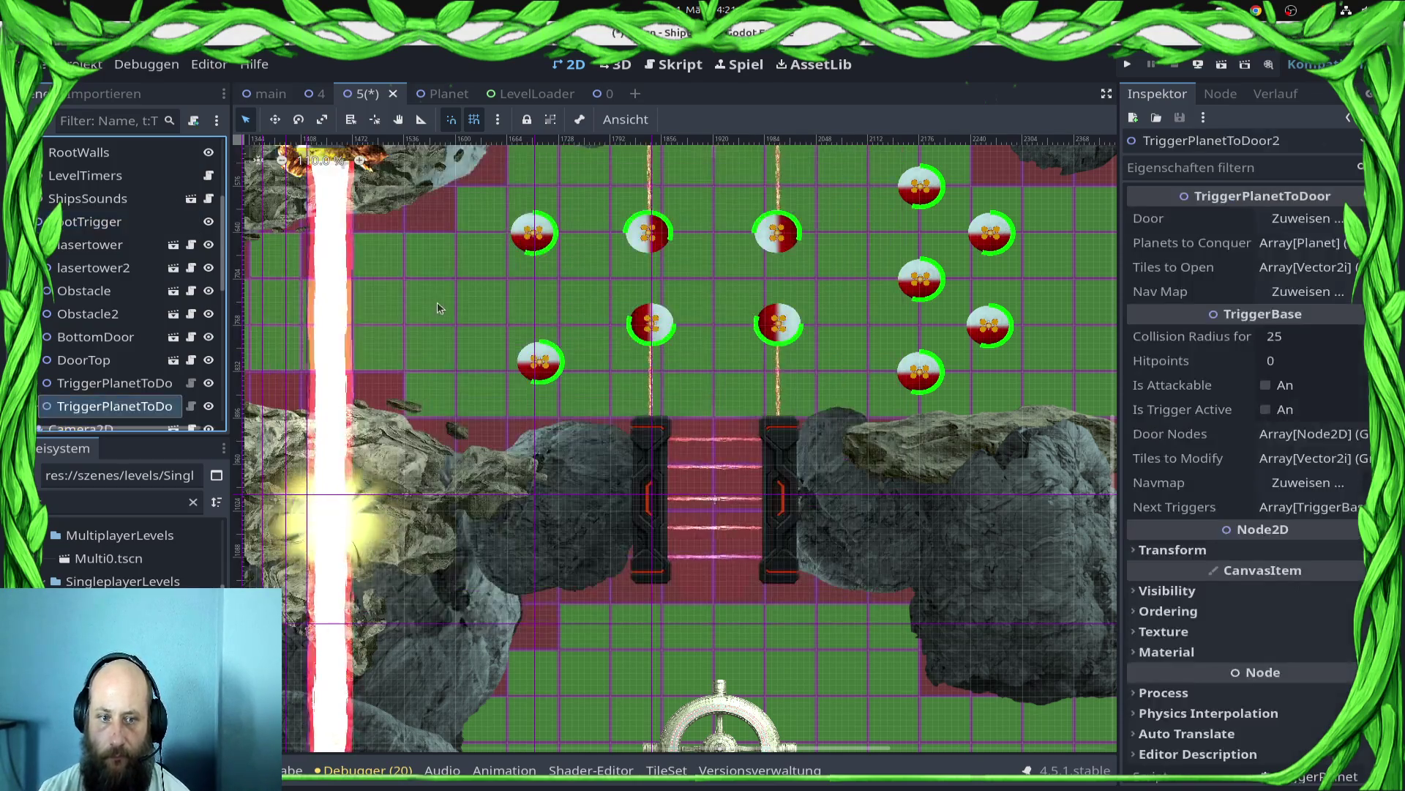
# - Assign DoorTop as TriggerPlanetToDoor2's Door
pyautogui.click(1319, 225)
pyautogui.scroll(-10, 770, 386)
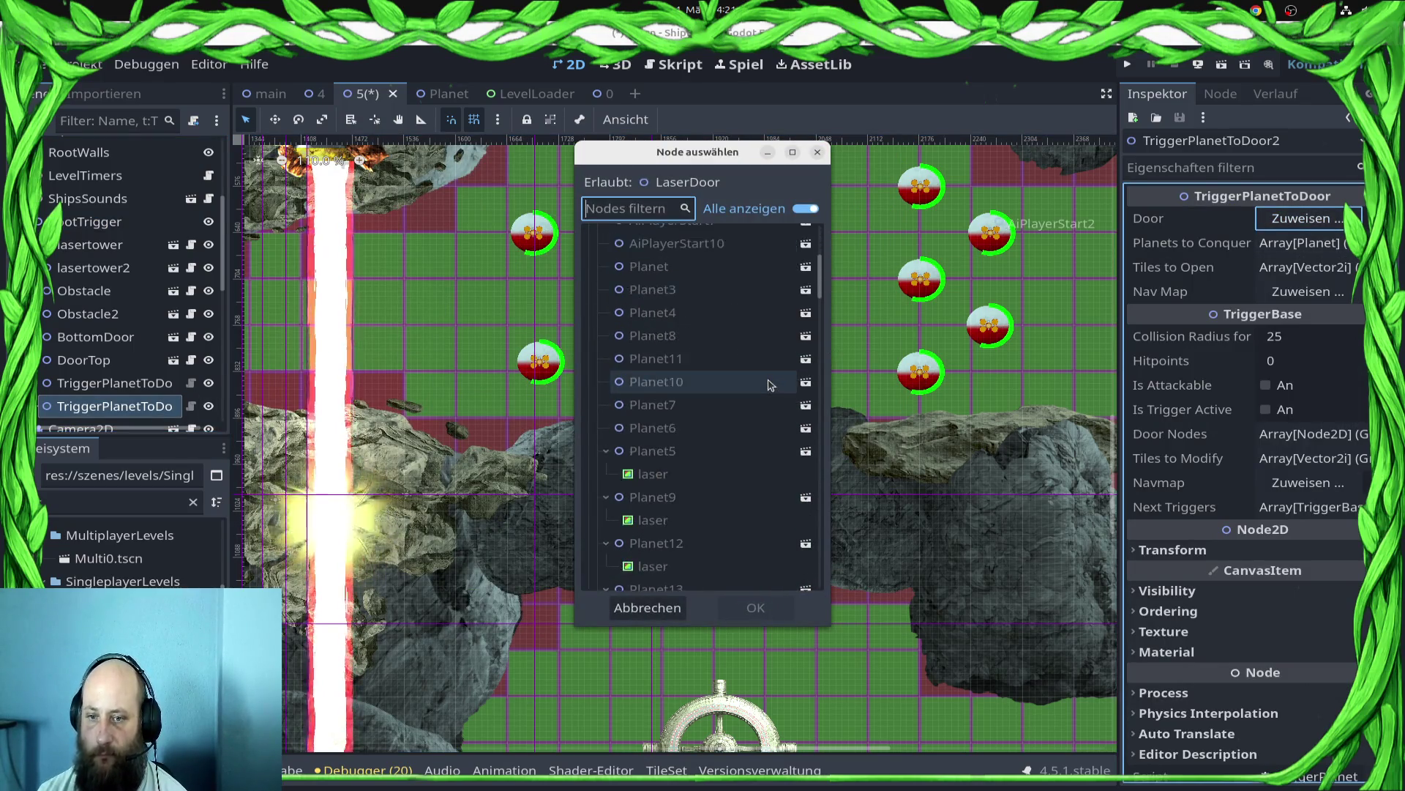
pyautogui.scroll(-10, 761, 396)
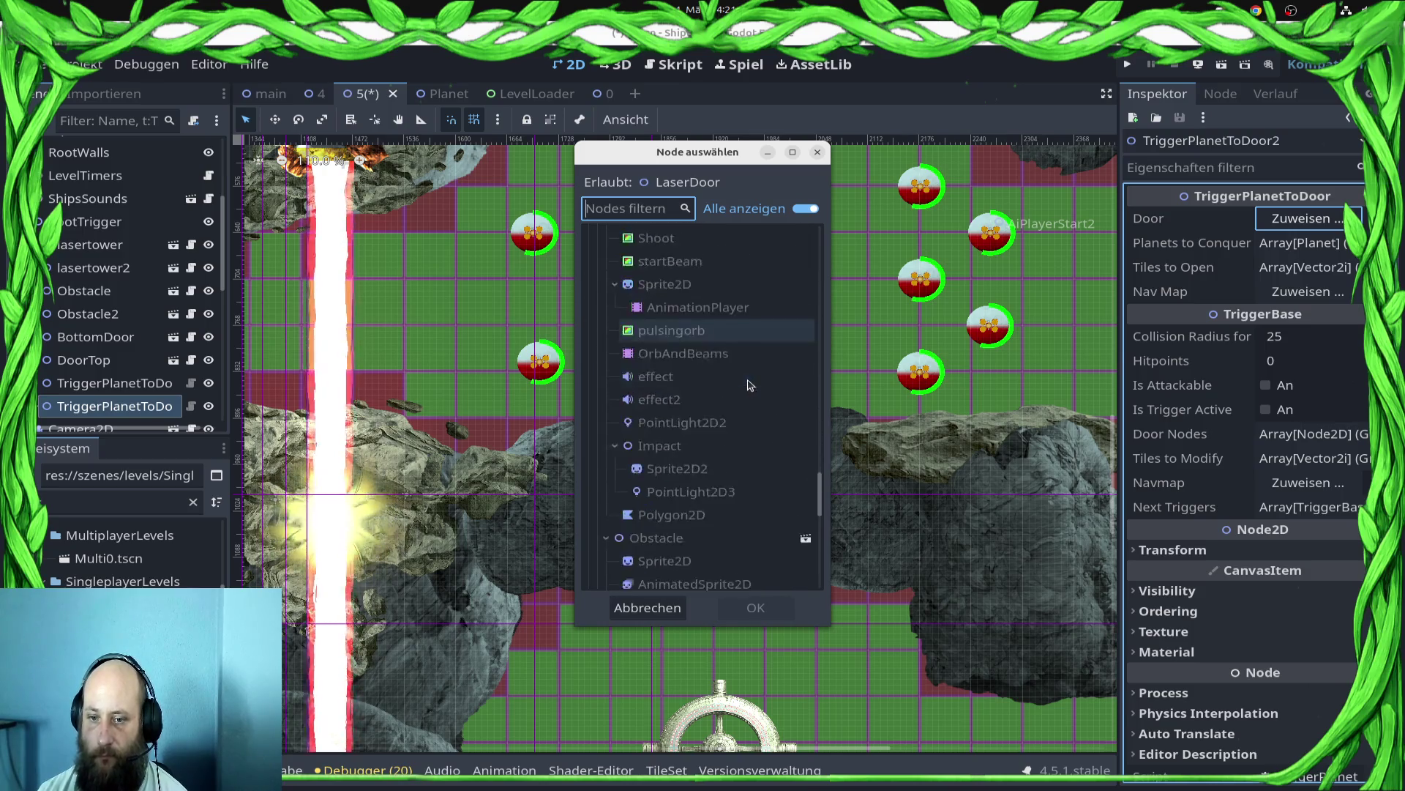
pyautogui.scroll(-3, 728, 373)
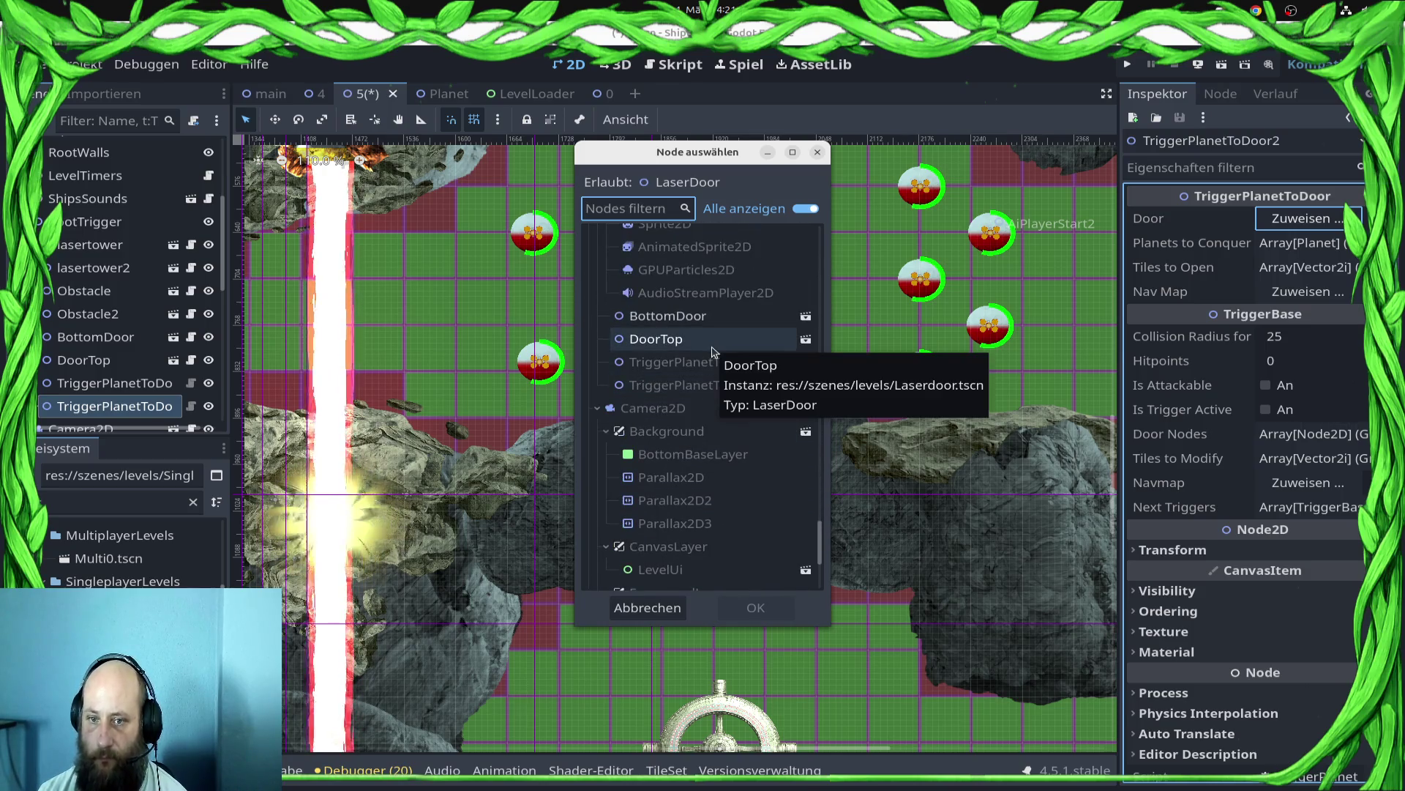
pyautogui.doubleClick(711, 344)
# - Clear the existing entries from the first trigger's Planets to Conquer list
pyautogui.click(1330, 249)
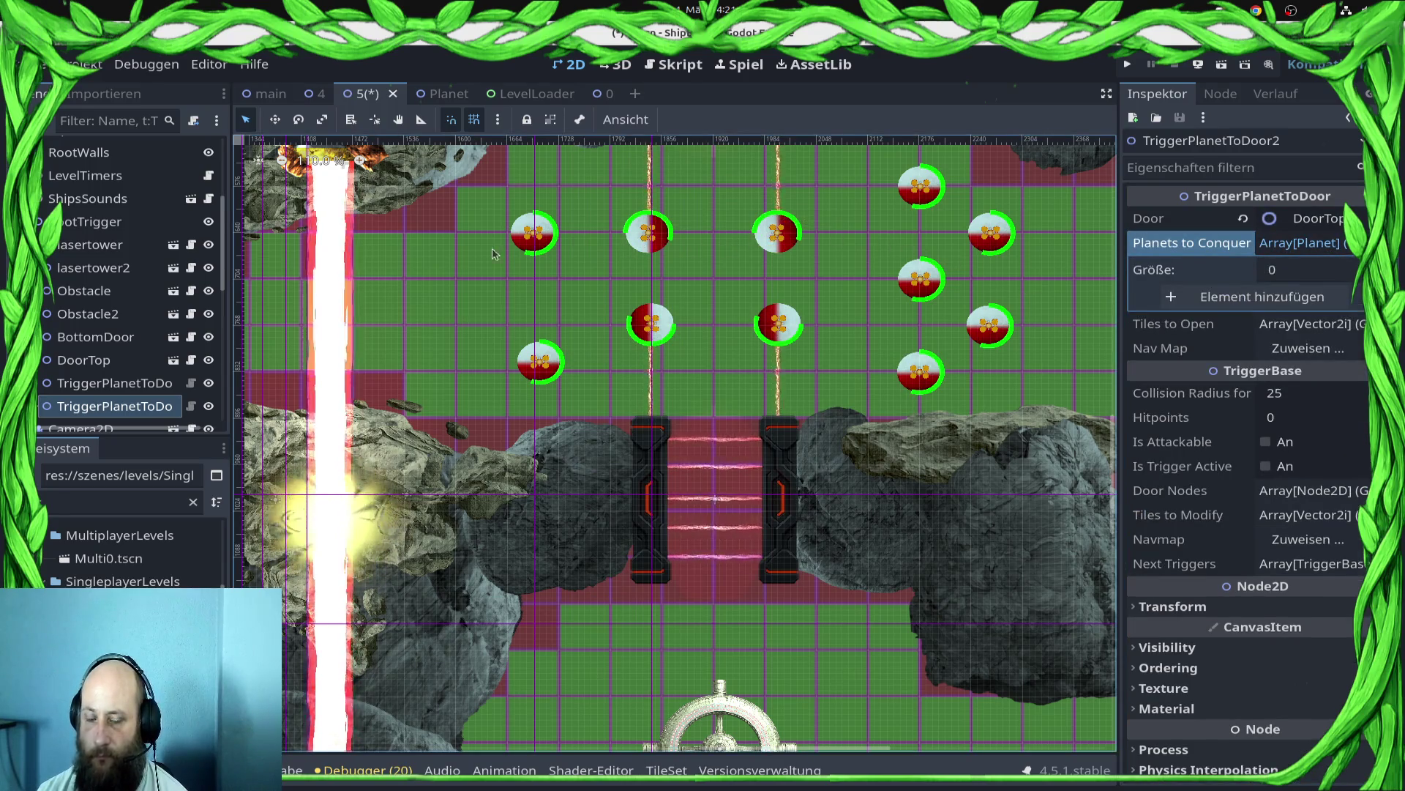
pyautogui.click(115, 383)
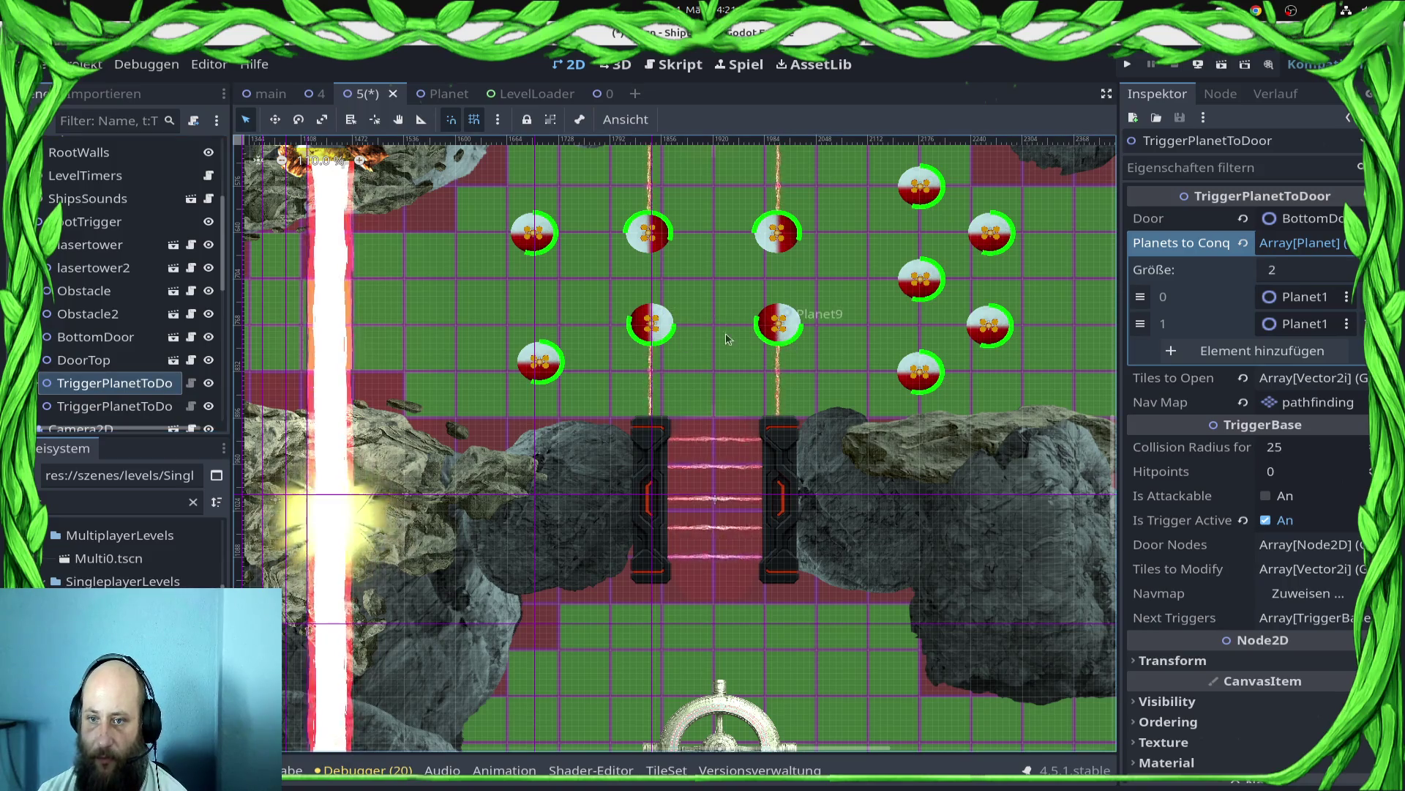
pyautogui.click(1346, 296)
pyautogui.click(1346, 297)
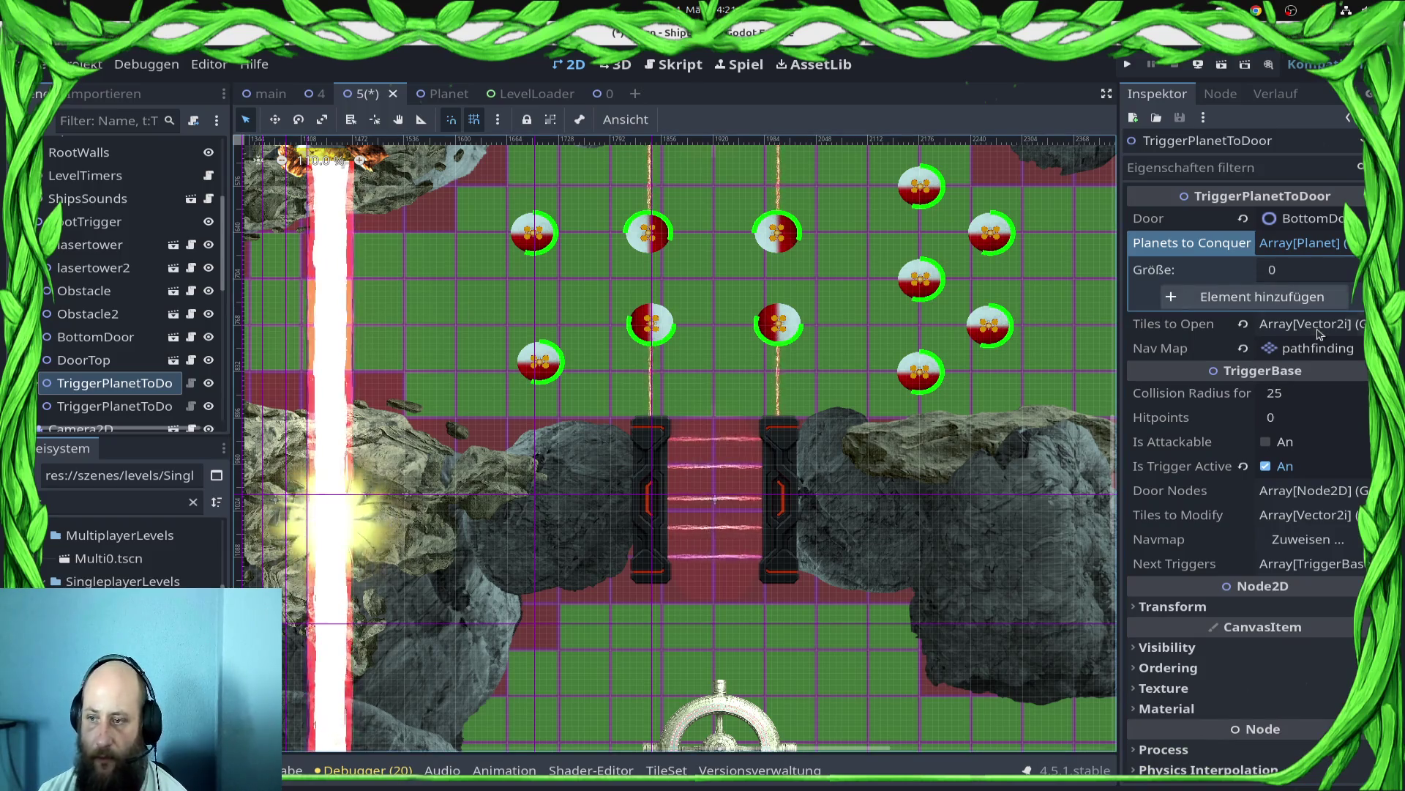
# - Add Planet5 and Planet9 to the first trigger's Planets to Conquer
pyautogui.click(1262, 297)
pyautogui.click(1292, 296)
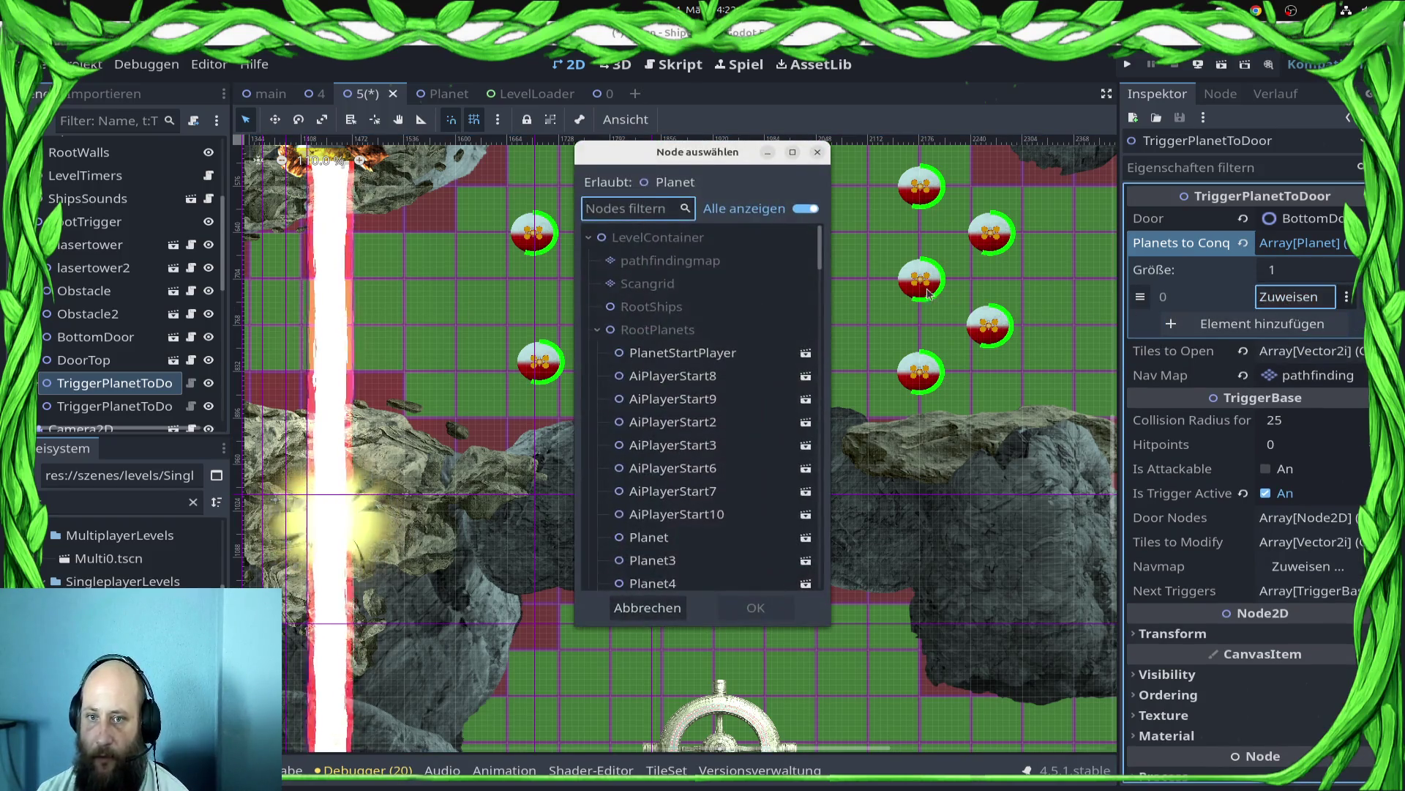
pyautogui.write('5')
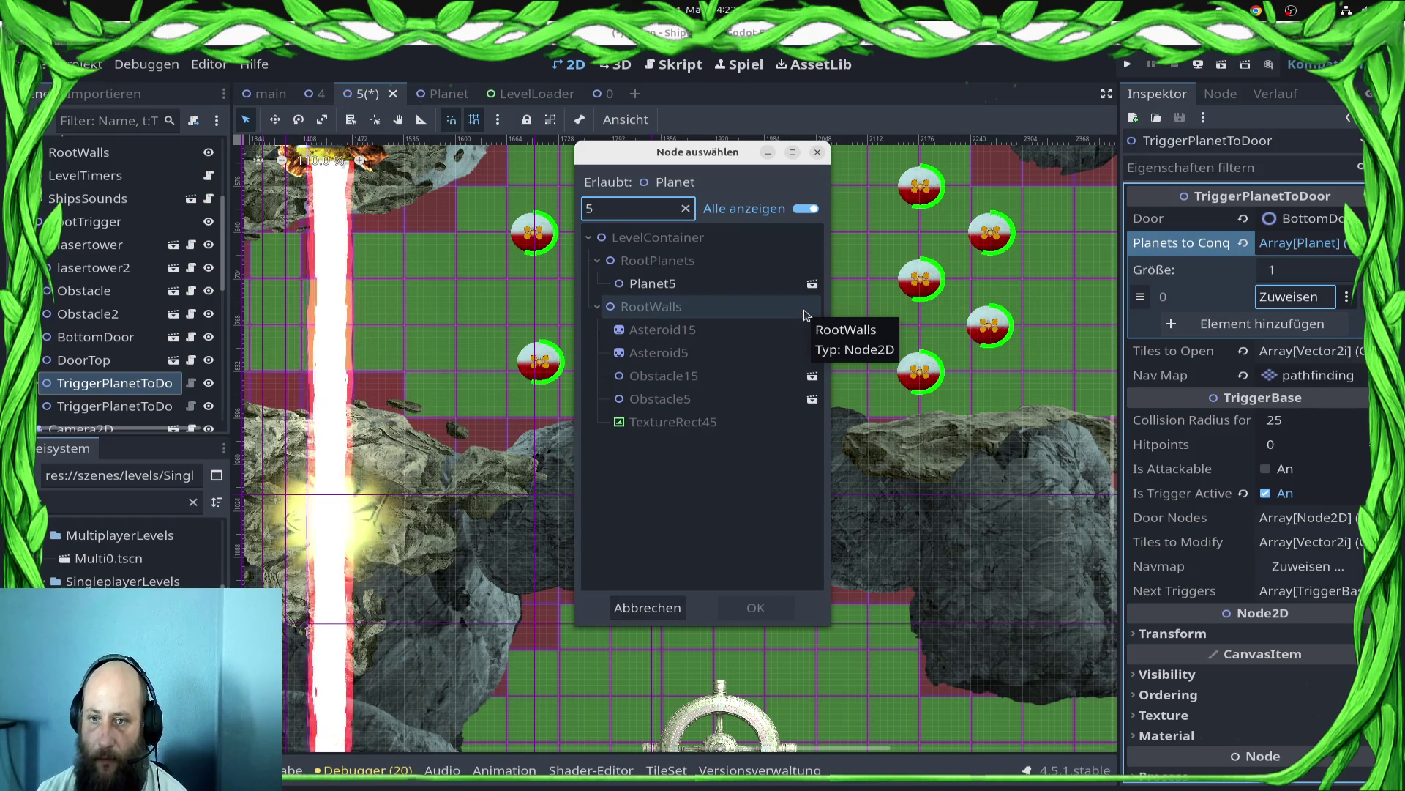
pyautogui.click(709, 286)
pyautogui.doubleClick(767, 280)
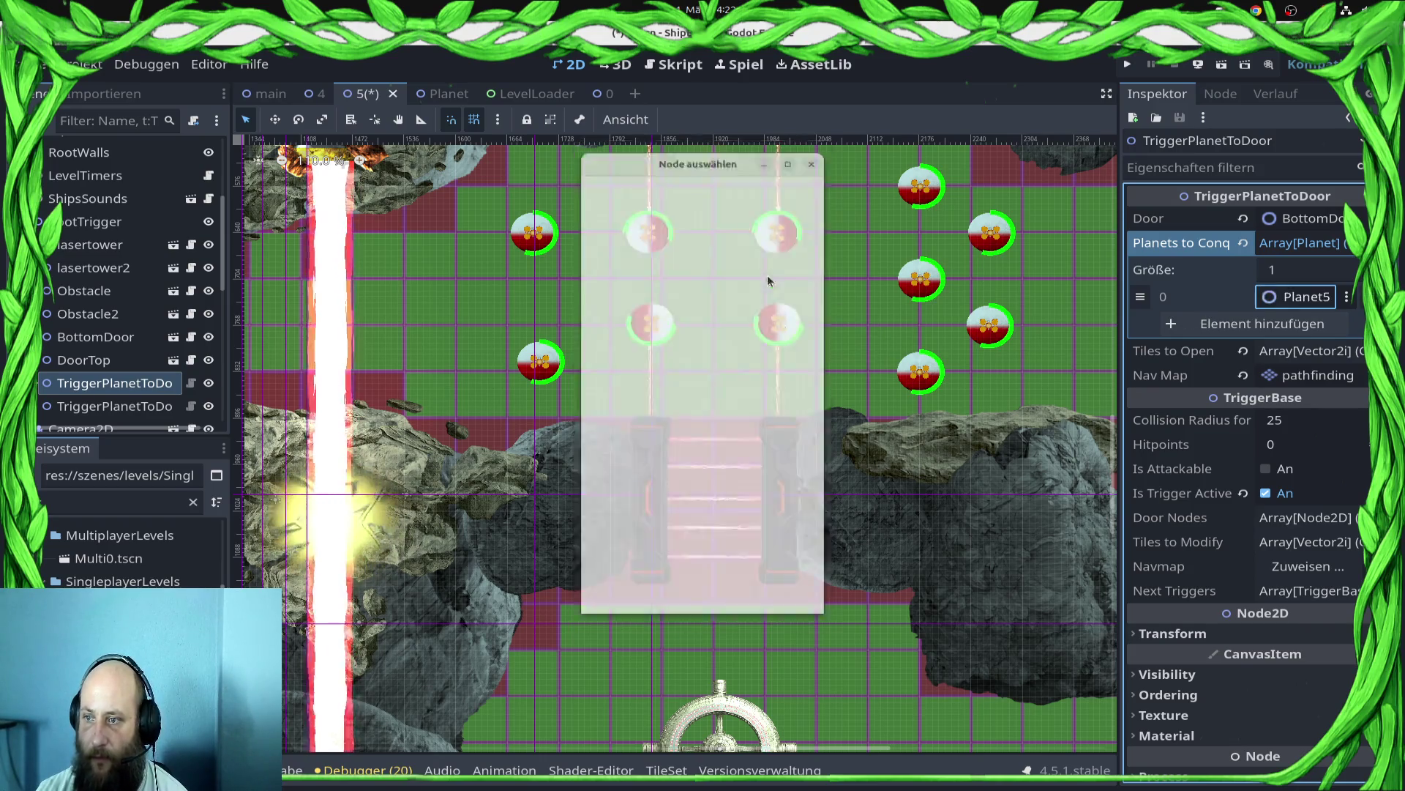
pyautogui.click(1277, 323)
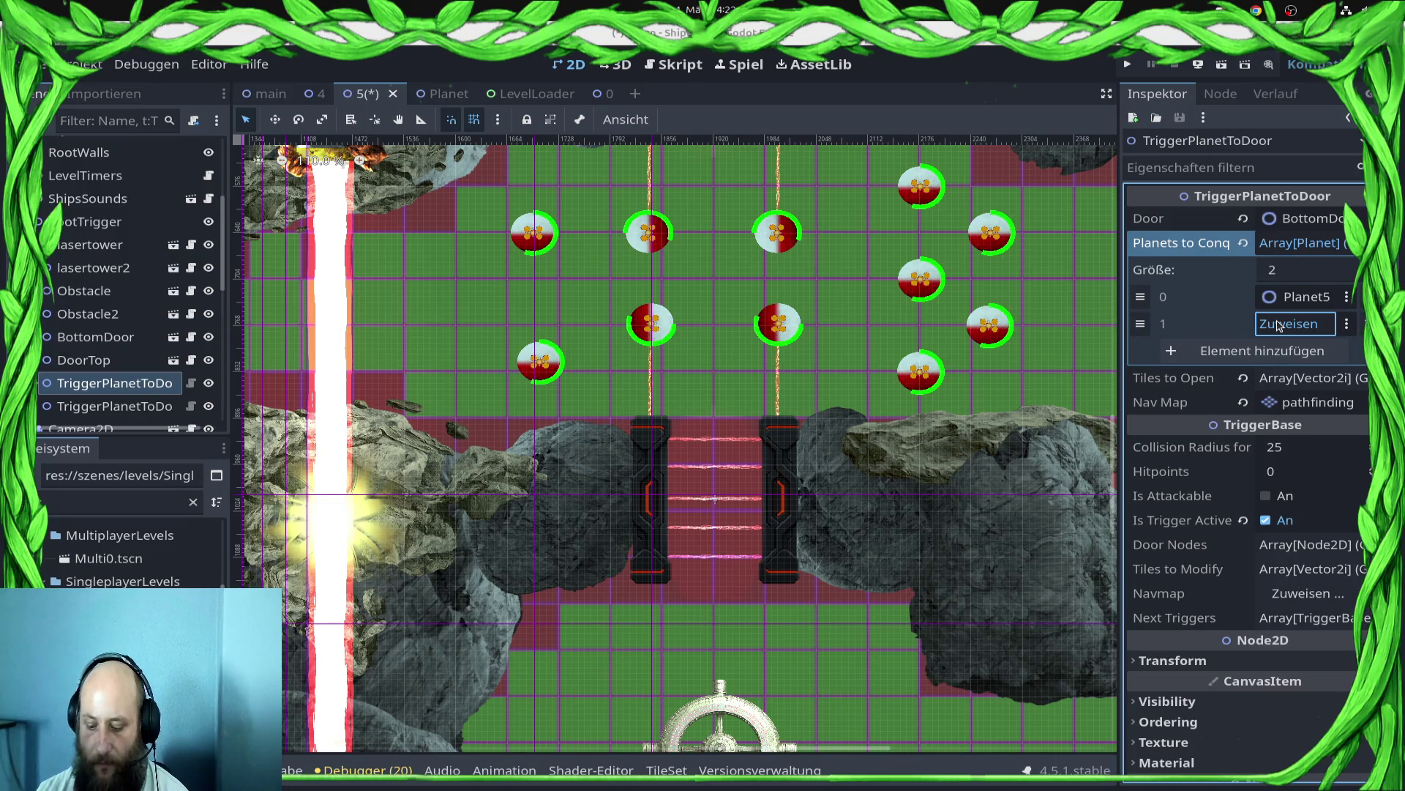
pyautogui.press('Return')
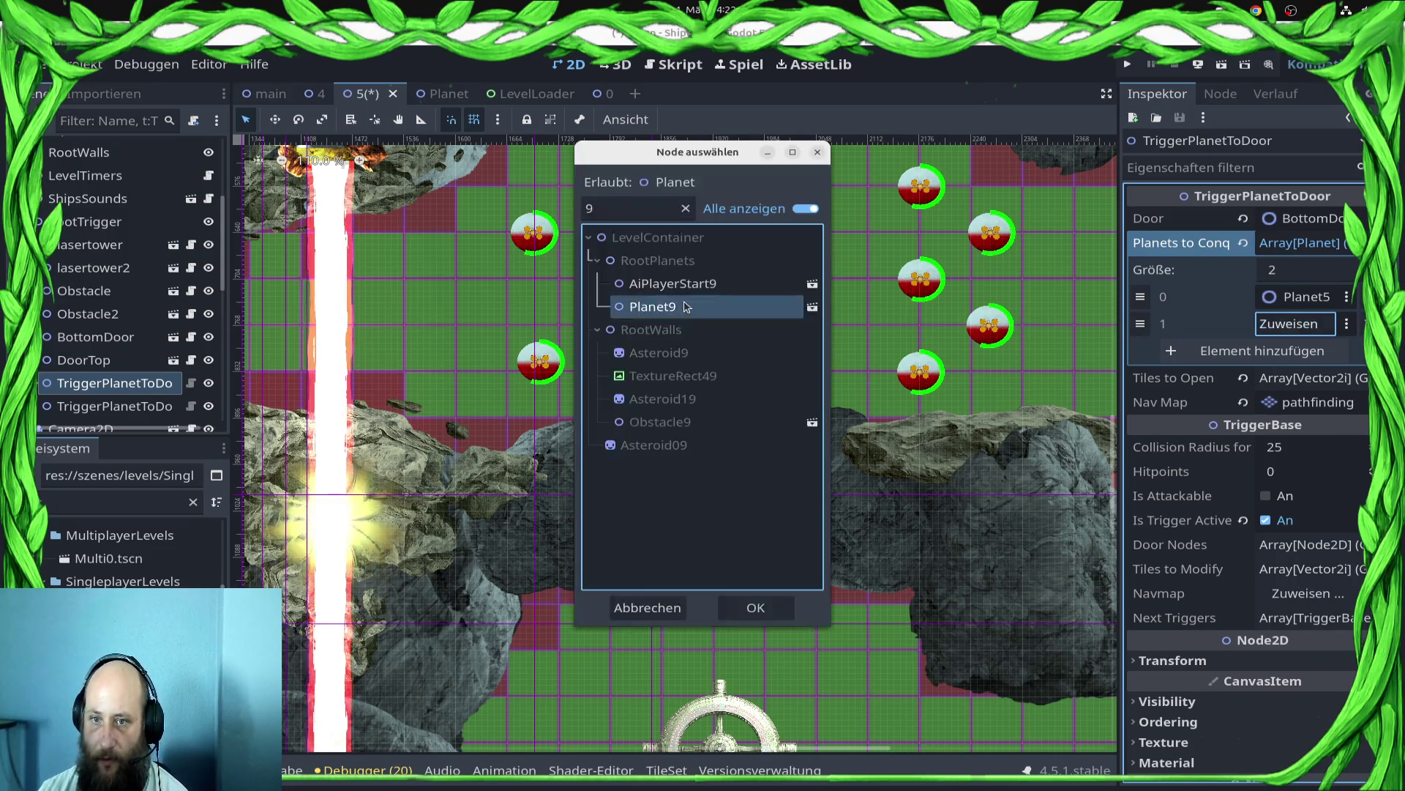
pyautogui.doubleClick(662, 304)
pyautogui.click(115, 406)
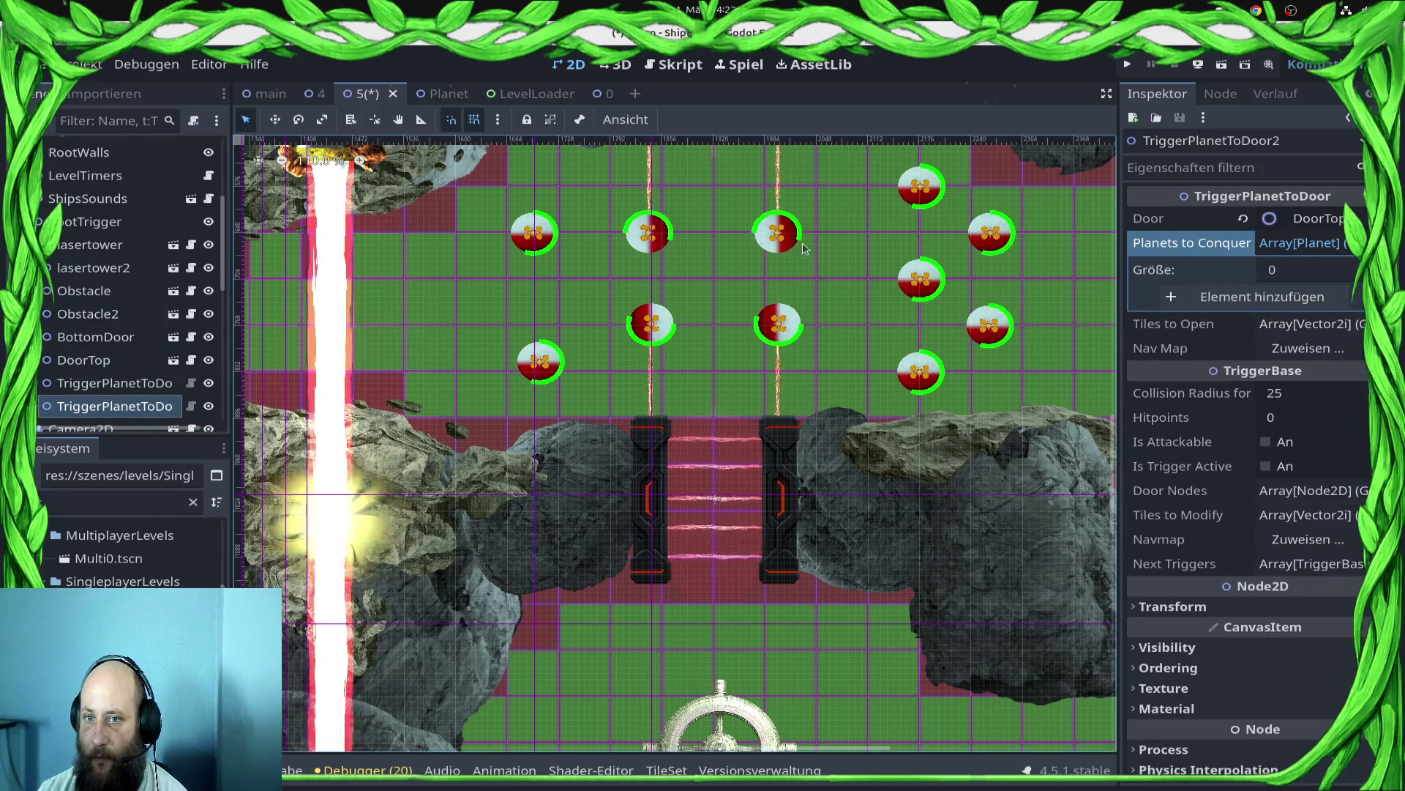
# - Add two planets to TriggerPlanetToDoor2's Planets to Conquer list
pyautogui.click(1291, 306)
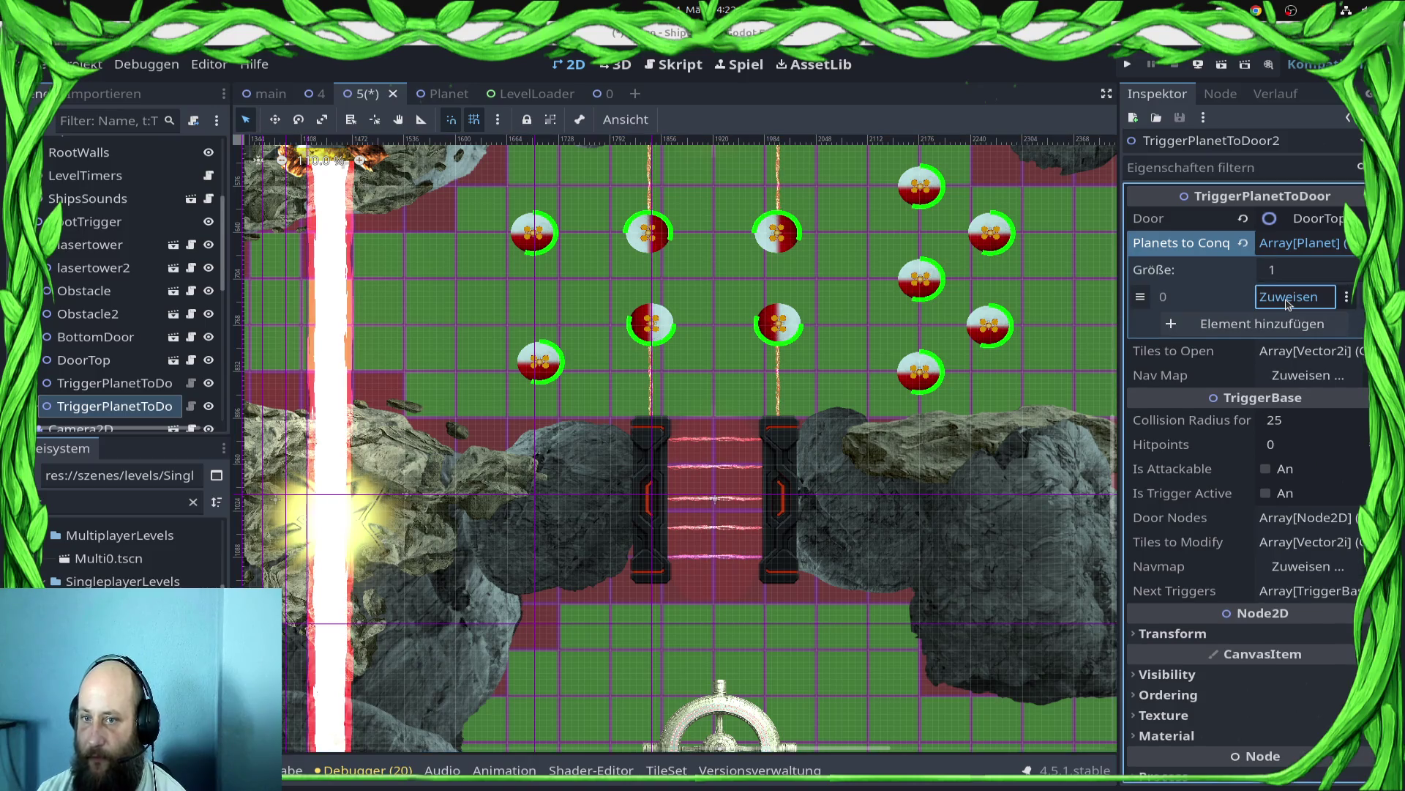
pyautogui.click(775, 302)
pyautogui.click(1277, 323)
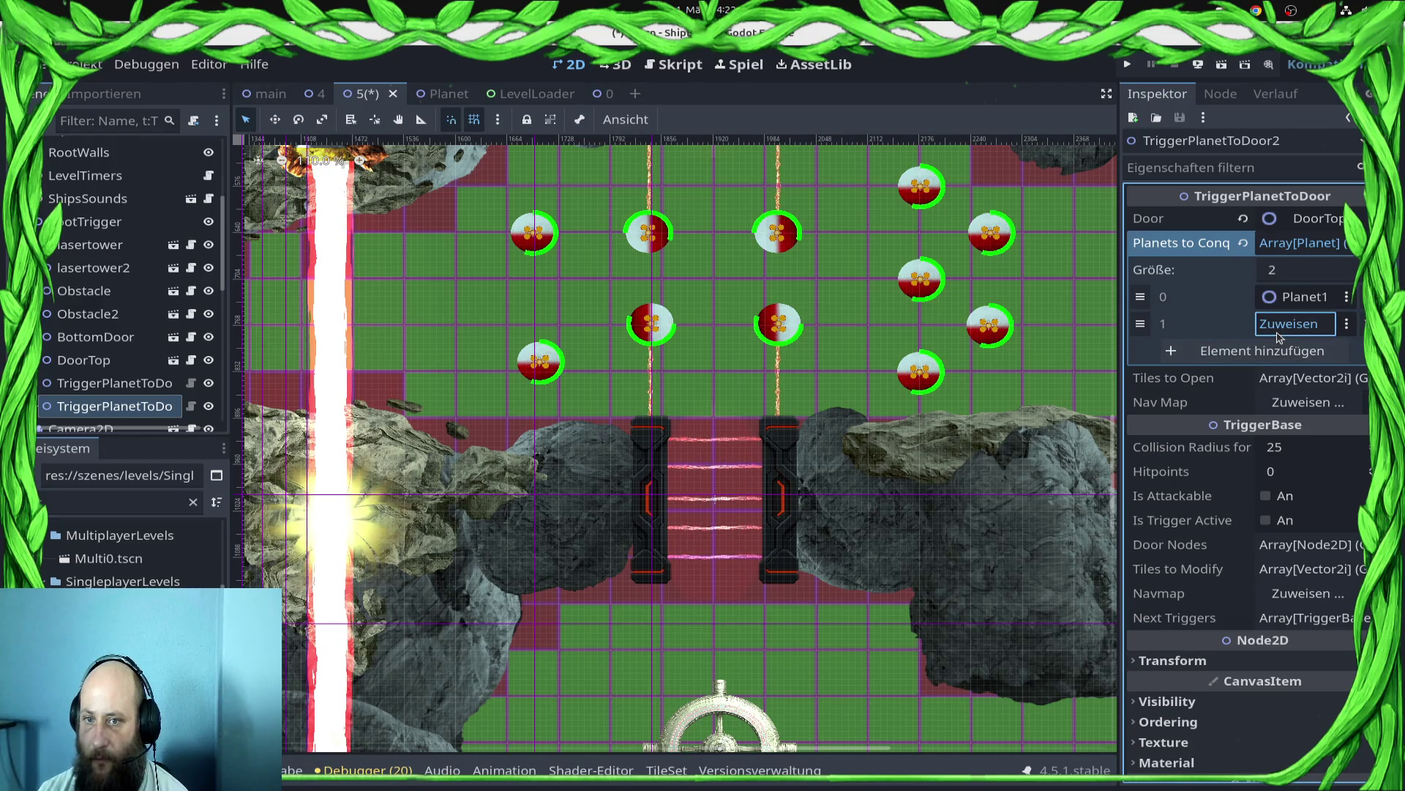
pyautogui.click(1278, 331)
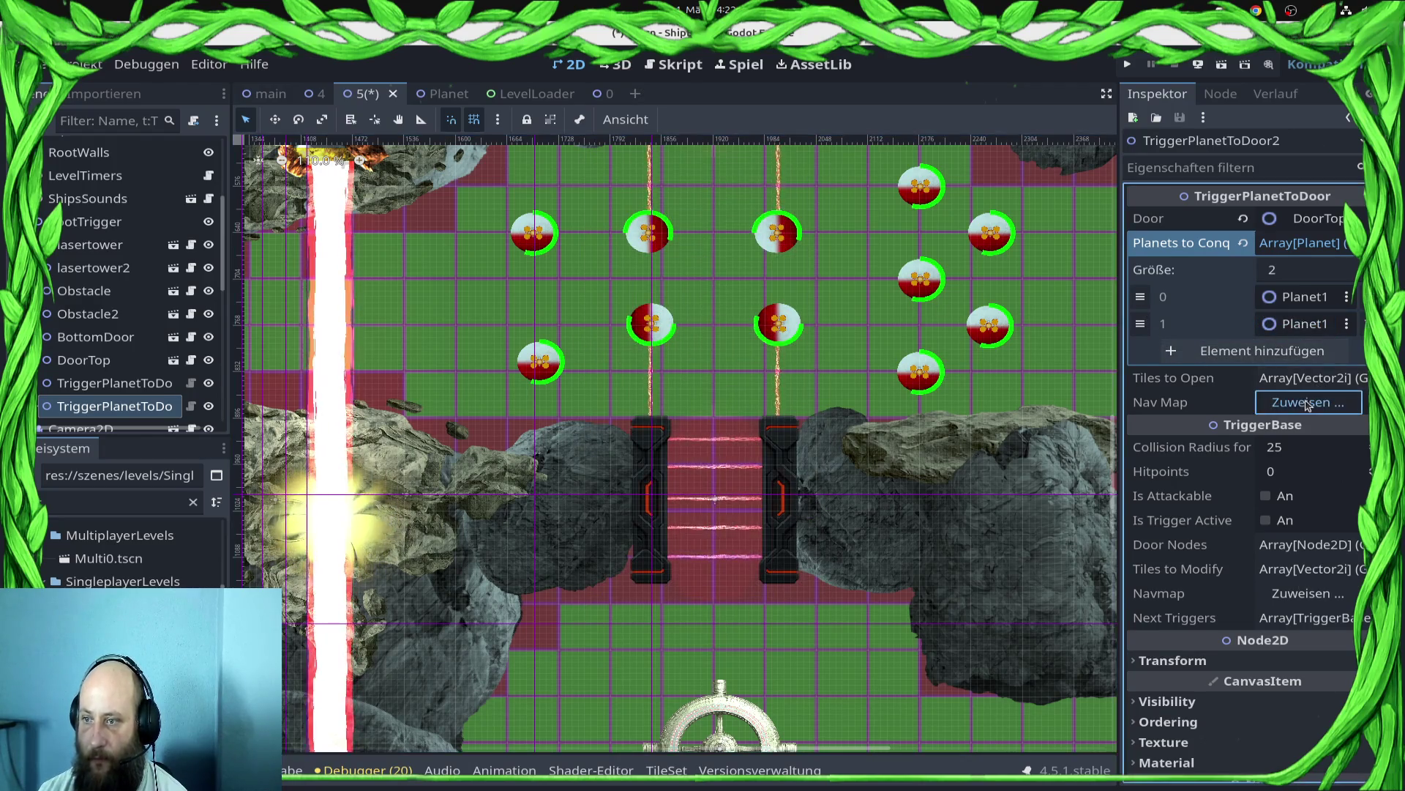
# - Set TriggerPlanetToDoor2's Nav Map to the pathfinding map
pyautogui.moveTo(1193, 404); pyautogui.dragTo(1289, 402)
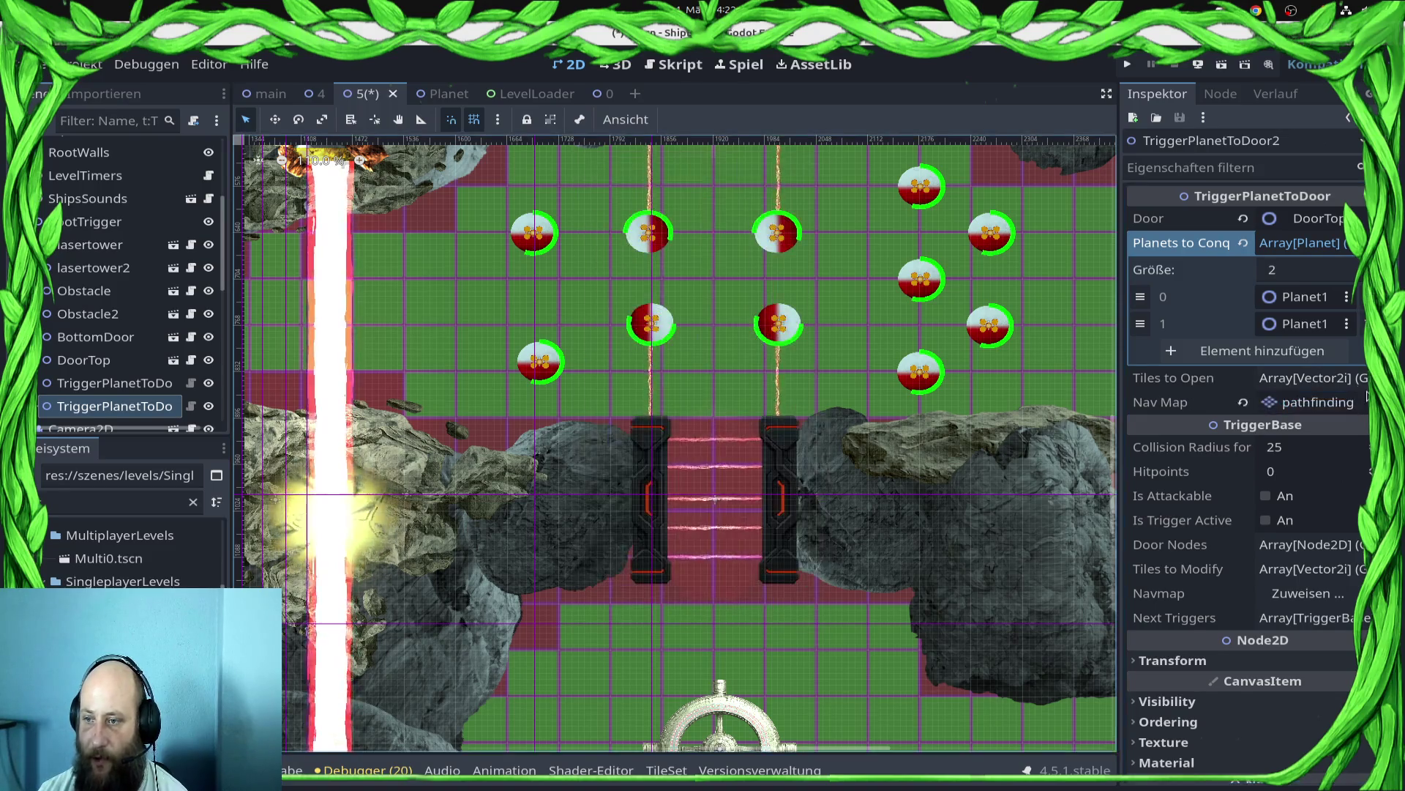
pyautogui.scroll(-5, 349, 486)
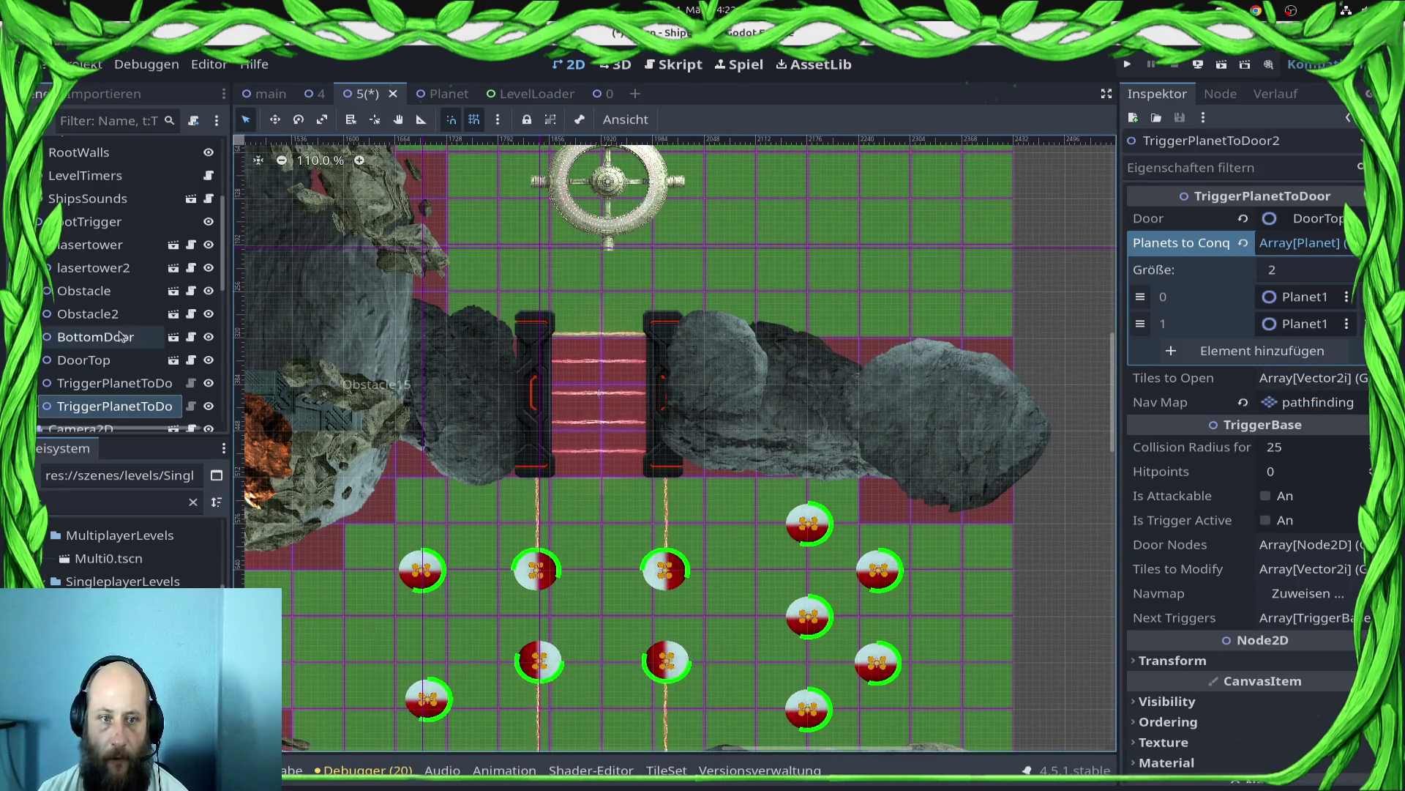
pyautogui.scroll(1, 229, 199)
pyautogui.scroll(5, 147, 219)
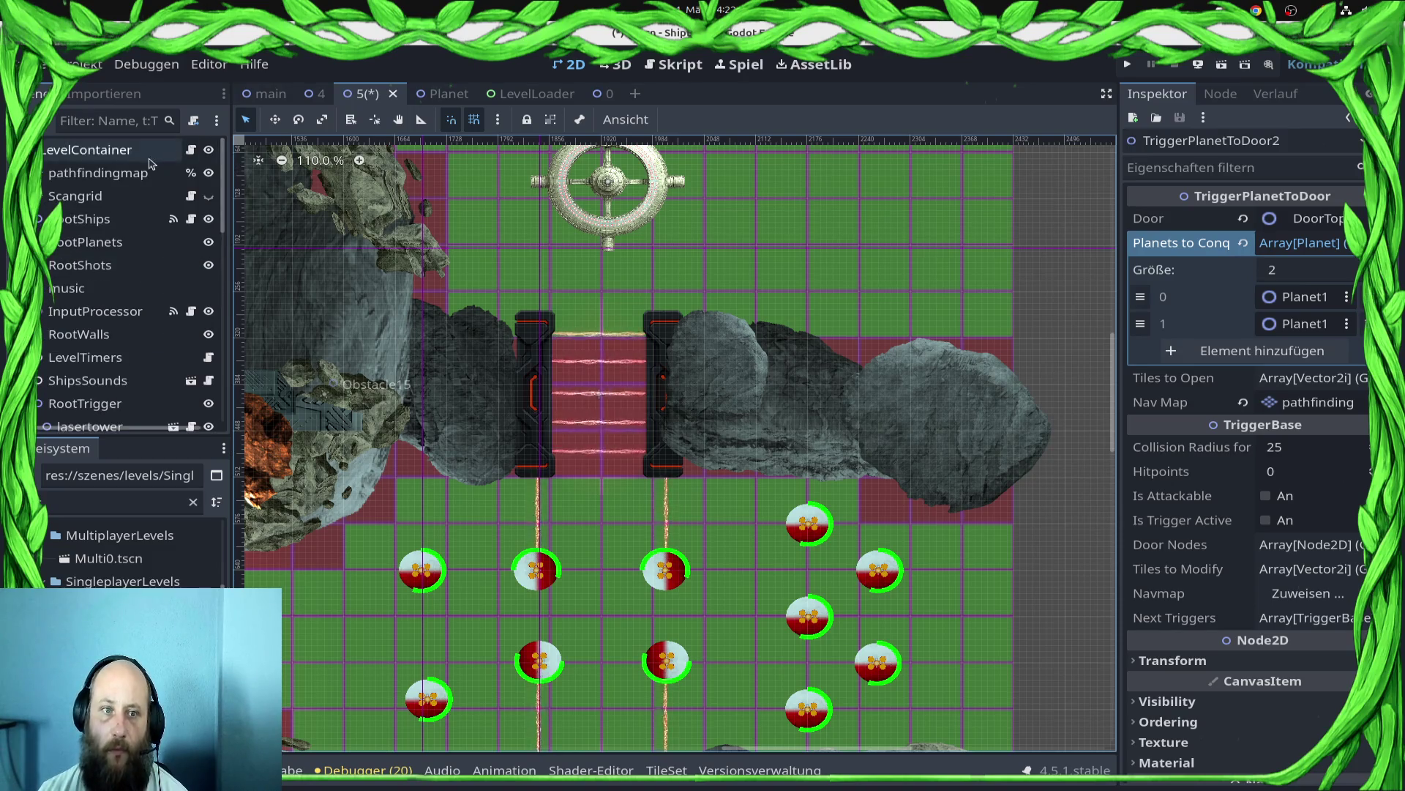
# - Read tile coordinates on the pathfinding tile map, then return to TriggerPlanetToDoor2
pyautogui.click(98, 173)
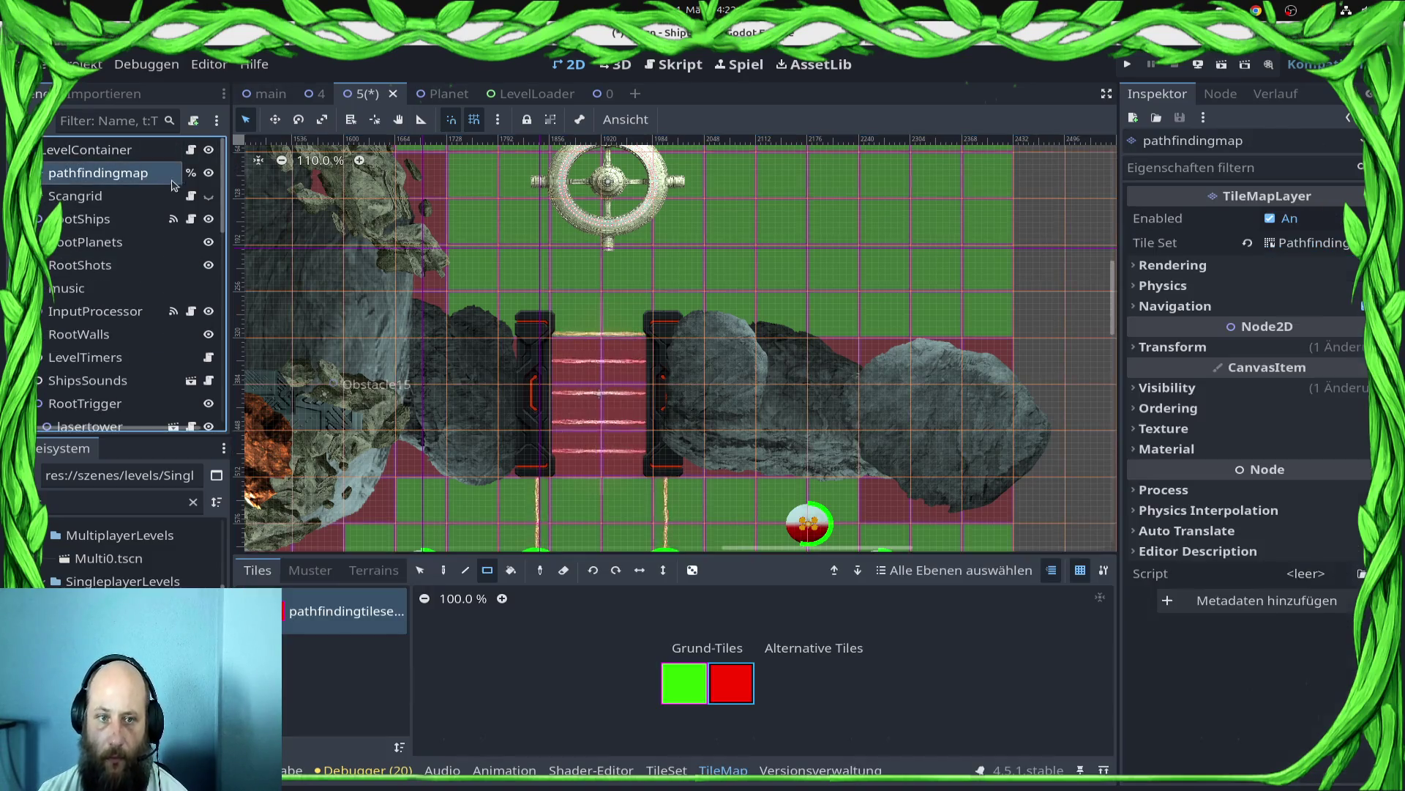
pyautogui.click(420, 569)
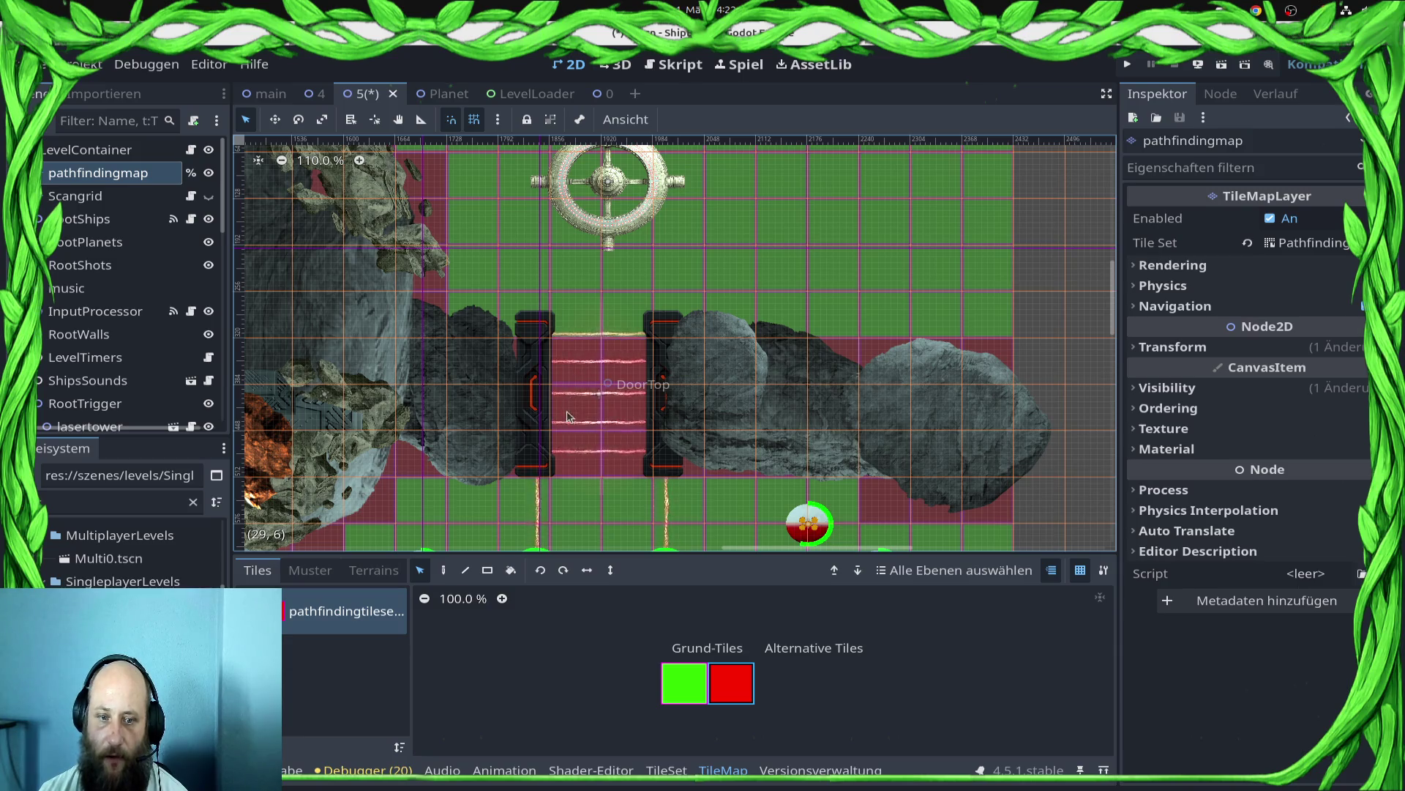
pyautogui.scroll(-5, 103, 295)
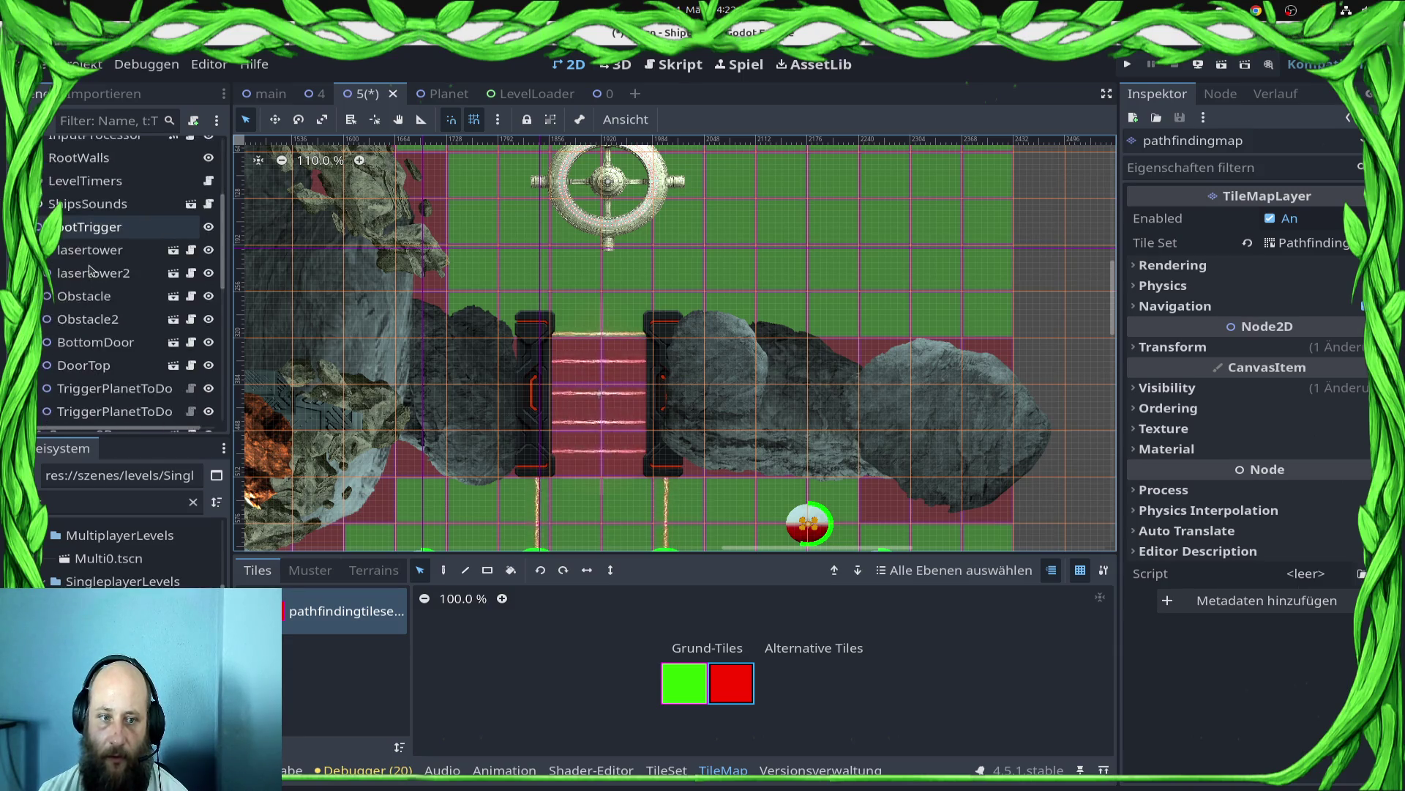
pyautogui.click(104, 300)
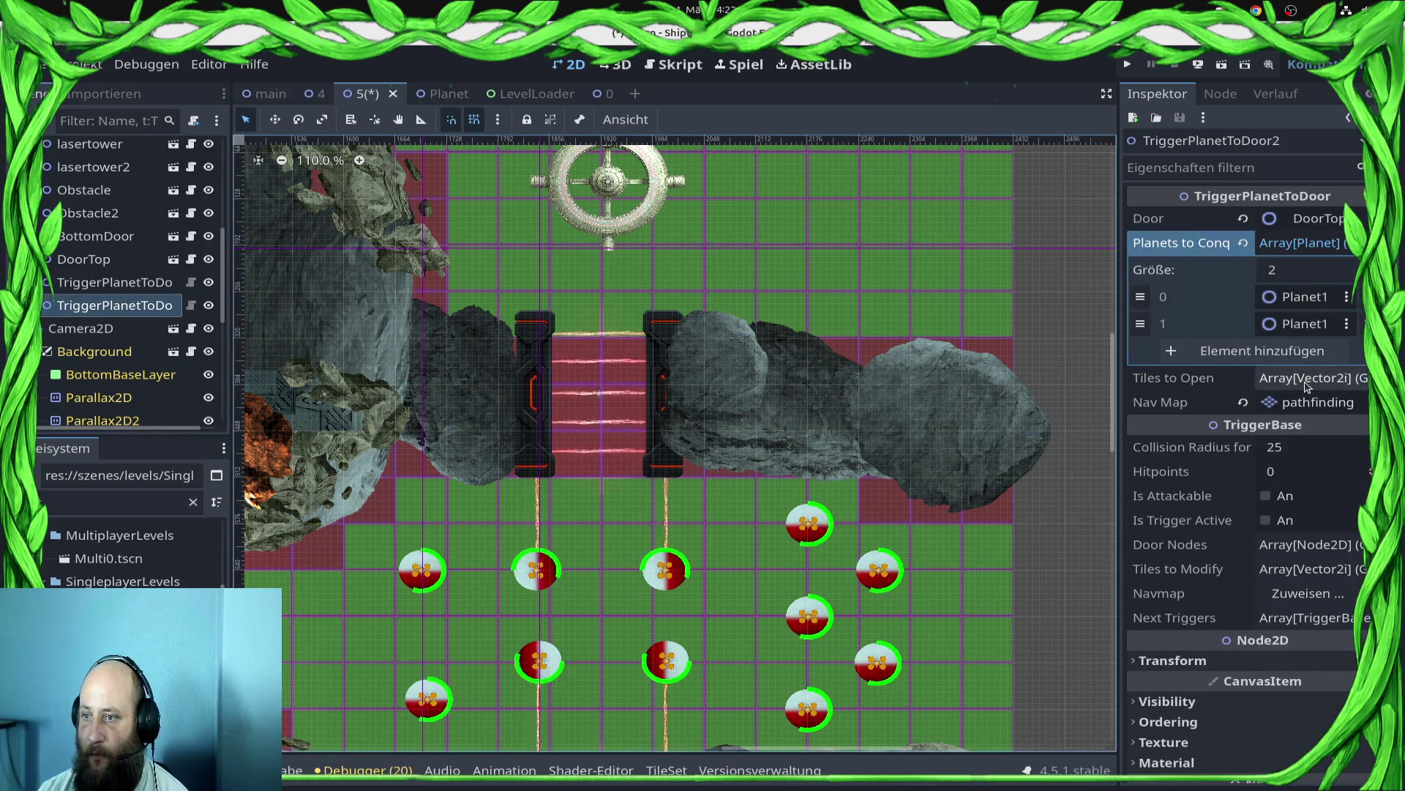
# - Add tiles (29,5), (29,6) and (29,7) to TriggerPlanetToDoor2's Tiles to Open
pyautogui.click(1310, 382)
pyautogui.click(1314, 431)
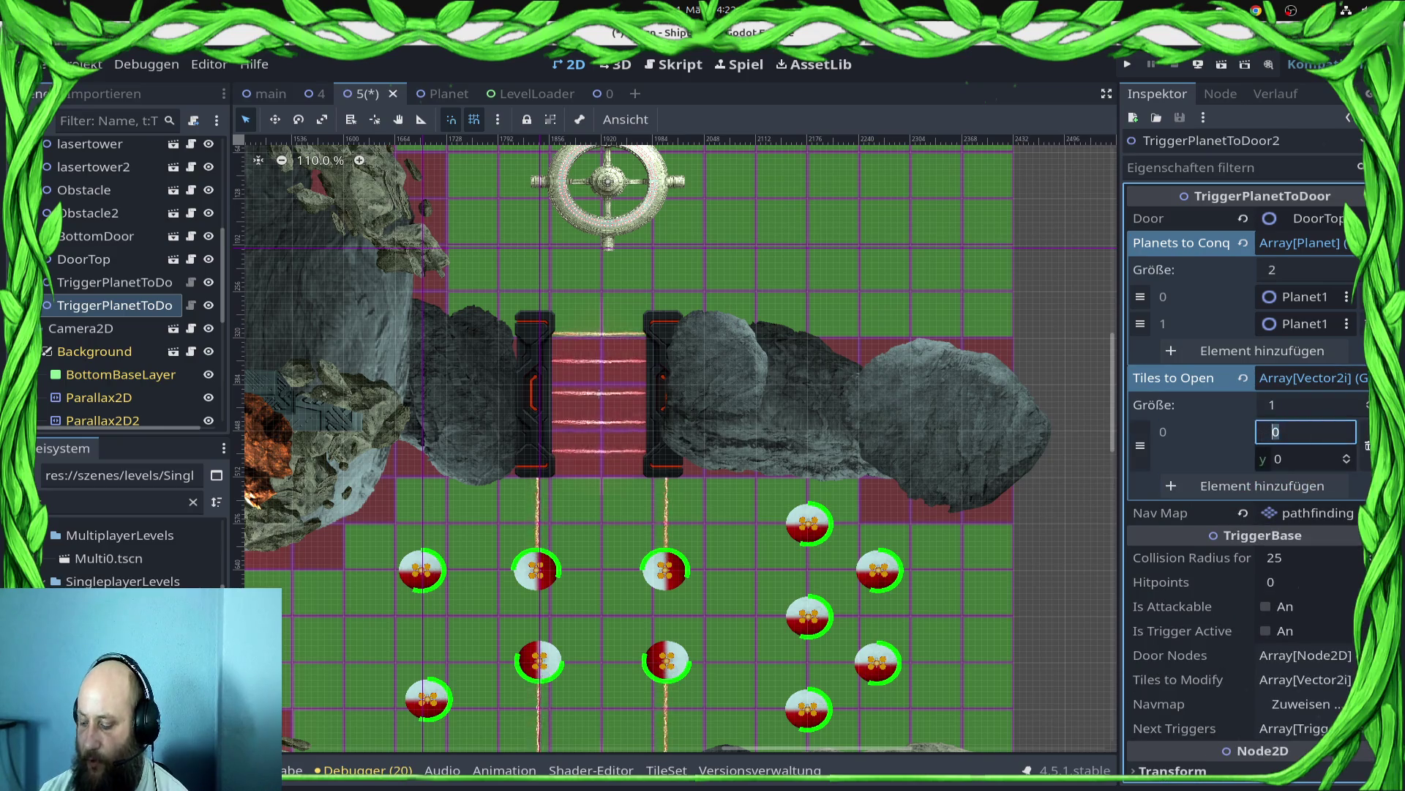
pyautogui.press('Tab')
pyautogui.write('5')
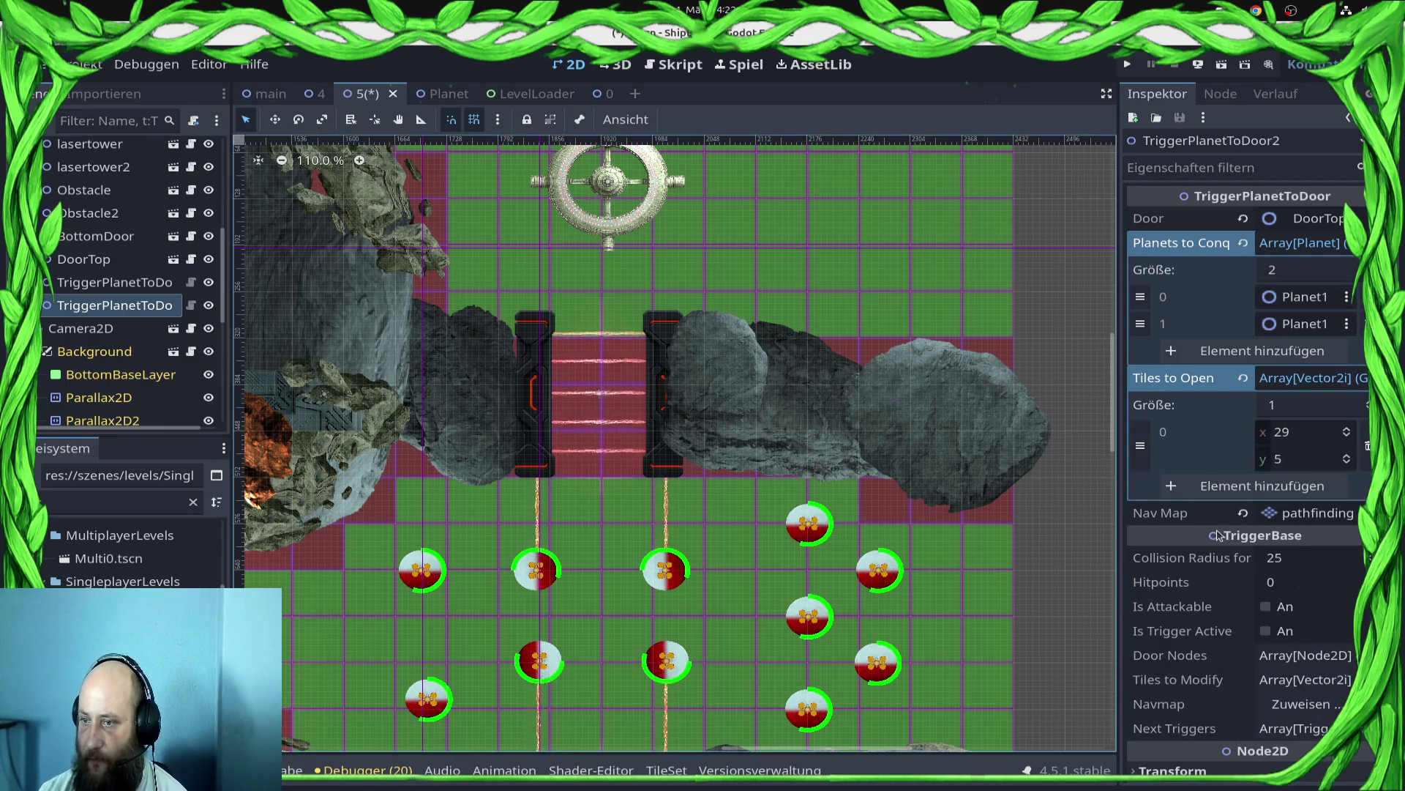
pyautogui.click(1263, 486)
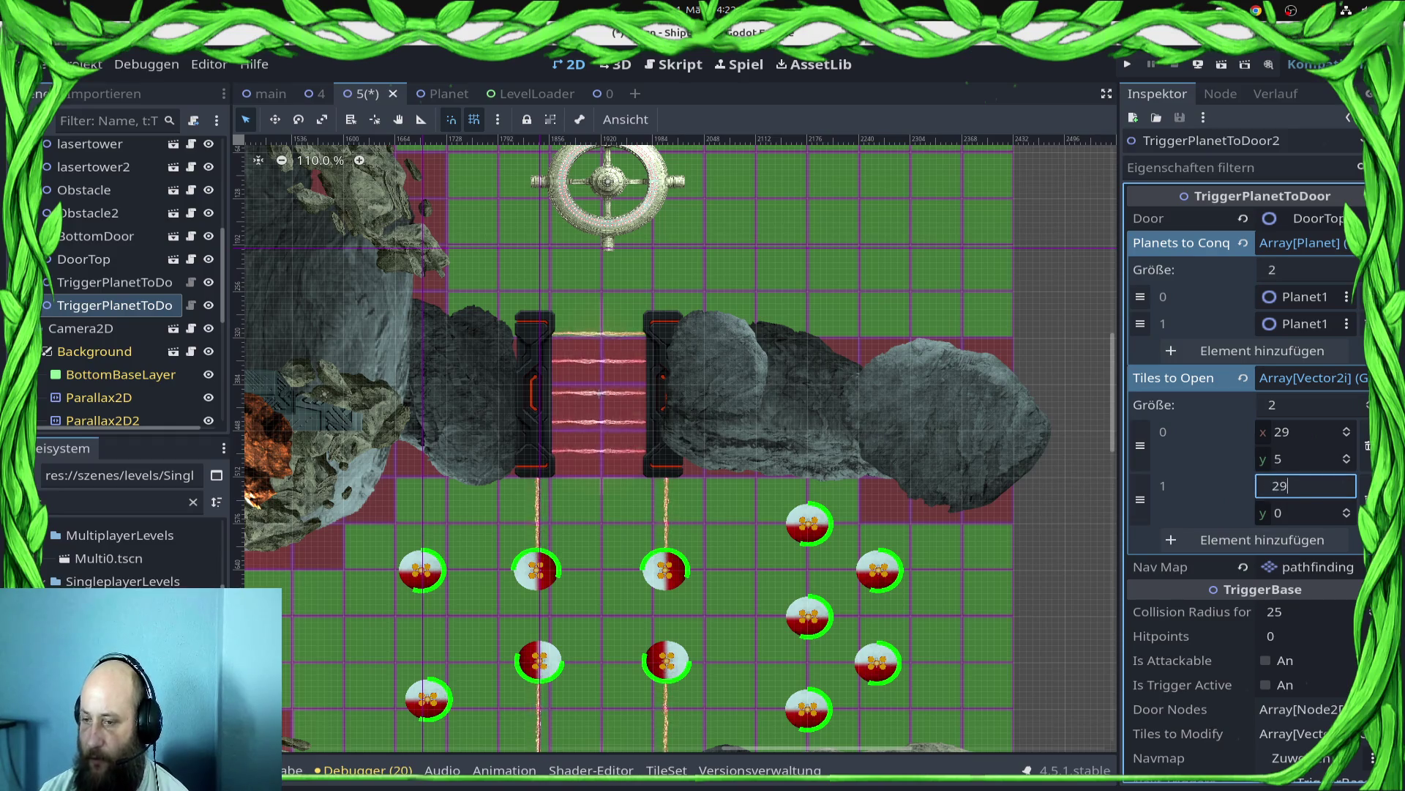
pyautogui.press('Tab')
pyautogui.write('6')
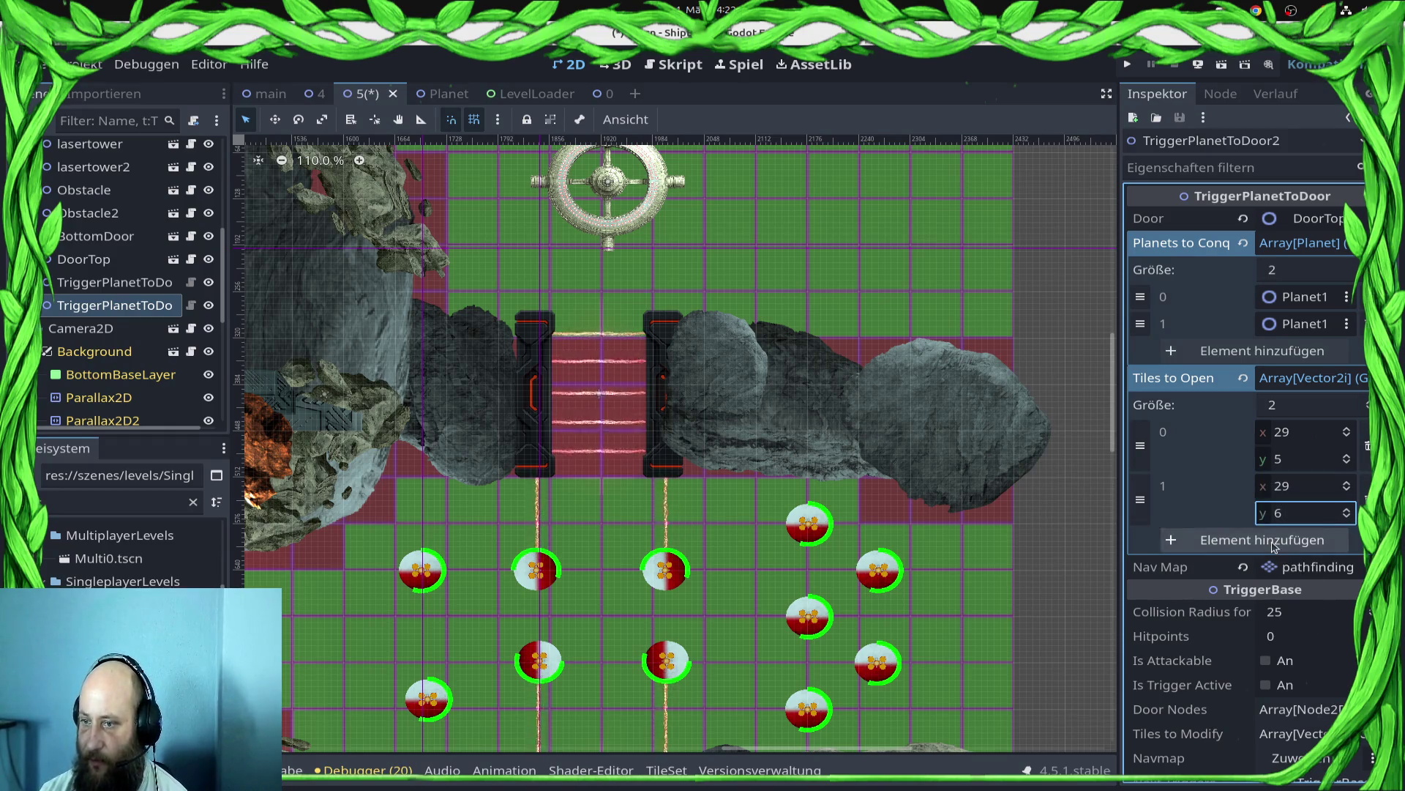
pyautogui.click(1310, 539)
pyautogui.press('Tab')
pyautogui.write('7')
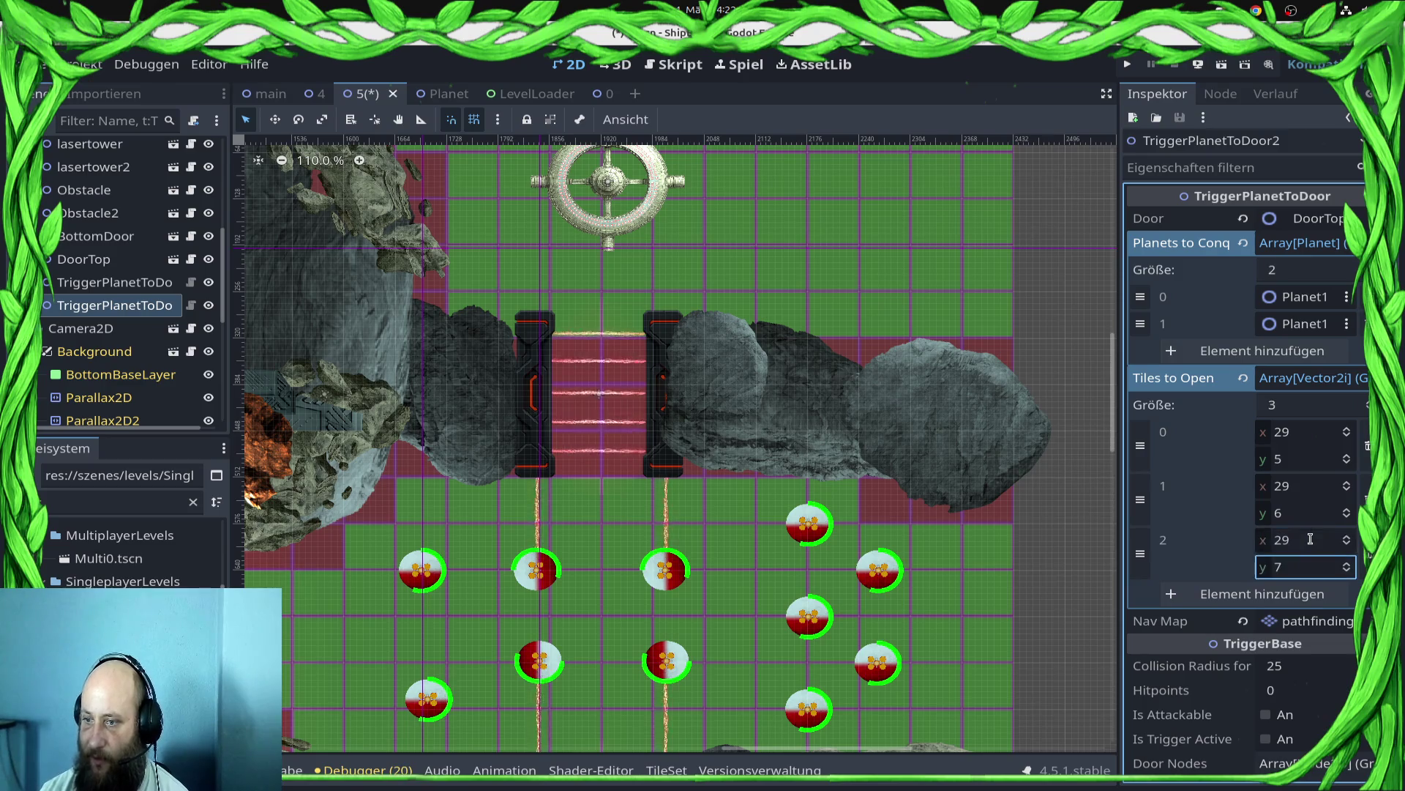
# - Add tiles (30,5), (30,6) and (30,7) to Tiles to Open
pyautogui.click(1318, 595)
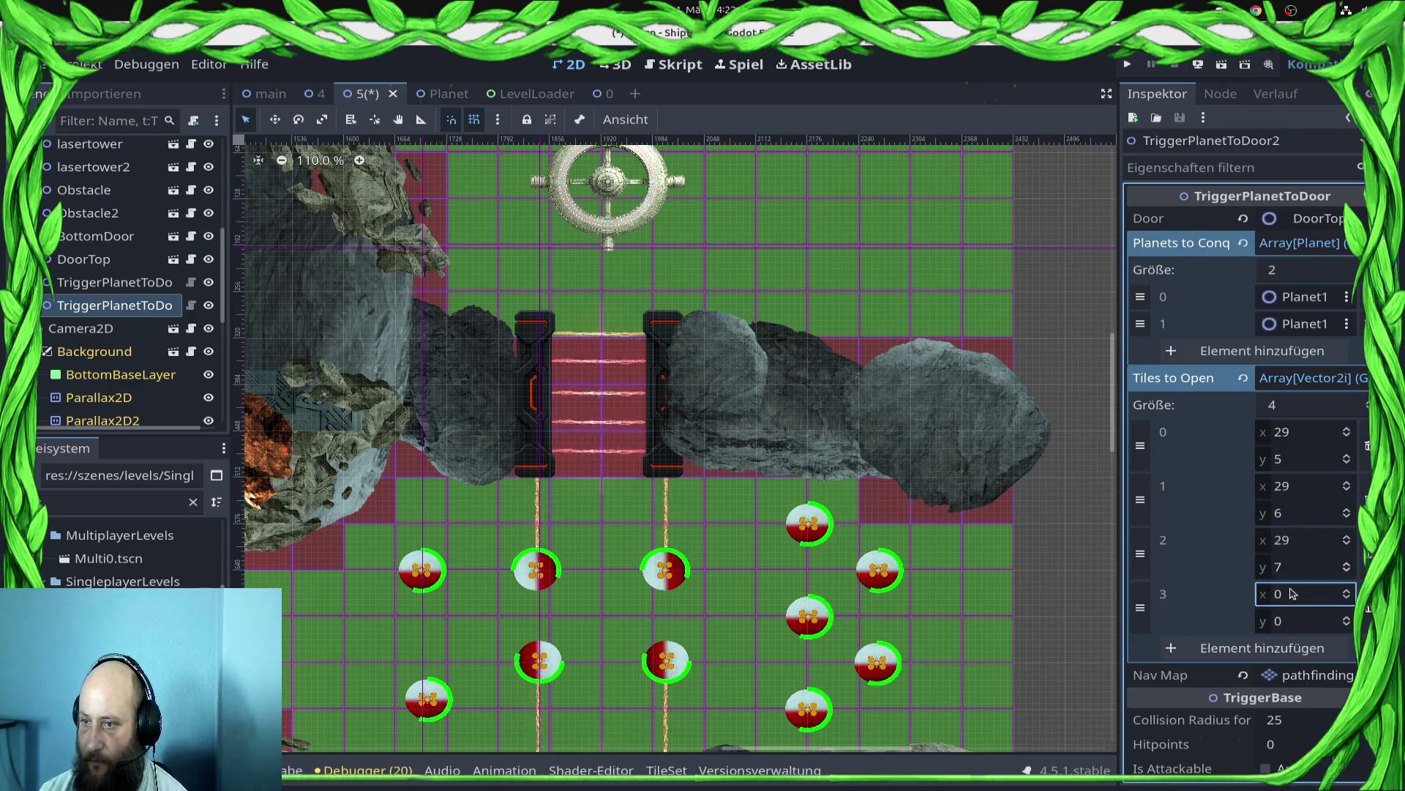
pyautogui.write('30')
pyautogui.press('Tab')
pyautogui.write('5')
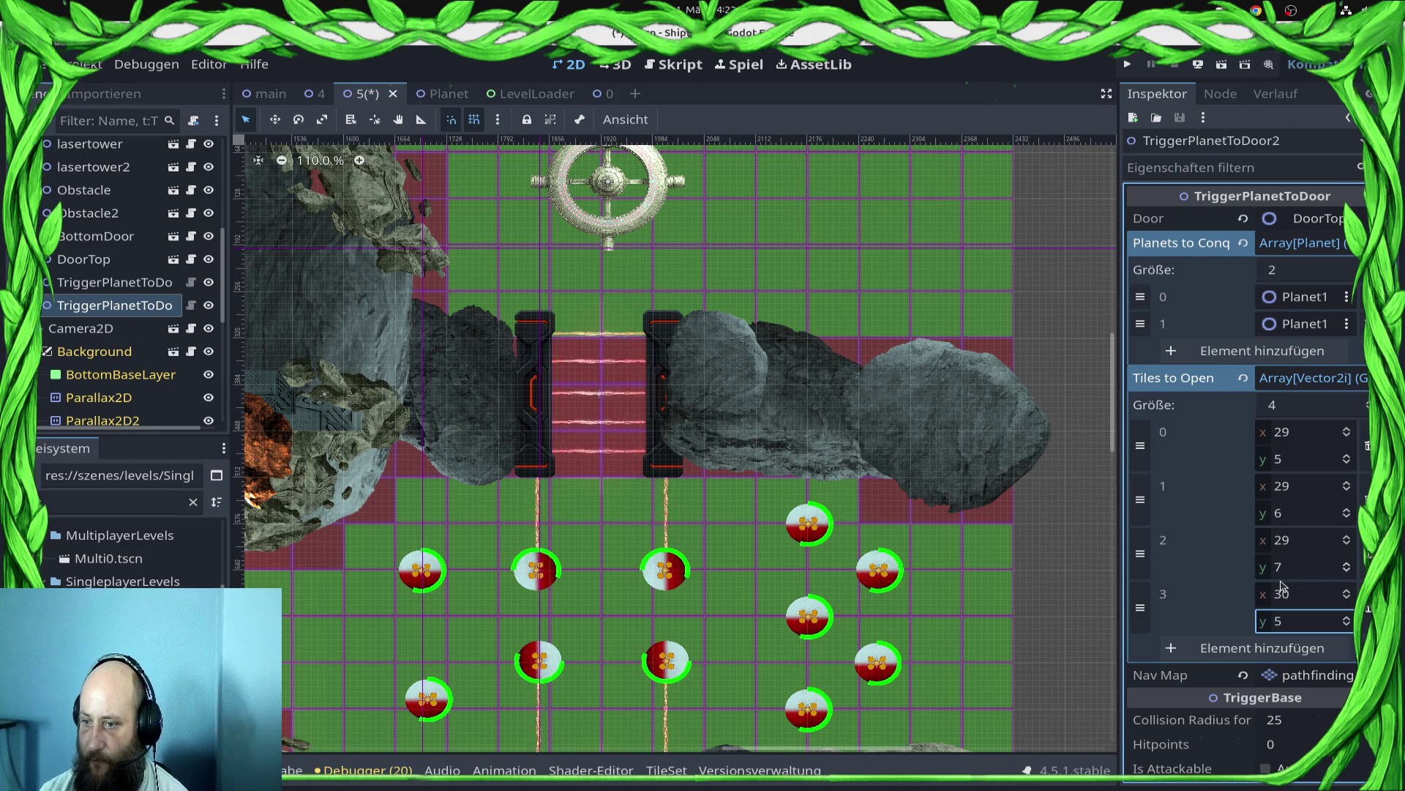
pyautogui.click(1347, 638)
pyautogui.write('30')
pyautogui.press('Tab')
pyautogui.write('6')
pyautogui.click(1314, 701)
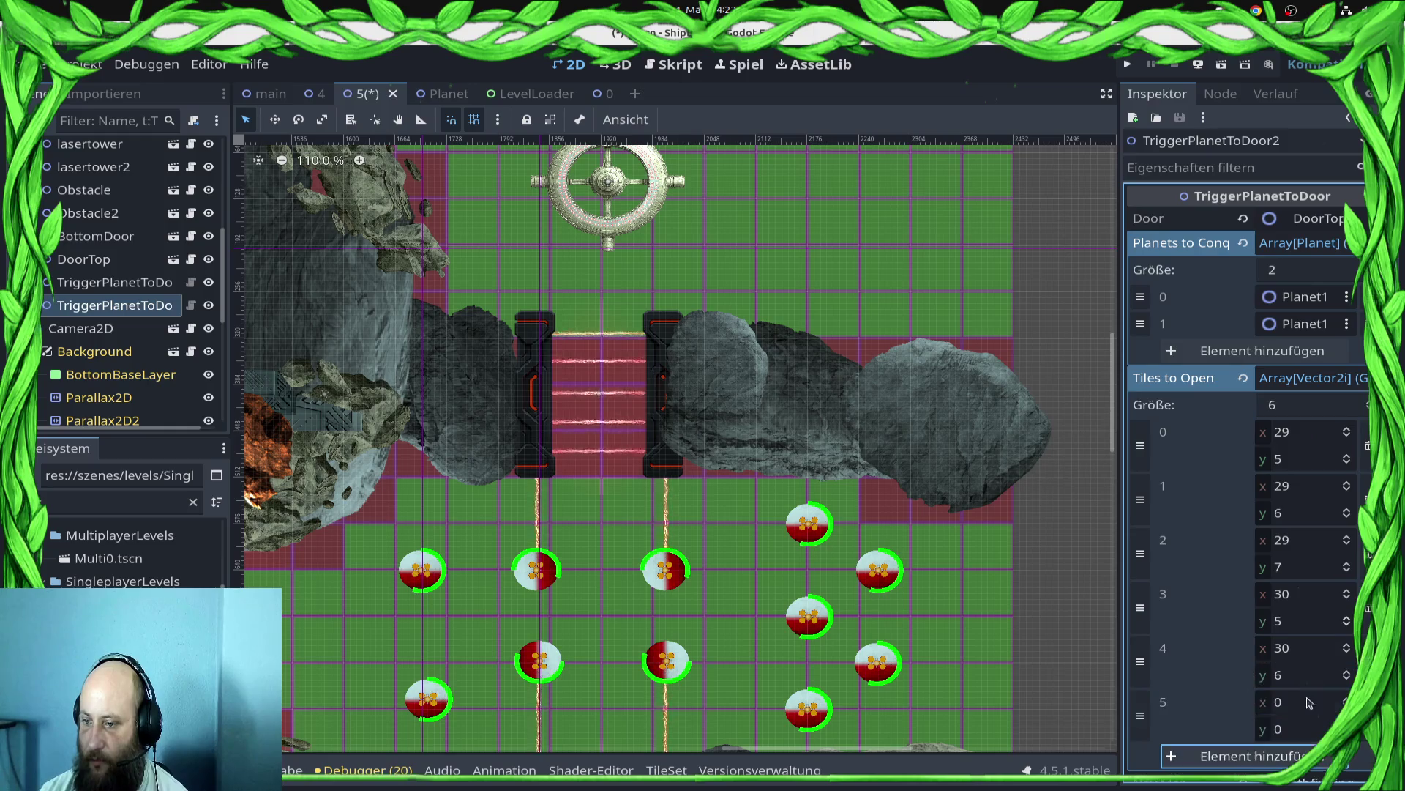
pyautogui.press('Tab')
pyautogui.write('7')
# - Make the trigger active, assign pathfindingmap as its Navmap, and save the scene
pyautogui.scroll(-3, 747, 408)
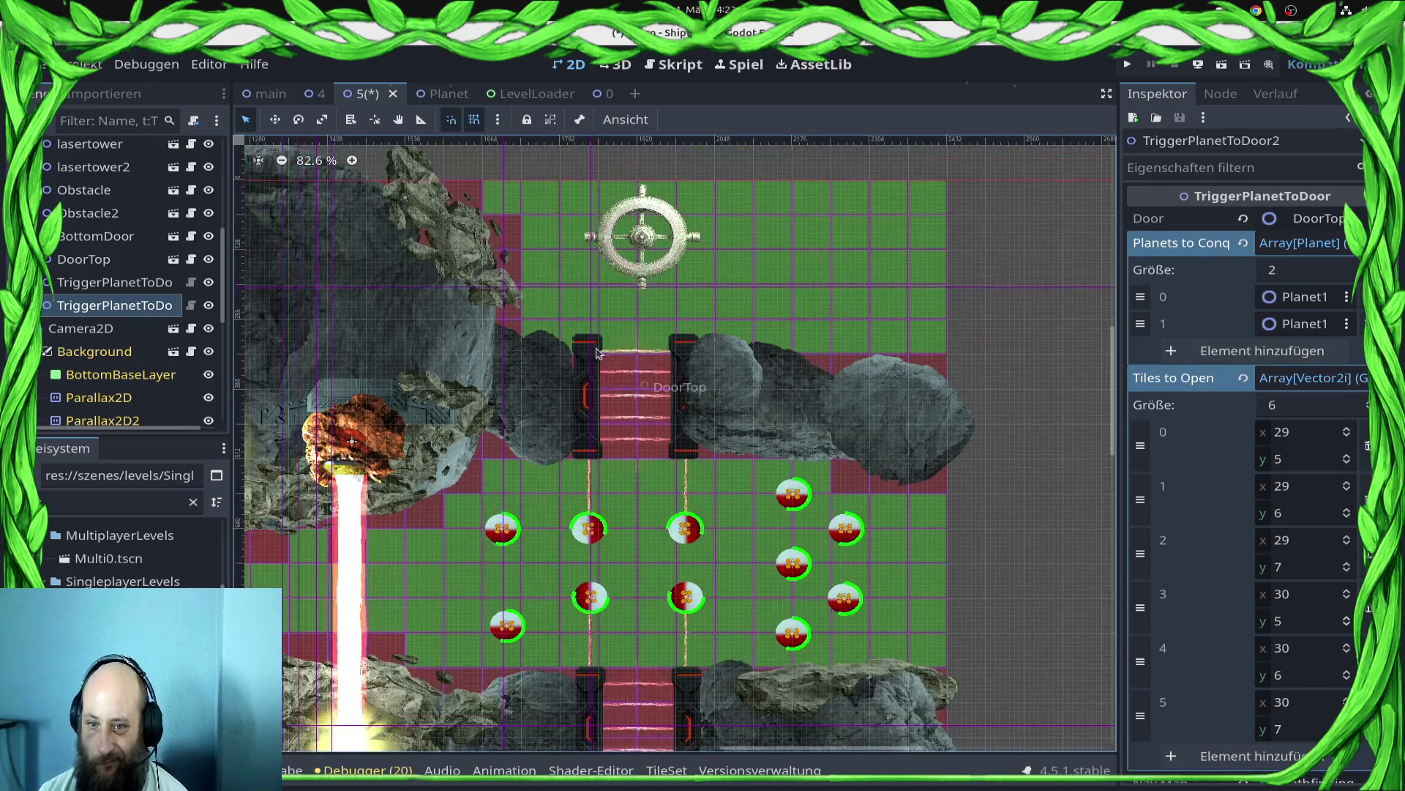
pyautogui.scroll(-2, 670, 542)
pyautogui.hscroll(-3, 670, 542)
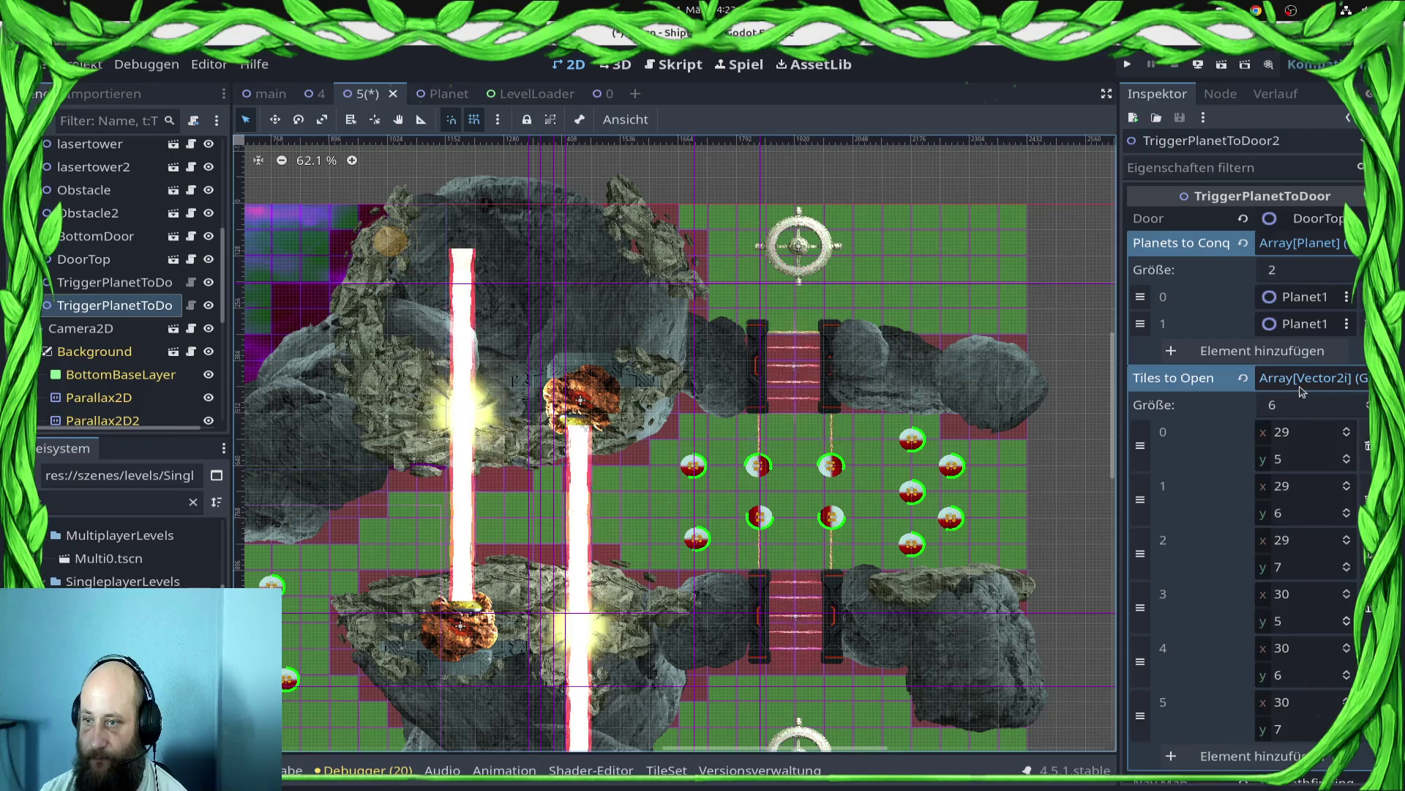
pyautogui.click(1302, 382)
pyautogui.click(1266, 520)
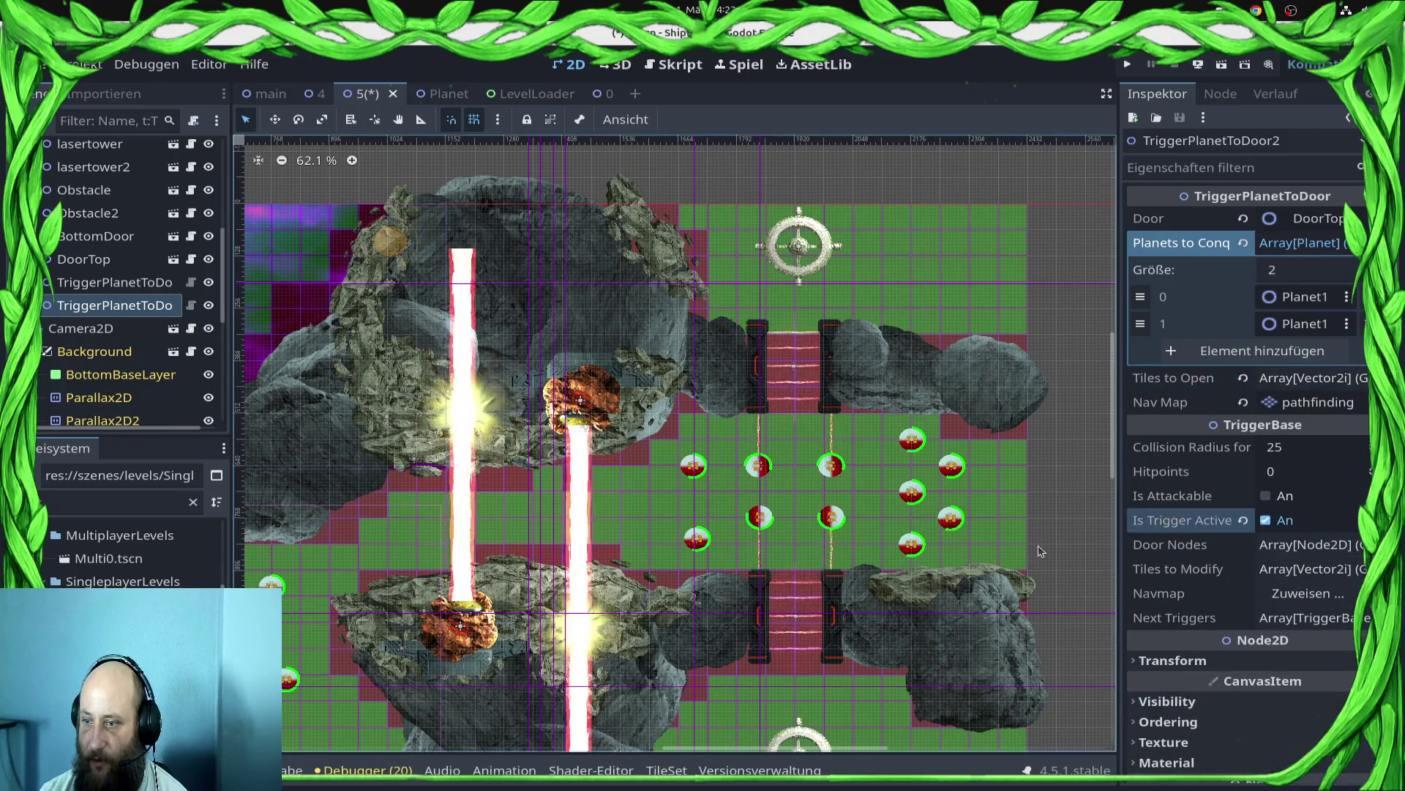
pyautogui.click(1308, 593)
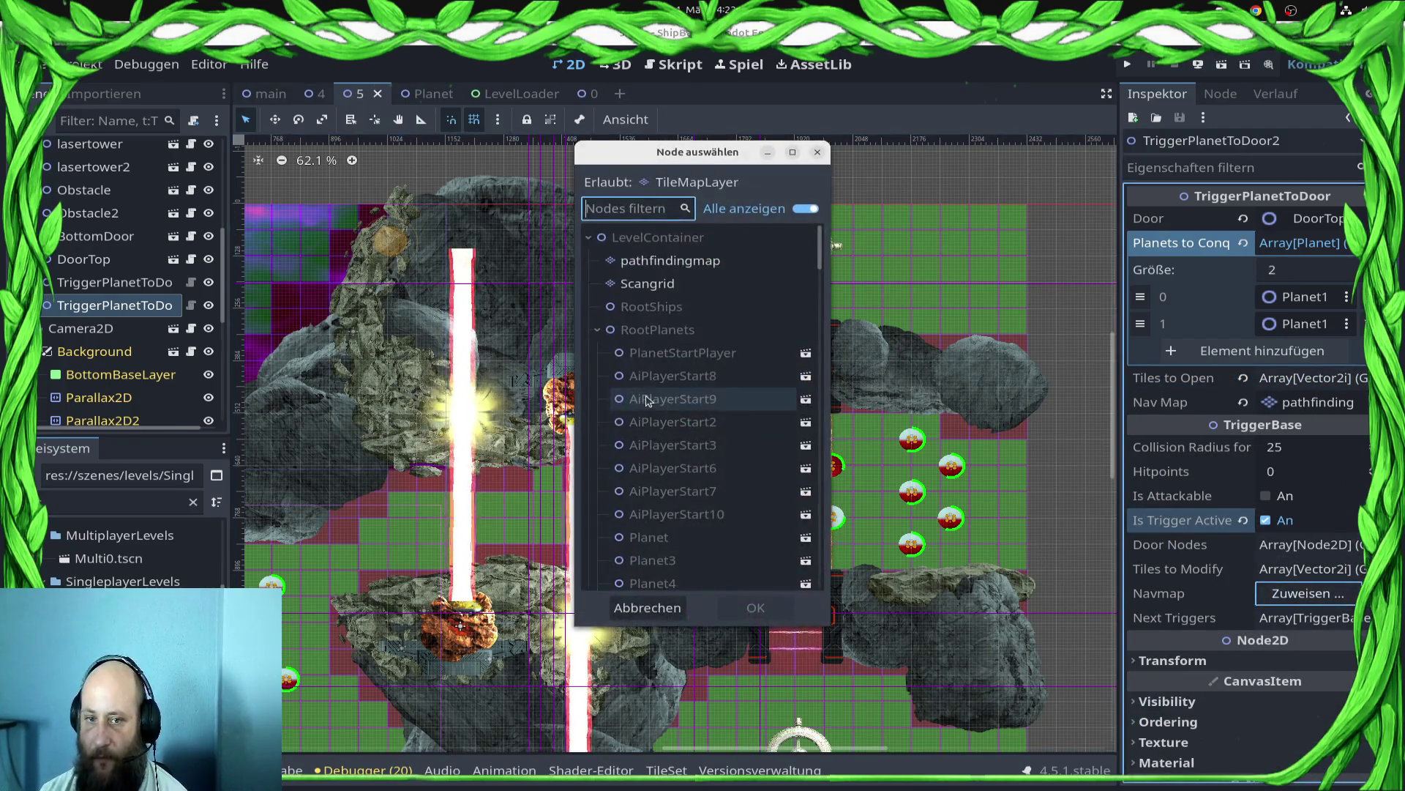
pyautogui.doubleClick(683, 262)
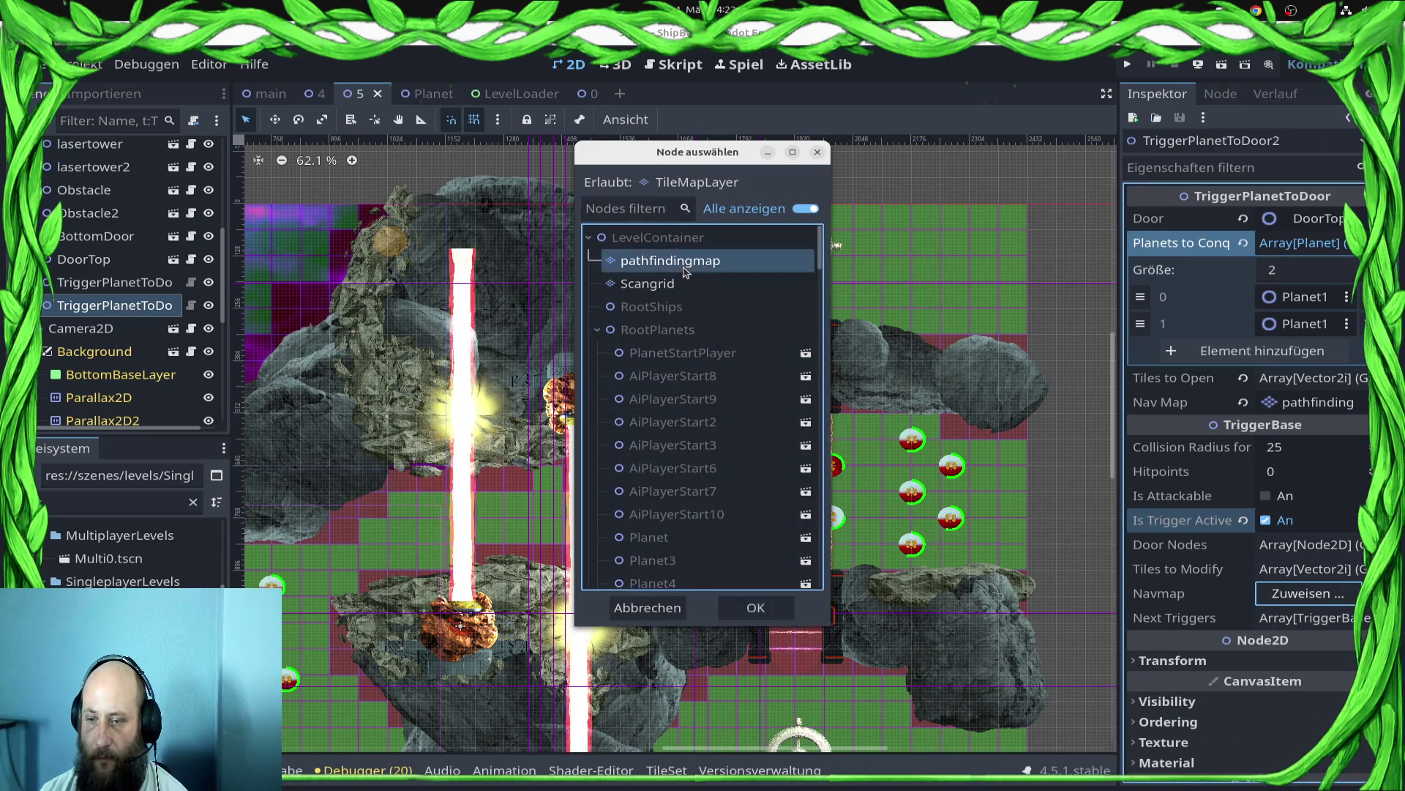
pyautogui.hotkey('ctrl', 's')
pyautogui.scroll(-4, 910, 492)
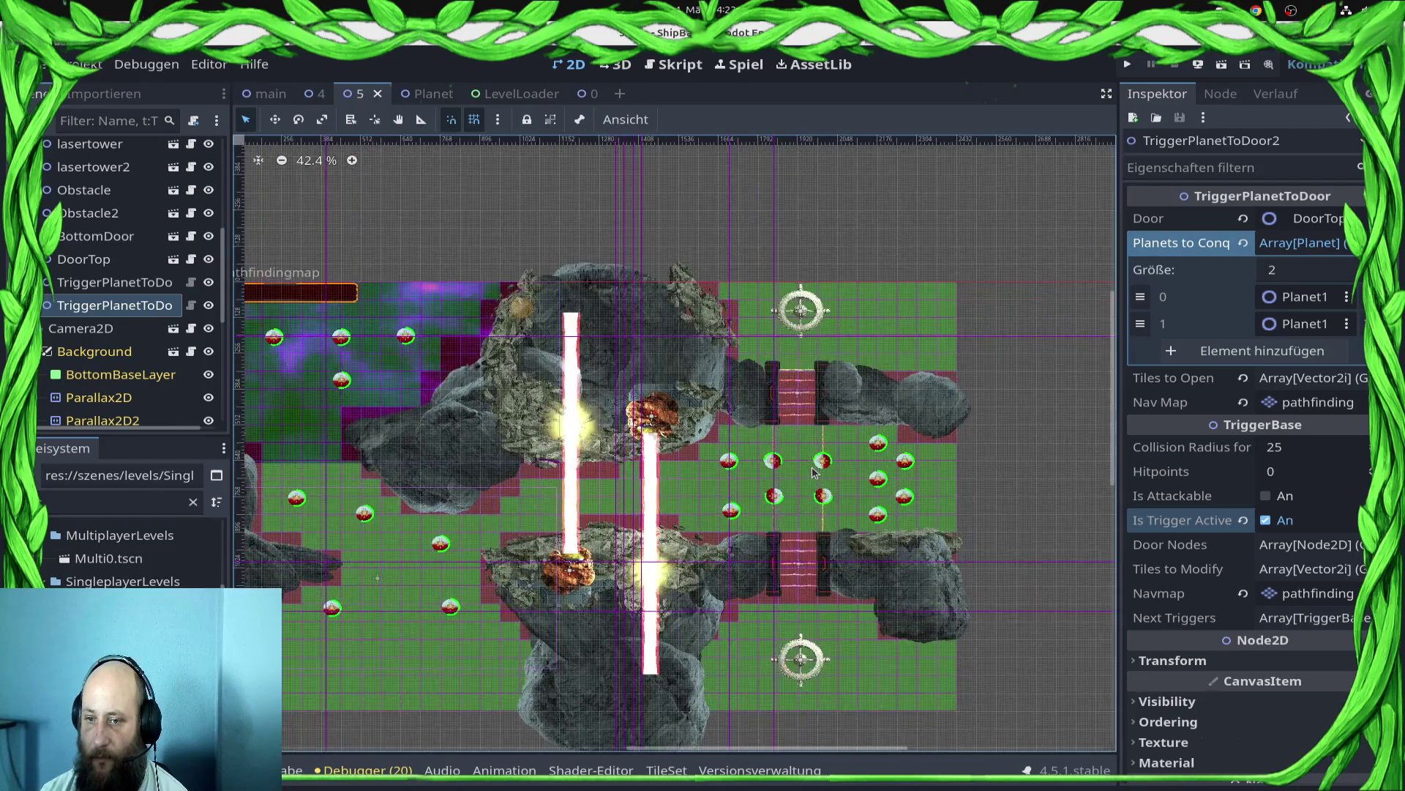
pyautogui.scroll(3, 812, 472)
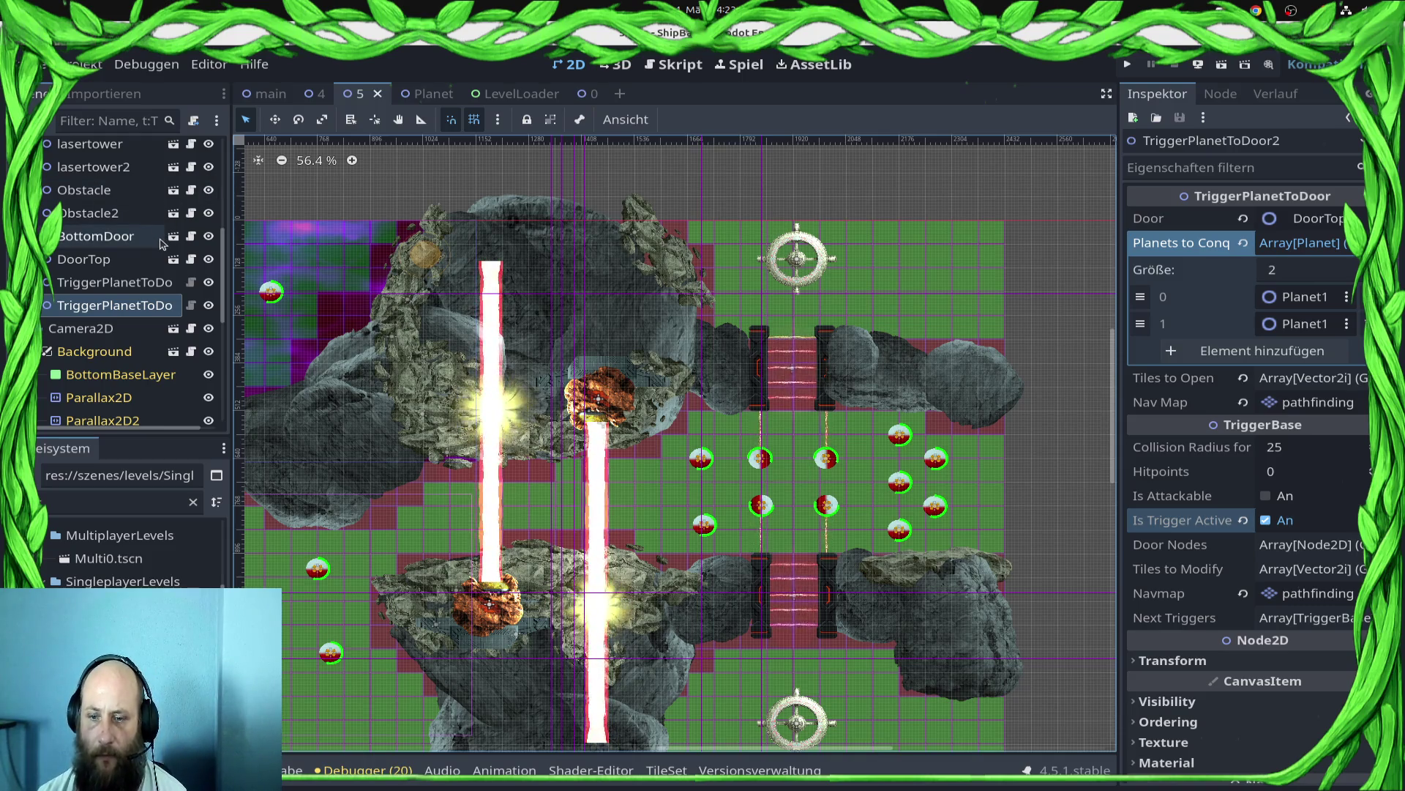
# - Select Obstacle2 from the nodes stacked at the obstacle position
pyautogui.scroll(3, 161, 243)
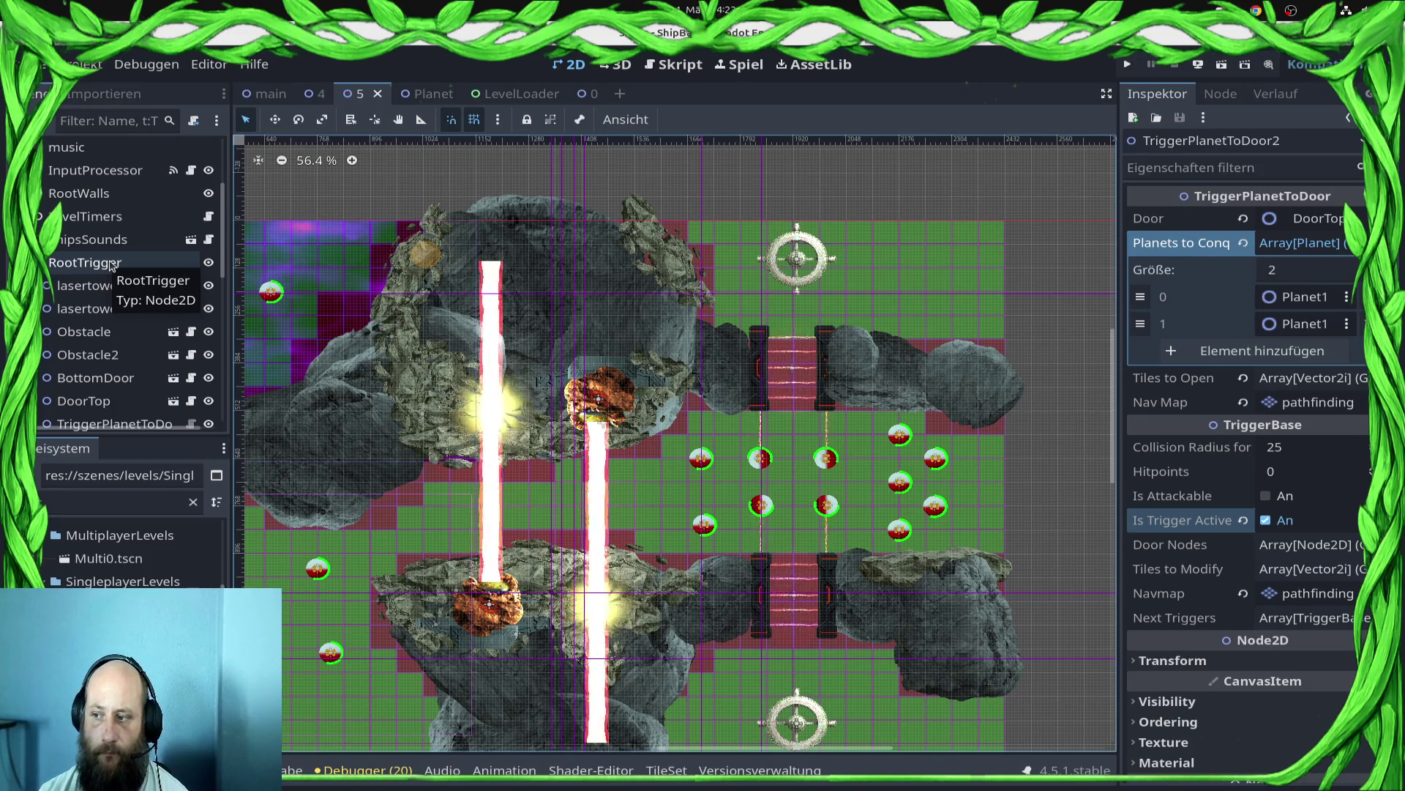
pyautogui.click(785, 256)
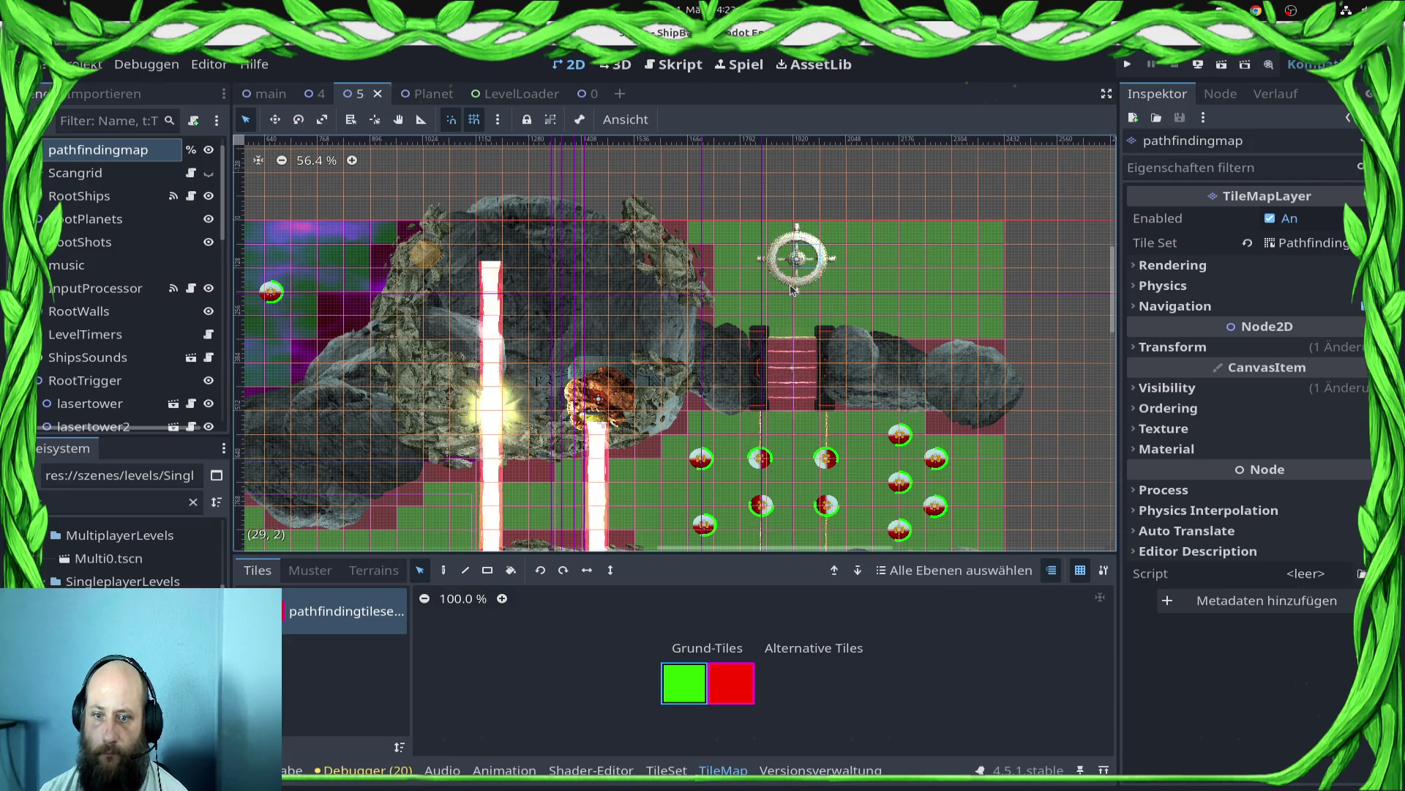
pyautogui.click(351, 120)
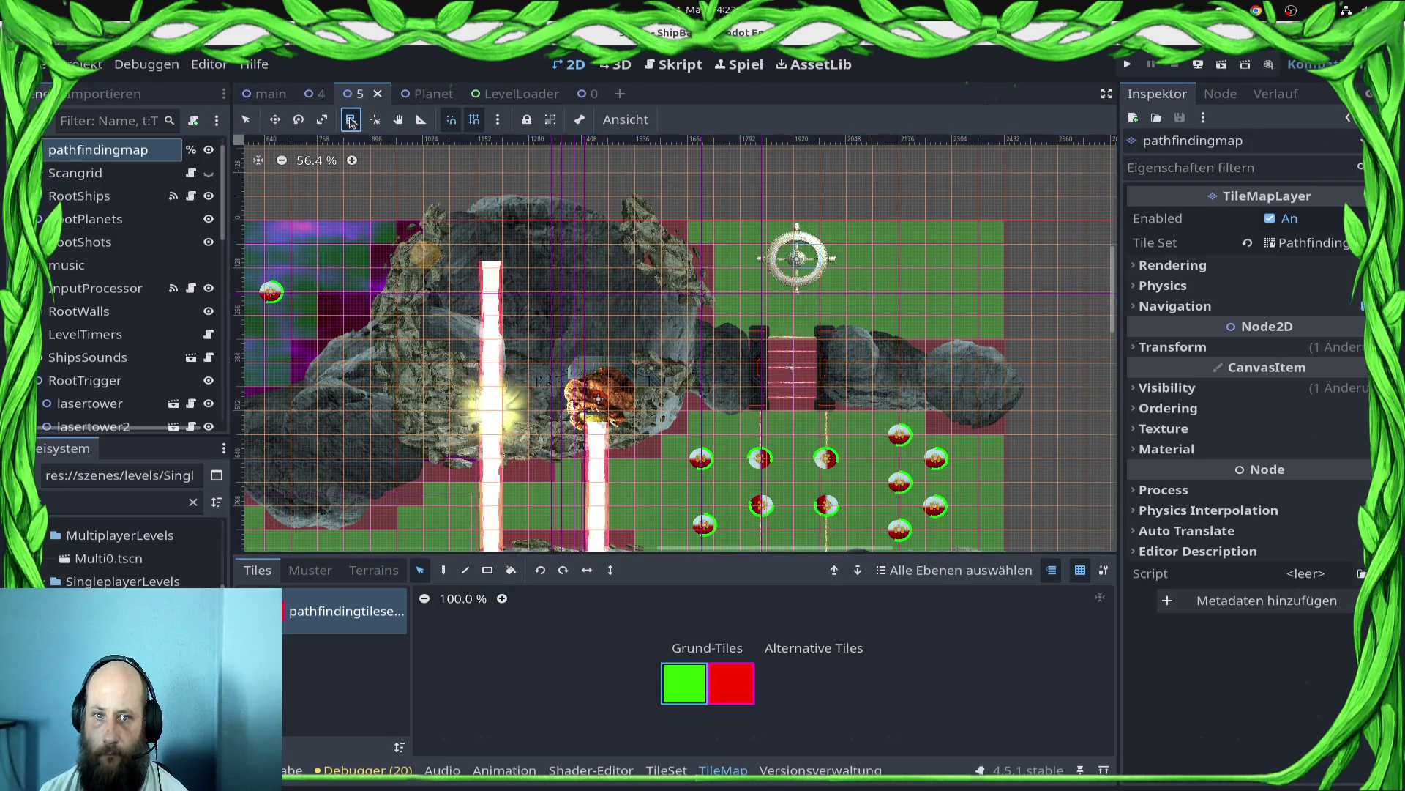
pyautogui.click(802, 259)
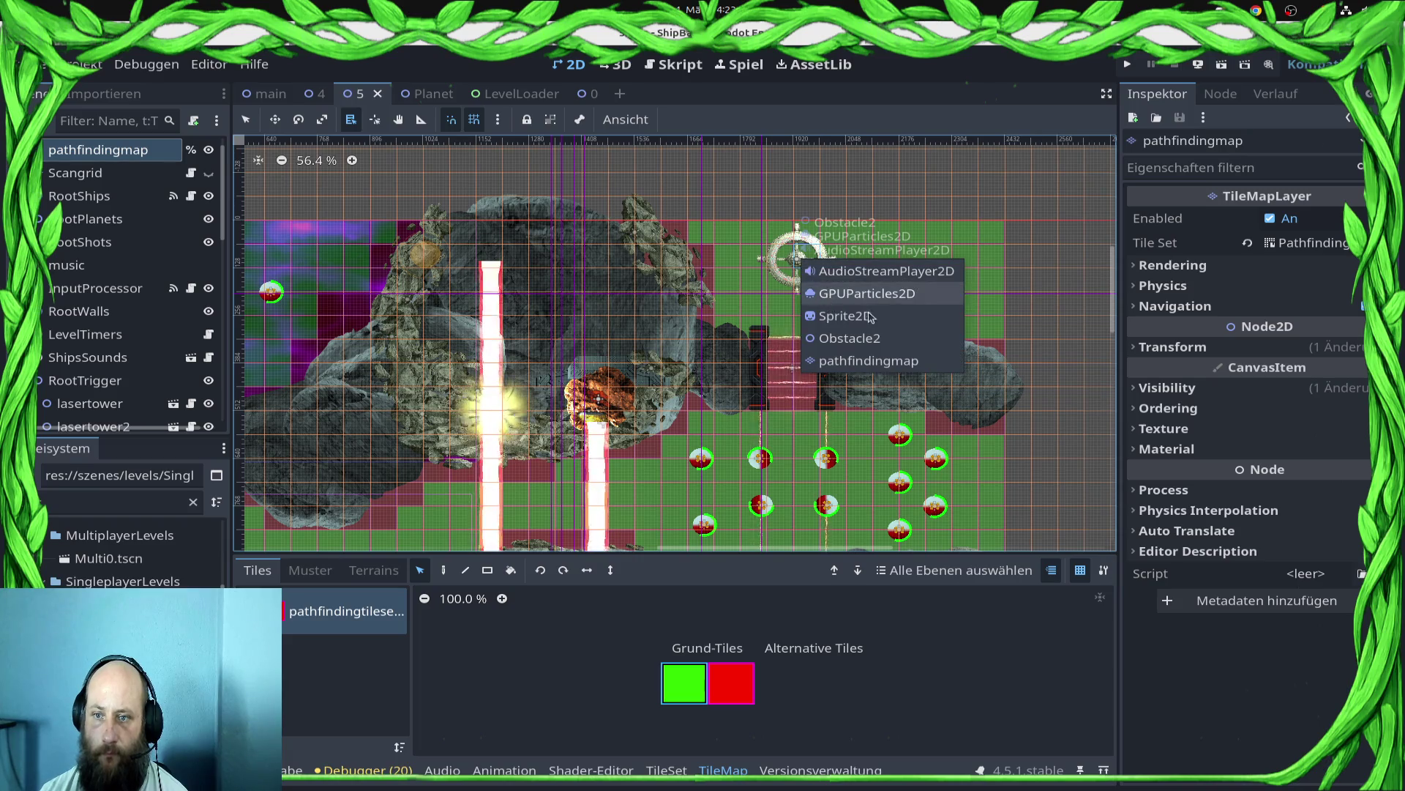
pyautogui.click(849, 337)
# - Shift Obstacle2 slightly downward and save the scene
pyautogui.press('w')
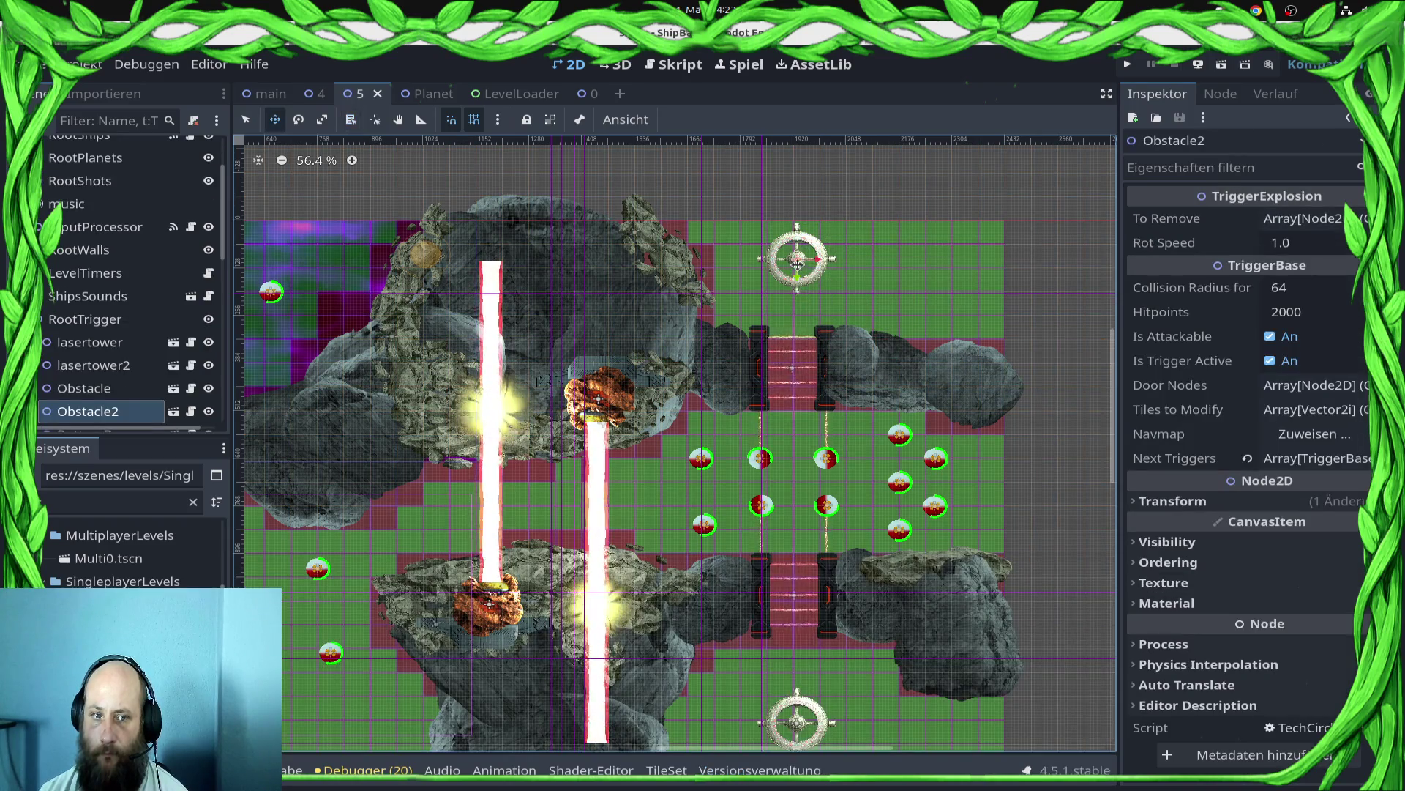
pyautogui.moveTo(798, 263); pyautogui.dragTo(803, 275)
pyautogui.hotkey('ctrl', 's')
pyautogui.click(139, 322)
pyautogui.rightClick(135, 312)
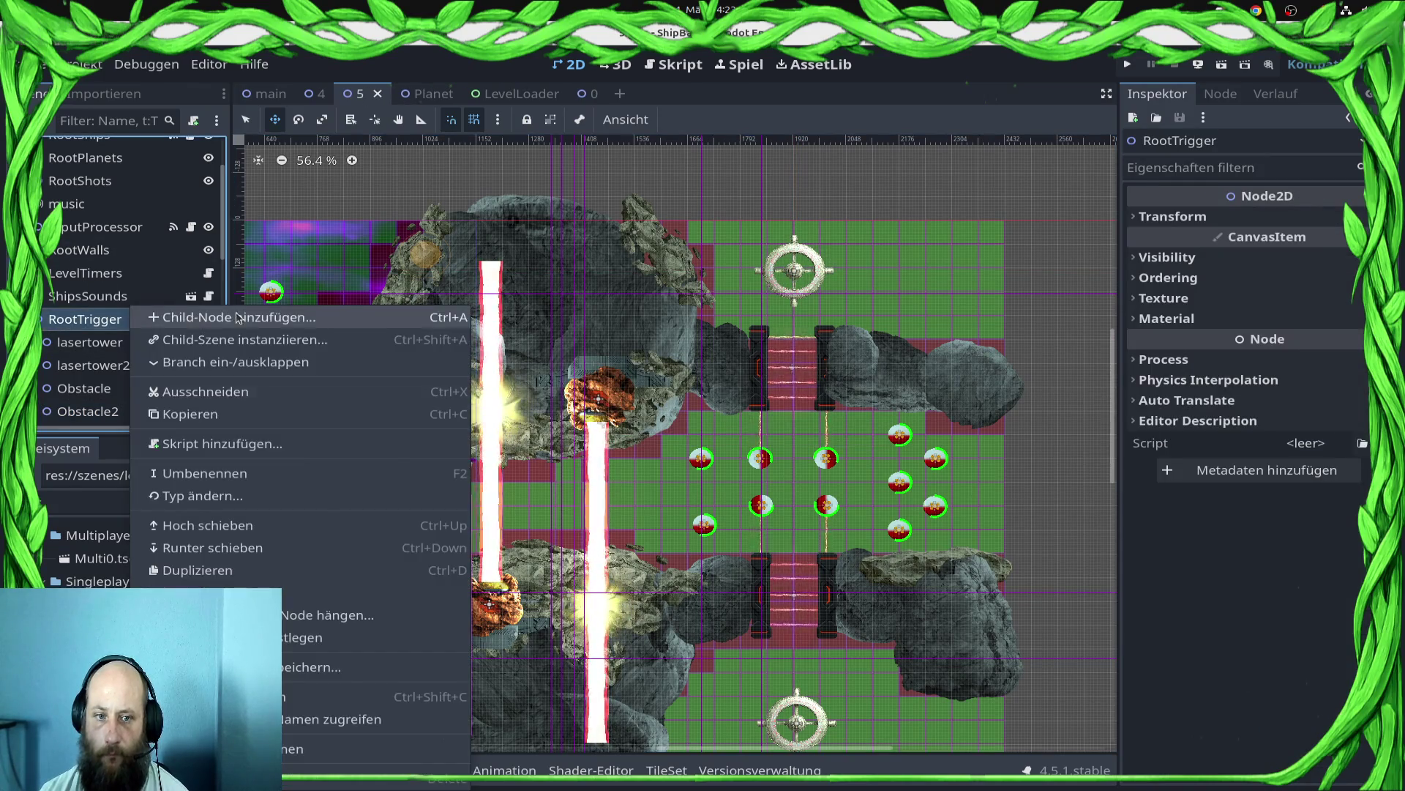
# - Add a TriggerActivatePlanetsAndSpawnShips child node under RootTrigger via a 'Spaw' search
pyautogui.click(237, 317)
pyautogui.write('Sü')
pyautogui.press('BackSpace')
pyautogui.press('BackSpace')
pyautogui.press('BackSpace')
pyautogui.write('paw')
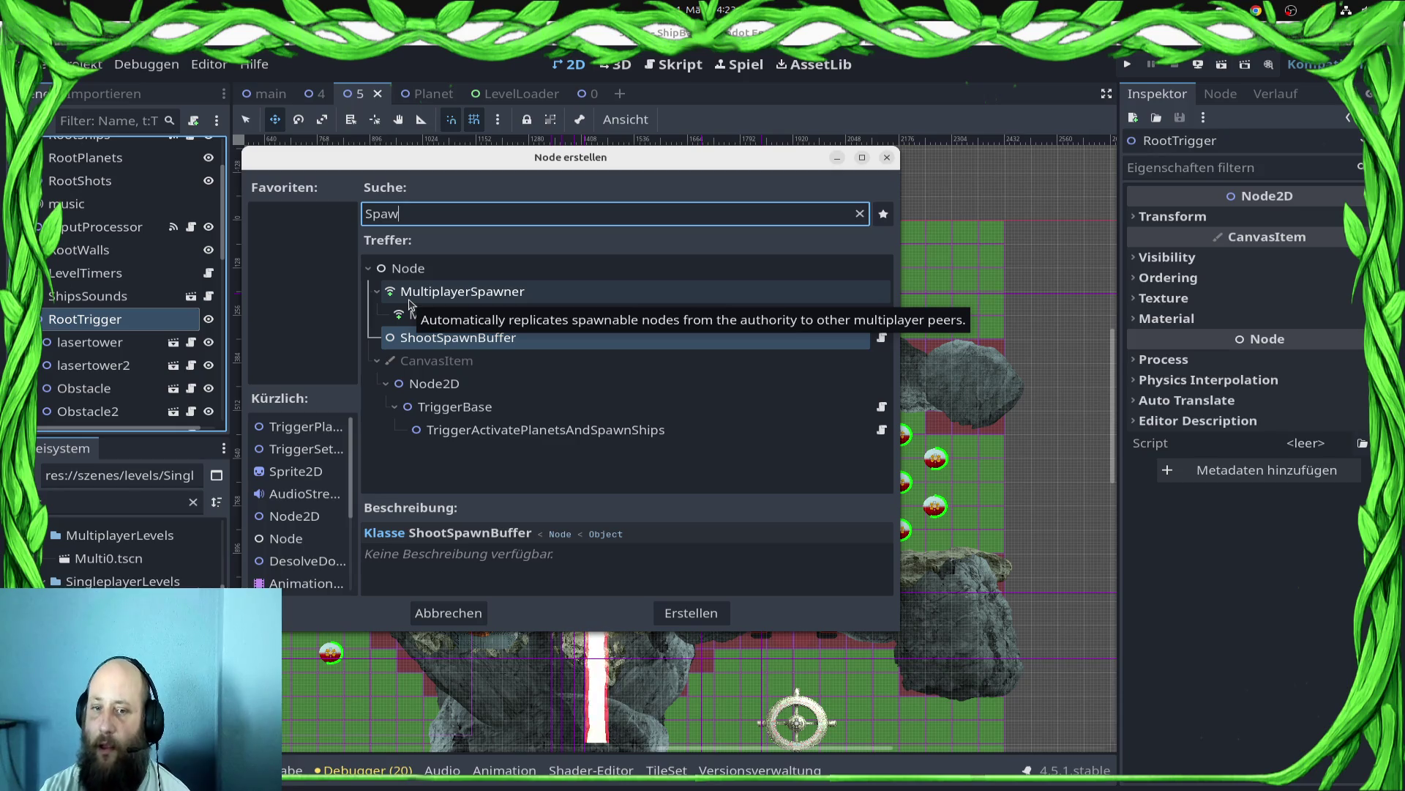
pyautogui.press('Down')
pyautogui.press('Down')
pyautogui.press('Down')
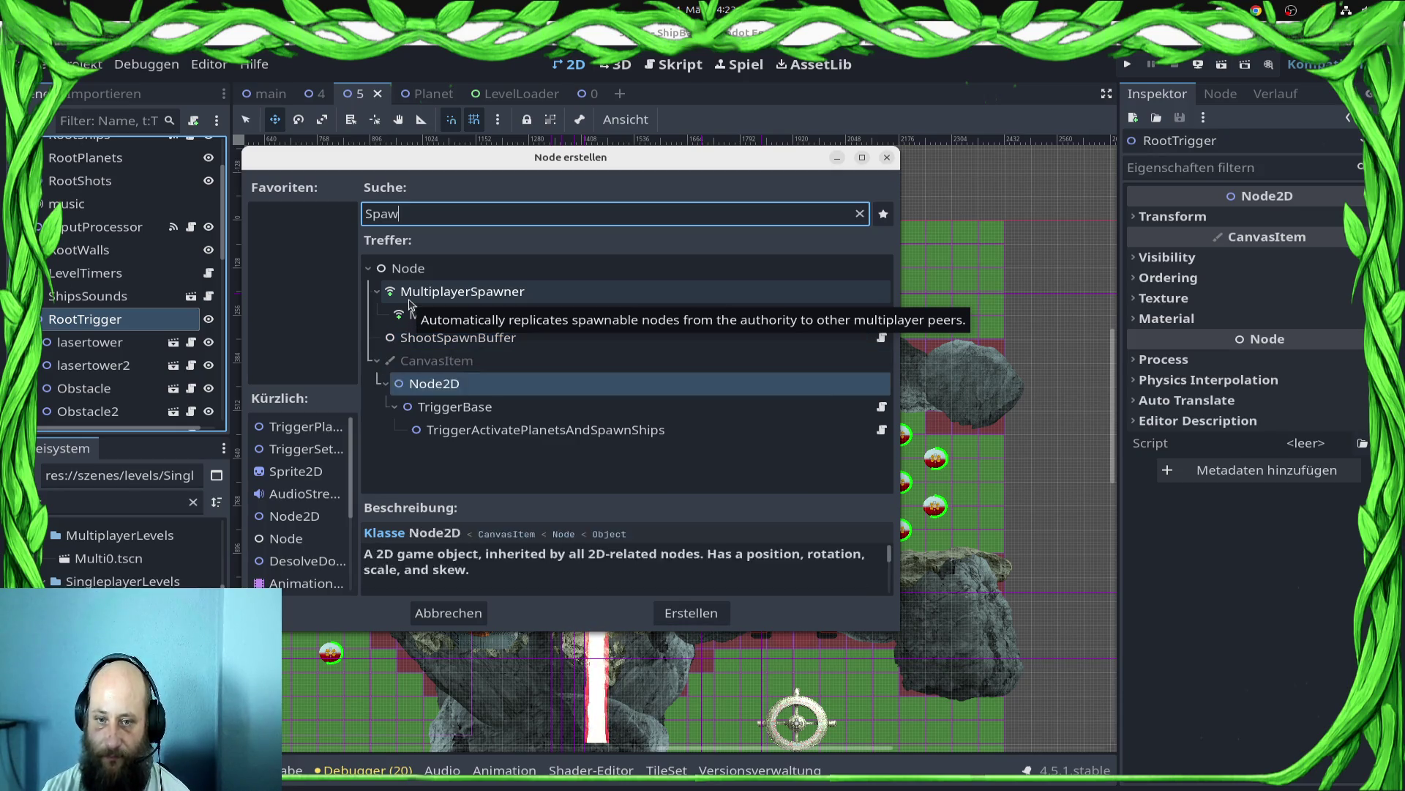
pyautogui.press('Return')
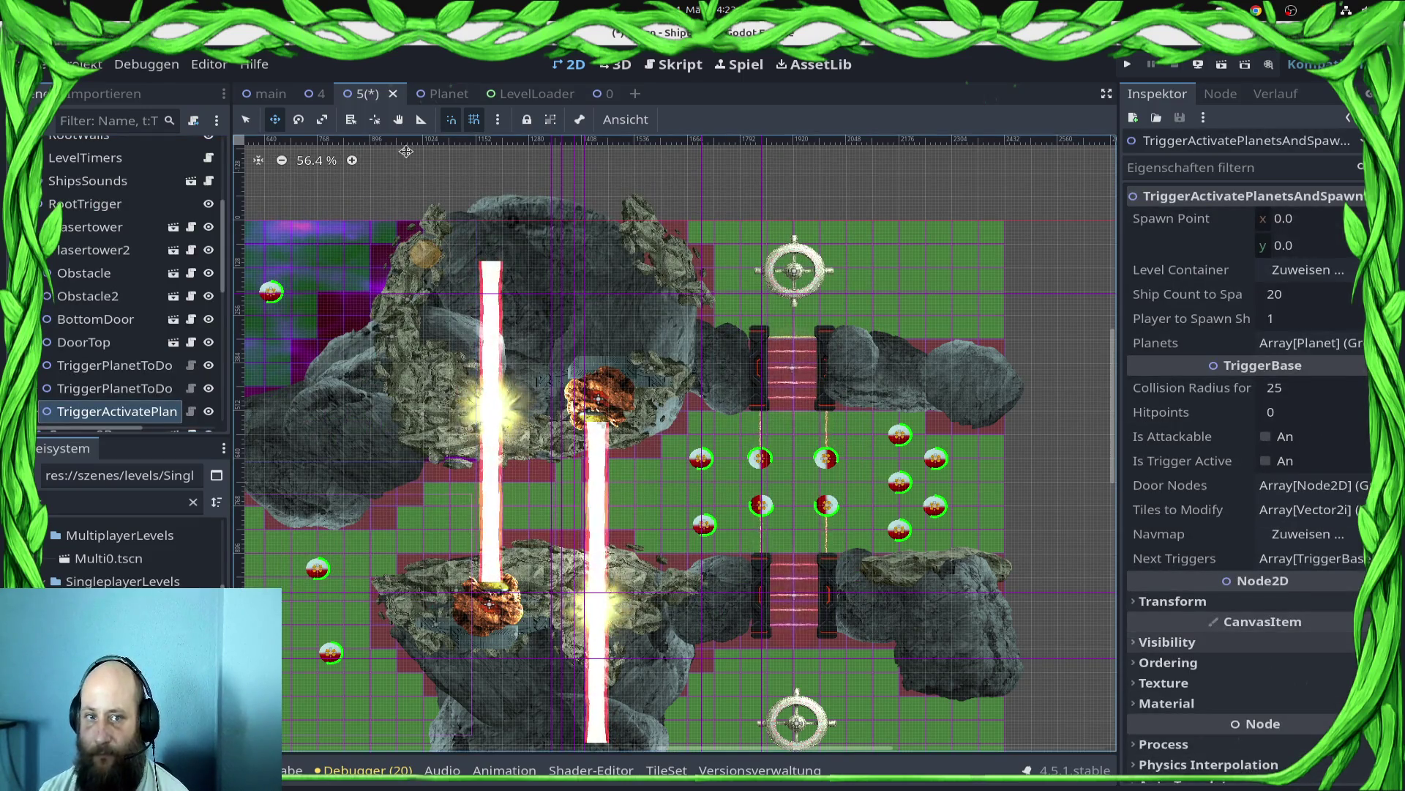
# - Place a vertical guide at x 2175 px and set Spawn Point to 2175, 150
pyautogui.moveTo(245, 164)
pyautogui.mouseDown()
pyautogui.moveTo(943, 229)
pyautogui.moveTo(899, 229)
pyautogui.mouseUp()
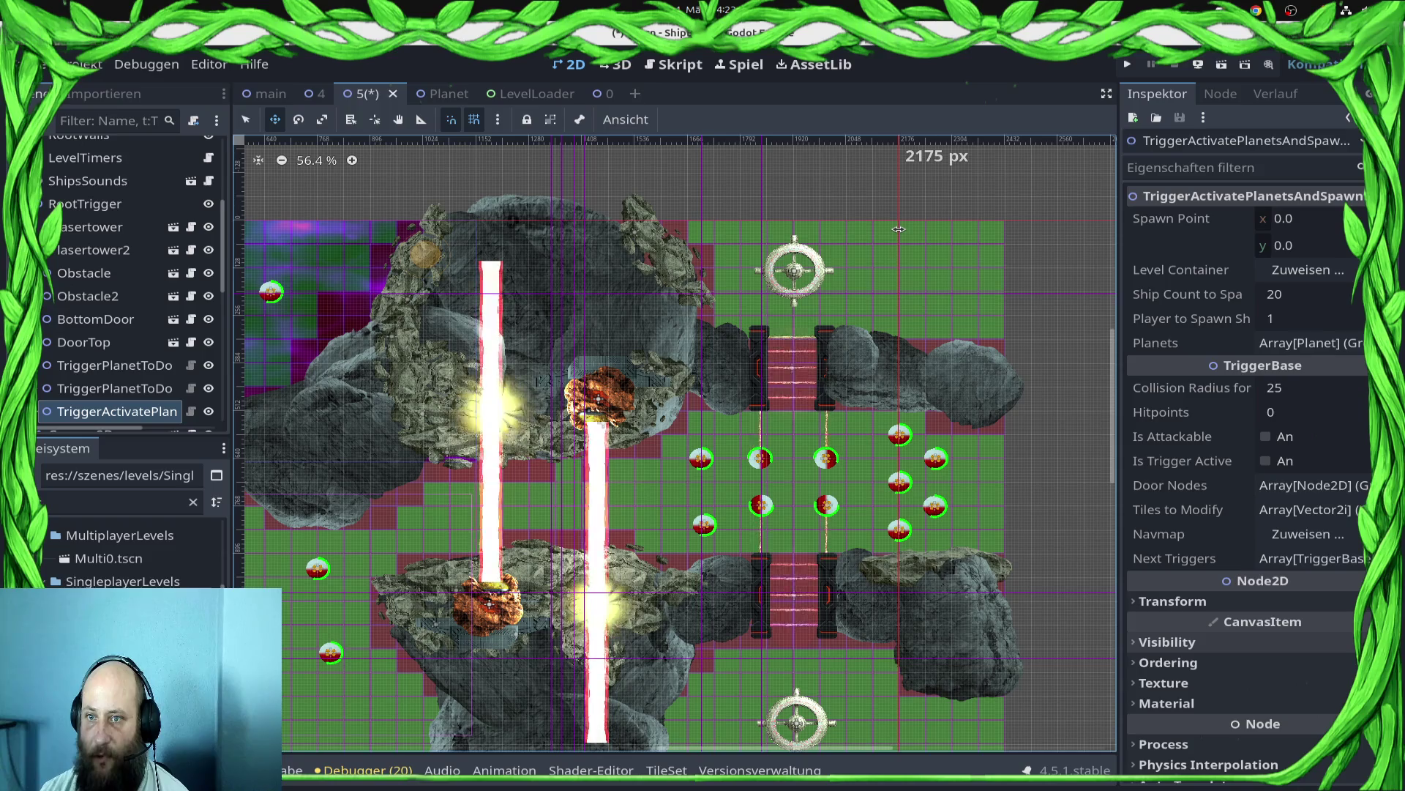
pyautogui.moveTo(899, 229); pyautogui.dragTo(899, 229)
pyautogui.click(1339, 220)
pyautogui.write('2175')
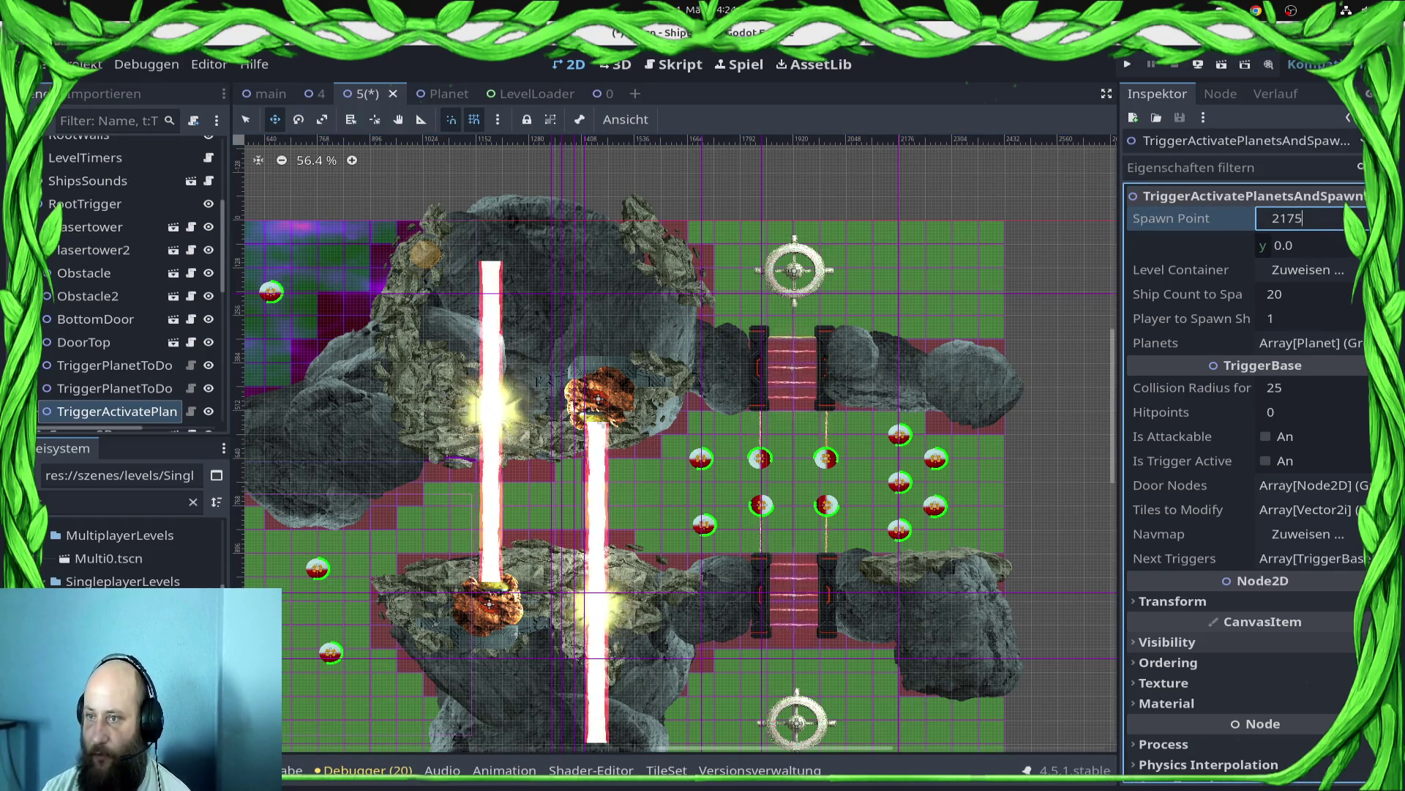
pyautogui.press('Tab')
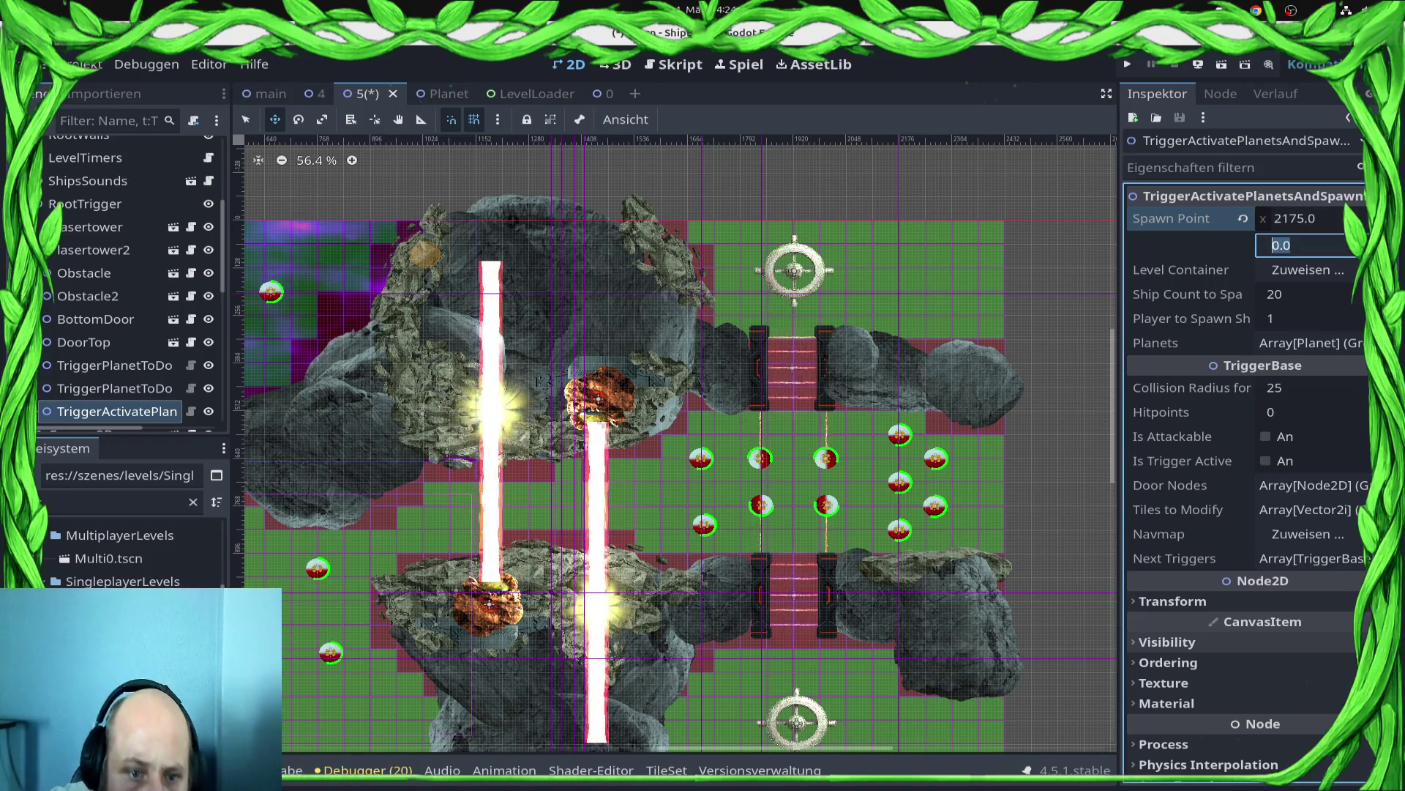
pyautogui.write('150')
pyautogui.press('Return')
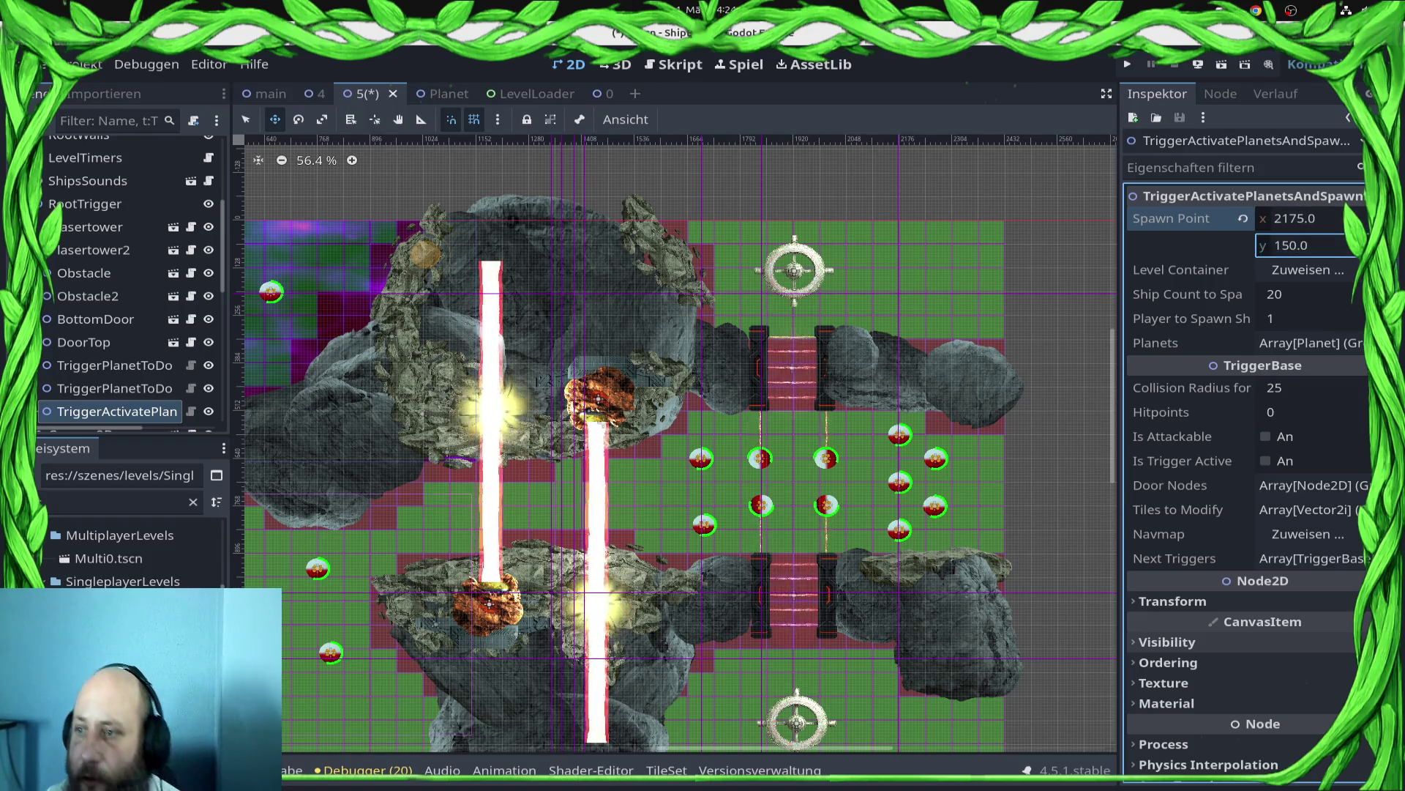
# - Assign LevelContainer as Level Container and set Ship Count to Spawn to 200
pyautogui.click(1263, 269)
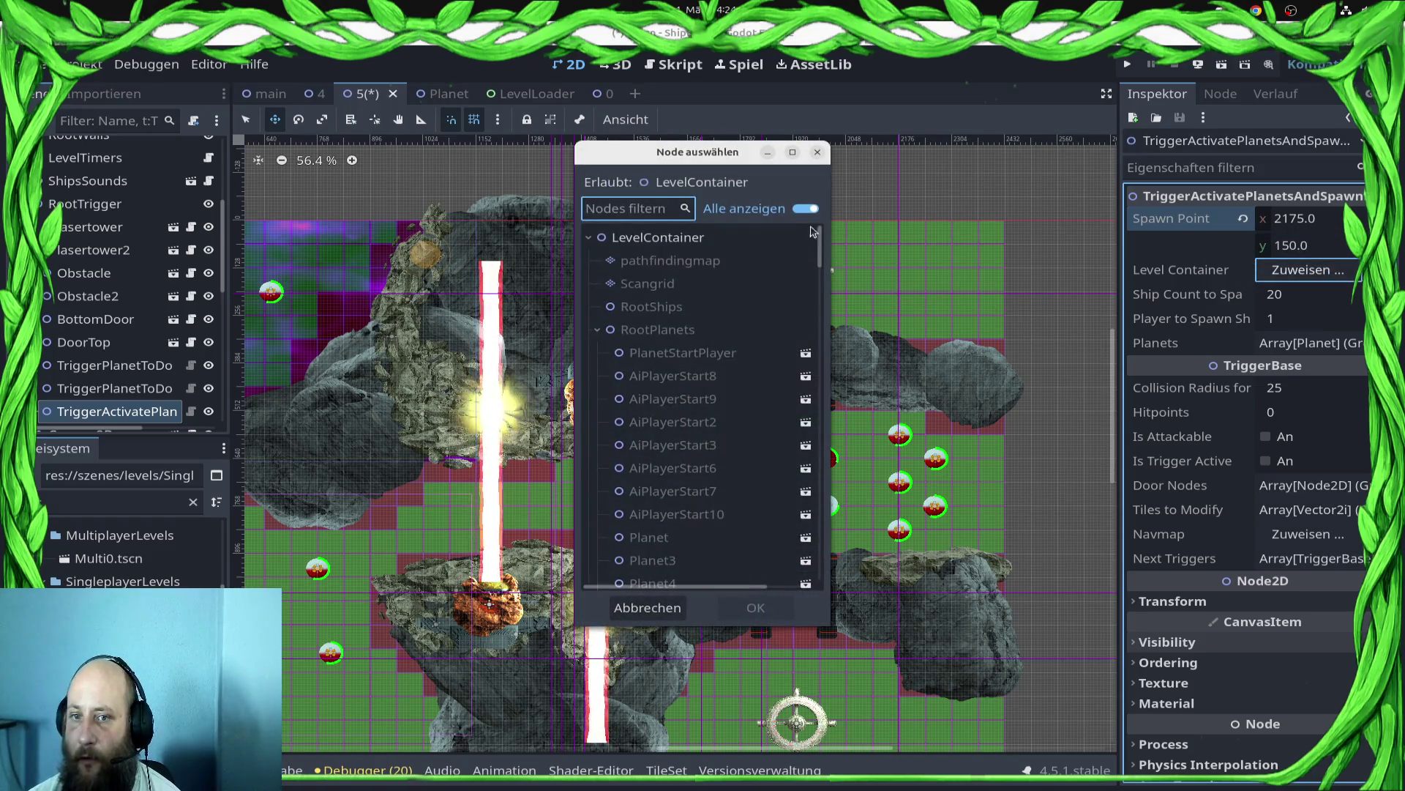
pyautogui.doubleClick(812, 233)
pyautogui.click(1310, 296)
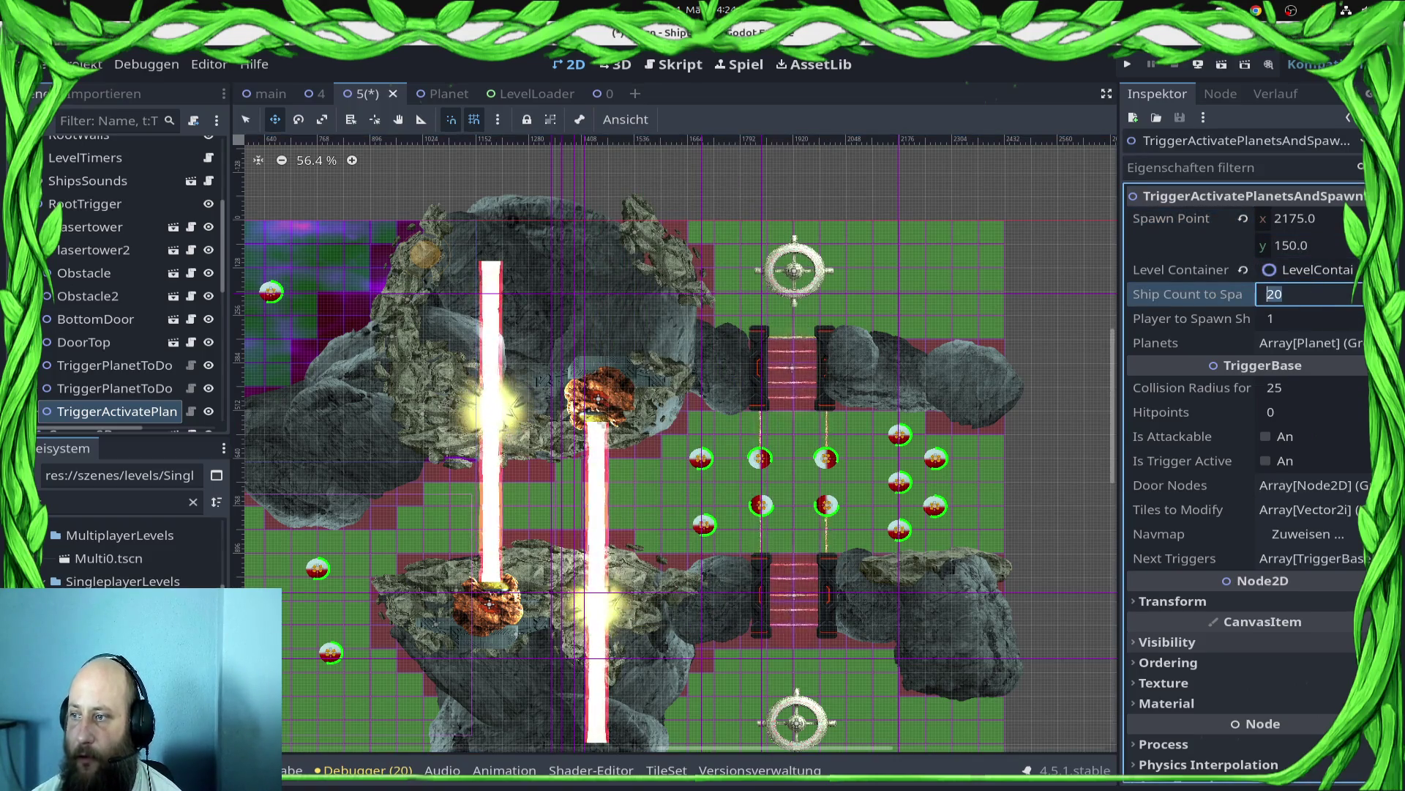
pyautogui.write('0')
pyautogui.press('Return')
pyautogui.scroll(-5, 673, 440)
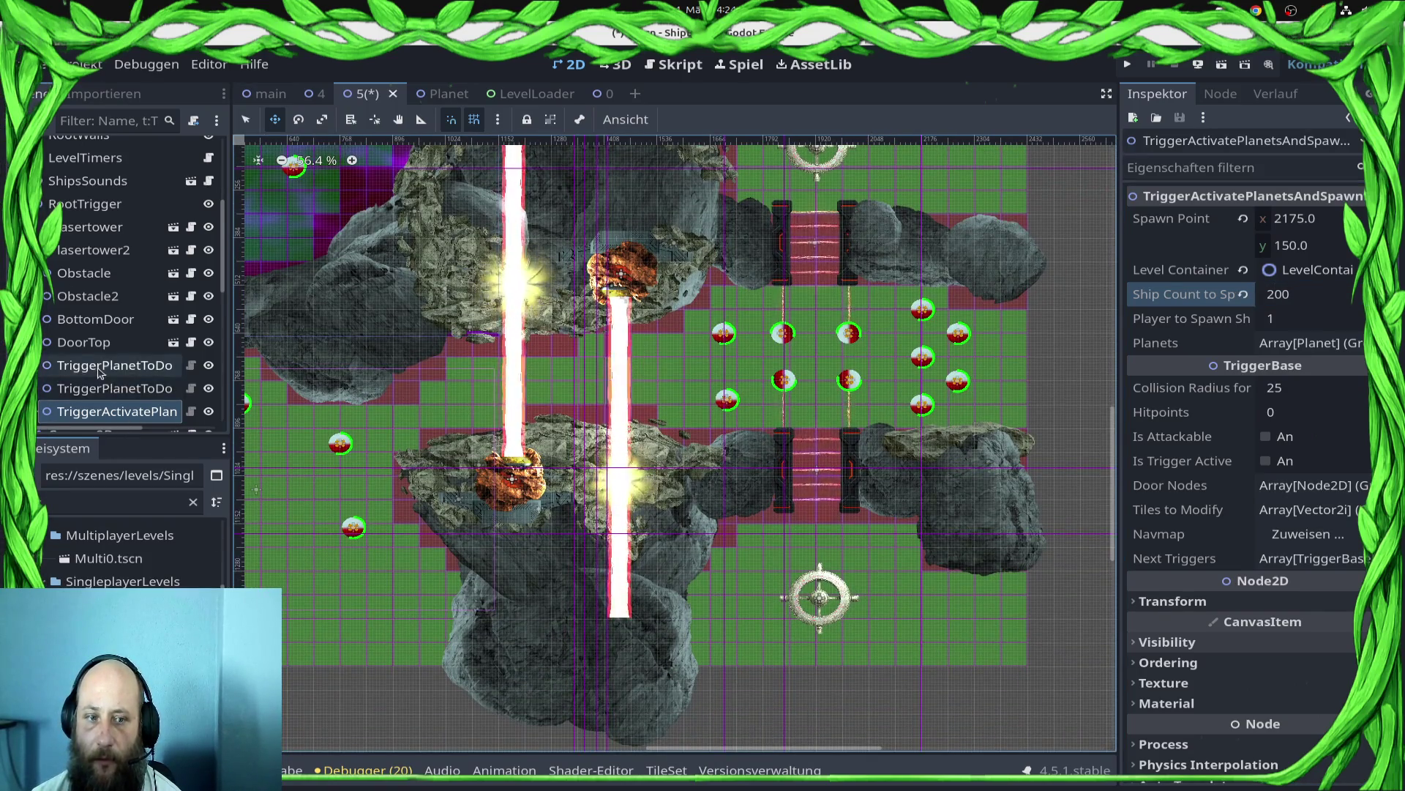
# - Link the spawn trigger into TriggerPlanetToDoor2's Next Triggers list
pyautogui.click(110, 388)
pyautogui.click(1292, 619)
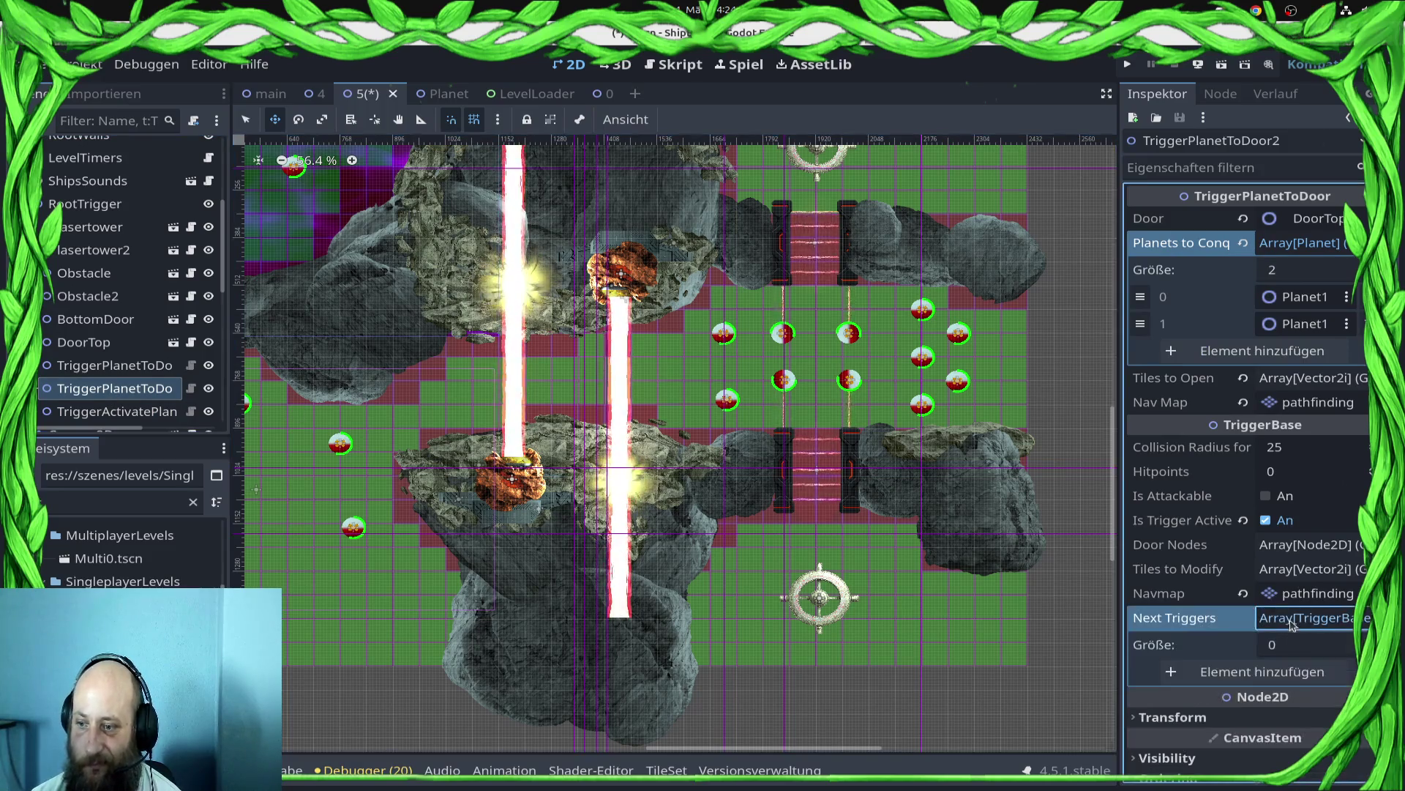
pyautogui.scroll(-2, 113, 359)
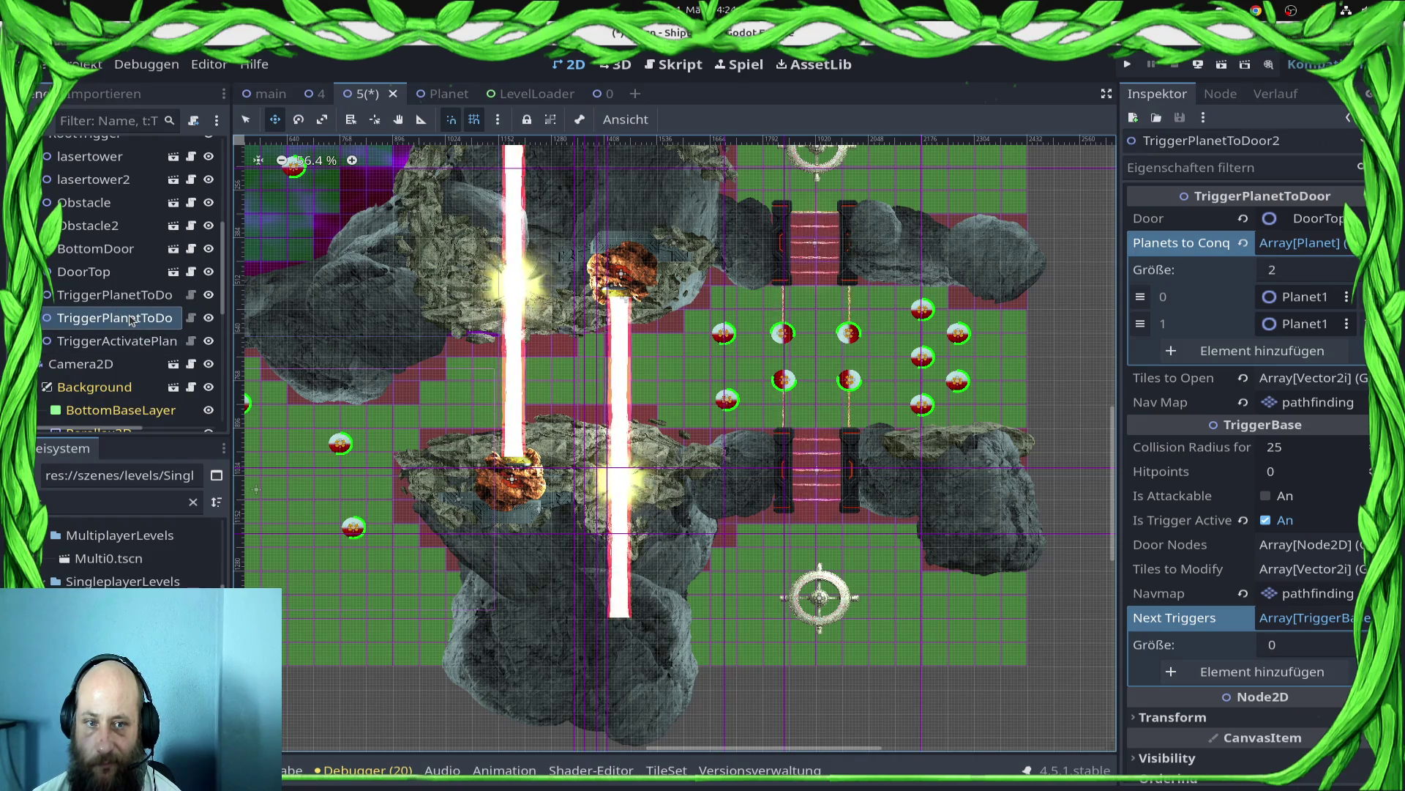
pyautogui.moveTo(114, 342); pyautogui.dragTo(1257, 632)
pyautogui.hotkey('ctrl', 'a')
# - Create another TriggerActivatePlanetsAndSpawnShips node with LevelContainer as its Level Container
pyautogui.press('Down')
pyautogui.press('Down')
pyautogui.press('Down')
pyautogui.press('Return')
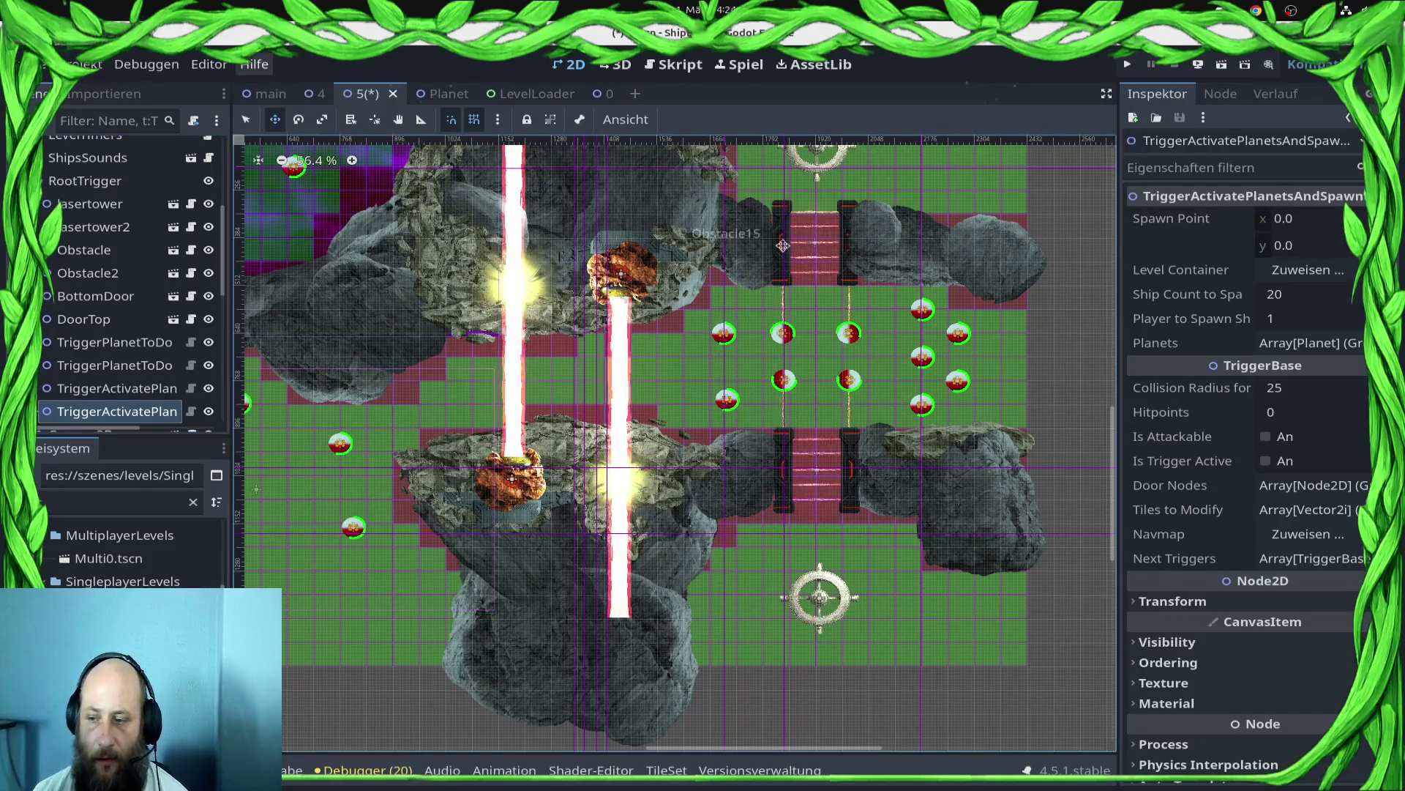
pyautogui.click(1283, 271)
pyautogui.click(658, 239)
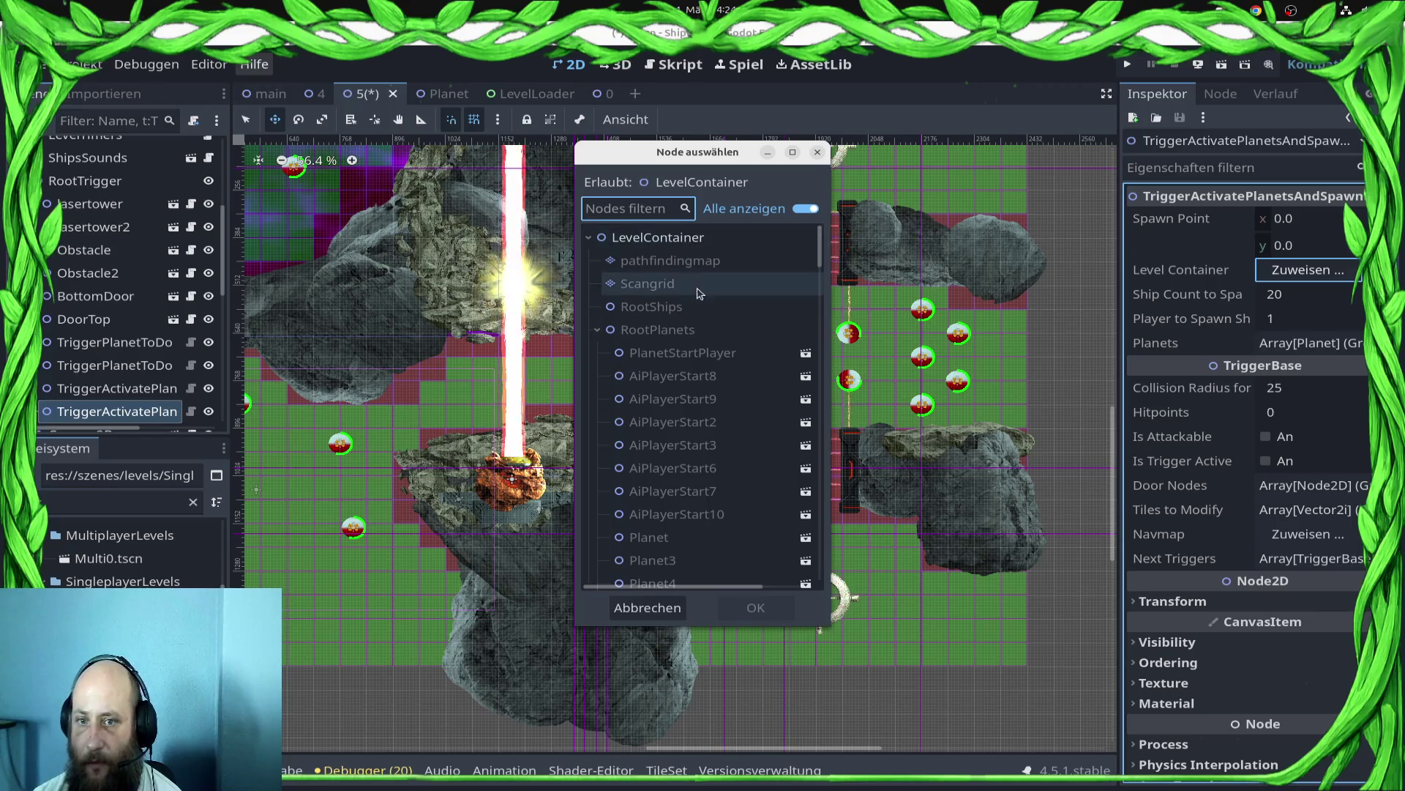
pyautogui.doubleClick(658, 240)
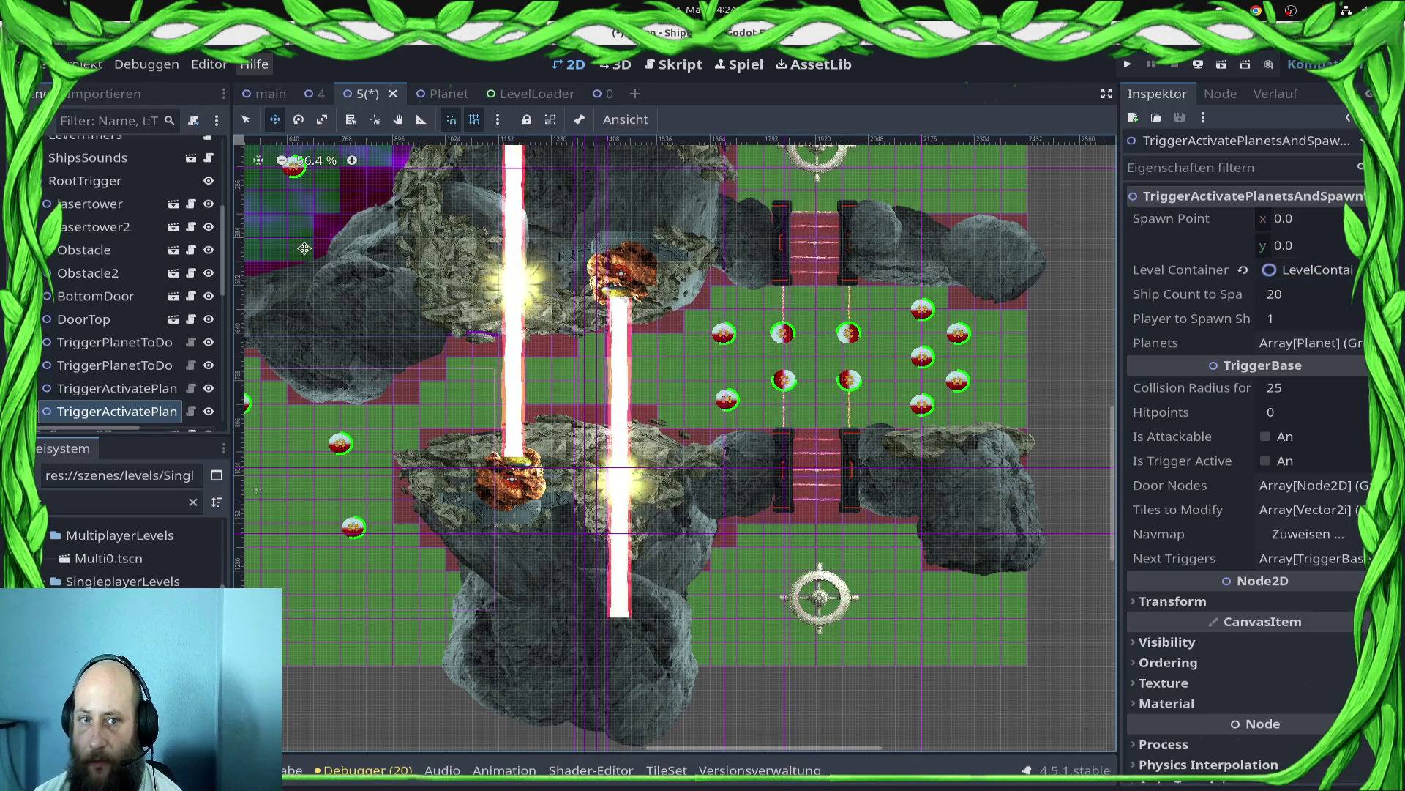
# - Set its Spawn Point to 2000, 1536 and Ship Count to 200
pyautogui.click(1307, 220)
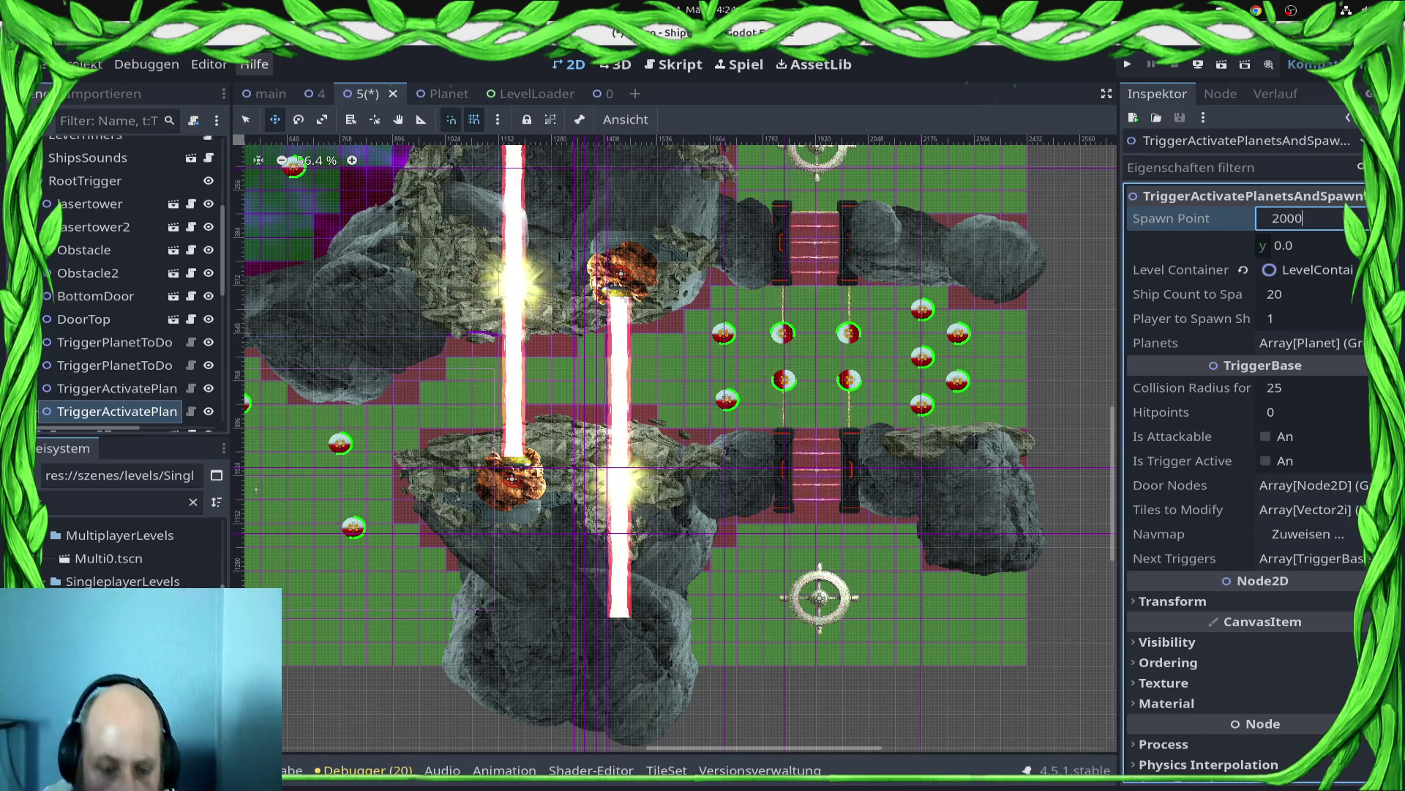
pyautogui.press('Tab')
pyautogui.write('15')
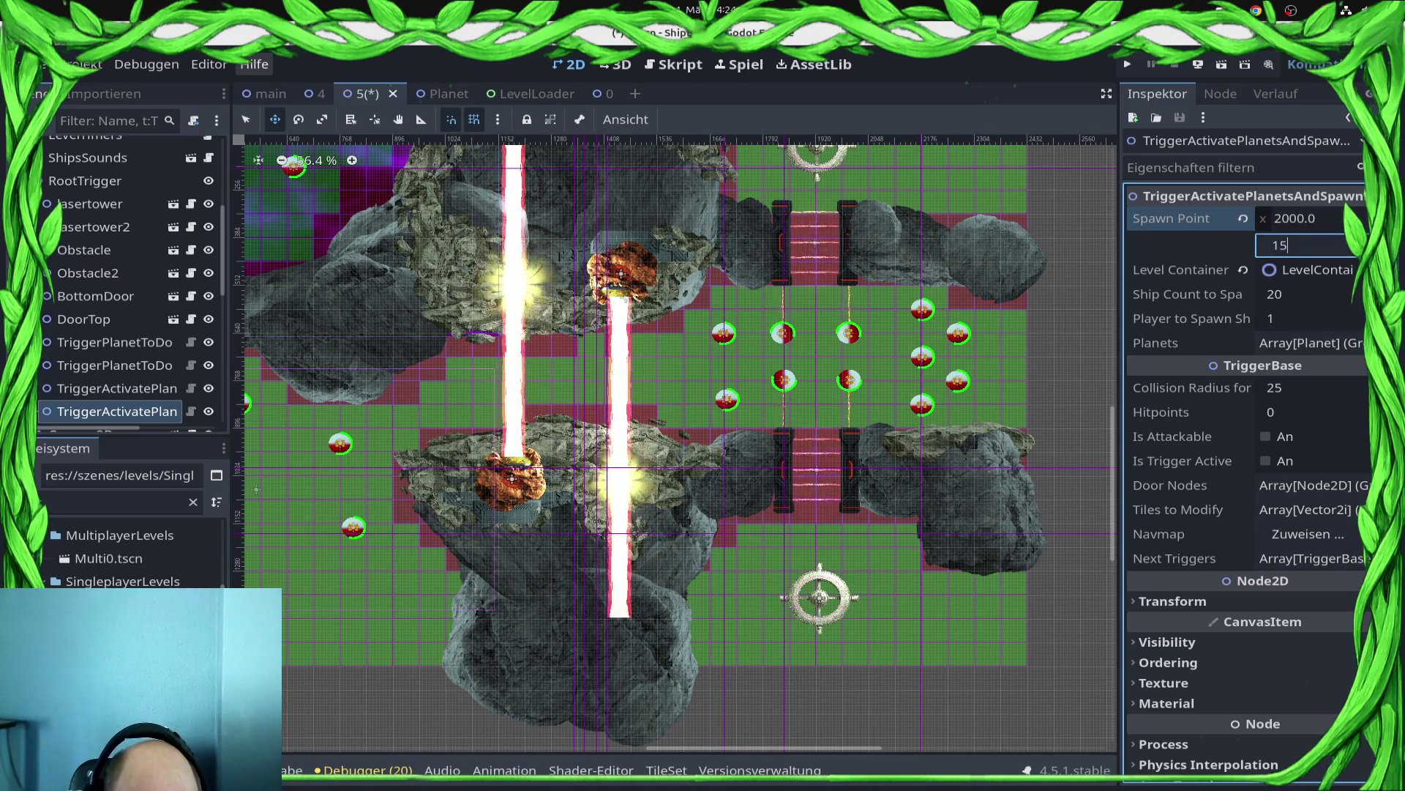
pyautogui.write('36')
pyautogui.press('Return')
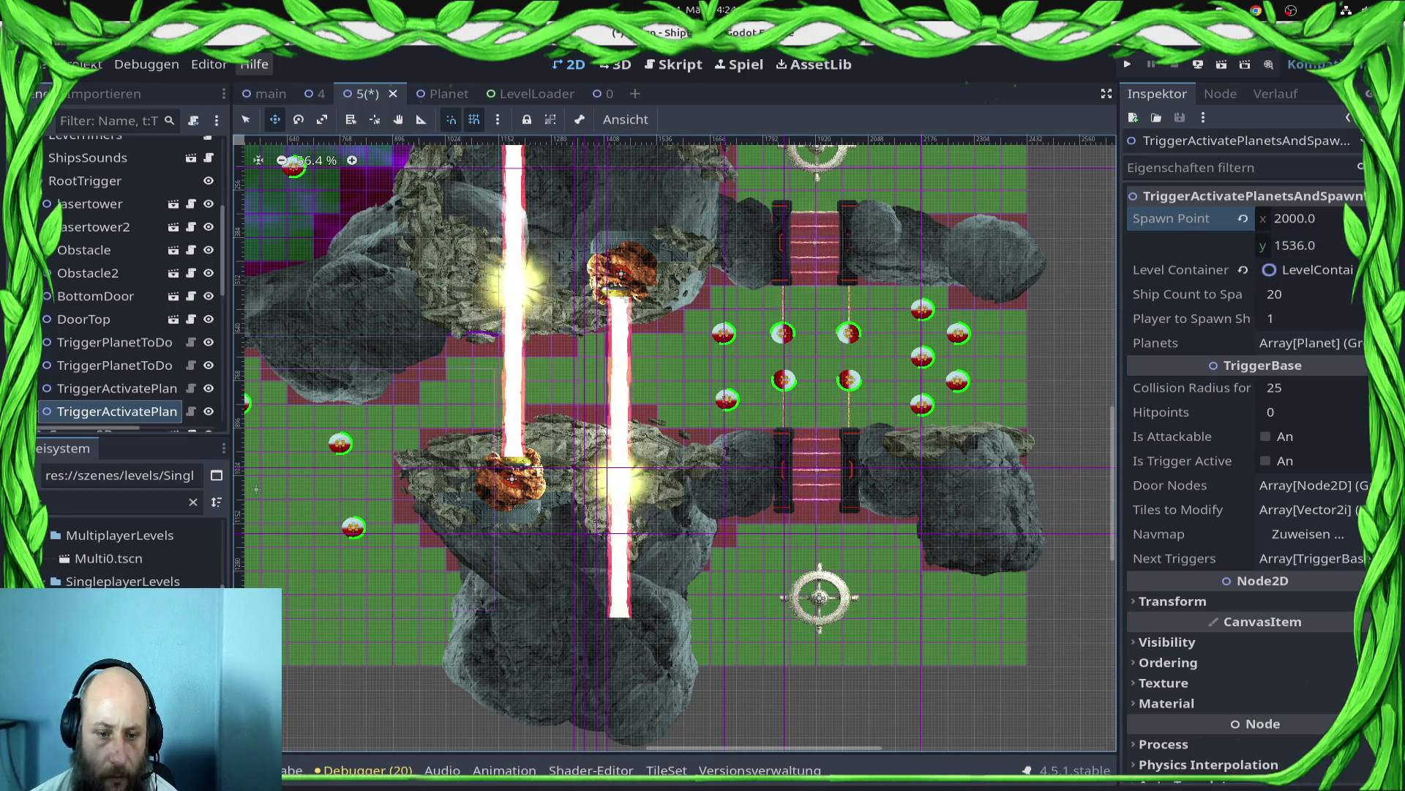
pyautogui.click(1326, 300)
pyautogui.press('Return')
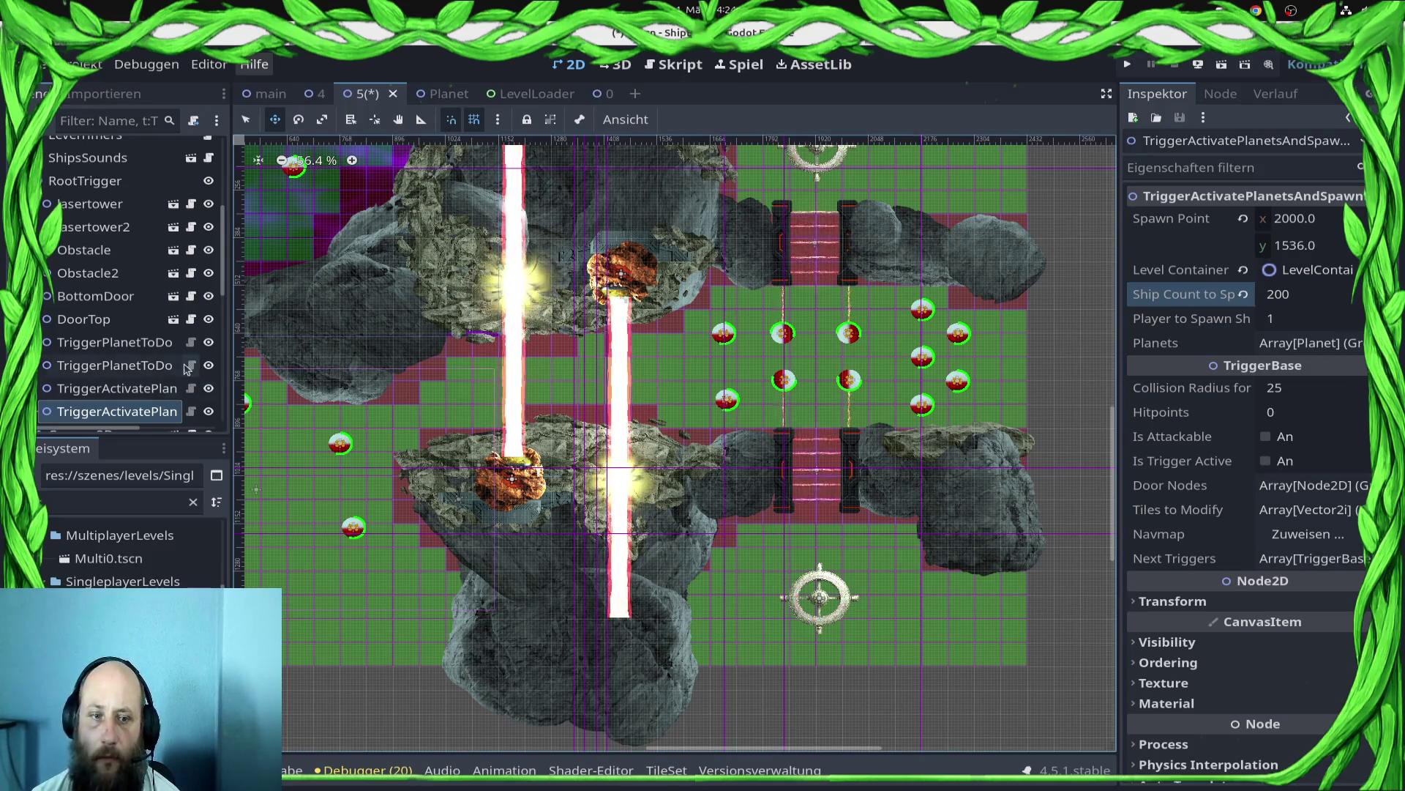
pyautogui.scroll(-3, 130, 280)
# - Add the spawn trigger to TriggerPlanetToDoor's Next Triggers and assign pathfindingmap as Navmap
pyautogui.click(132, 277)
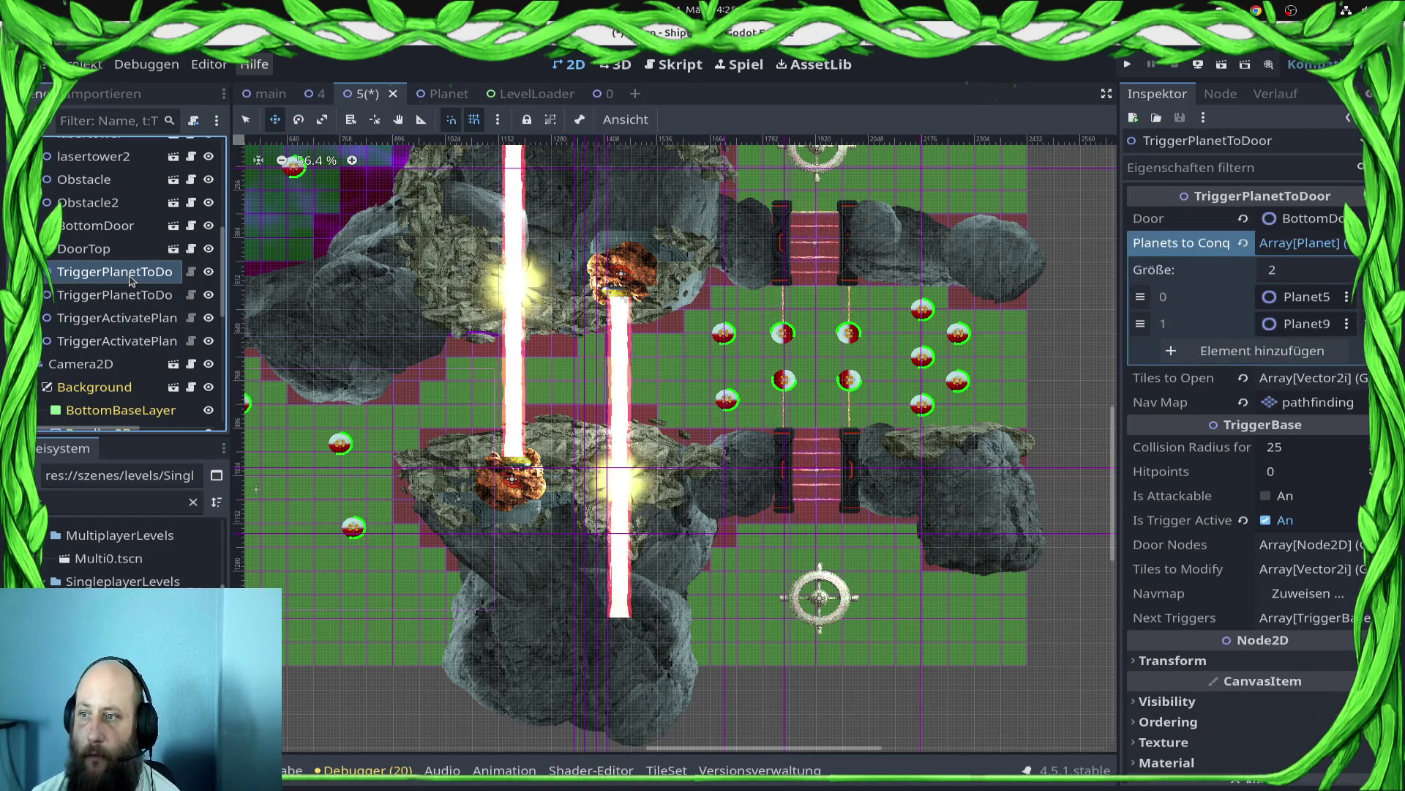
pyautogui.click(1285, 619)
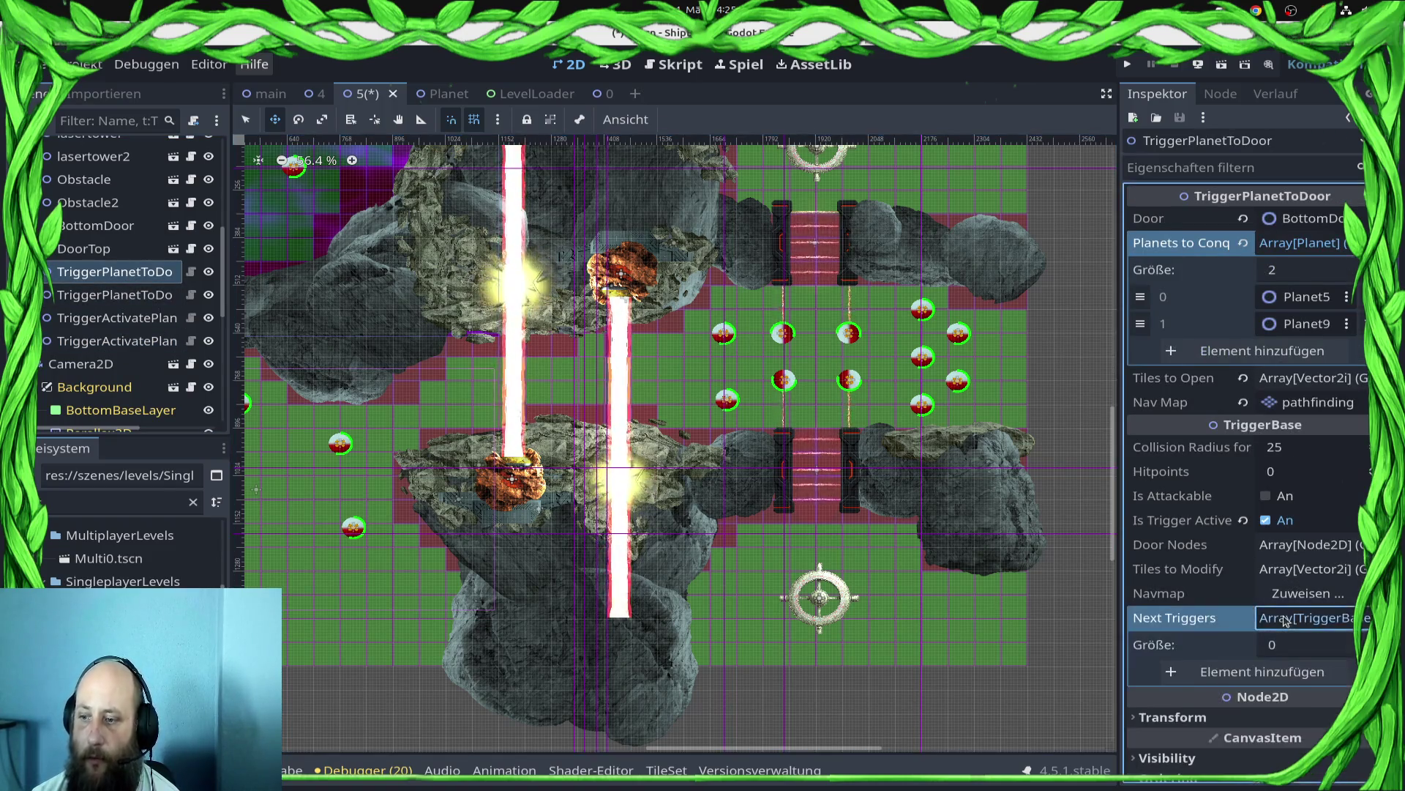
pyautogui.moveTo(117, 341); pyautogui.dragTo(1204, 667)
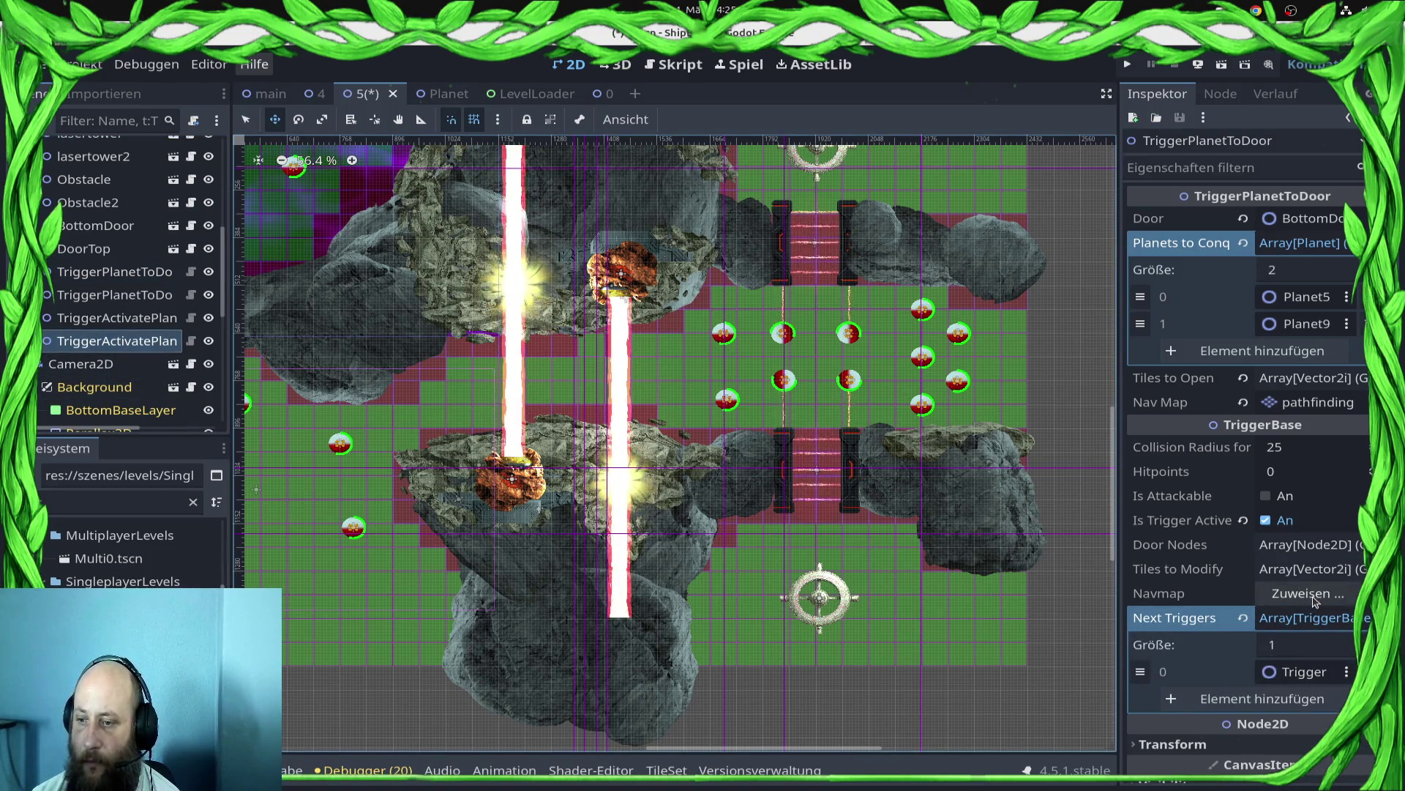
pyautogui.click(1309, 593)
pyautogui.click(669, 260)
pyautogui.click(755, 607)
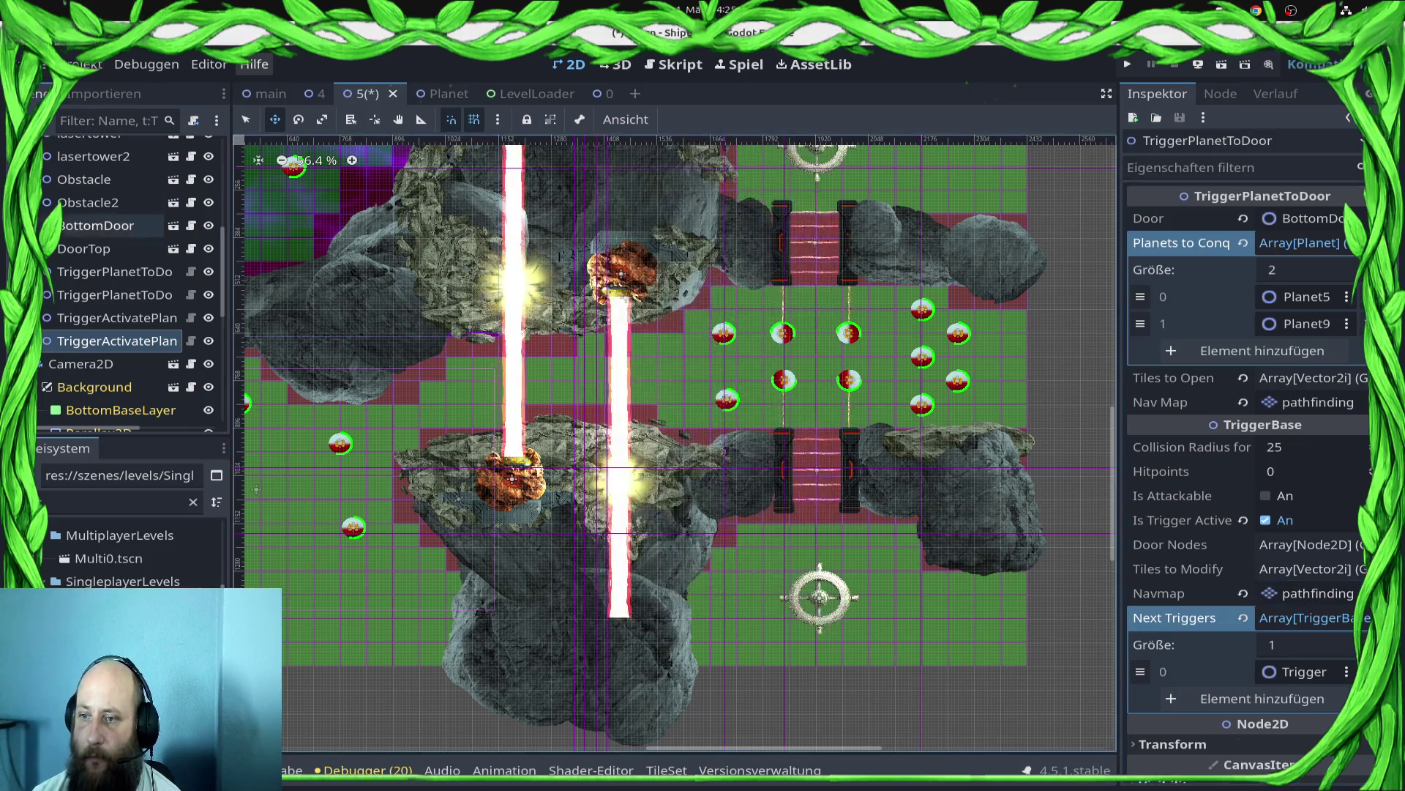
# - Review the planets-and-spawn trigger's Planets list and properties
pyautogui.click(120, 318)
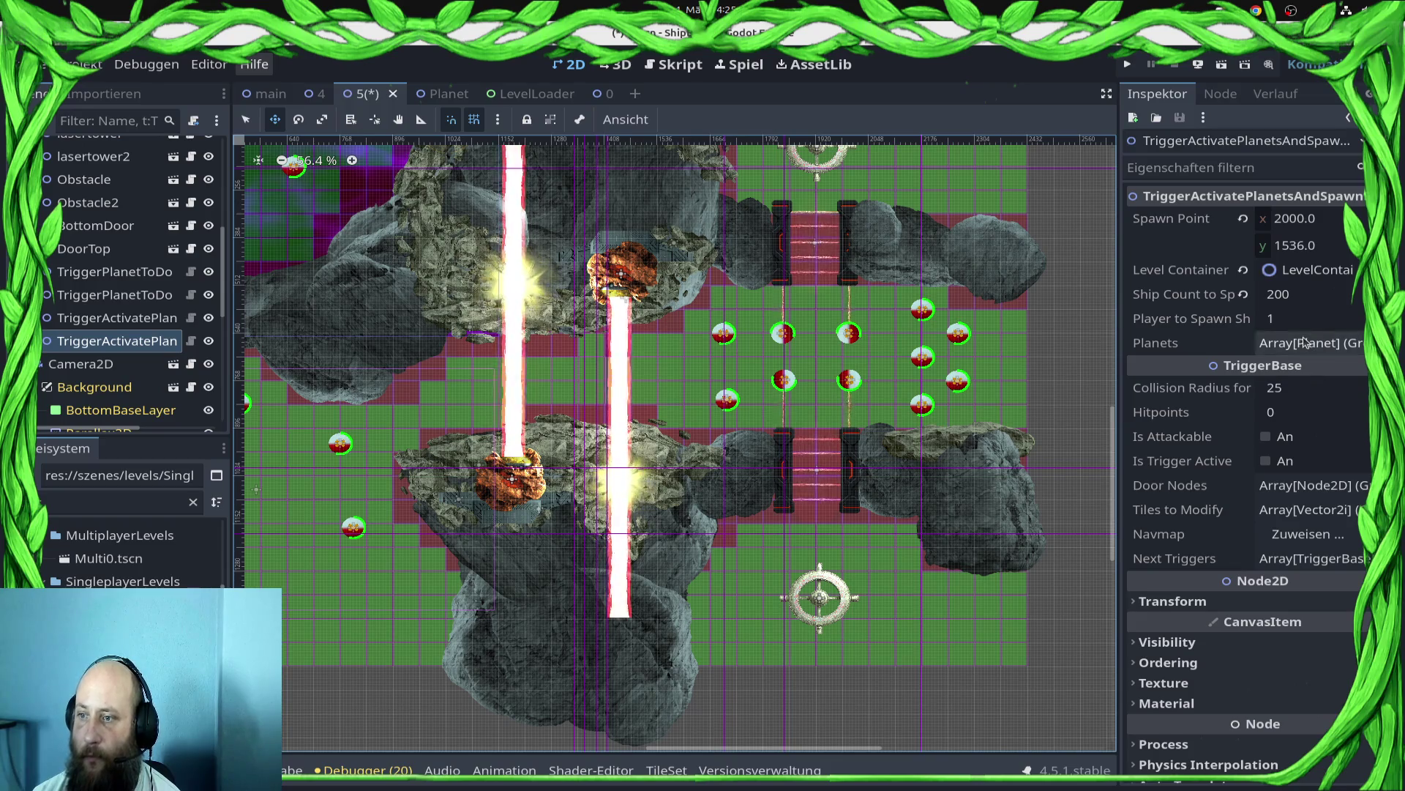
pyautogui.click(1311, 343)
pyautogui.click(1310, 343)
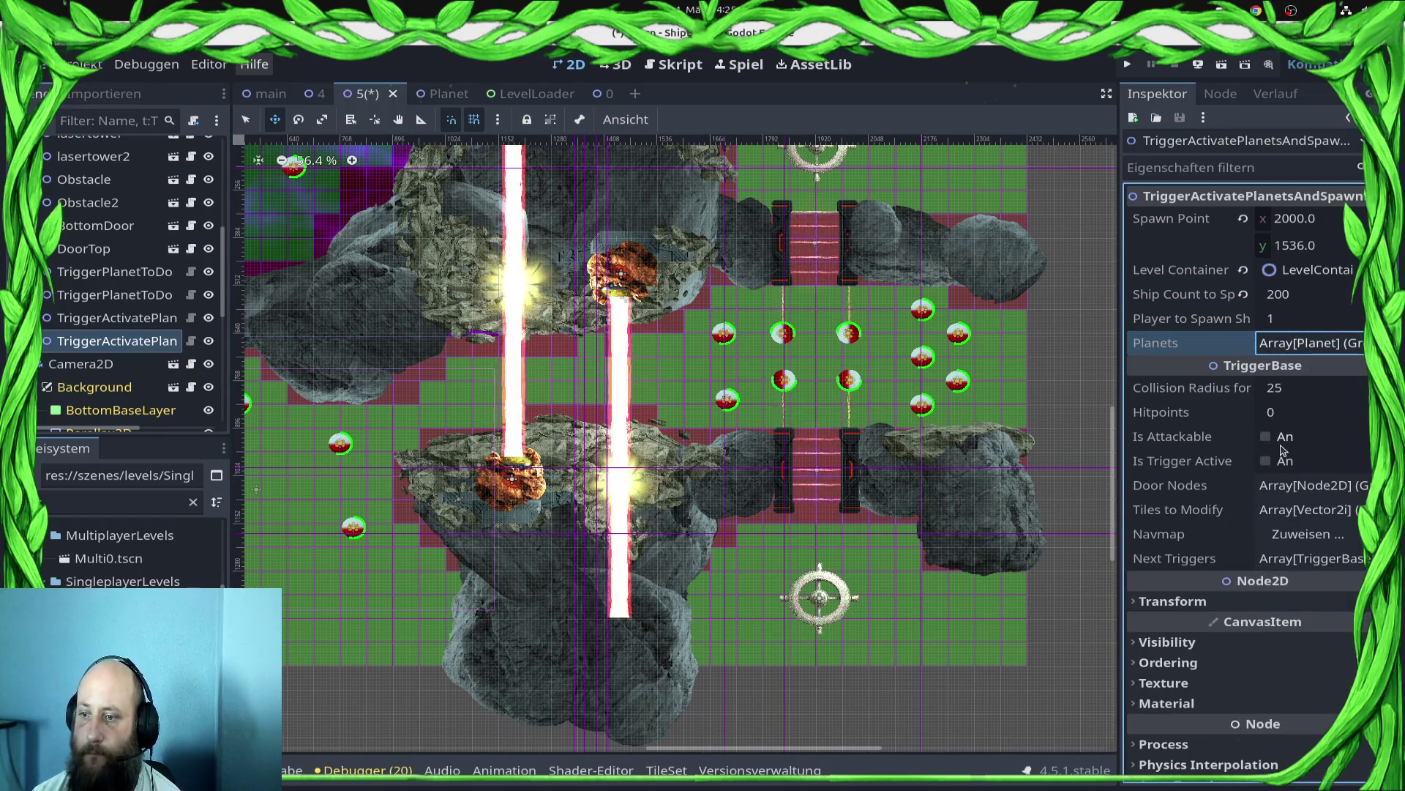
pyautogui.scroll(-2, 871, 428)
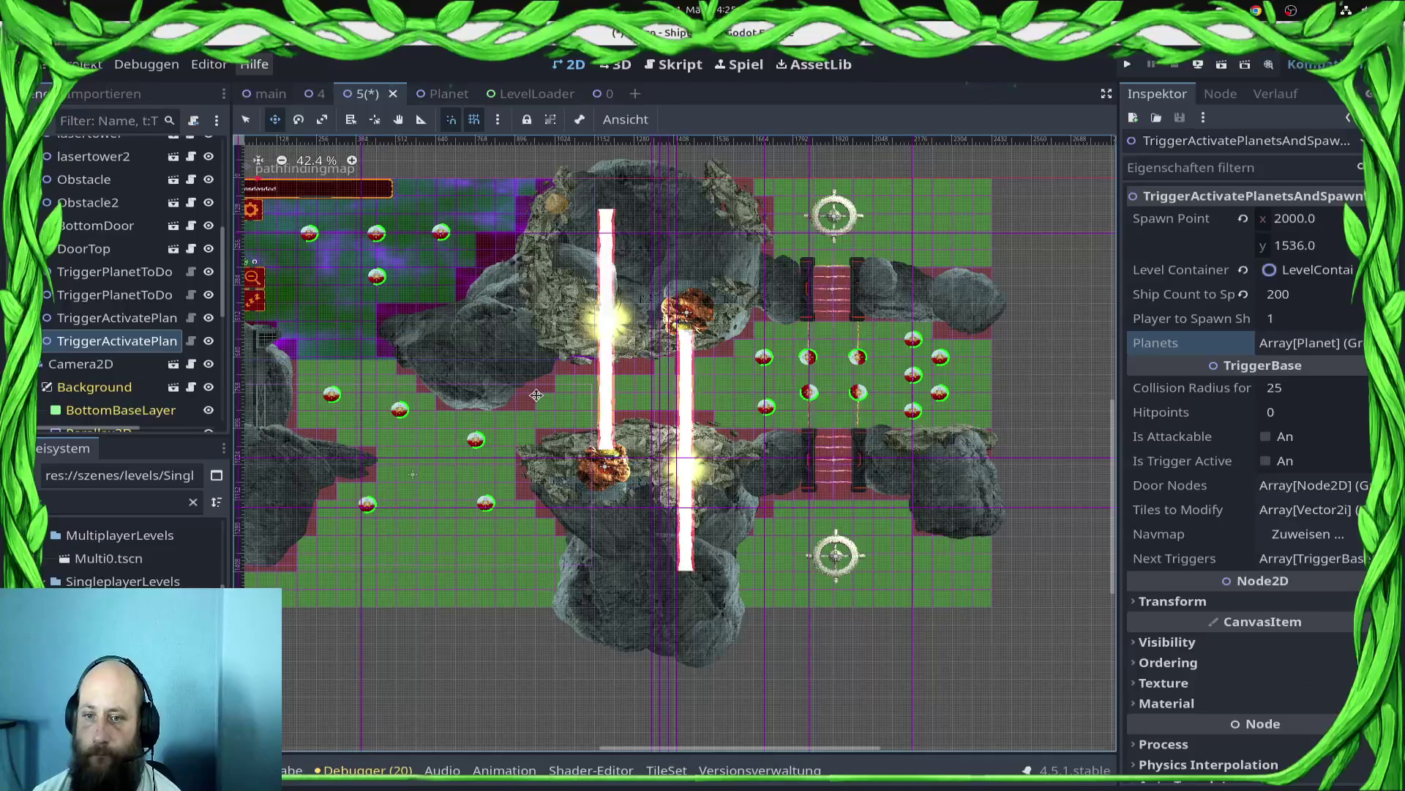
pyautogui.hscroll(3, 659, 366)
pyautogui.scroll(2, 809, 323)
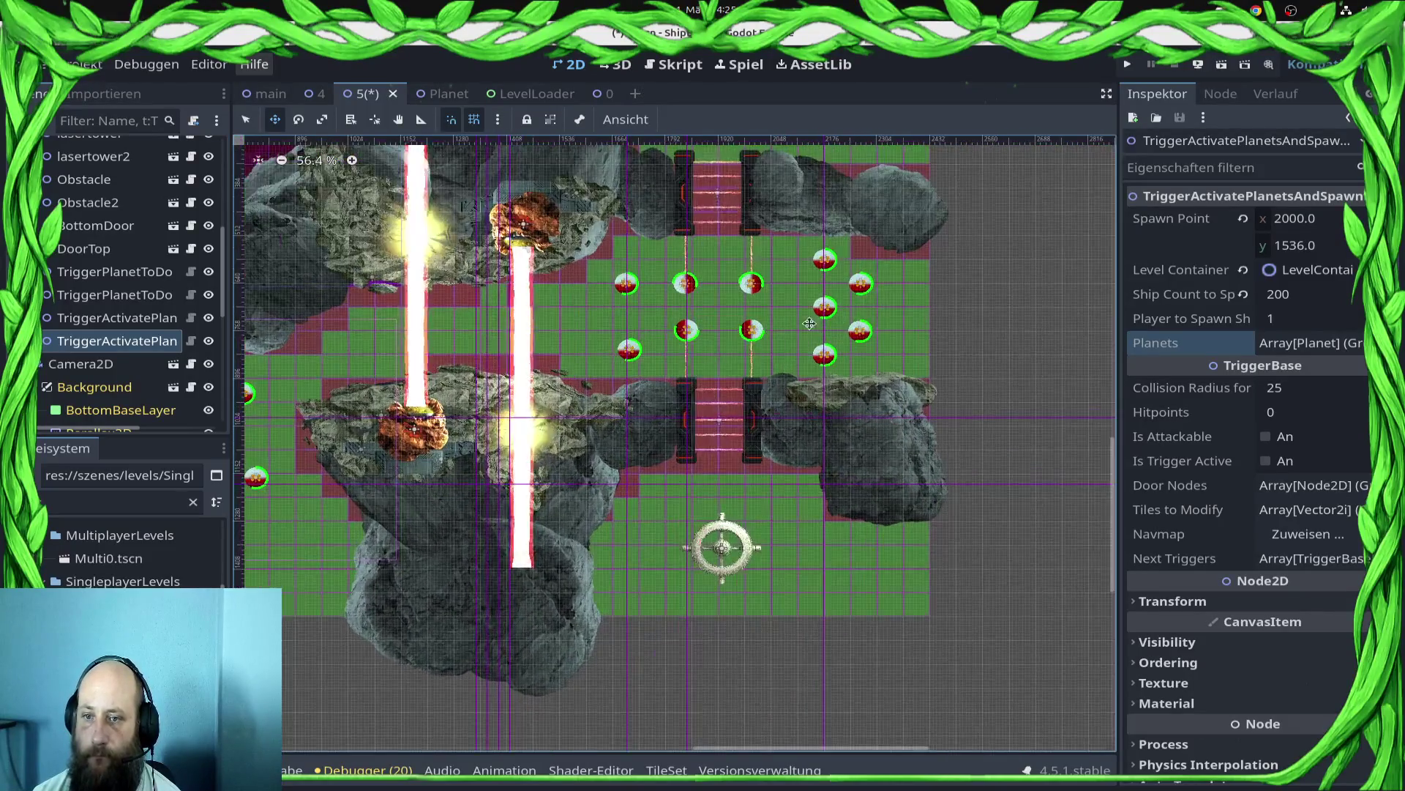
pyautogui.scroll(3, 809, 323)
# - Set Owner Player Slot to 1 on AiPlayerStart9, AiPlayerStart2 and AiPlayerStart6
pyautogui.click(834, 238)
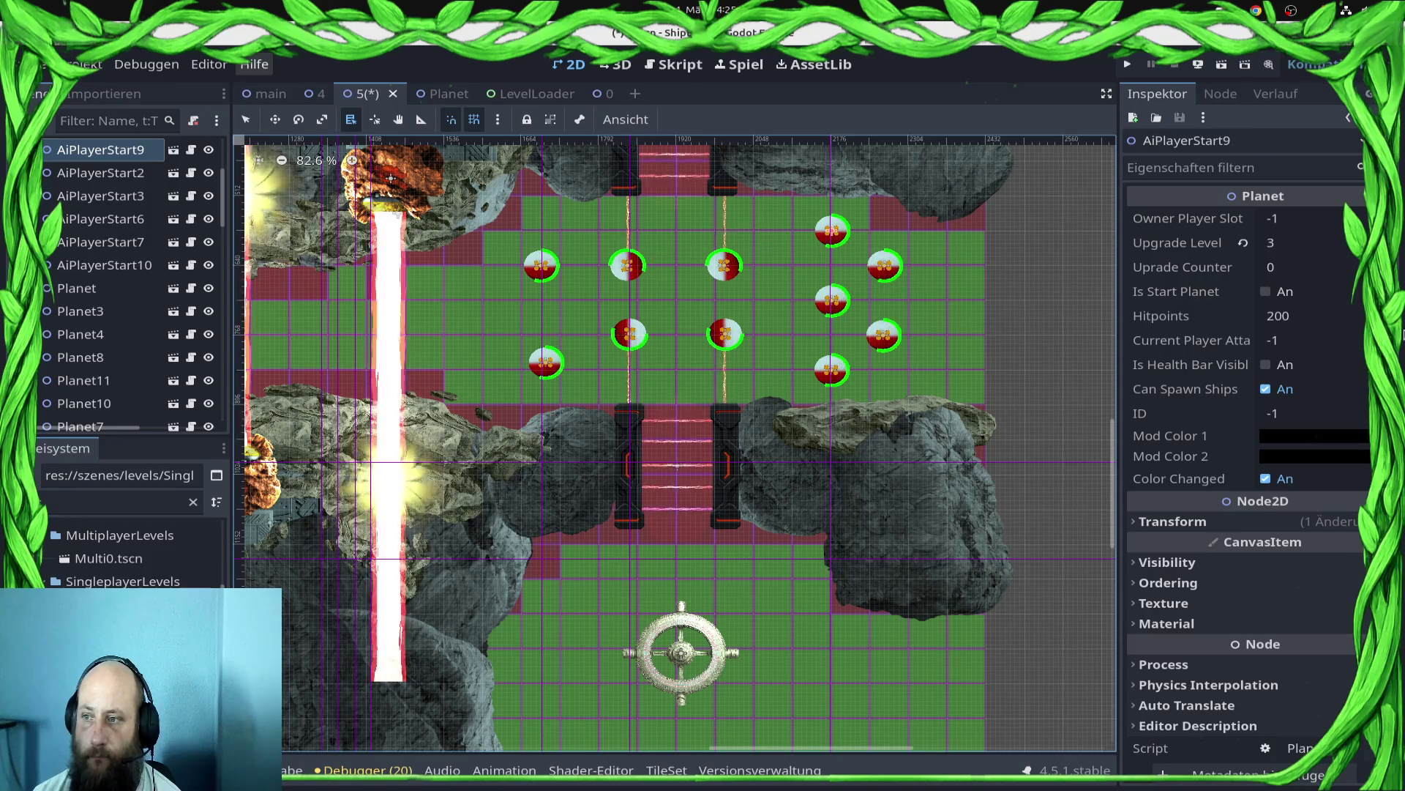
pyautogui.click(1334, 218)
pyautogui.write('1')
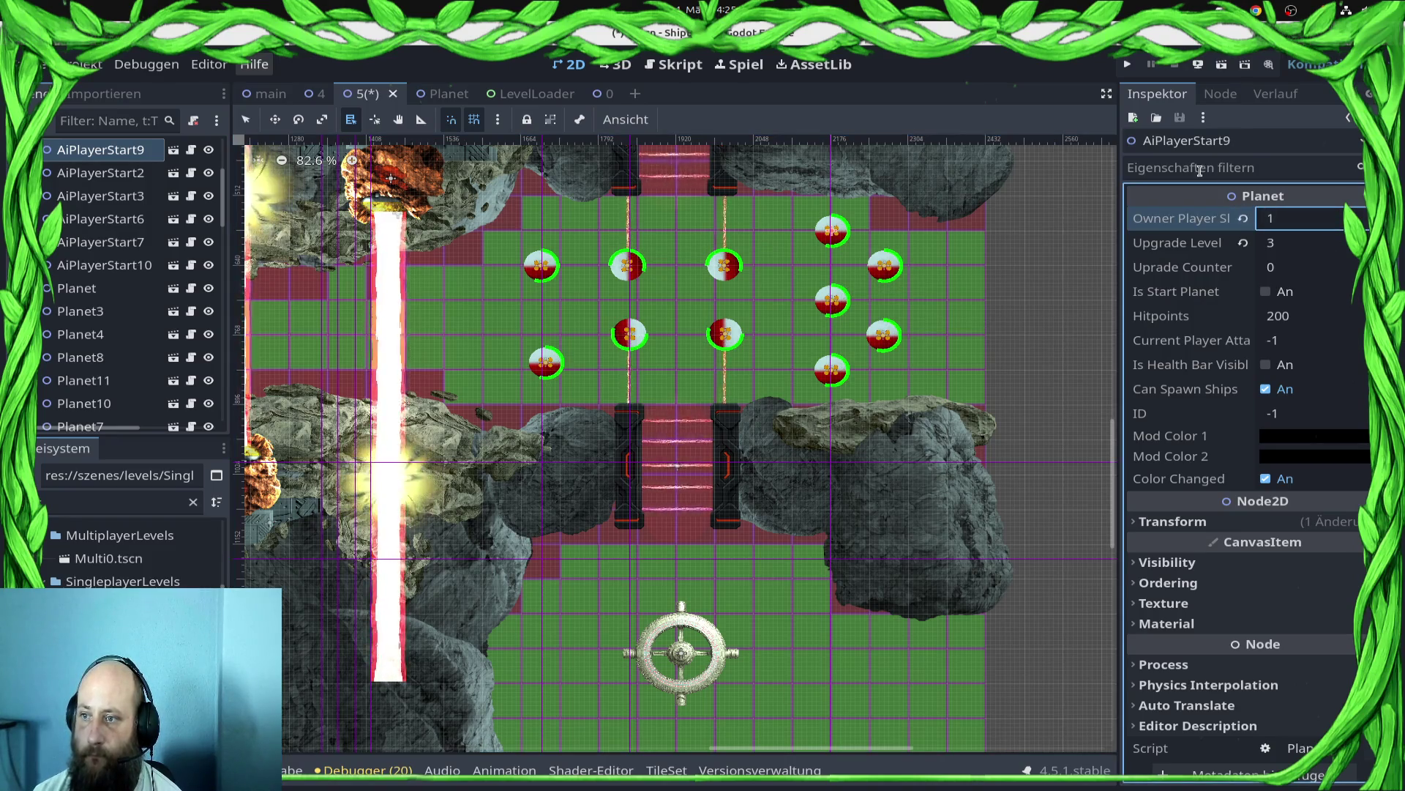
pyautogui.click(882, 264)
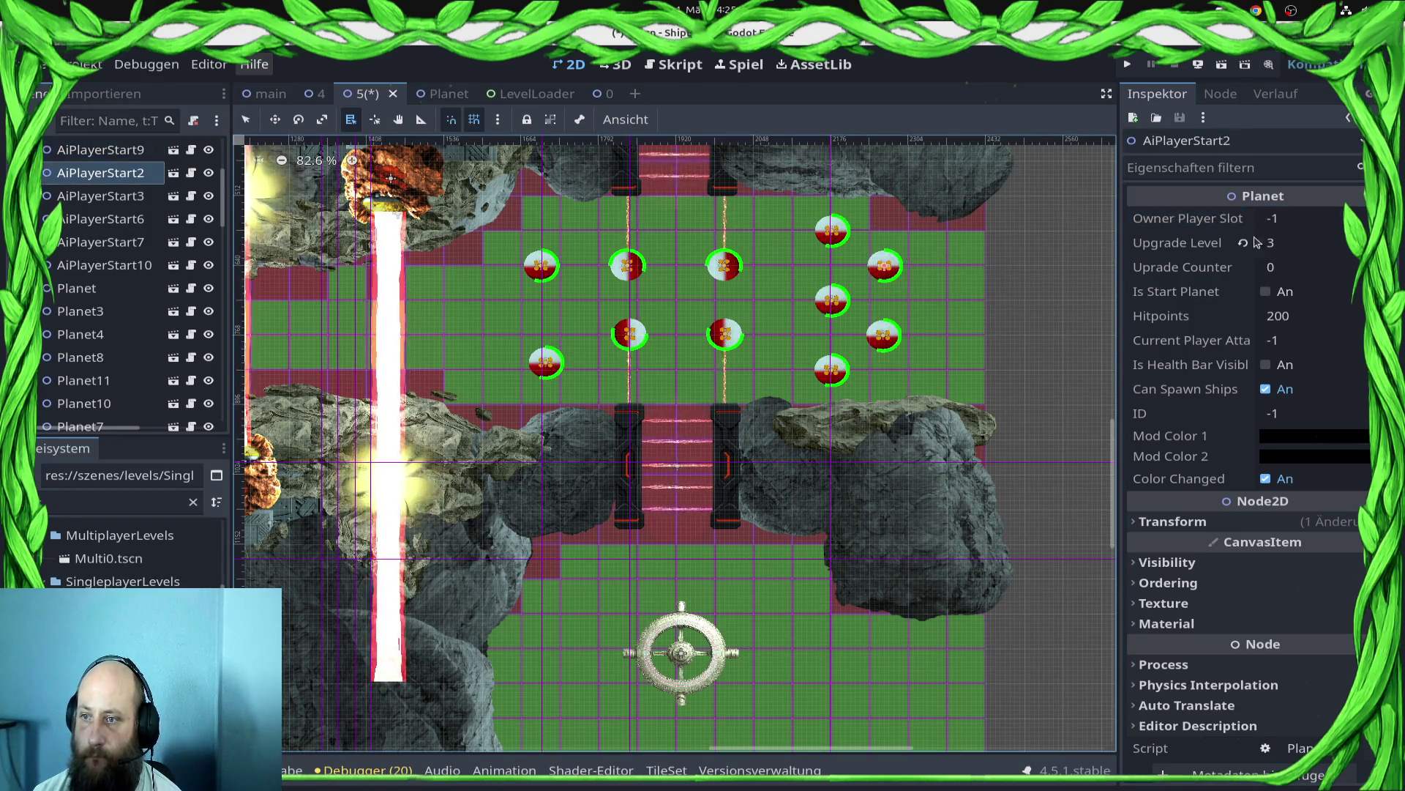
pyautogui.click(1310, 228)
pyautogui.write('1')
pyautogui.press('Return')
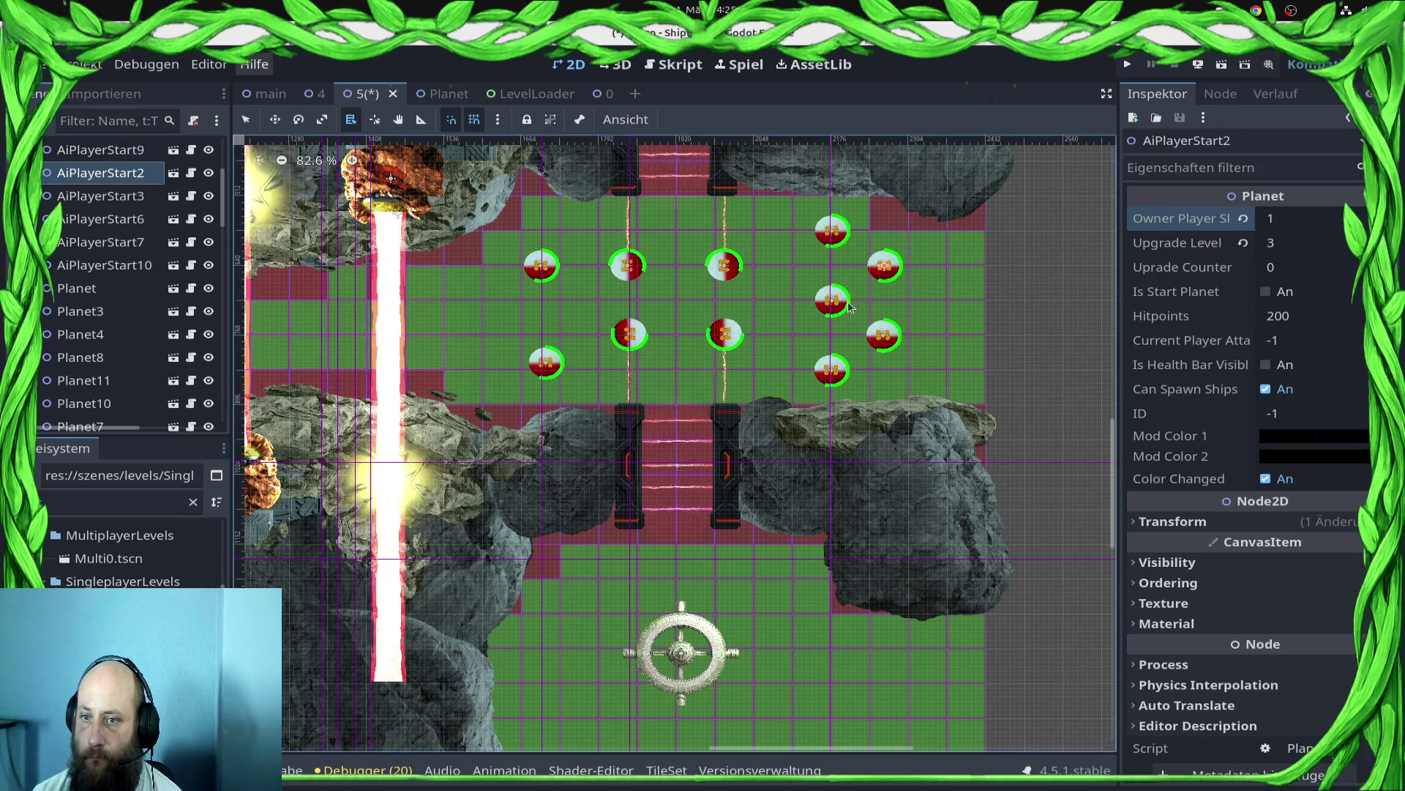
pyautogui.rightClick(882, 311)
pyautogui.click(906, 315)
pyautogui.click(1334, 219)
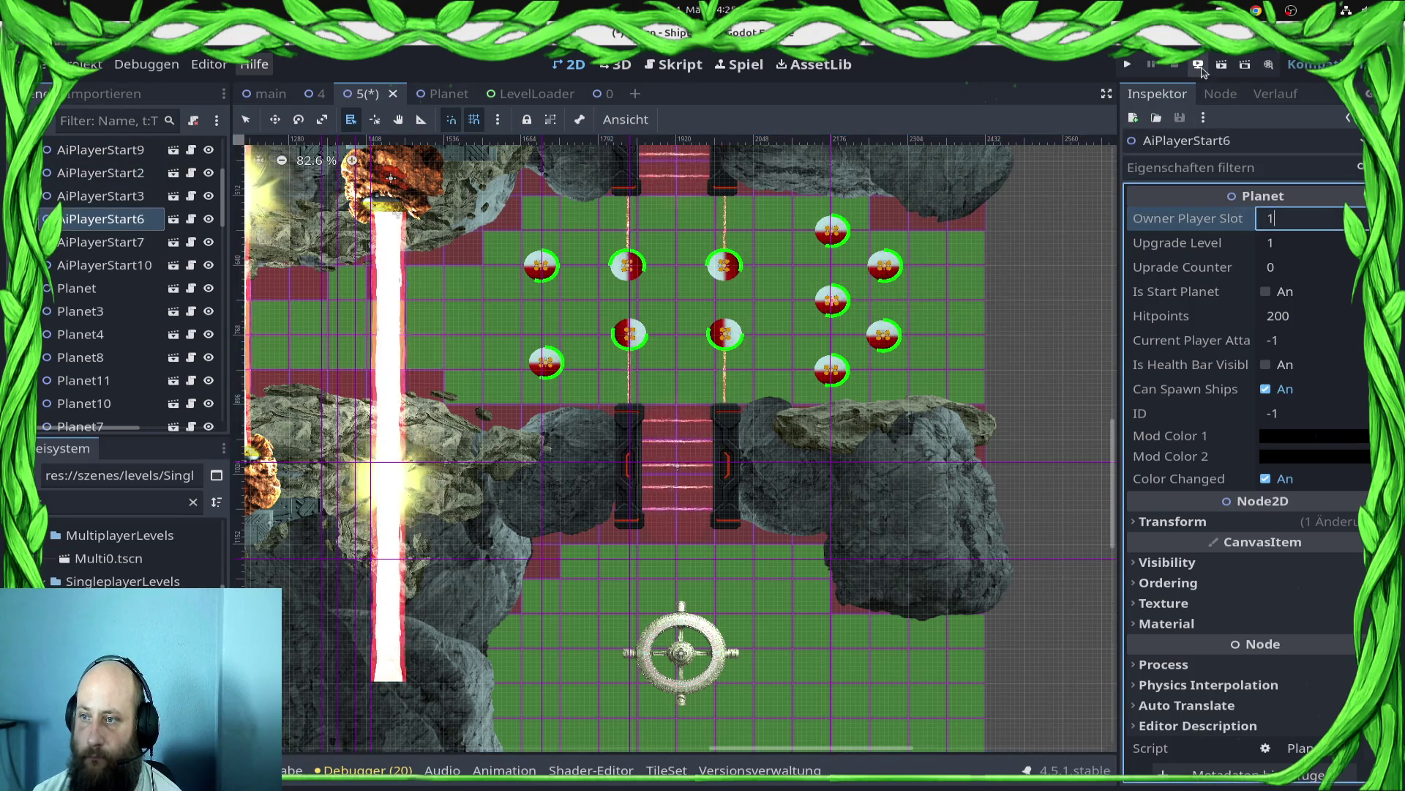
pyautogui.press('Return')
# - Set Owner Player Slot to 1 on AiPlayerStart3 and AiPlayerStart8
pyautogui.rightClick(884, 333)
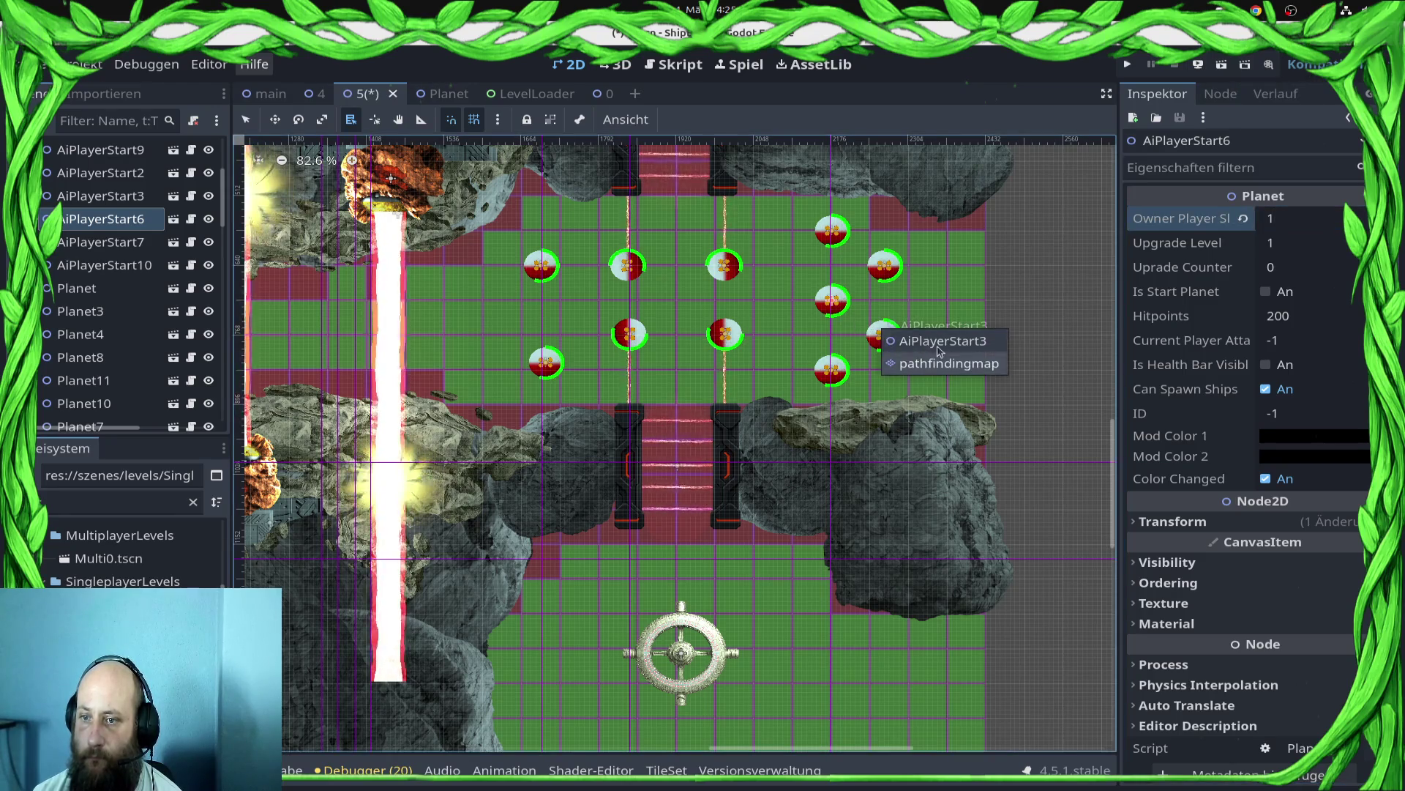
pyautogui.click(911, 339)
pyautogui.click(1299, 218)
pyautogui.rightClick(831, 366)
pyautogui.click(878, 376)
pyautogui.click(1332, 220)
pyautogui.write('1')
pyautogui.press('Return')
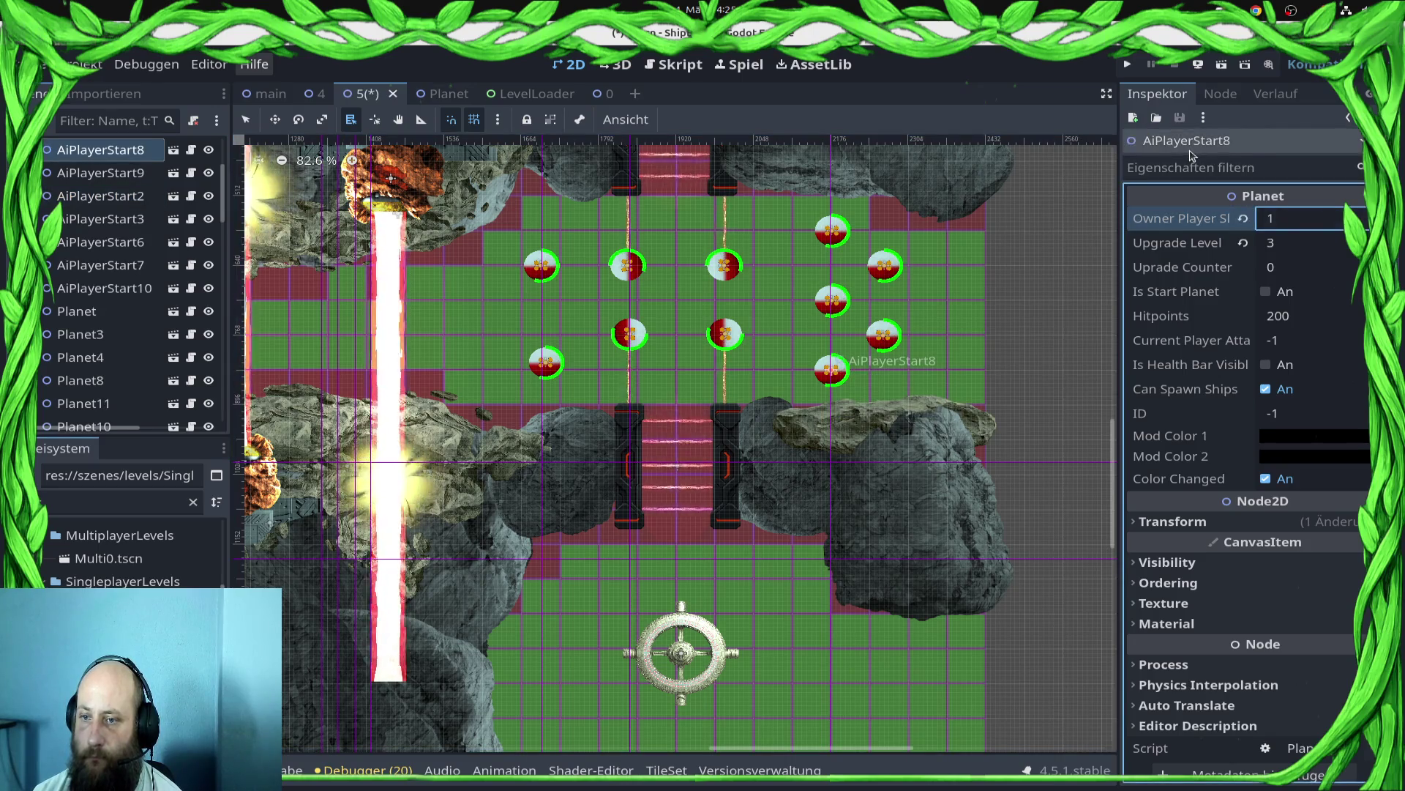
# - Select Planet12 and Planet9 to check their current owners
pyautogui.rightClick(719, 277)
pyautogui.click(774, 296)
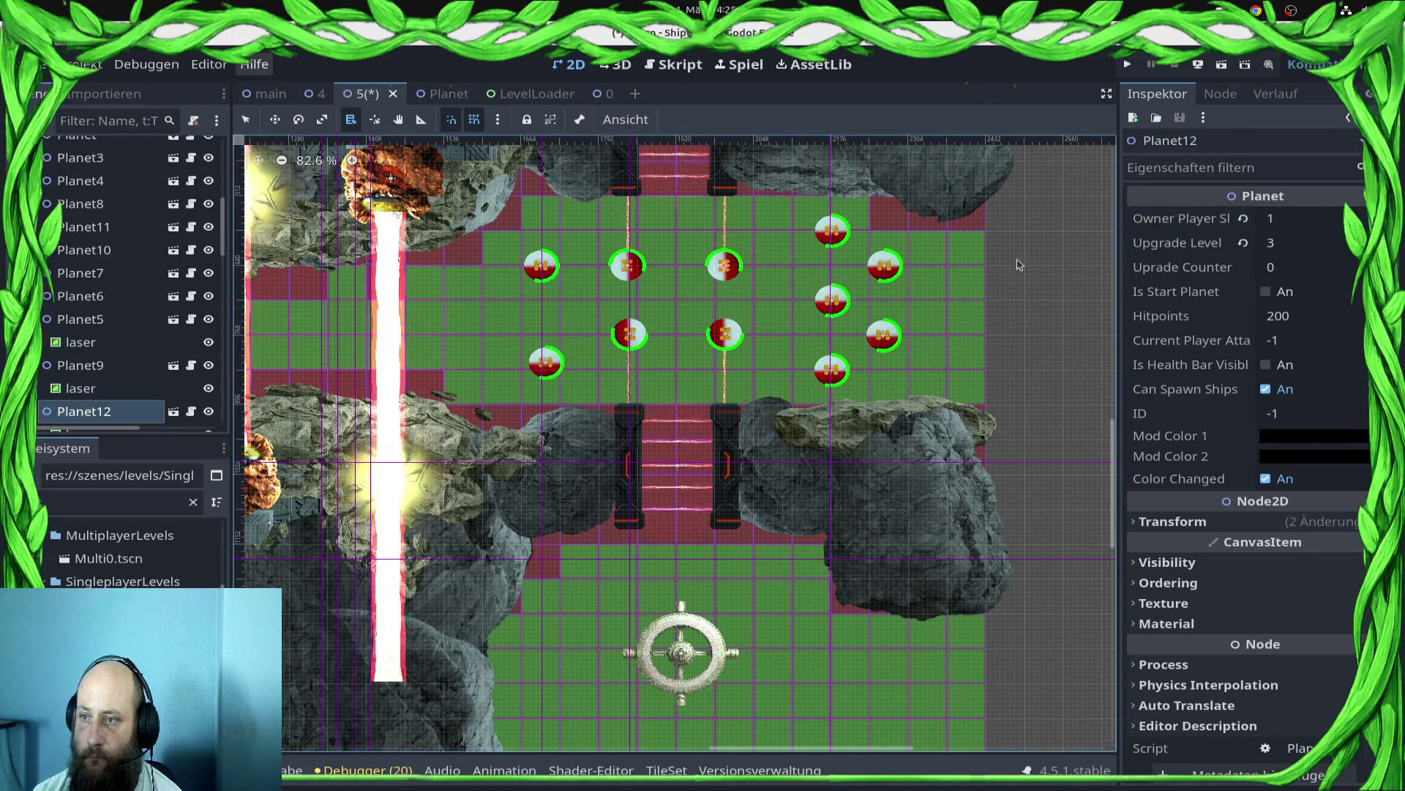
pyautogui.rightClick(742, 352)
pyautogui.click(756, 351)
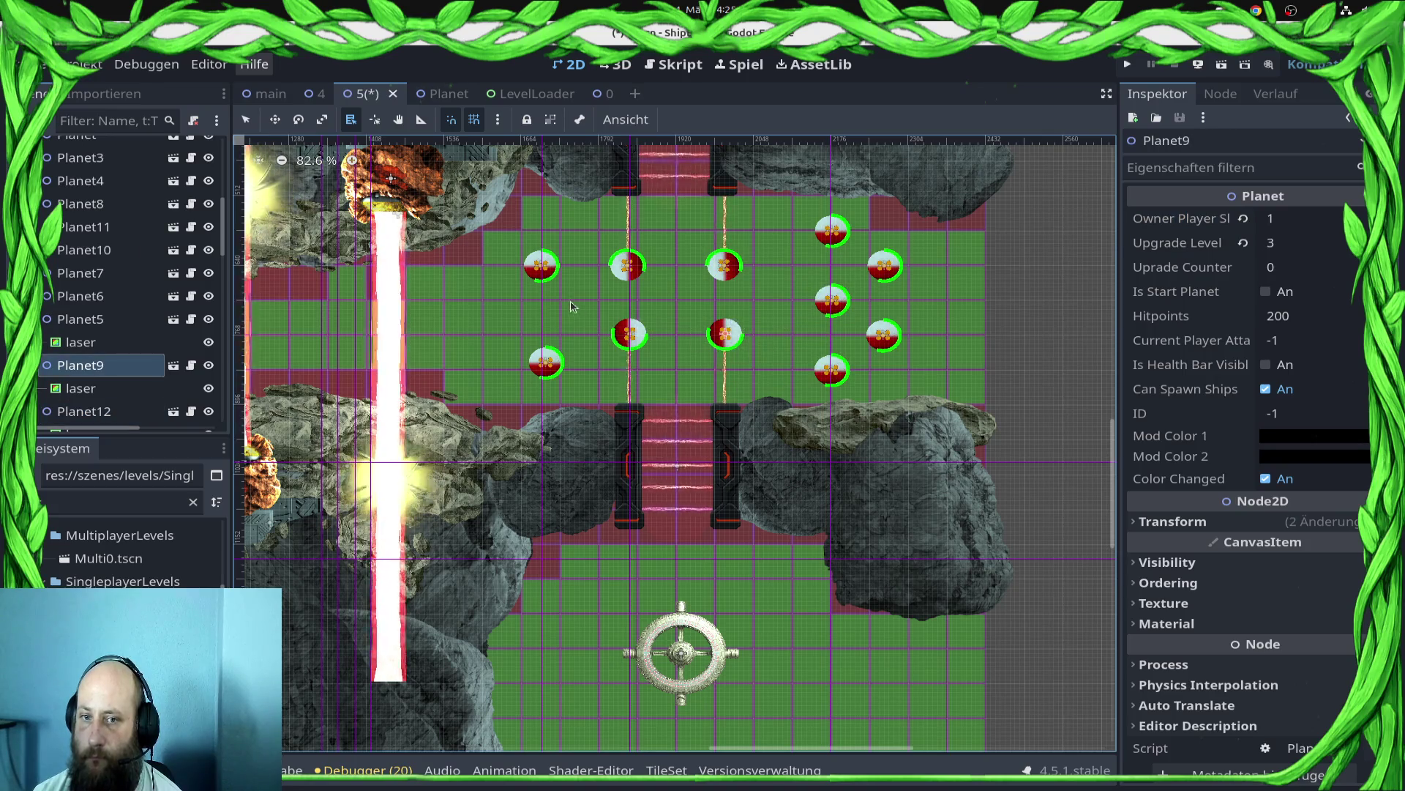
# - Set Owner Player Slot to 1 on AiPlayerStart7 and AiPlayerStart10
pyautogui.rightClick(545, 268)
pyautogui.click(596, 276)
pyautogui.click(1288, 218)
pyautogui.write('1')
pyautogui.press('Return')
pyautogui.click(886, 346)
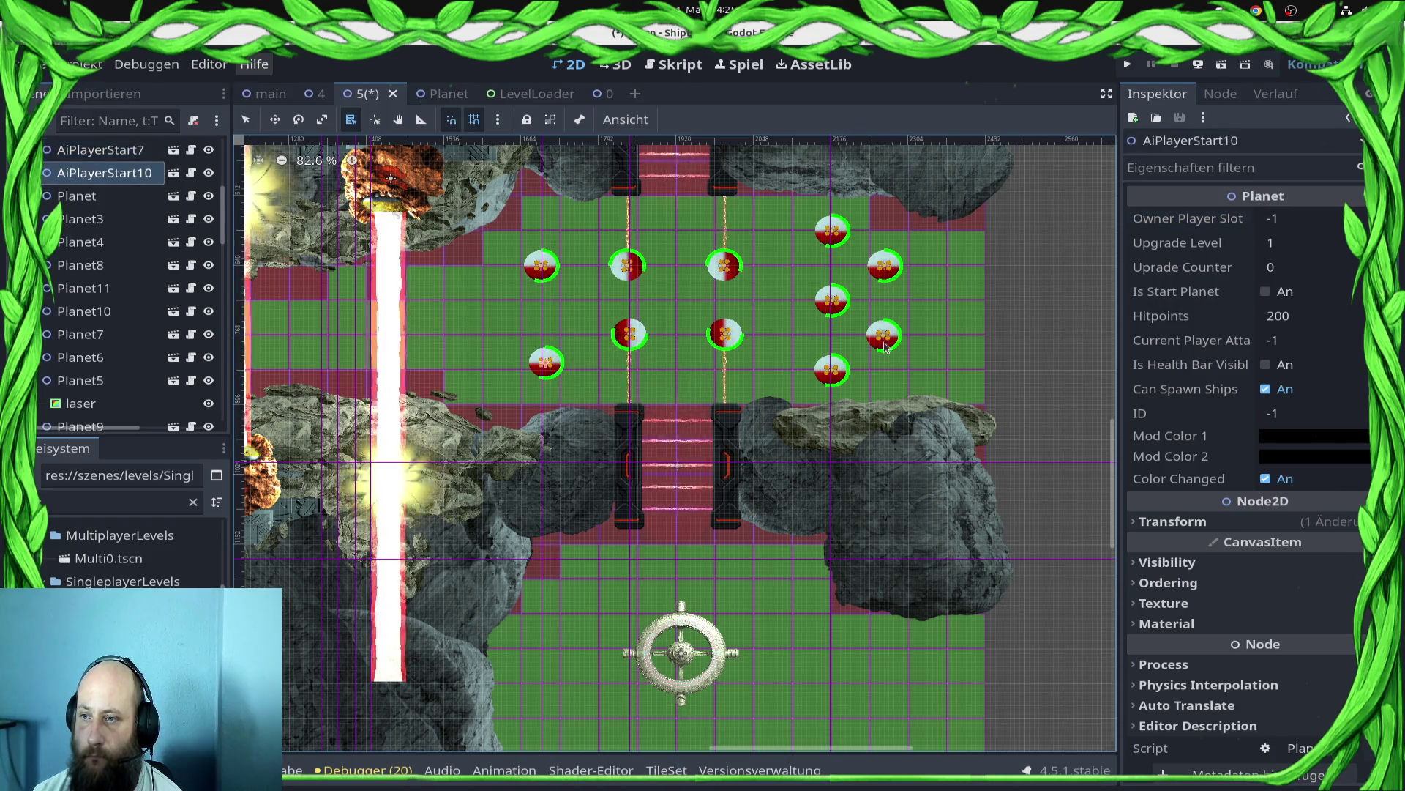
pyautogui.click(1288, 218)
pyautogui.write('1')
pyautogui.press('Return')
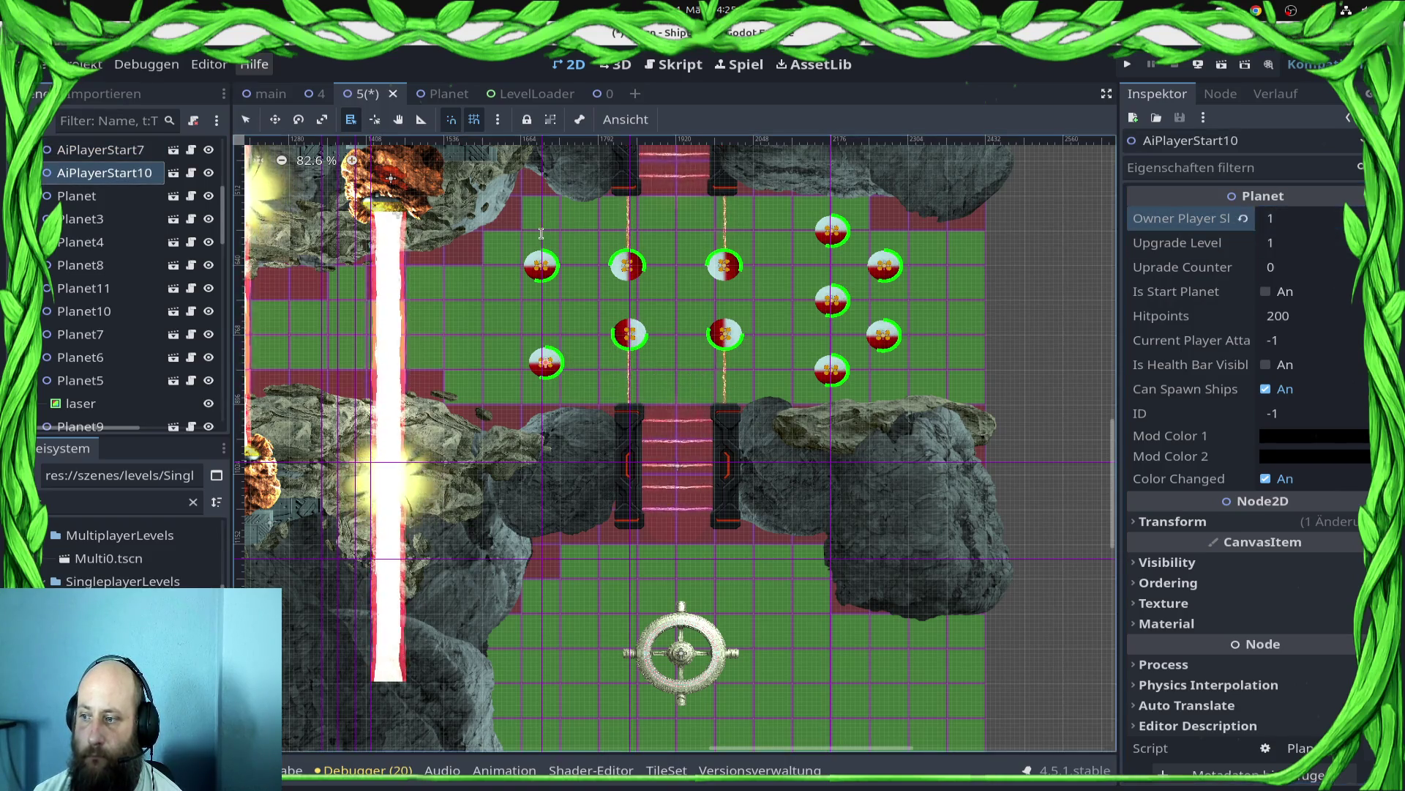
pyautogui.hscroll(-5, 583, 424)
pyautogui.hscroll(-5, 723, 388)
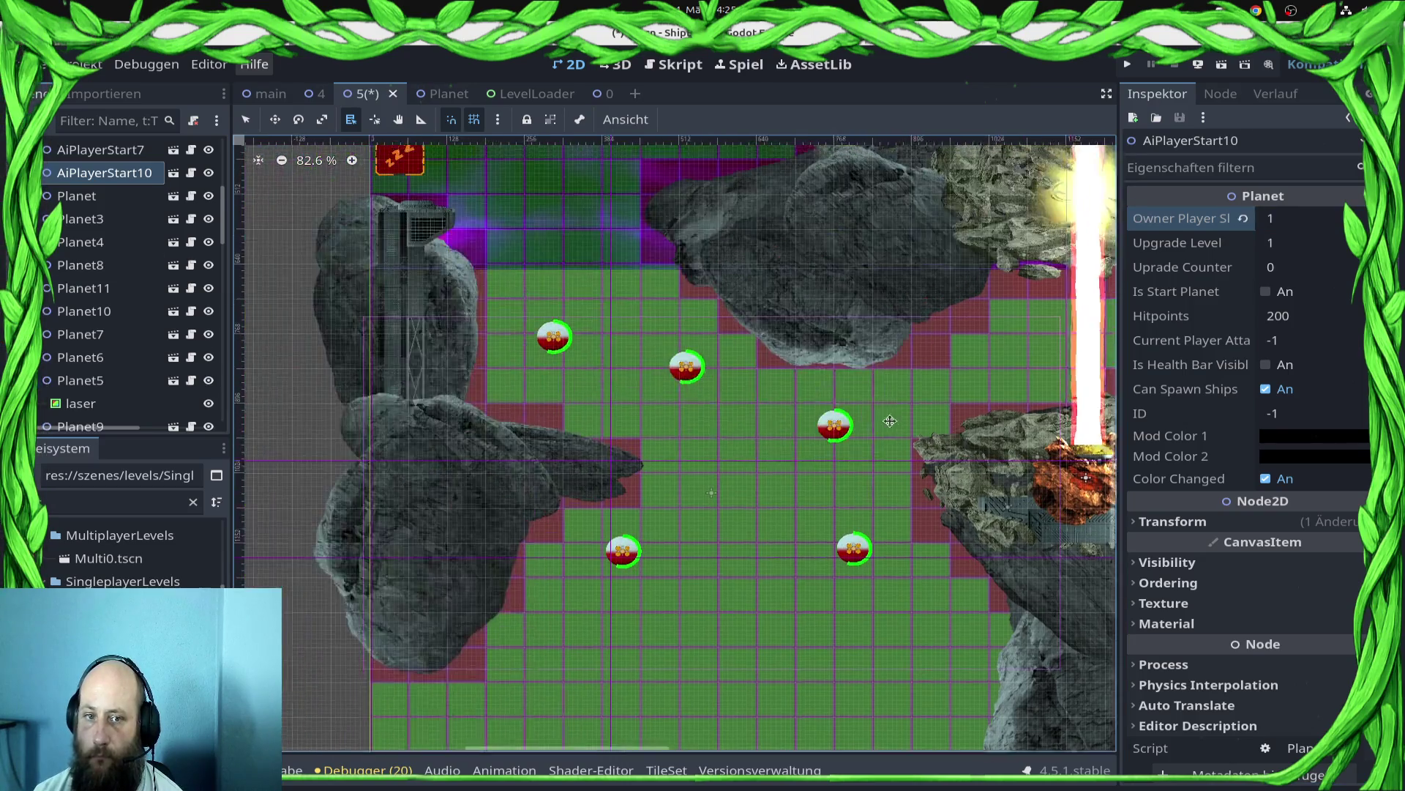
# - Set Planet3 and Planet4 to owner player slot 1, with Planet4 at upgrade level 2
pyautogui.click(679, 385)
pyautogui.click(1300, 218)
pyautogui.press('Tab')
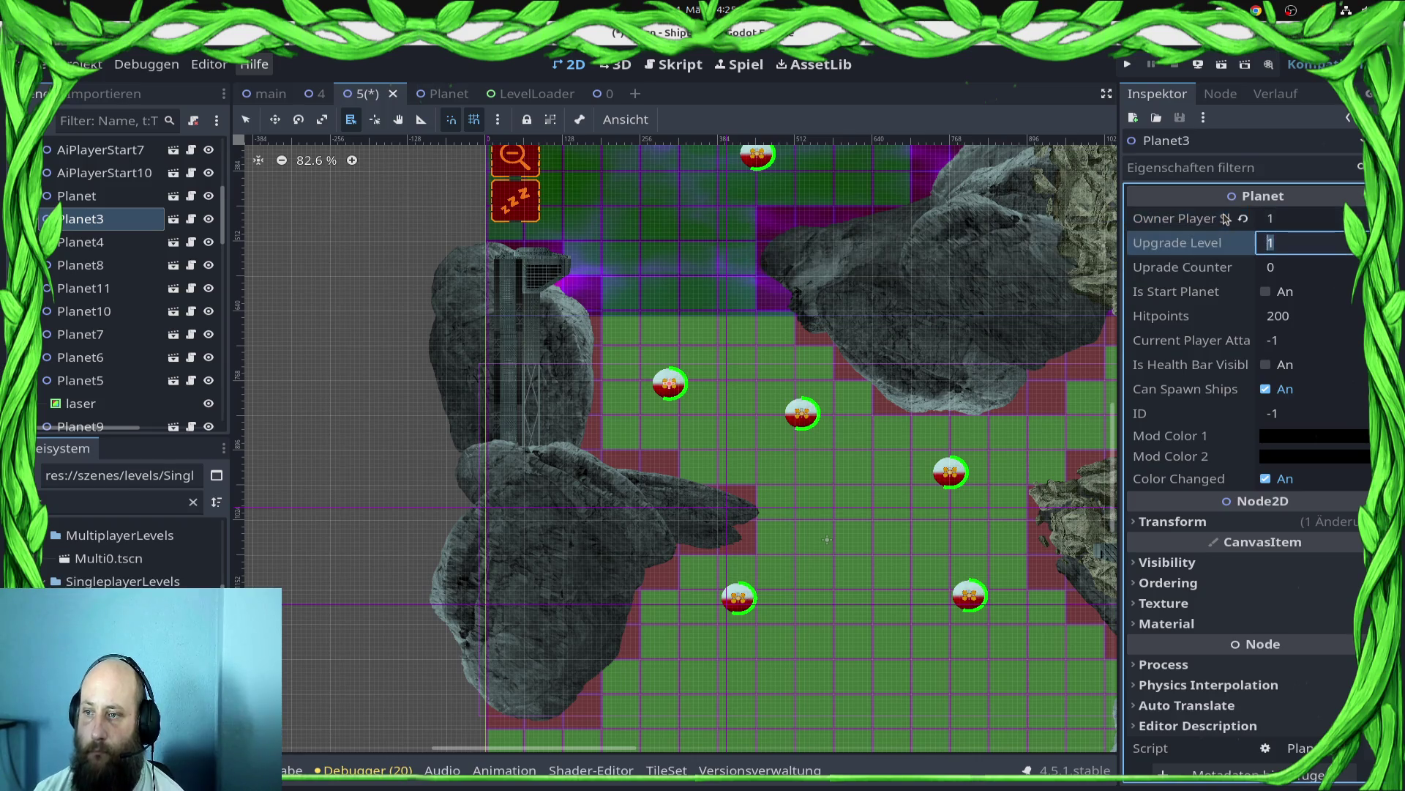
pyautogui.write('2')
pyautogui.press('Return')
pyautogui.keyDown('alt'); pyautogui.rightClick(800, 415); pyautogui.keyUp('alt')
pyautogui.click(842, 424)
pyautogui.click(1307, 218)
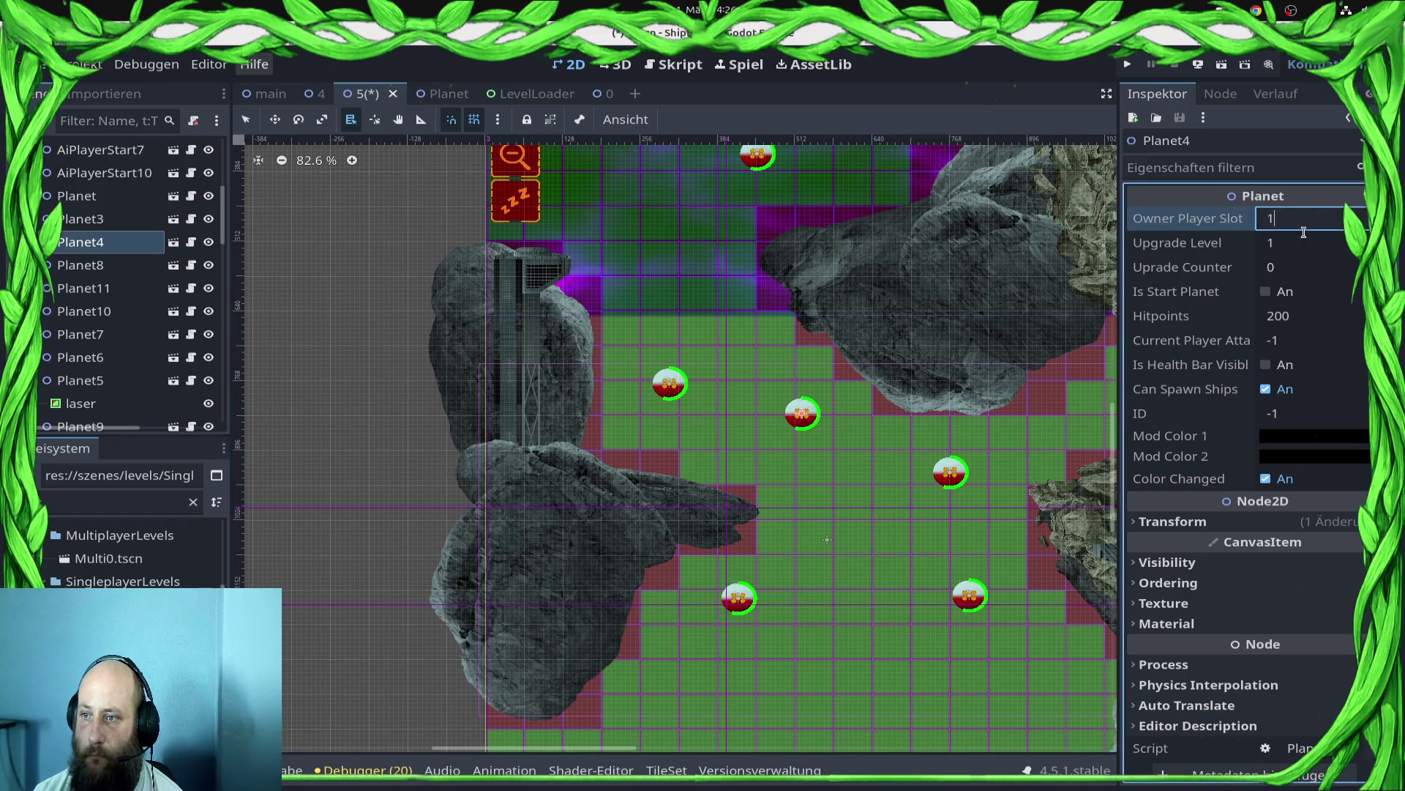
pyautogui.write('1')
pyautogui.press('Tab')
pyautogui.write('2')
pyautogui.press('Return')
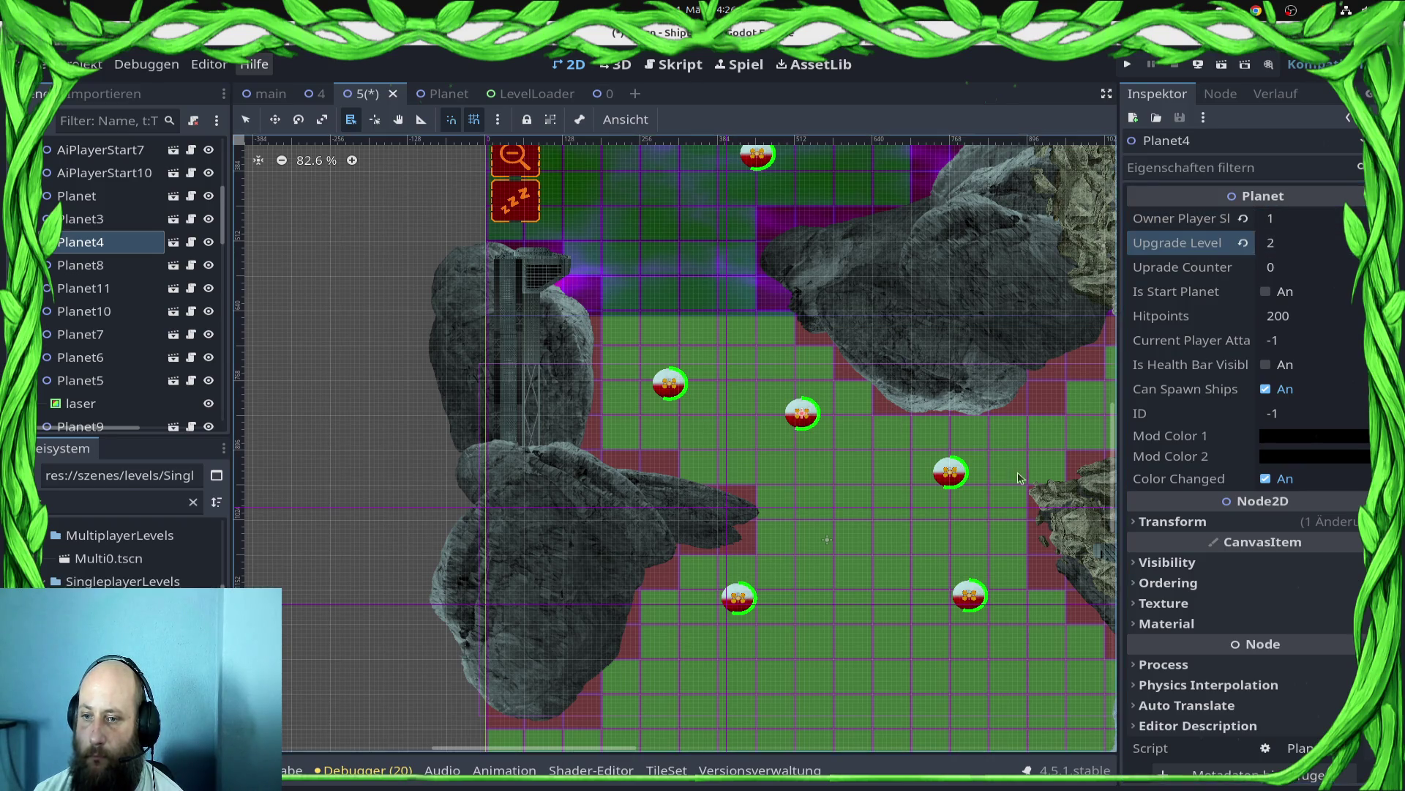
# - Give Planet11 upgrade level 2 and set Planet8 to owner 1 at upgrade level 2
pyautogui.click(931, 476)
pyautogui.keyDown('alt'); pyautogui.rightClick(950, 471); pyautogui.keyUp('alt')
pyautogui.click(994, 483)
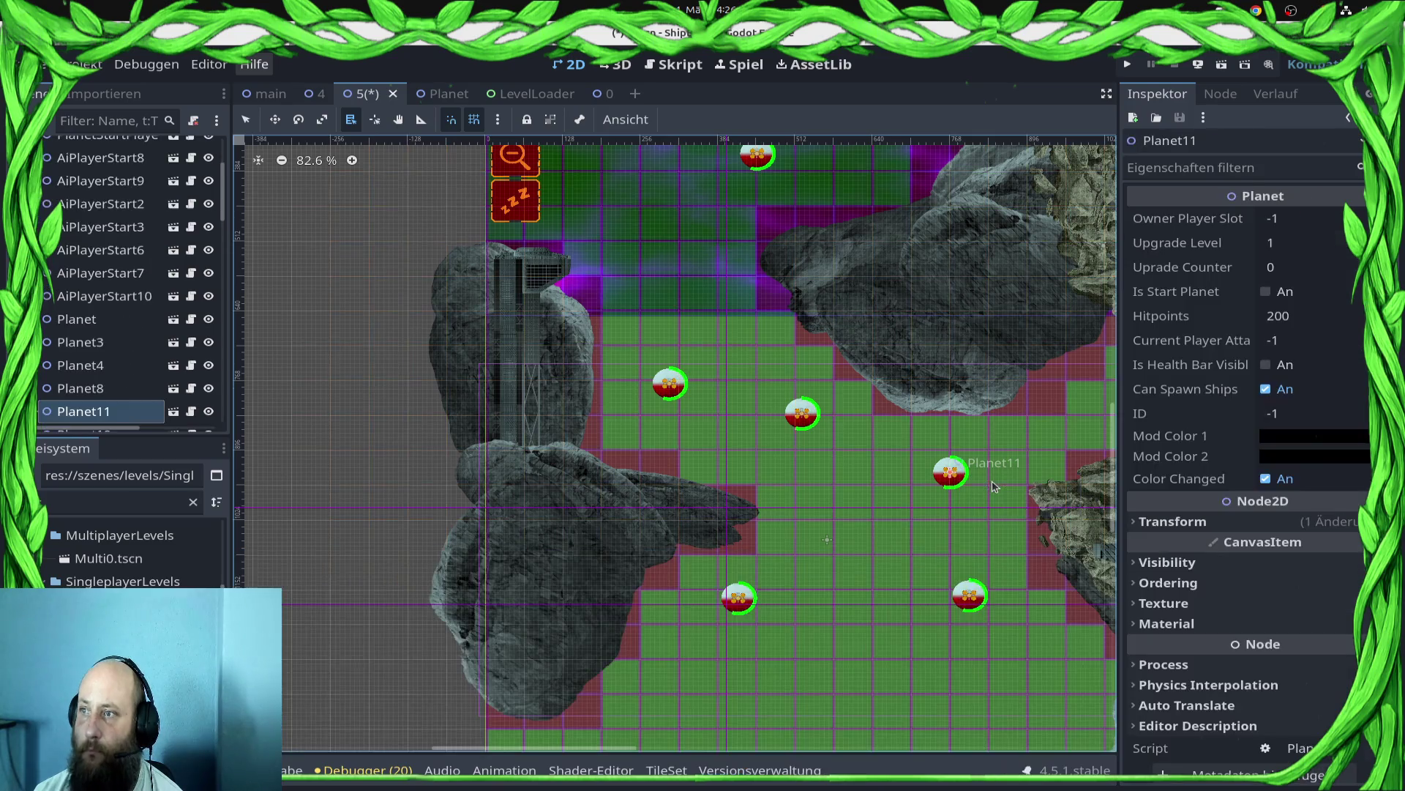
pyautogui.click(1295, 222)
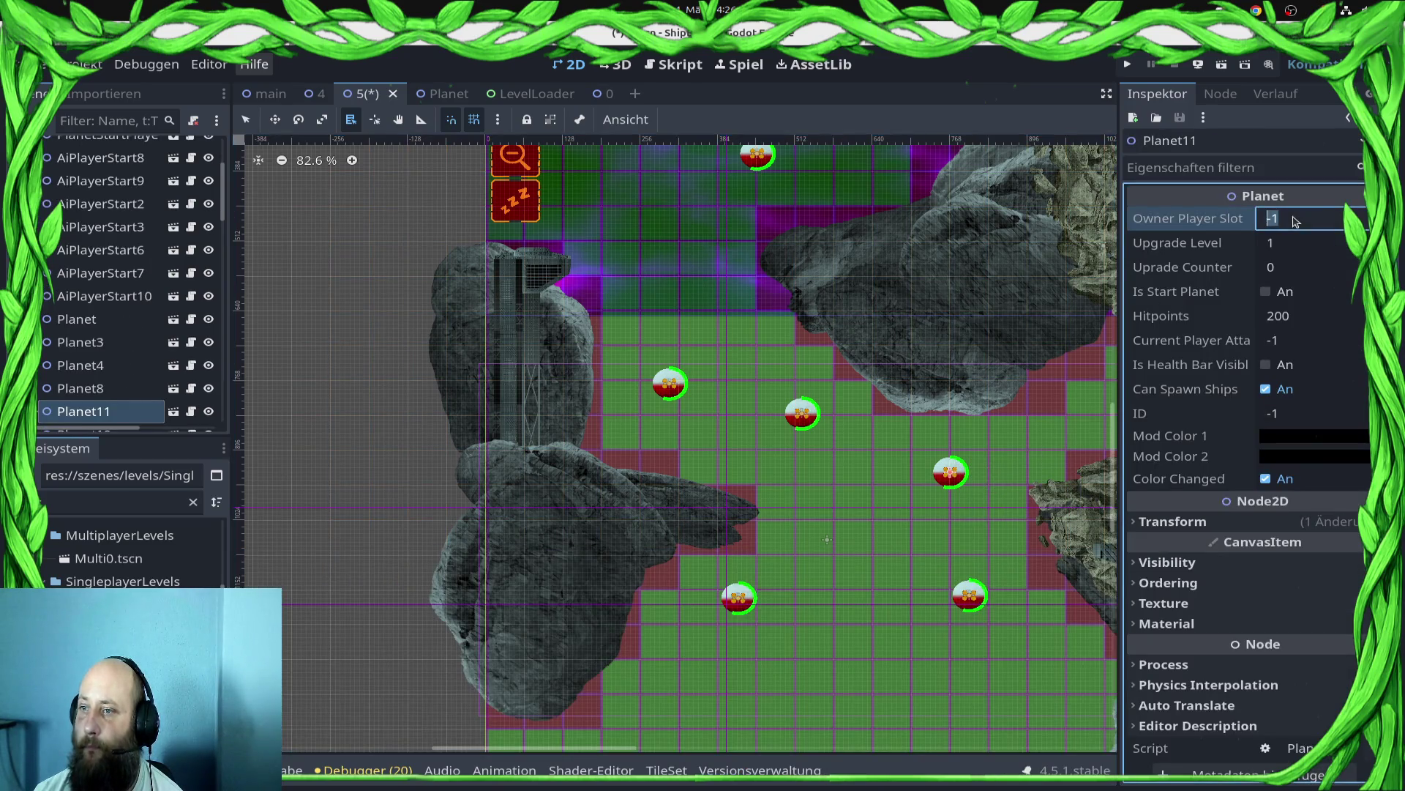
pyautogui.write('1')
pyautogui.click(1331, 250)
pyautogui.write('2')
pyautogui.press('Return')
pyautogui.keyDown('alt'); pyautogui.rightClick(968, 601); pyautogui.keyUp('alt')
pyautogui.click(995, 607)
pyautogui.click(1304, 222)
pyautogui.write('1')
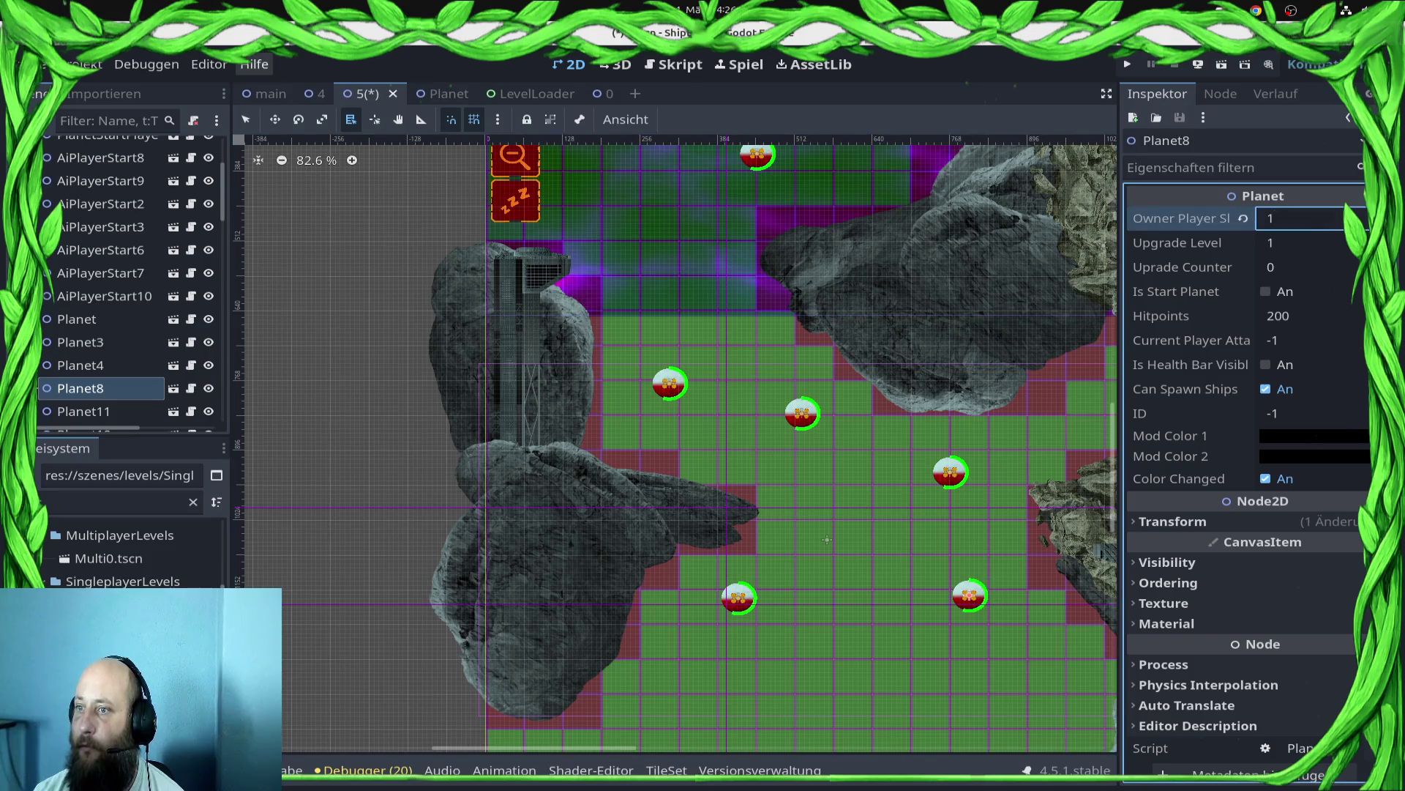
pyautogui.click(1278, 245)
pyautogui.write('2')
pyautogui.press('Return')
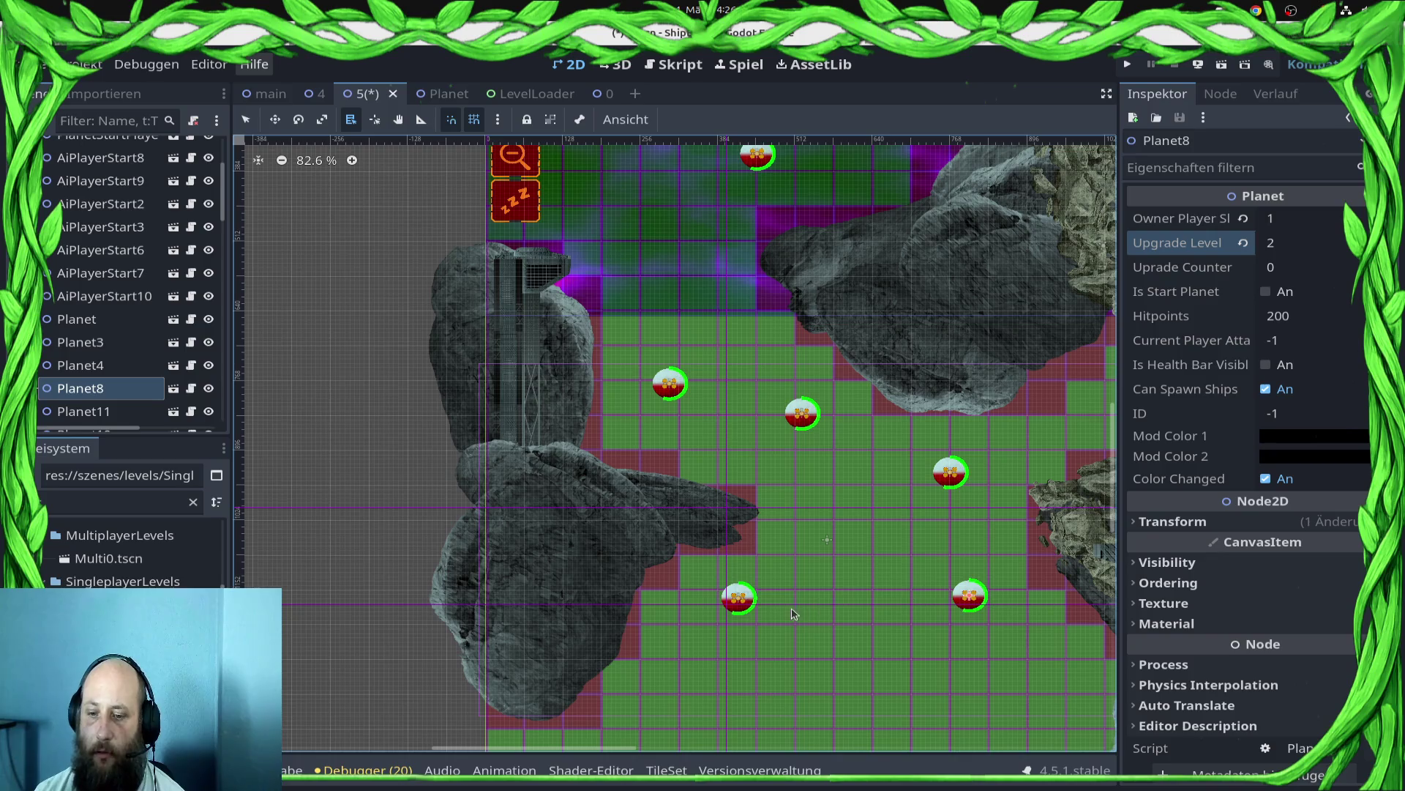
# - Set Planet10 to owner player slot 1 and upgrade level 2, then save the scene
pyautogui.keyDown('alt'); pyautogui.rightClick(747, 609); pyautogui.keyUp('alt')
pyautogui.click(780, 615)
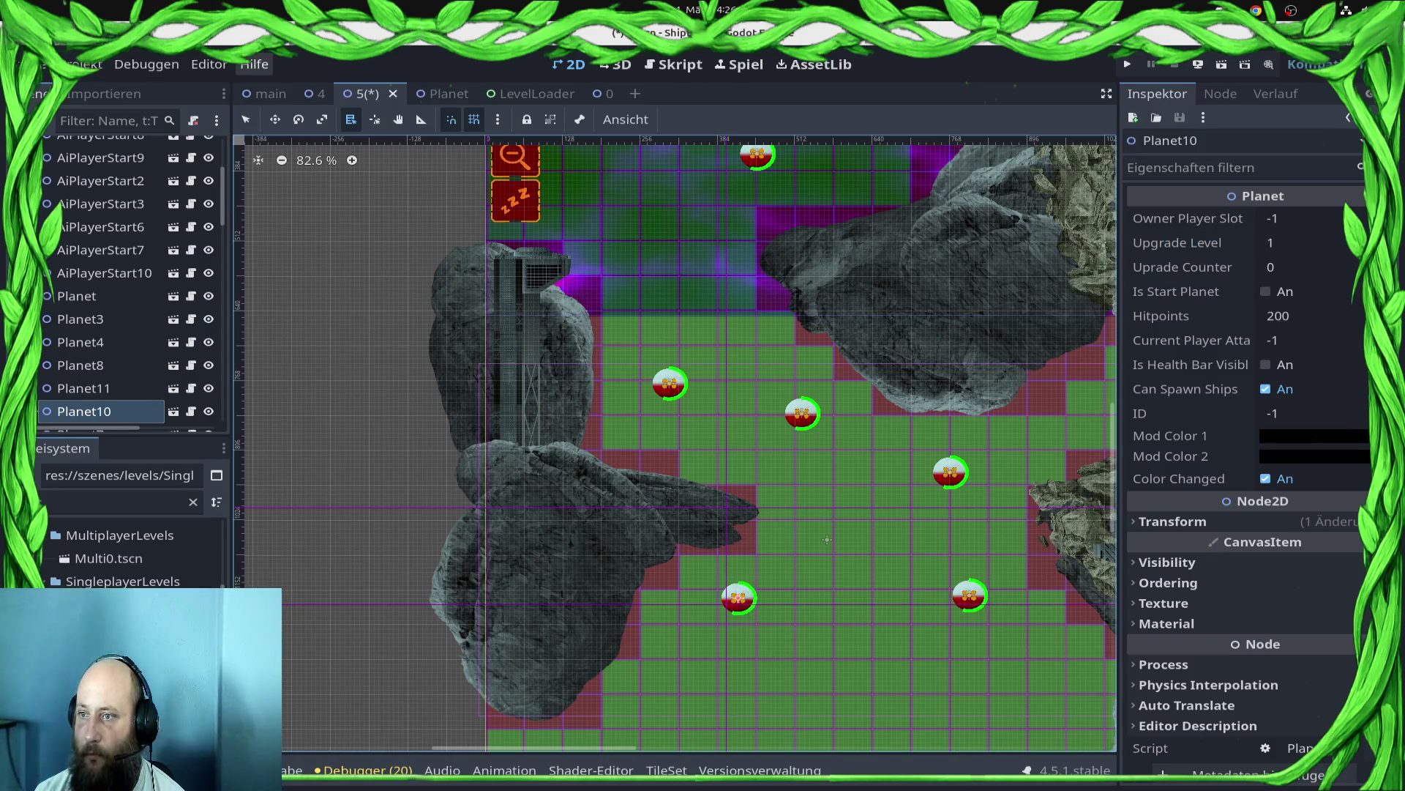
pyautogui.click(1303, 218)
pyautogui.press('Return')
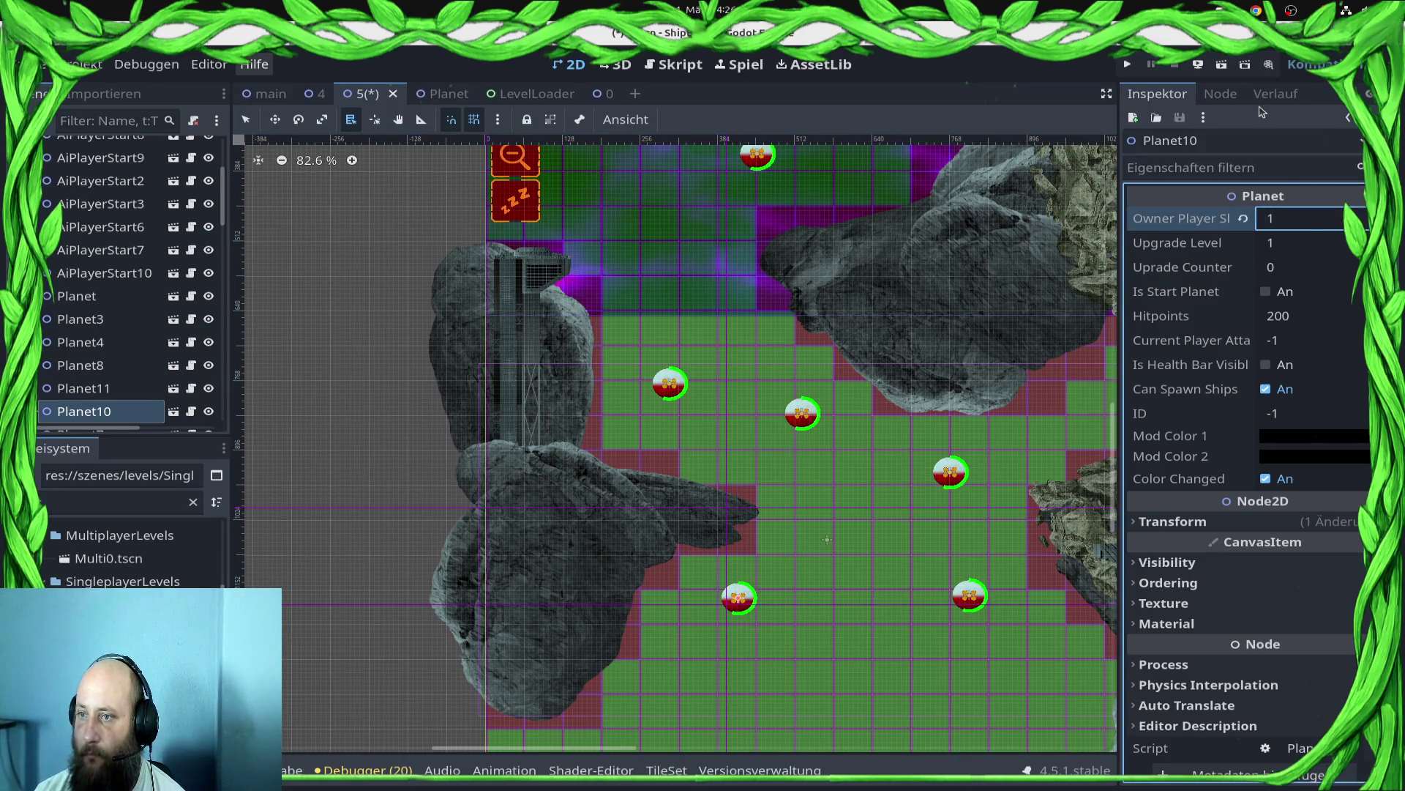
pyautogui.click(1304, 242)
pyautogui.write('2')
pyautogui.press('Return')
pyautogui.hotkey('ctrl', 's')
# - Pan toward the upper planets and select a Planet node there
pyautogui.moveTo(758, 168); pyautogui.dragTo(694, 264)
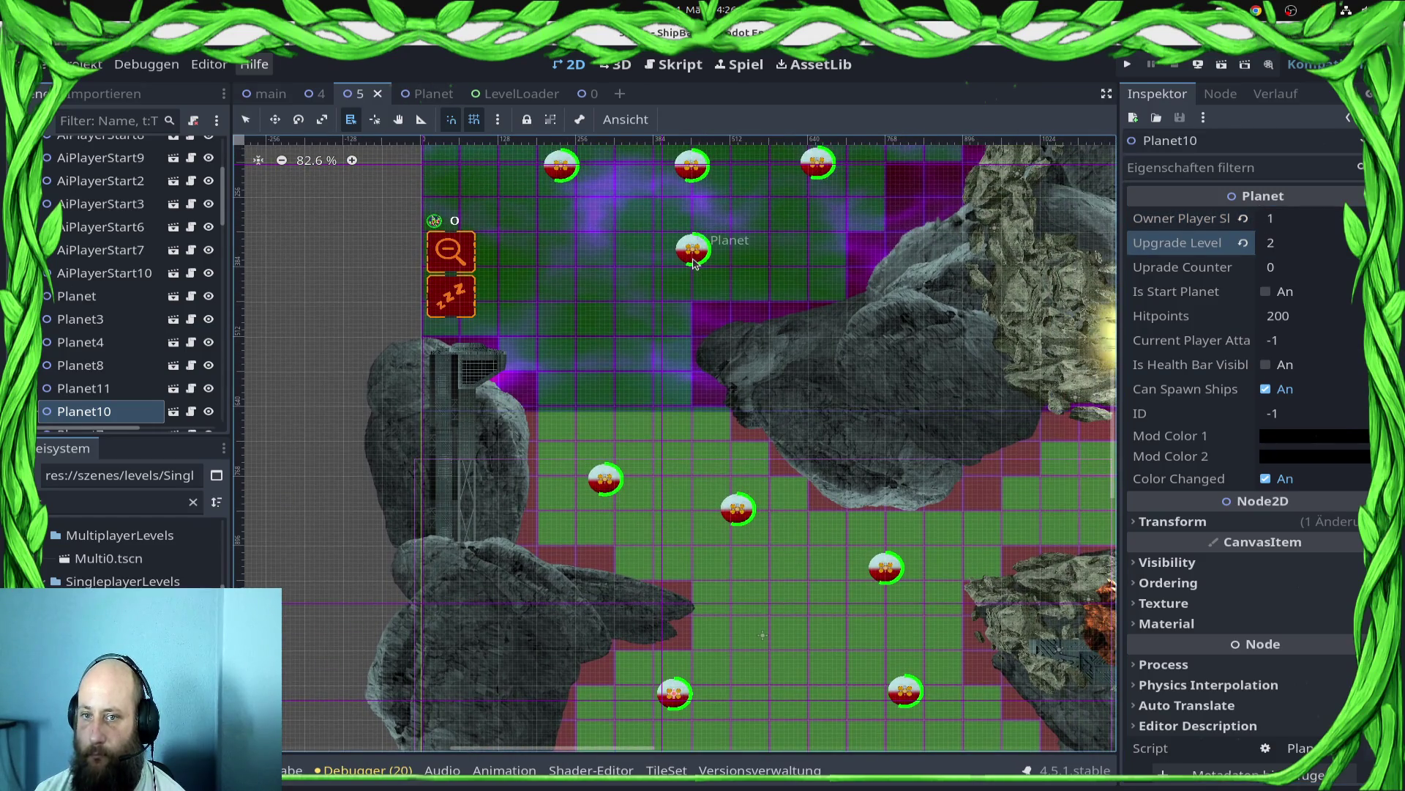
pyautogui.keyDown('alt'); pyautogui.rightClick(694, 264); pyautogui.keyUp('alt')
pyautogui.click(725, 315)
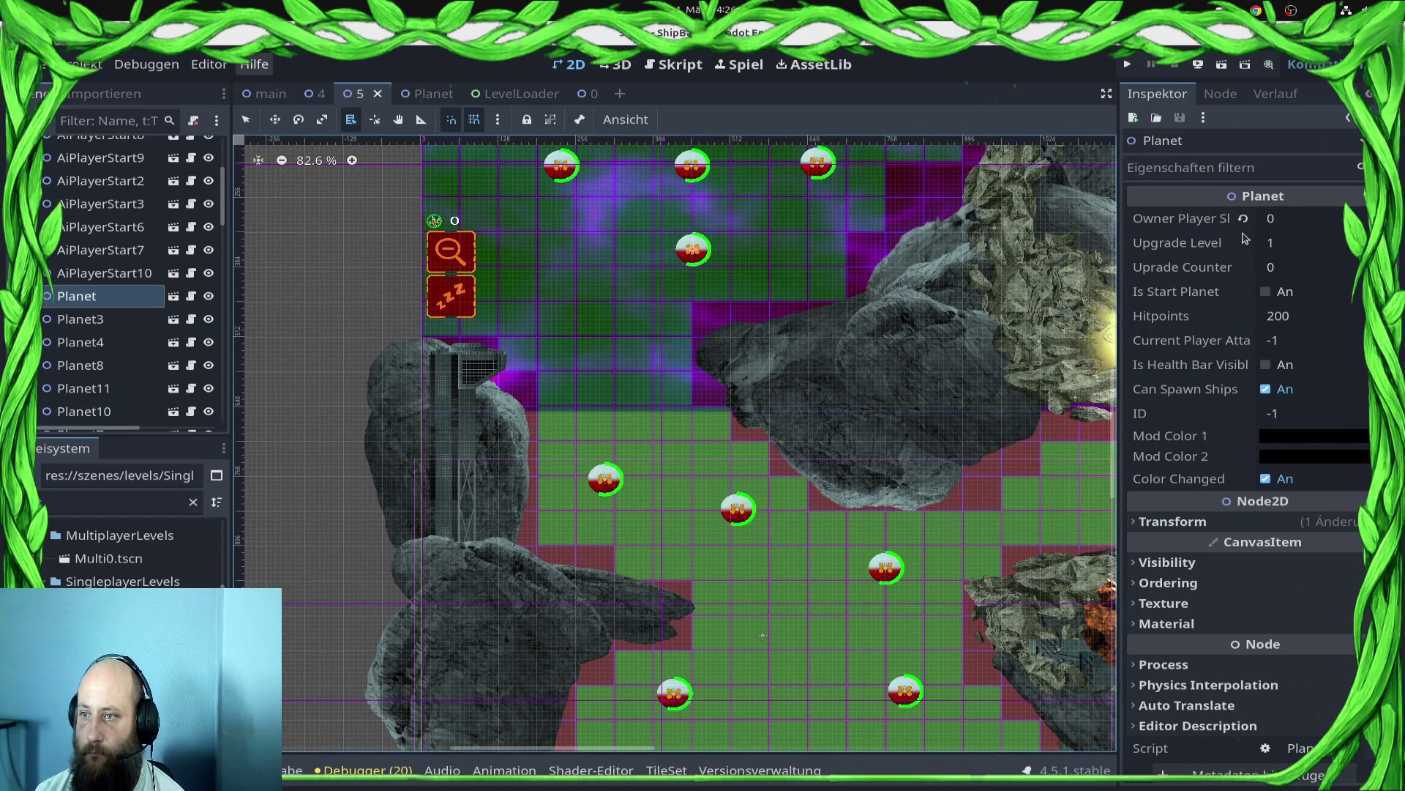
pyautogui.scroll(-6, 726, 452)
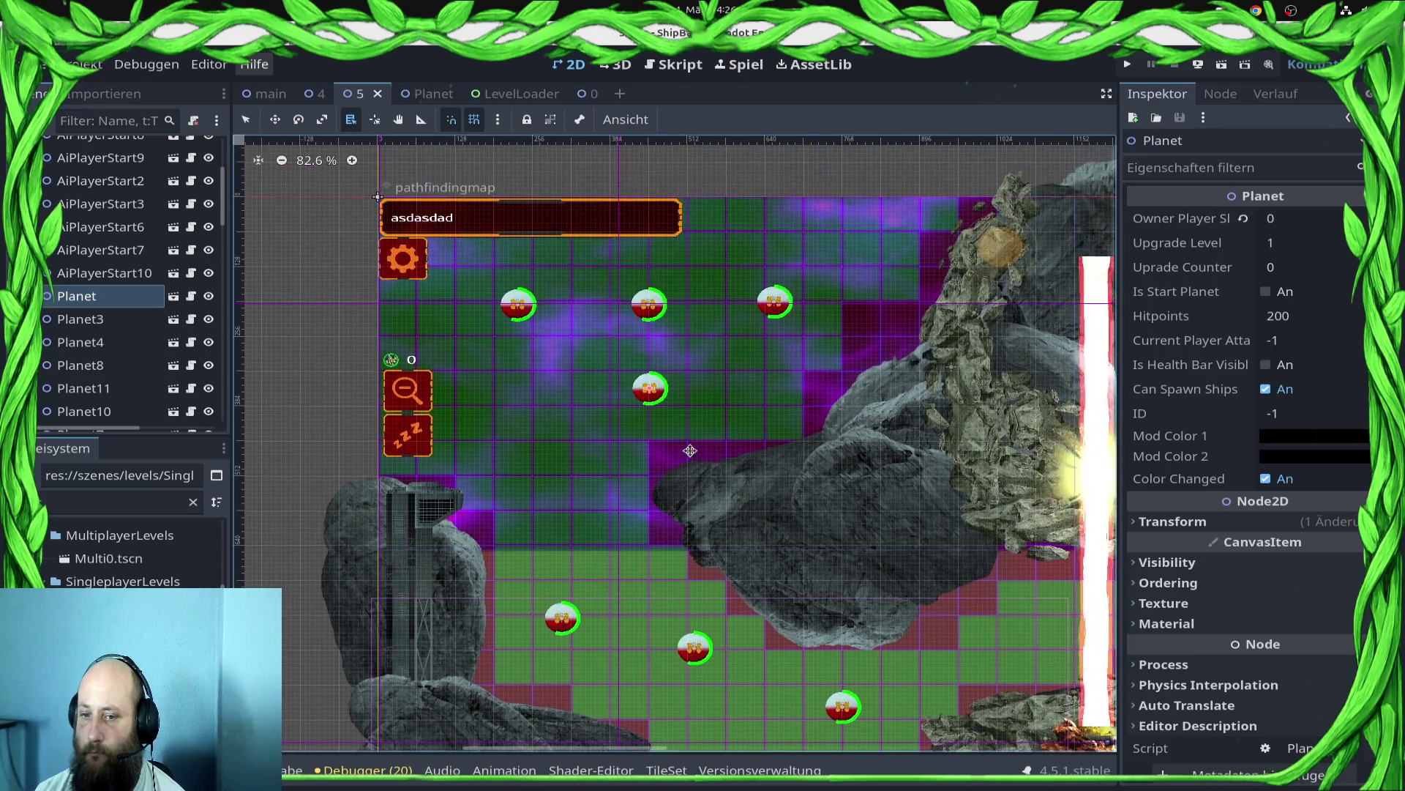
# - Hide the pathfindingmap layer and save the level scene
pyautogui.hotkey('ctrl', 's')
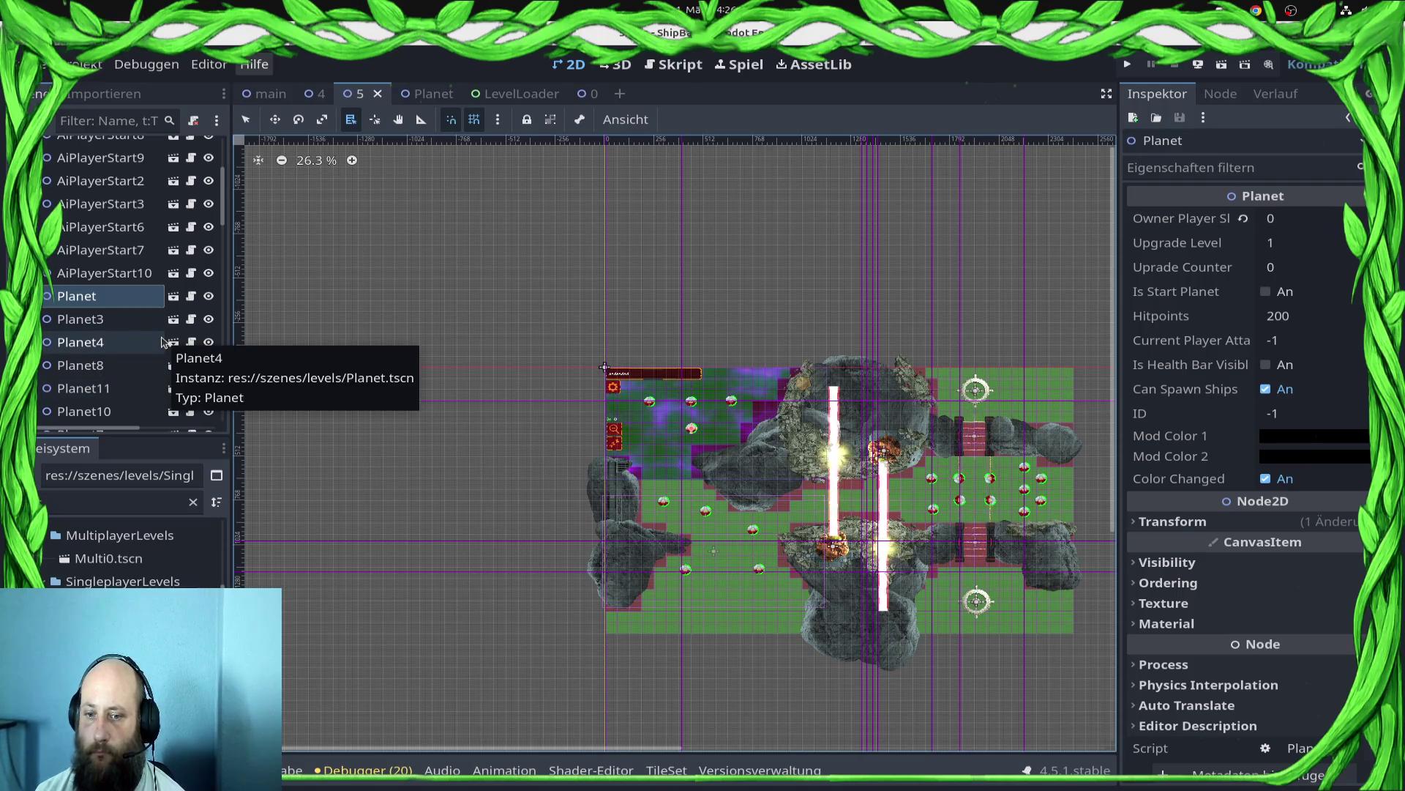
pyautogui.scroll(5, 162, 342)
pyautogui.click(209, 174)
pyautogui.hotkey('ctrl', 's')
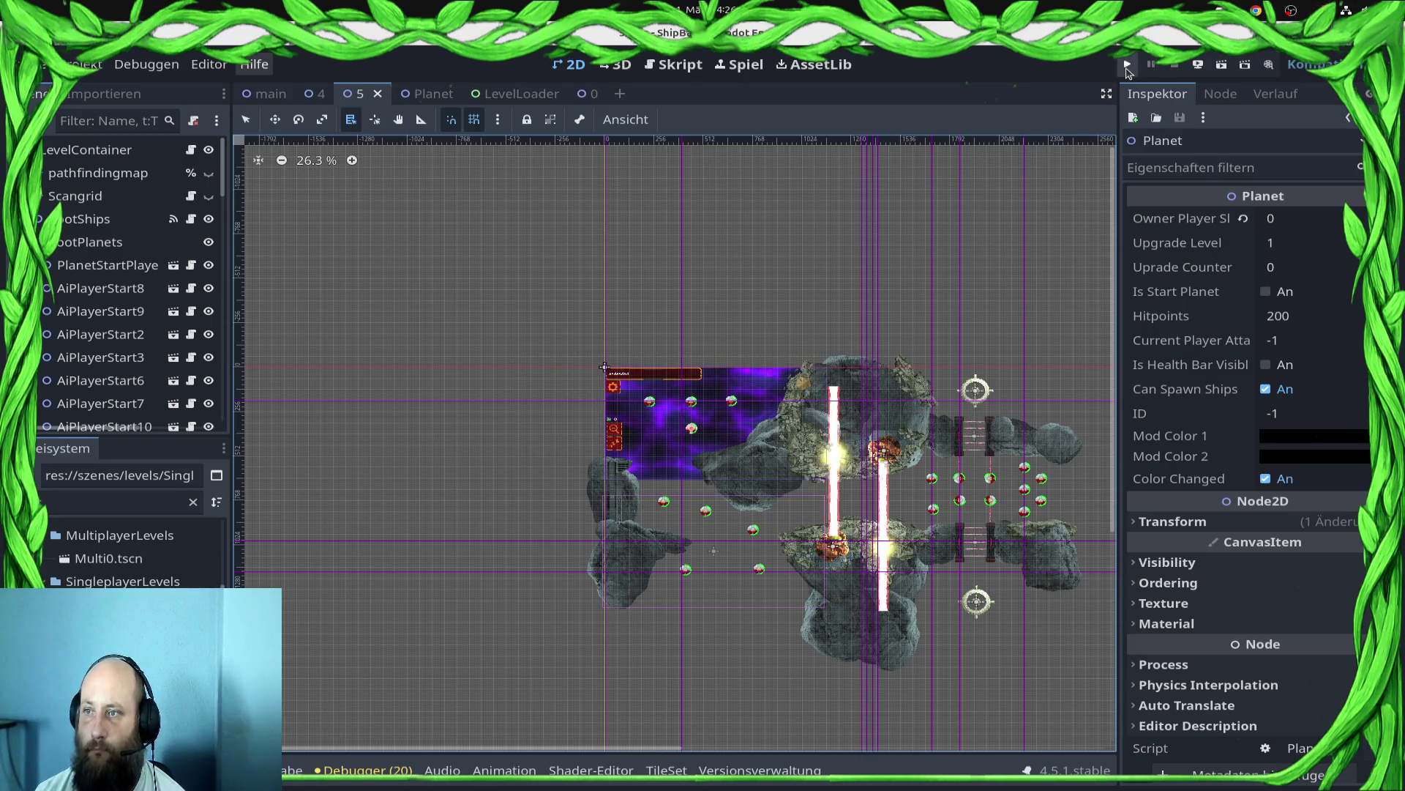
# - Run the project and reload the Play Console page in the browser
pyautogui.click(1128, 64)
pyautogui.hotkey('alt', 'Tab')
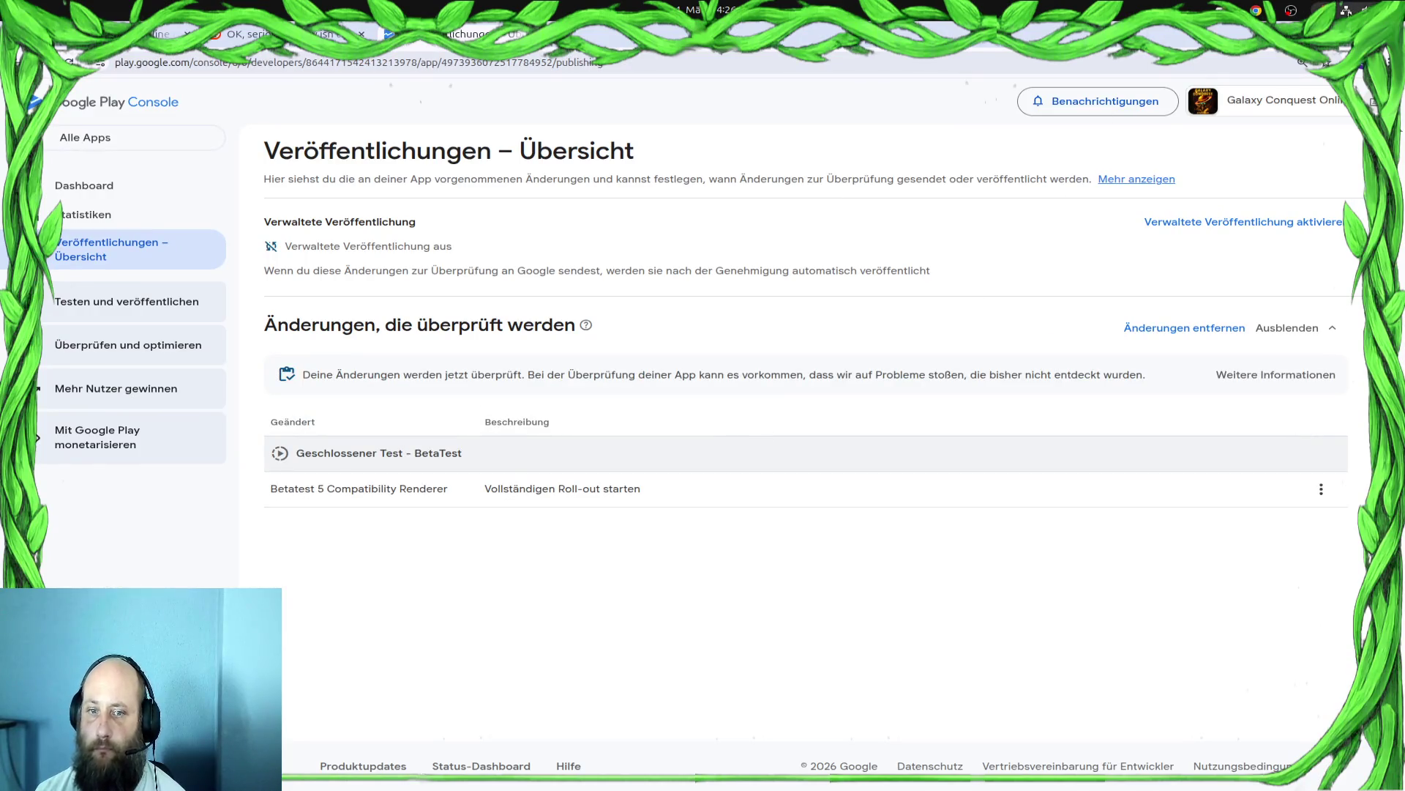
pyautogui.press('F5')
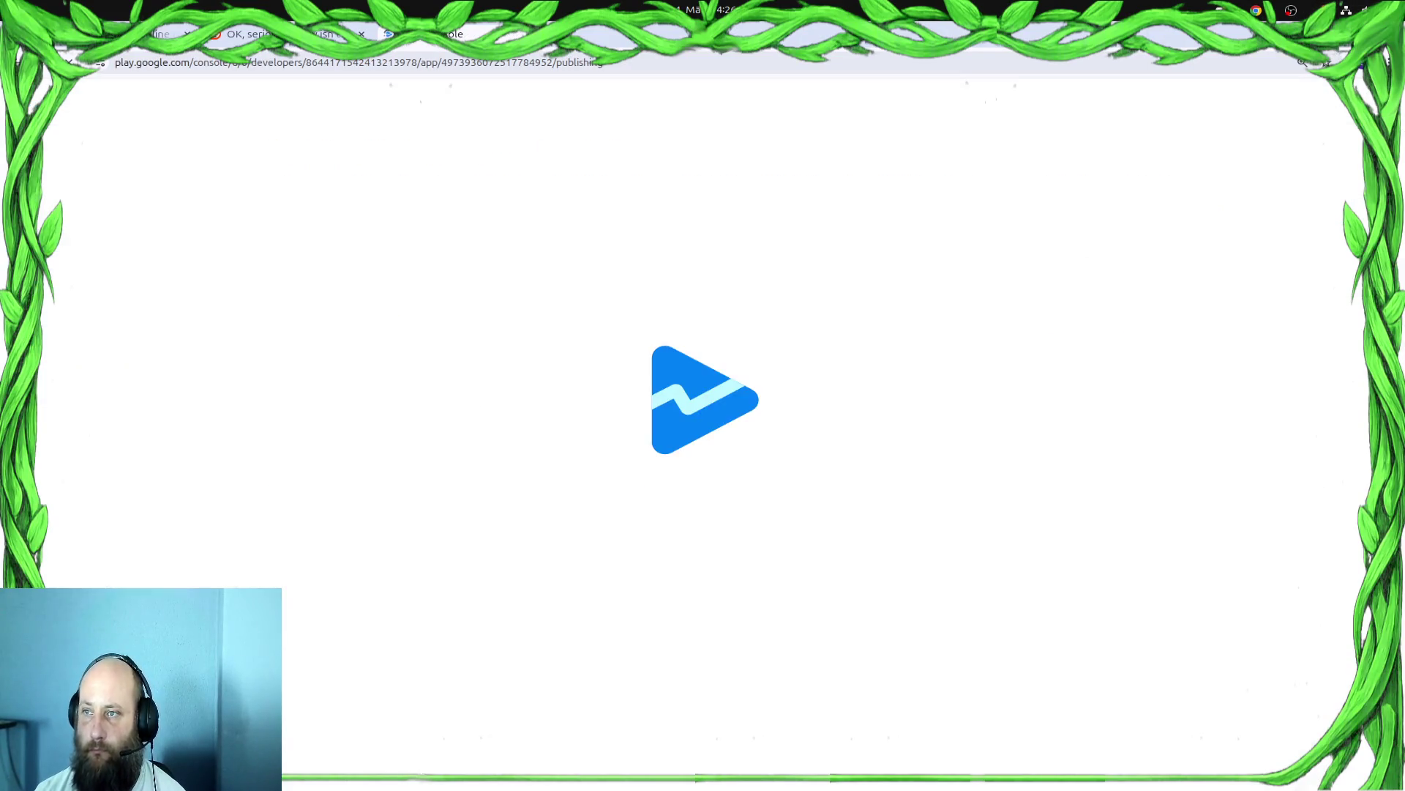
pyautogui.hotkey('alt', 'Tab')
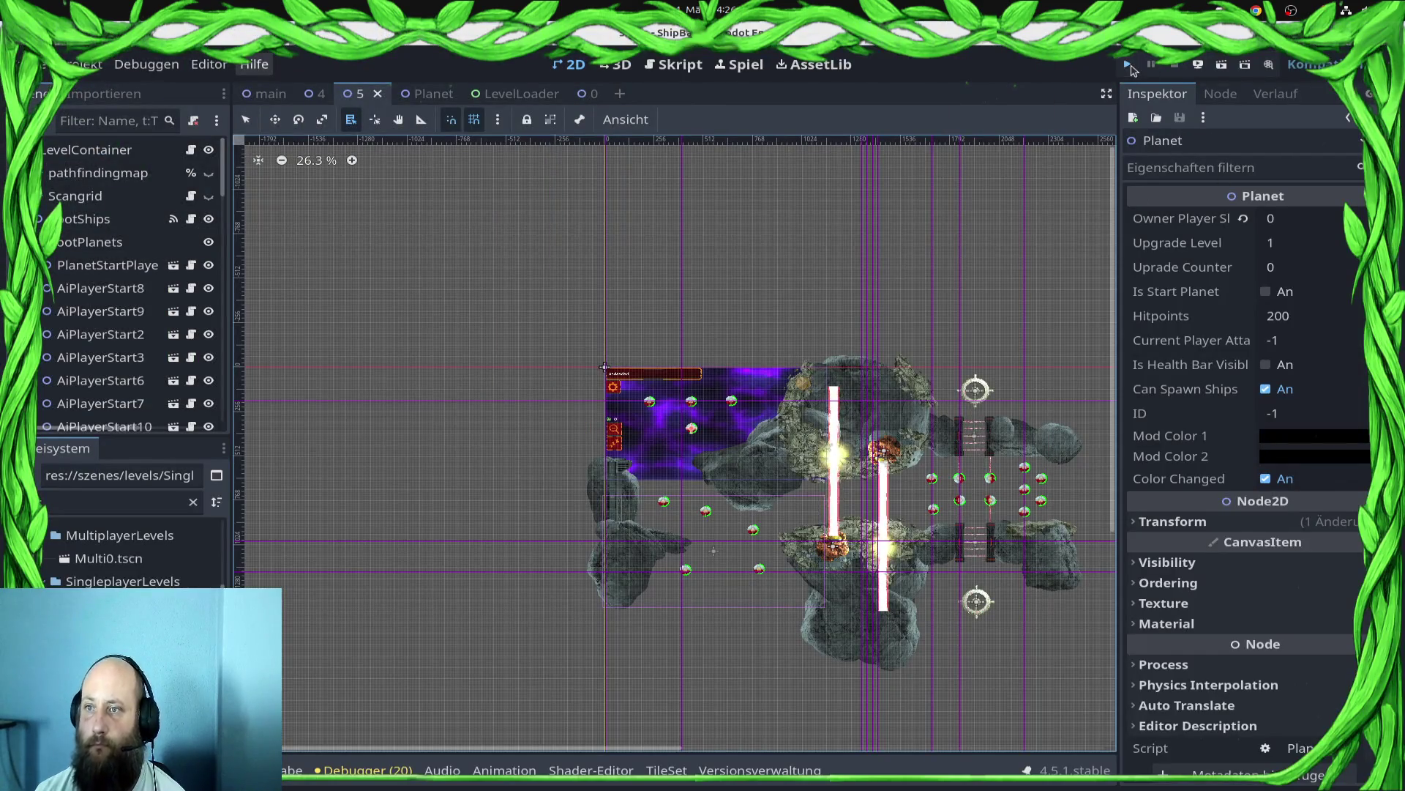
# - Launch the debug run and send the top-left fighter groups down-left
pyautogui.click(1130, 66)
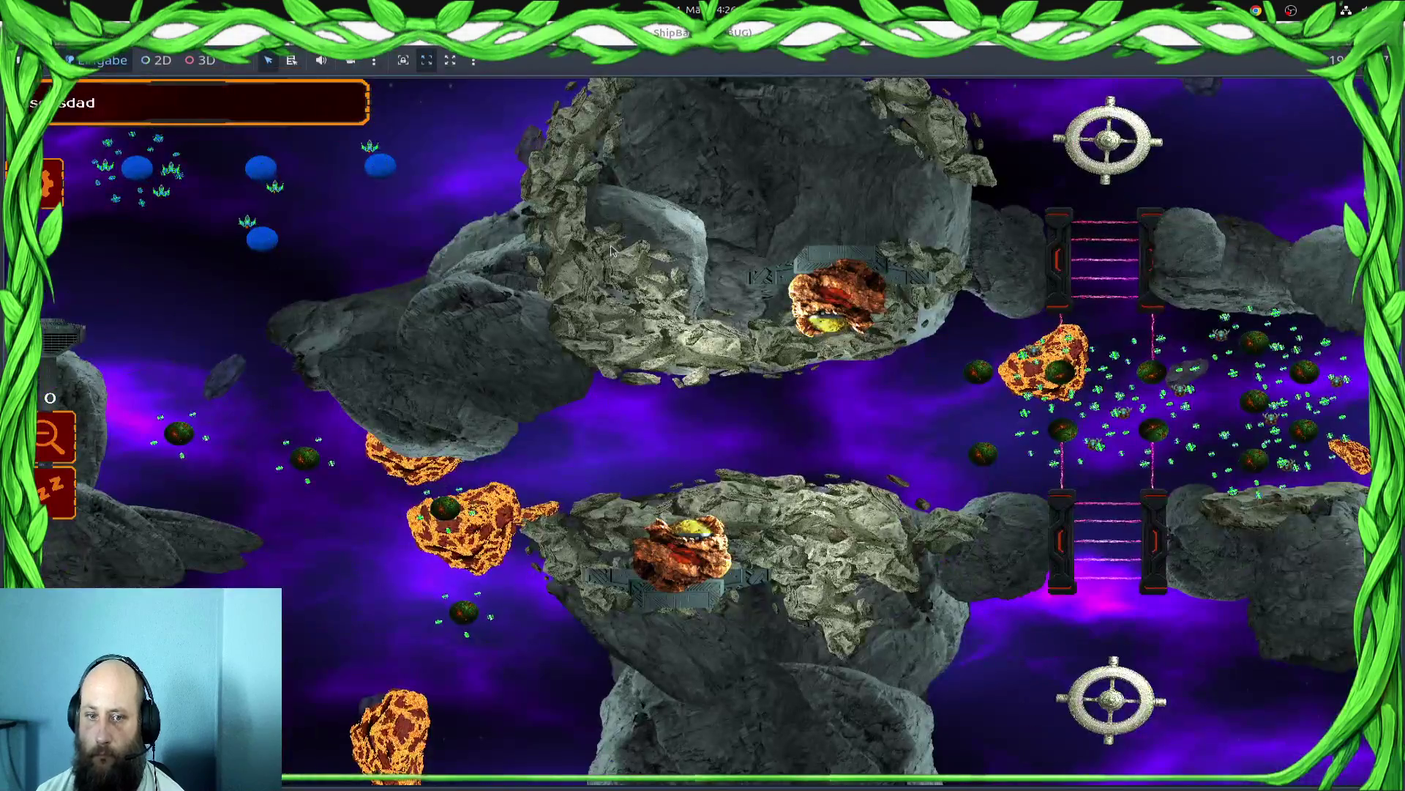
pyautogui.moveTo(611, 251); pyautogui.dragTo(314, 128)
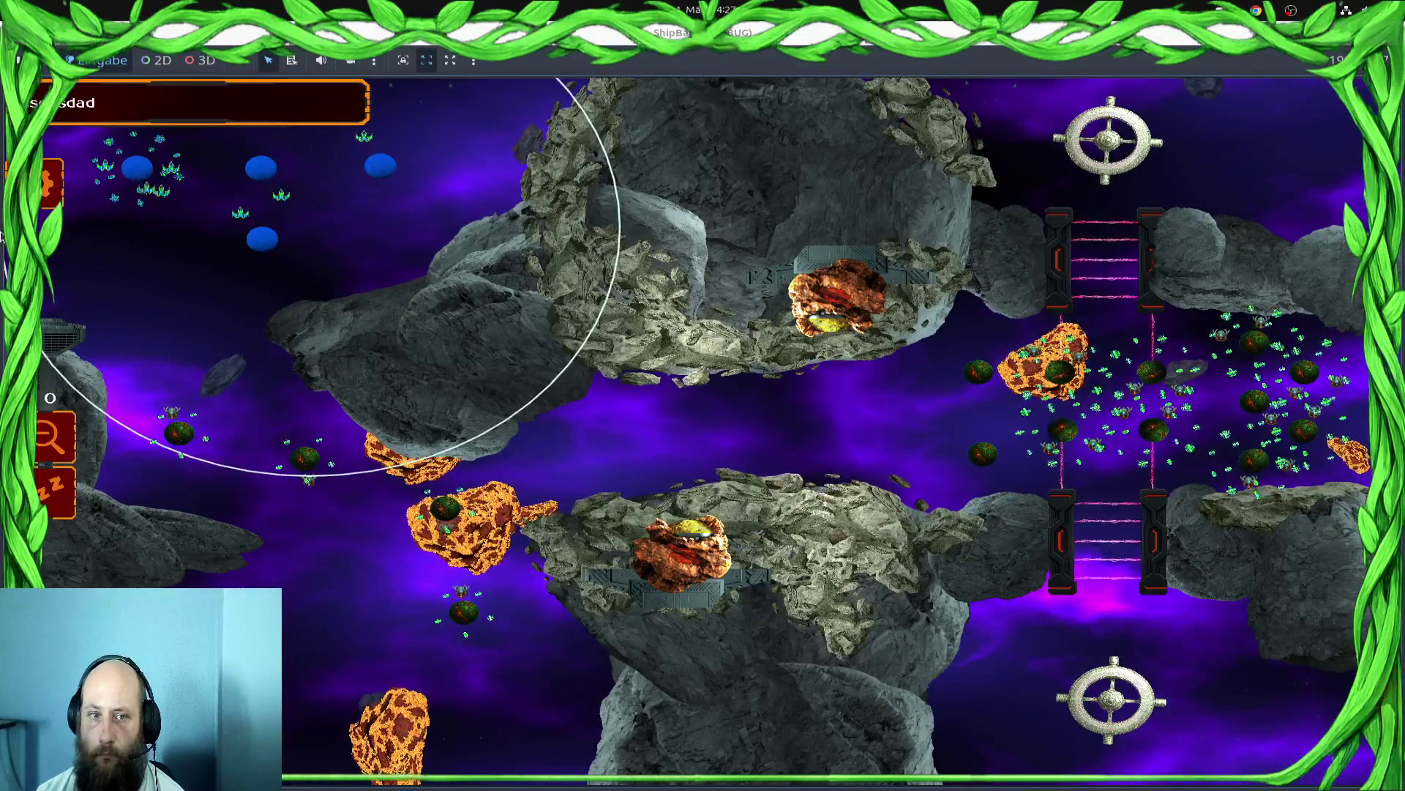
pyautogui.rightClick(197, 362)
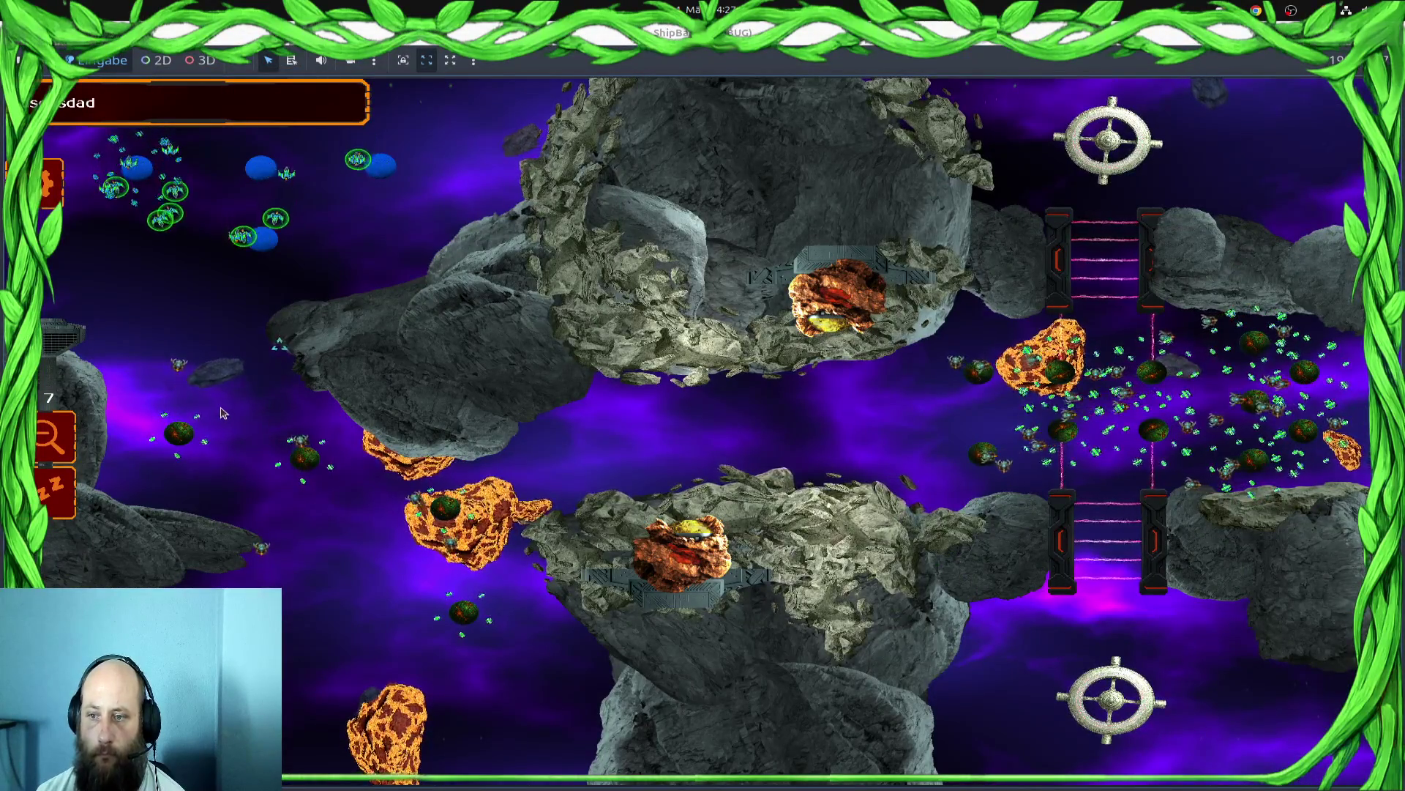
pyautogui.moveTo(212, 259); pyautogui.dragTo(131, 146)
pyautogui.rightClick(177, 330)
pyautogui.moveTo(487, 260); pyautogui.dragTo(318, 128)
pyautogui.rightClick(258, 413)
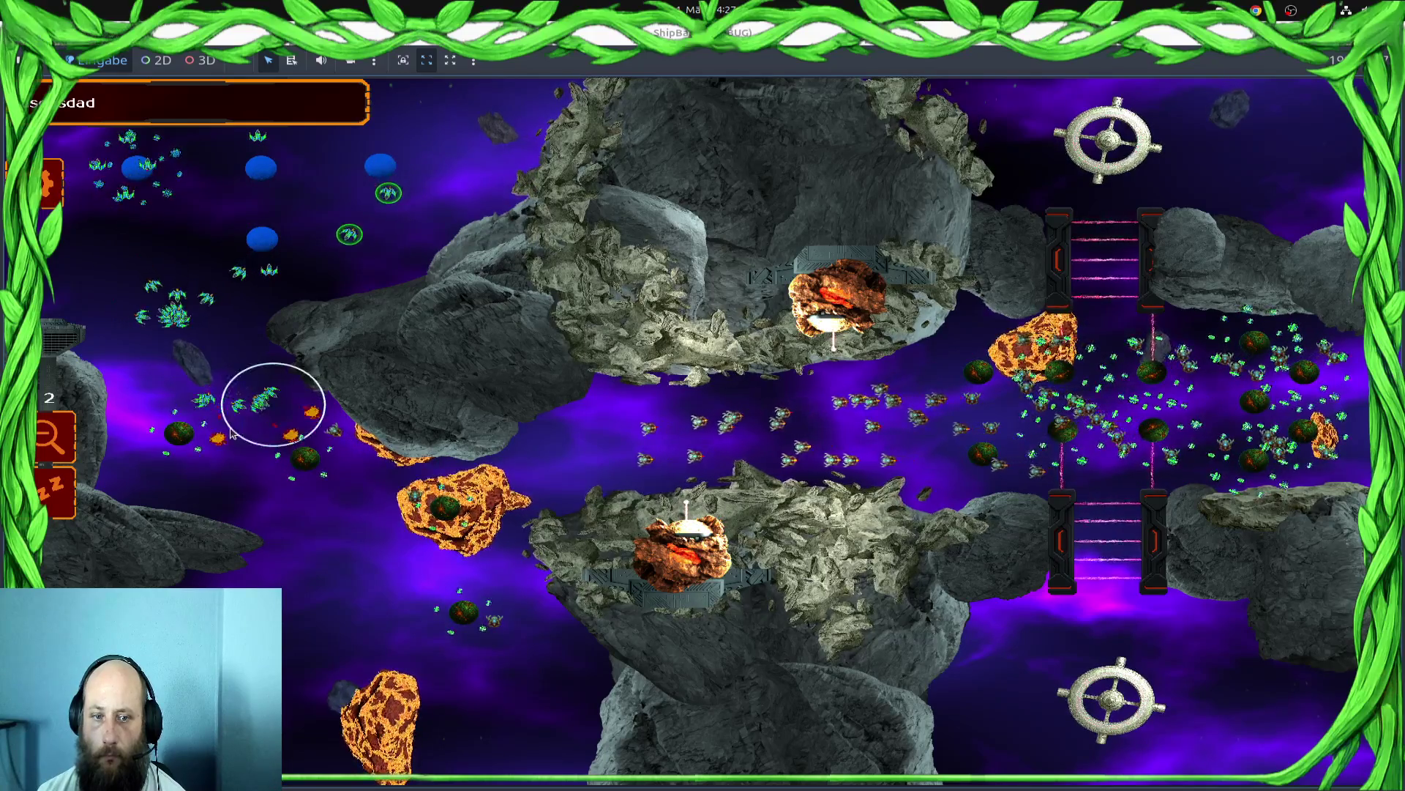
# - Select the drone cluster and send it left toward the ore rock
pyautogui.moveTo(262, 460)
pyautogui.mouseDown()
pyautogui.moveTo(239, 354)
pyautogui.moveTo(198, 457)
pyautogui.mouseUp()
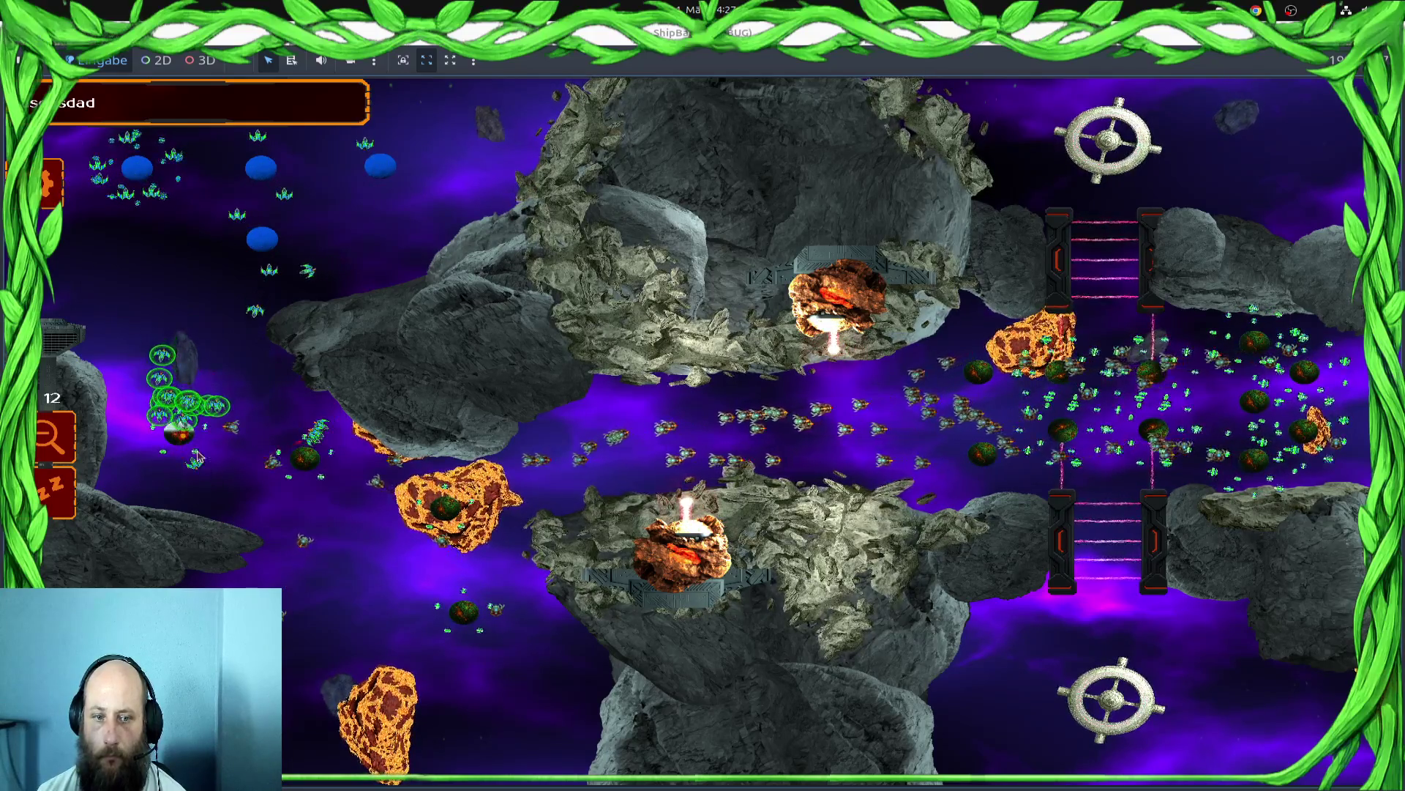
pyautogui.moveTo(500, 177)
pyautogui.mouseDown()
pyautogui.moveTo(410, 278)
pyautogui.moveTo(401, 269)
pyautogui.moveTo(388, 308)
pyautogui.mouseUp()
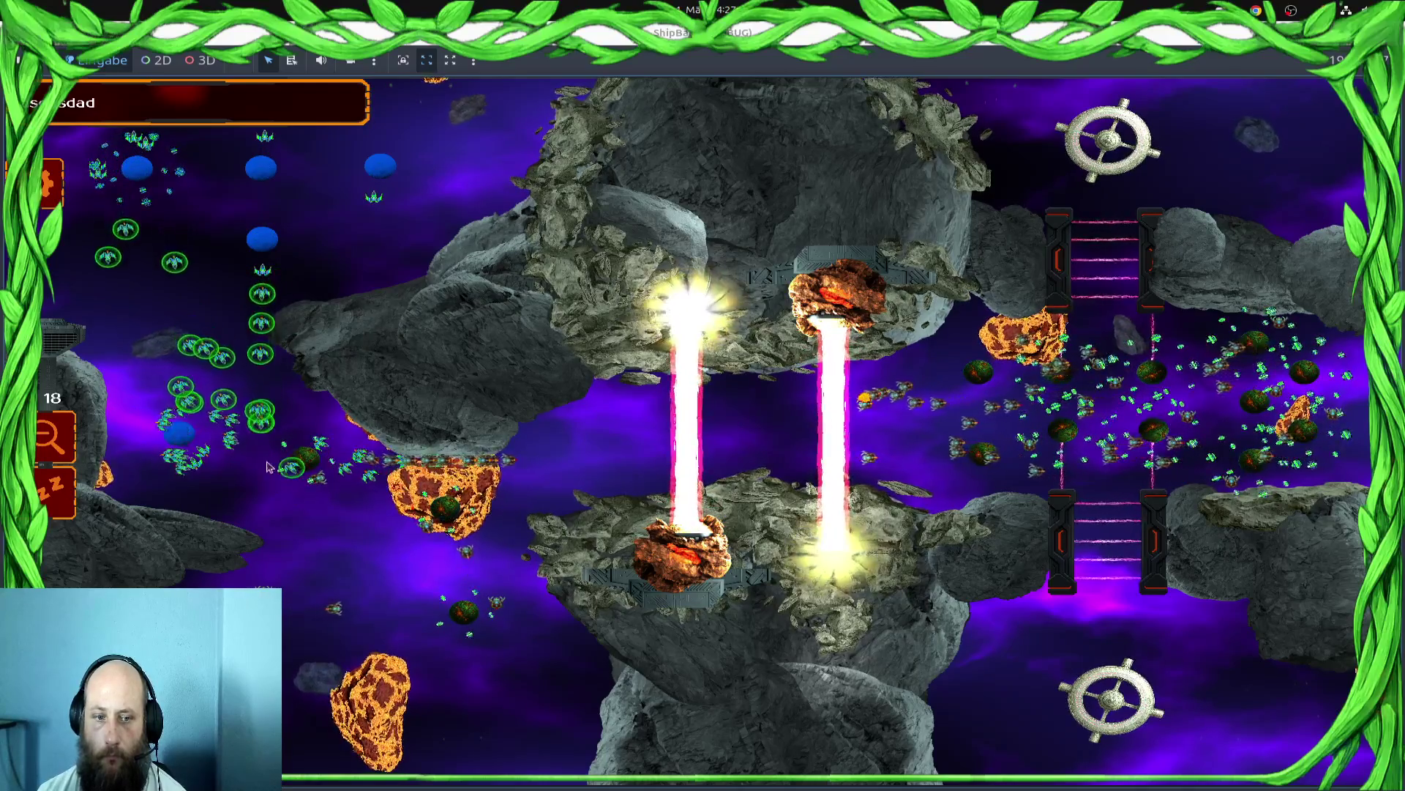
pyautogui.moveTo(400, 192); pyautogui.dragTo(407, 235)
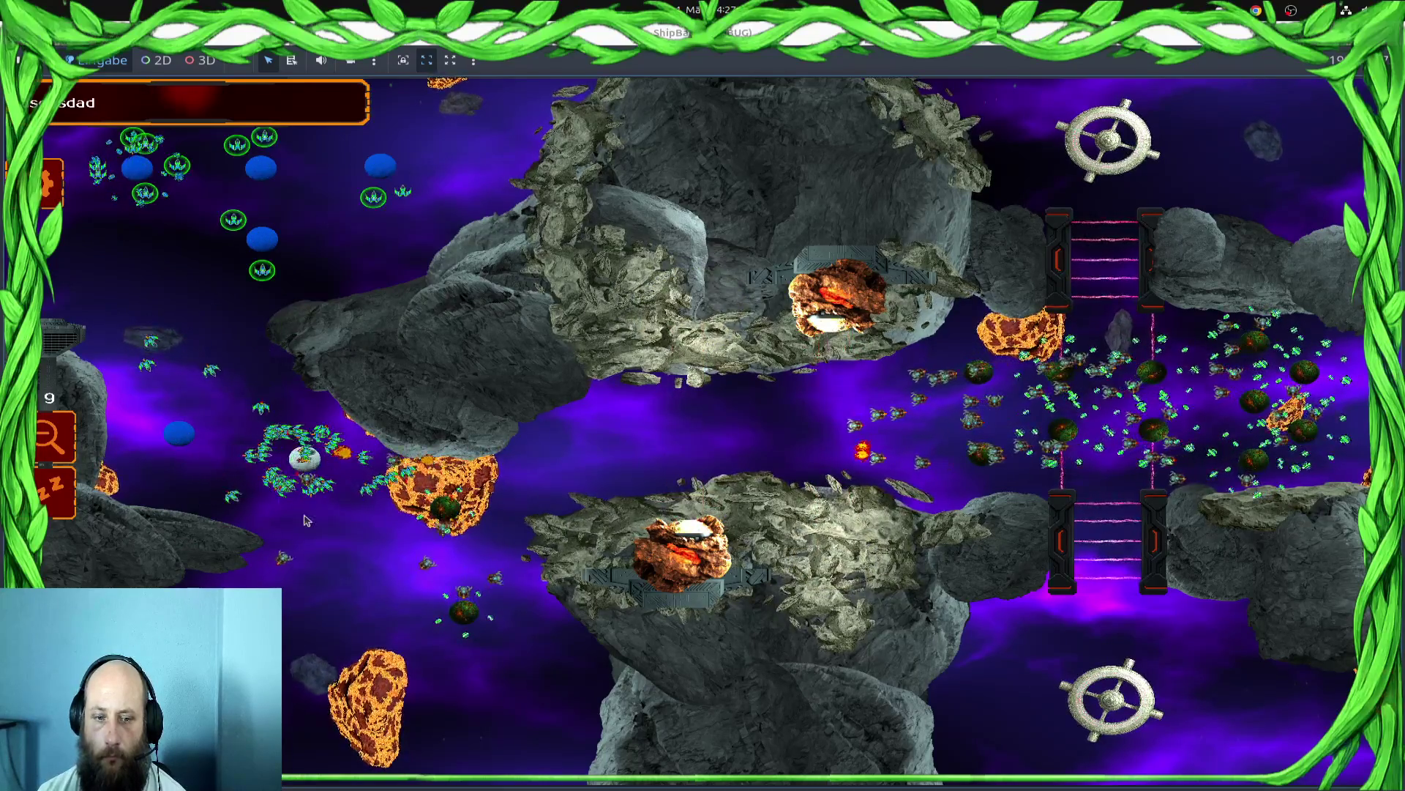
pyautogui.doubleClick(419, 496)
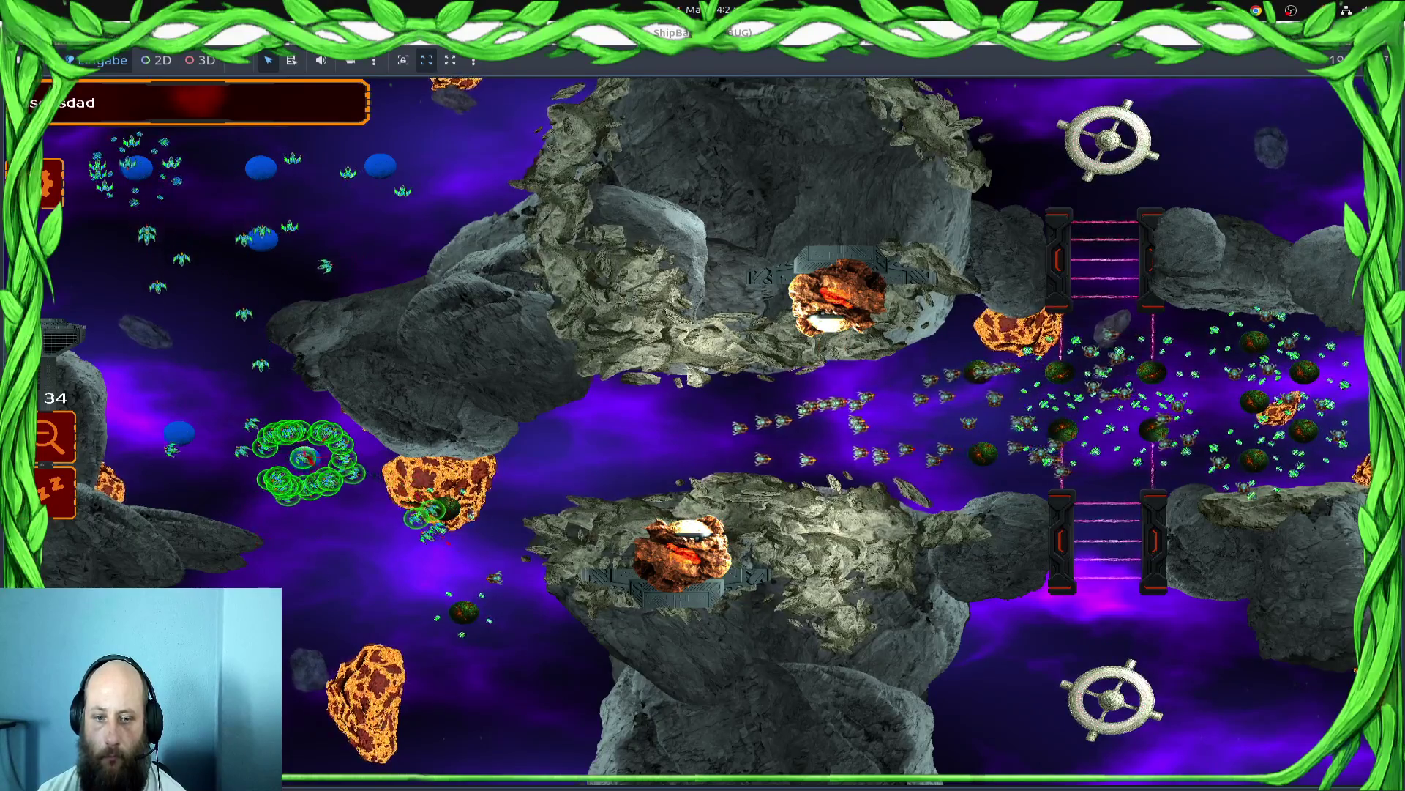
pyautogui.moveTo(380, 212); pyautogui.dragTo(395, 308)
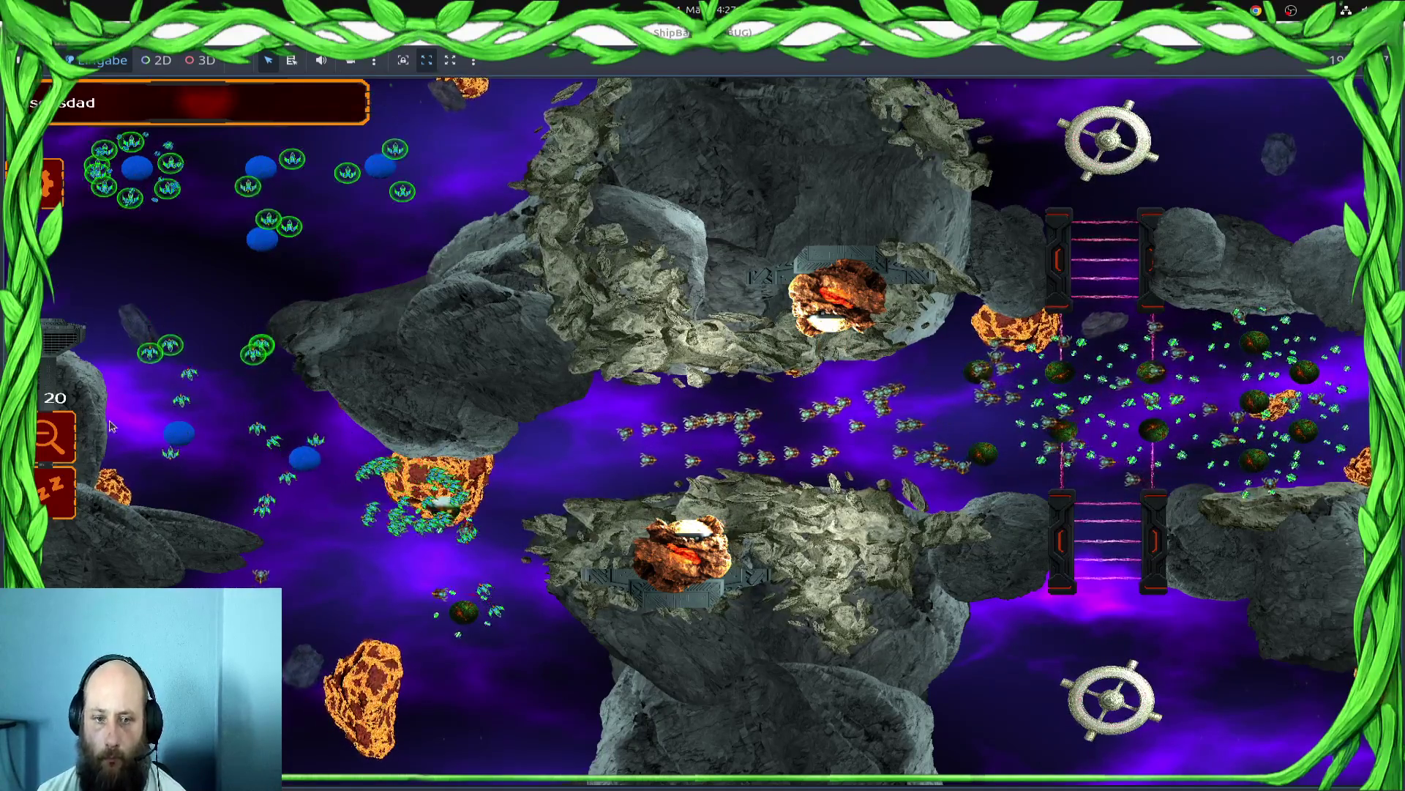
pyautogui.doubleClick(481, 608)
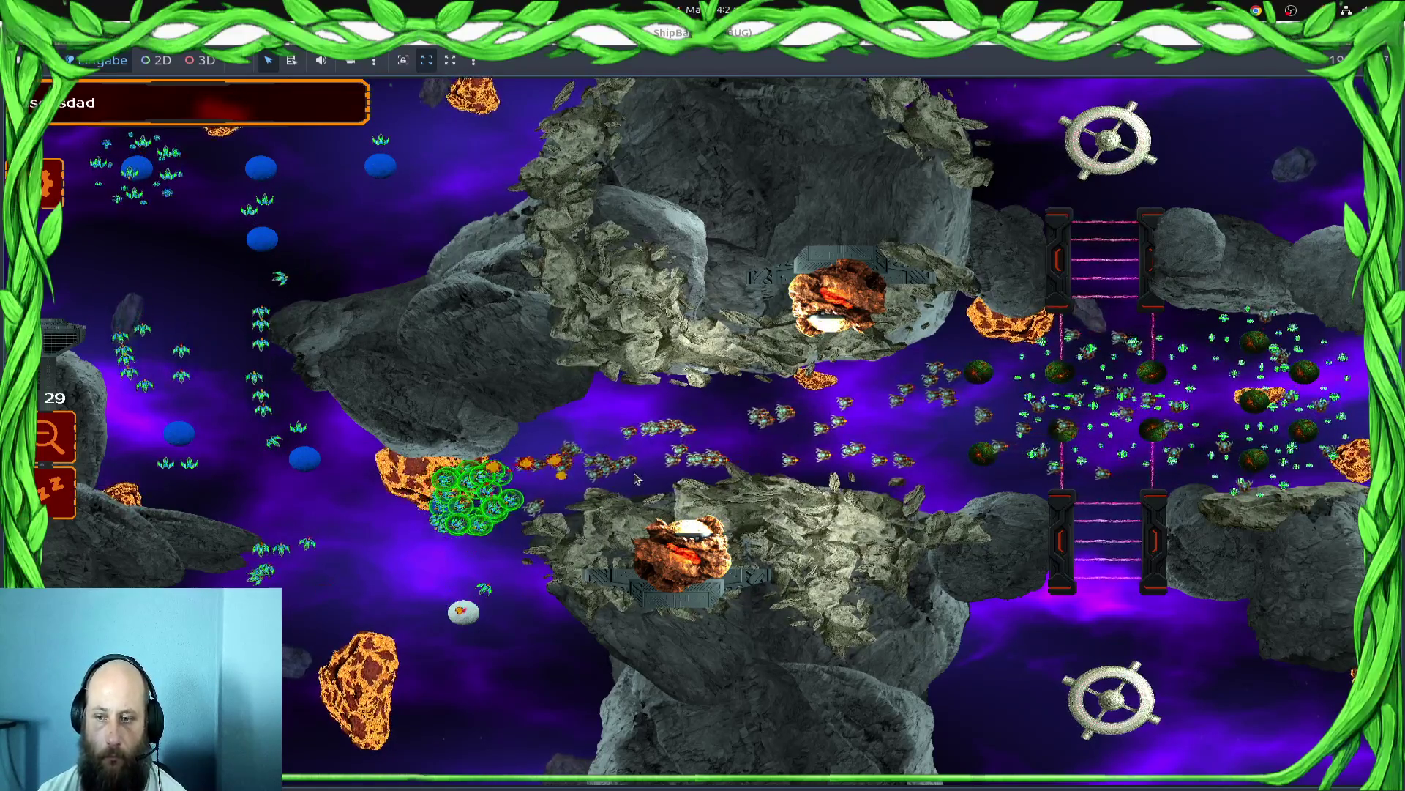
pyautogui.click(480, 613)
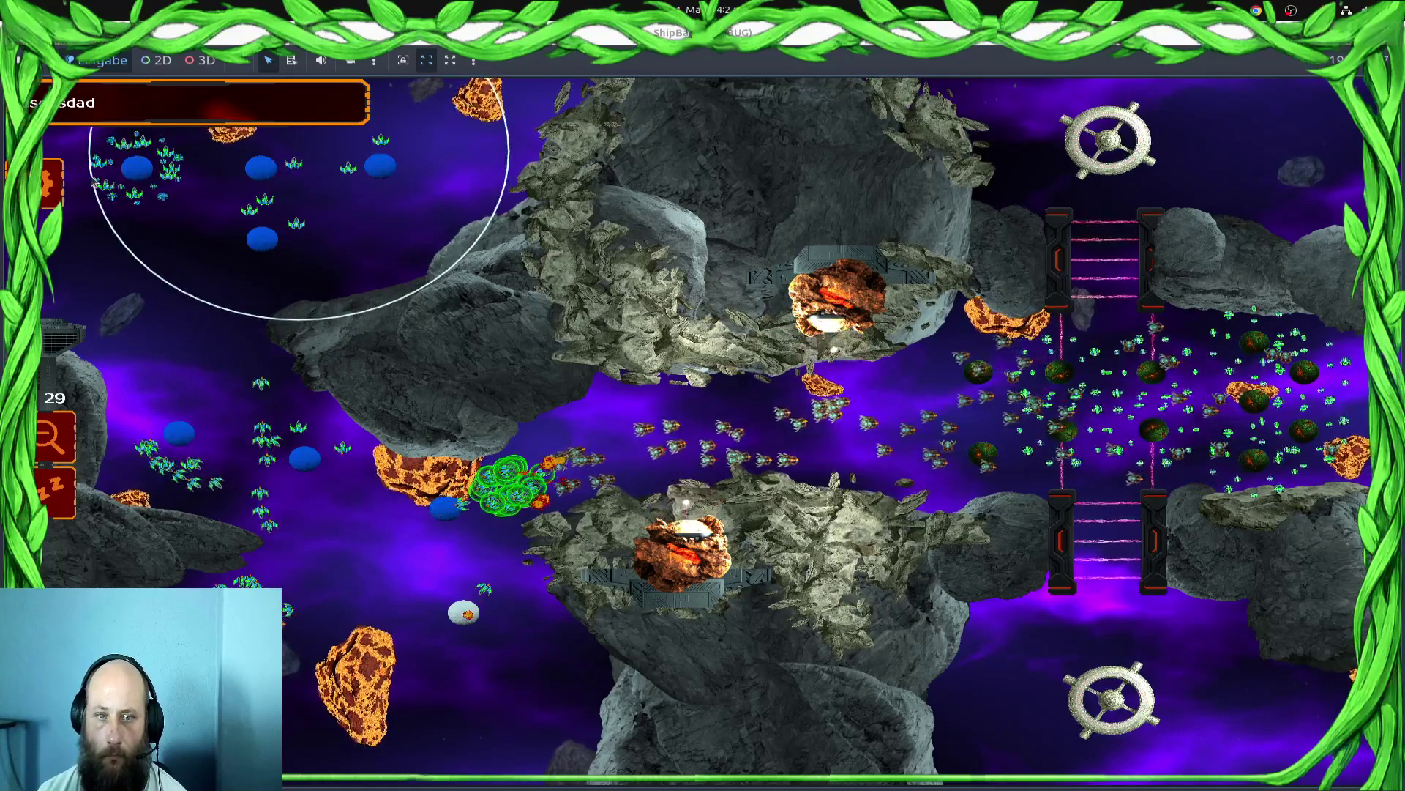
pyautogui.doubleClick(480, 612)
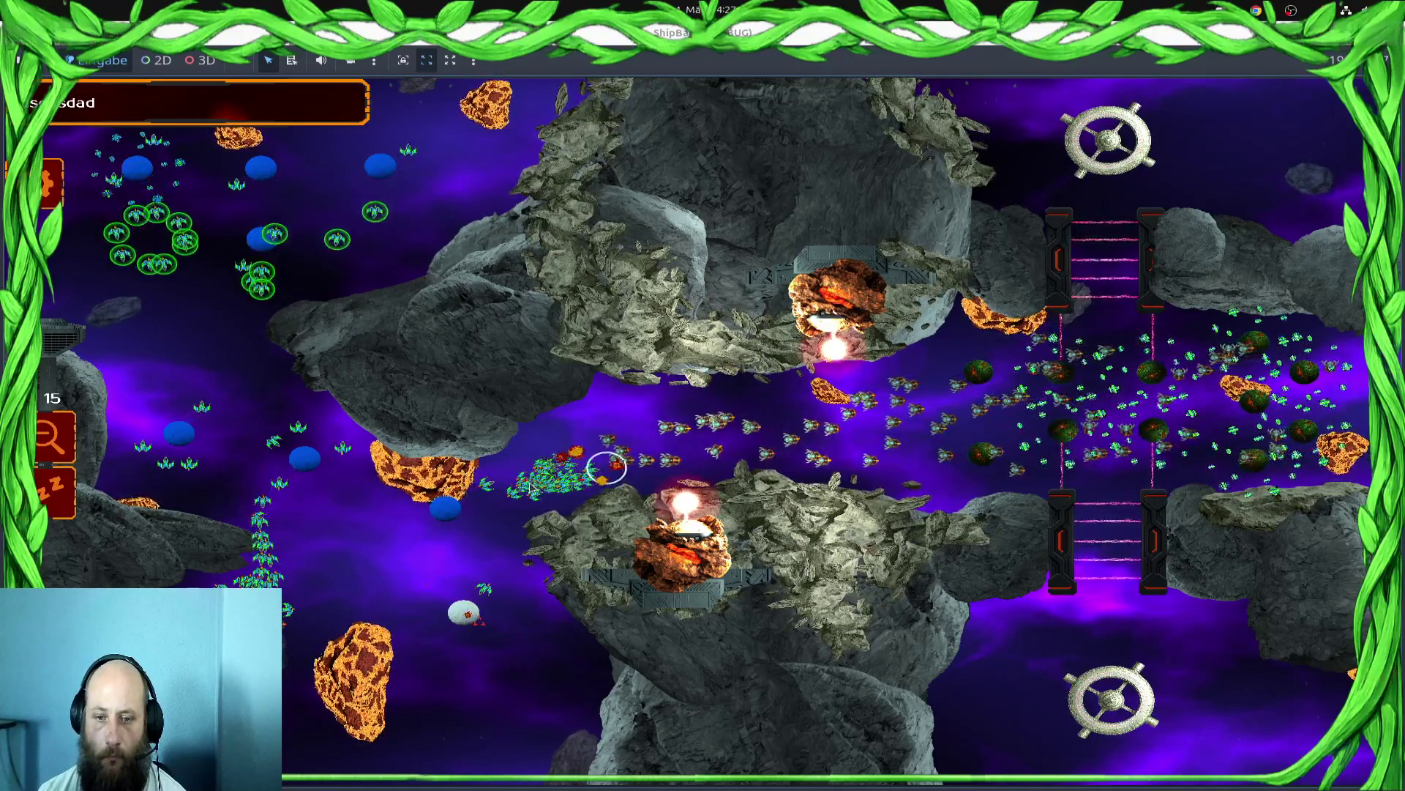
pyautogui.rightClick(489, 515)
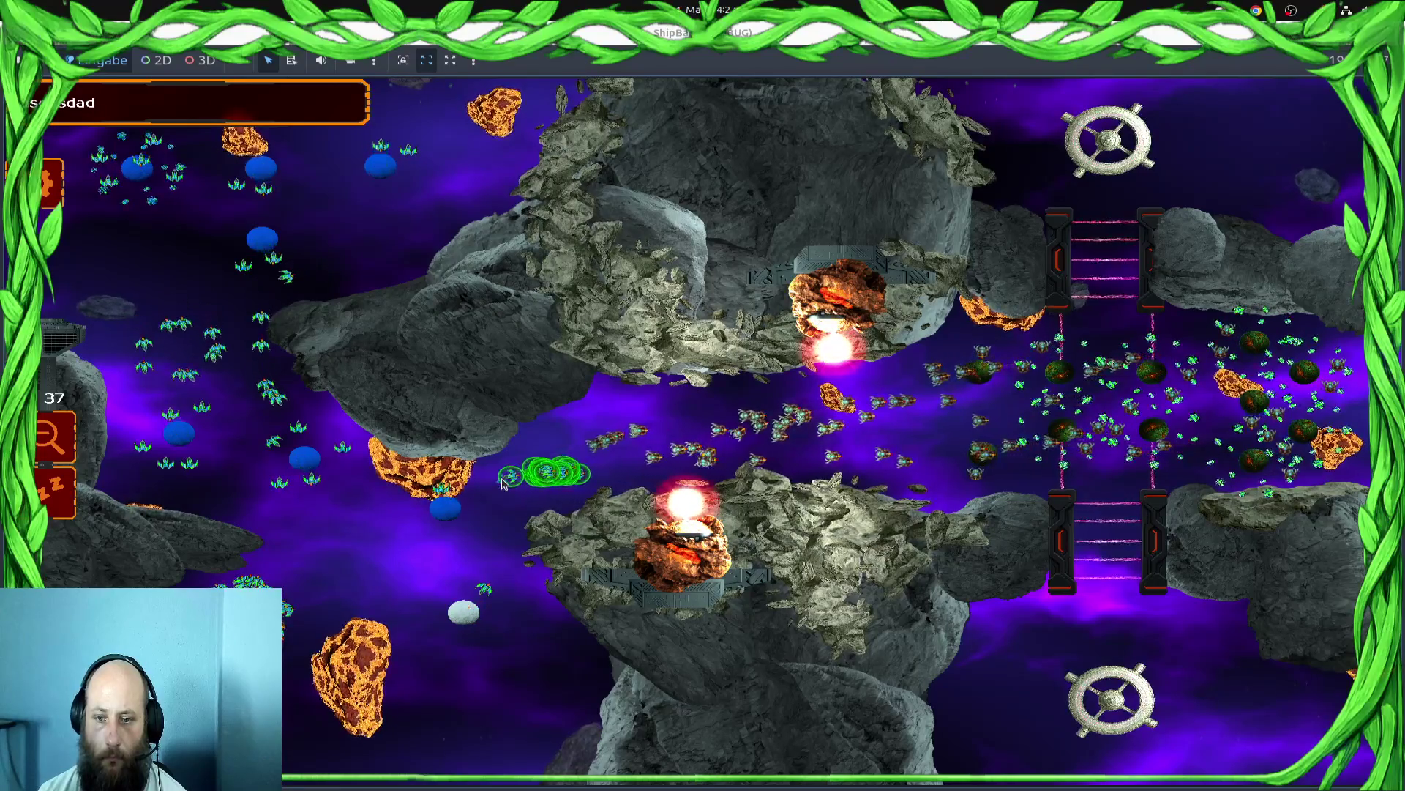
pyautogui.click(395, 623)
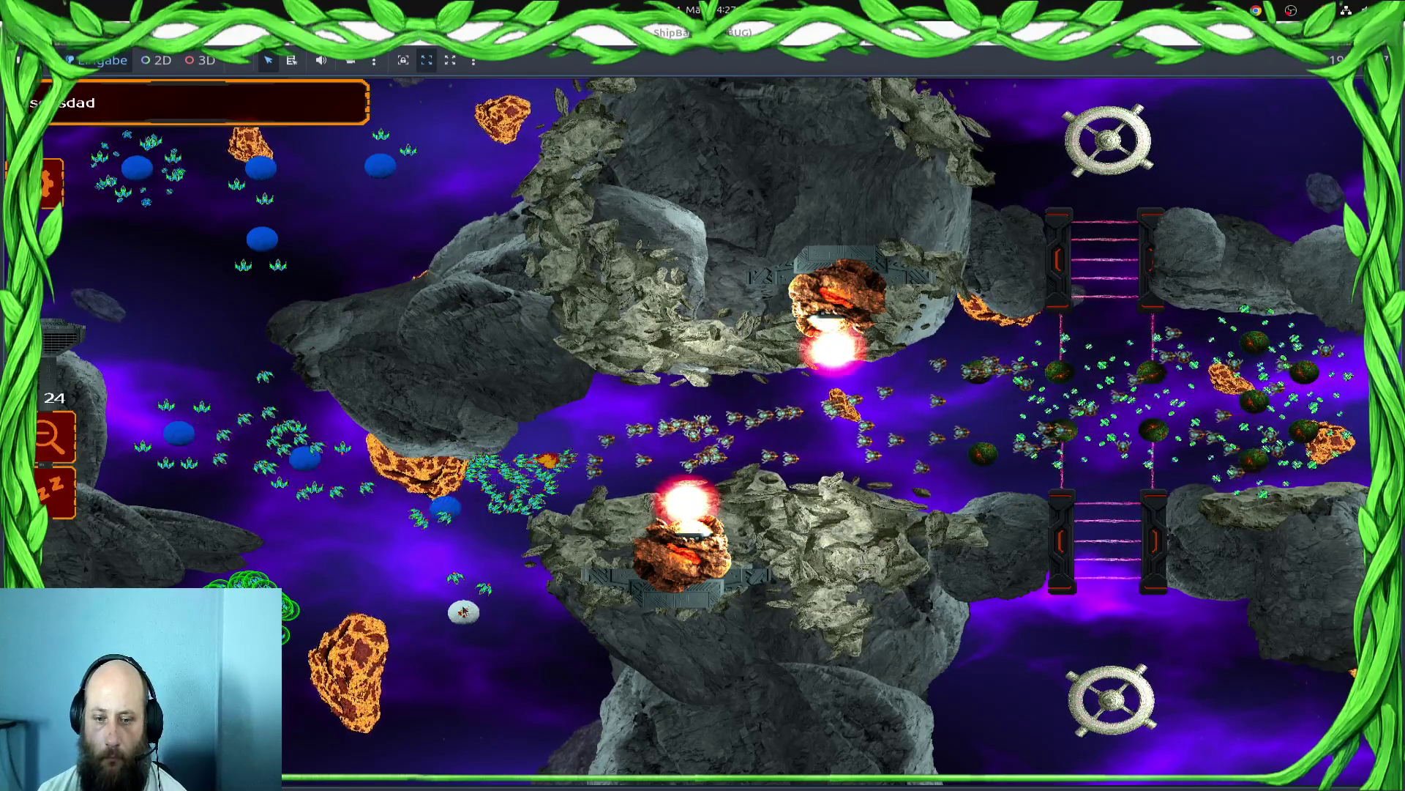
# - Move the left-area units to the right side and gather the right cluster into a ring
pyautogui.moveTo(258, 447); pyautogui.dragTo(65, 461)
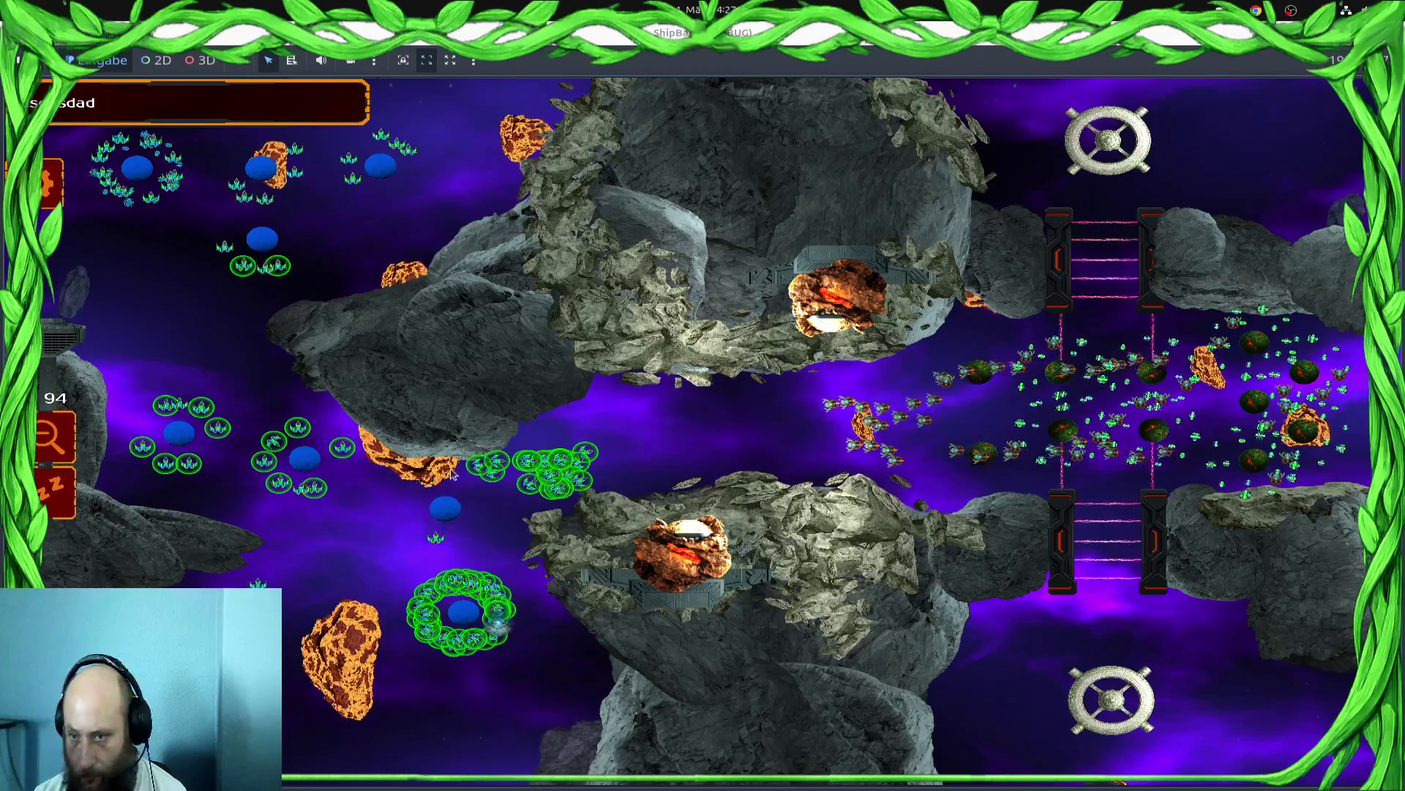
pyautogui.click(685, 432)
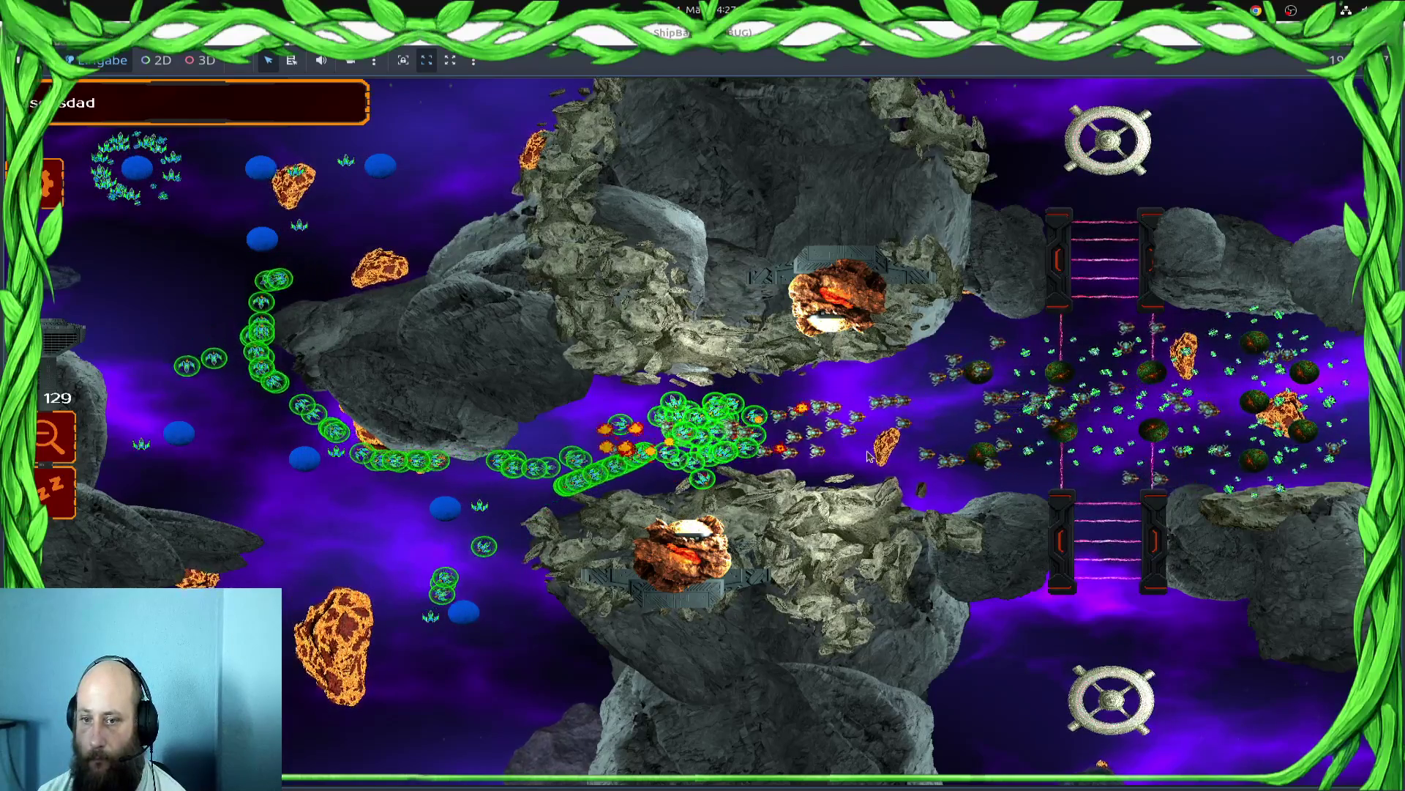
pyautogui.click(944, 423)
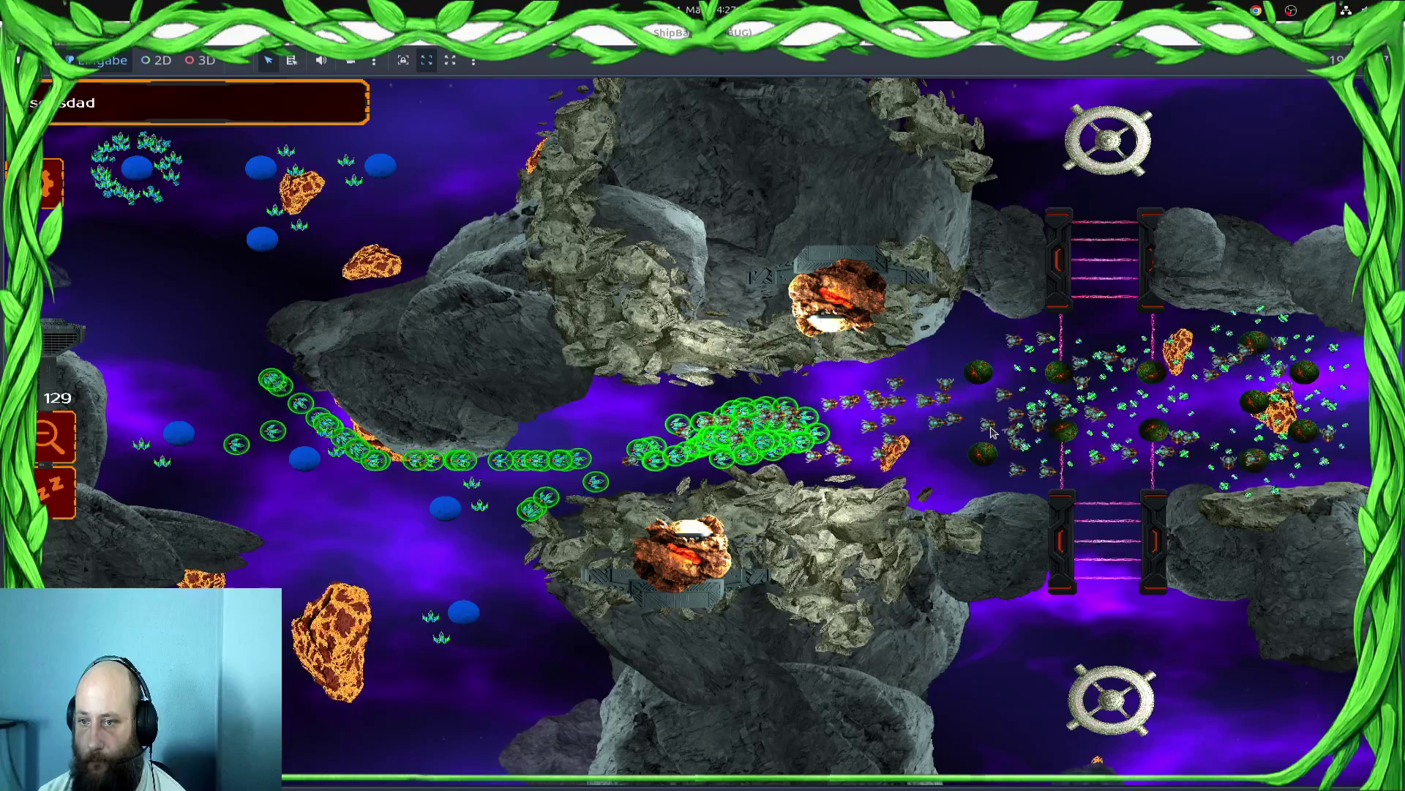
pyautogui.moveTo(461, 151); pyautogui.dragTo(81, 267)
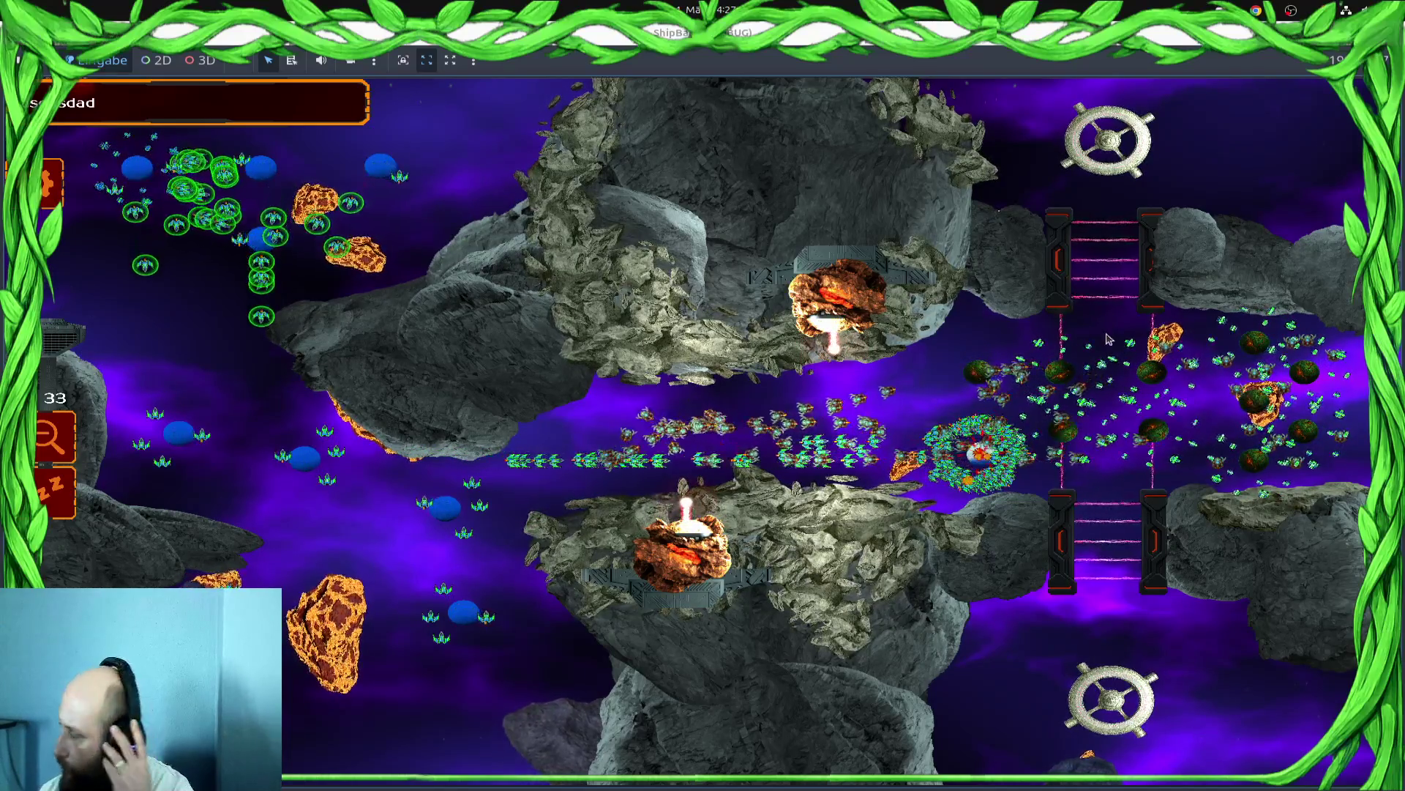
pyautogui.press('XF86AudioLowerVolume')
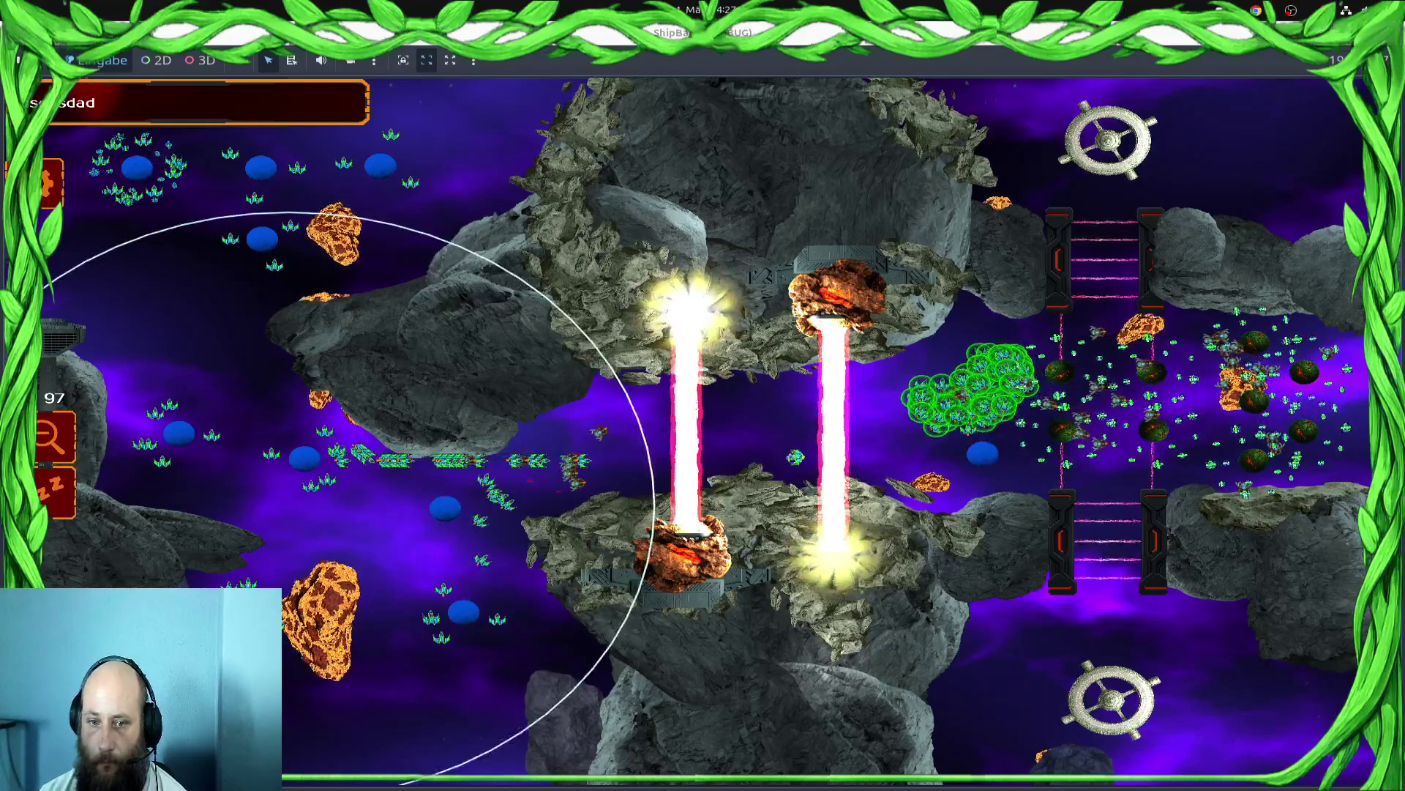
pyautogui.moveTo(73, 124); pyautogui.dragTo(405, 482)
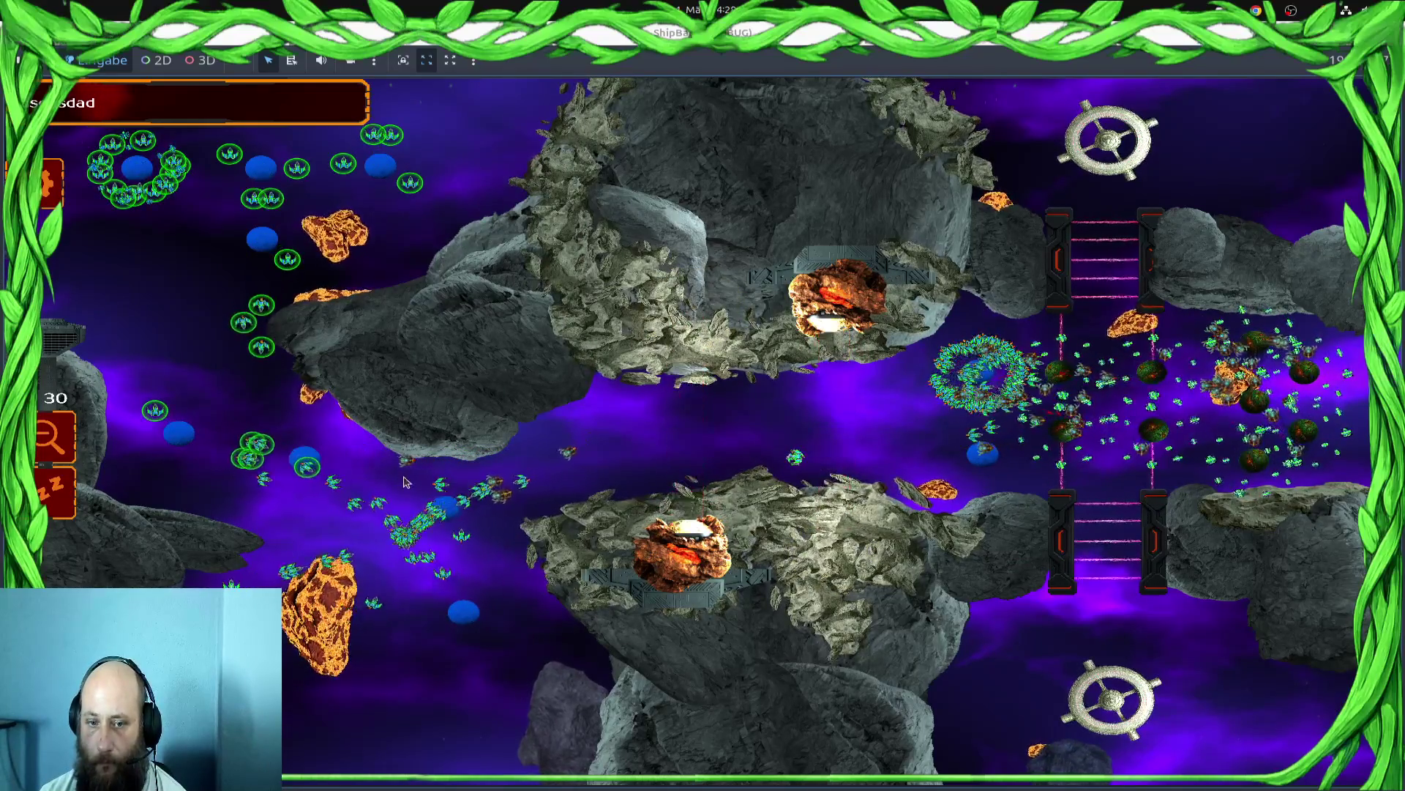
pyautogui.moveTo(849, 285)
pyautogui.mouseDown()
pyautogui.moveTo(1190, 516)
pyautogui.moveTo(1062, 377)
pyautogui.mouseUp()
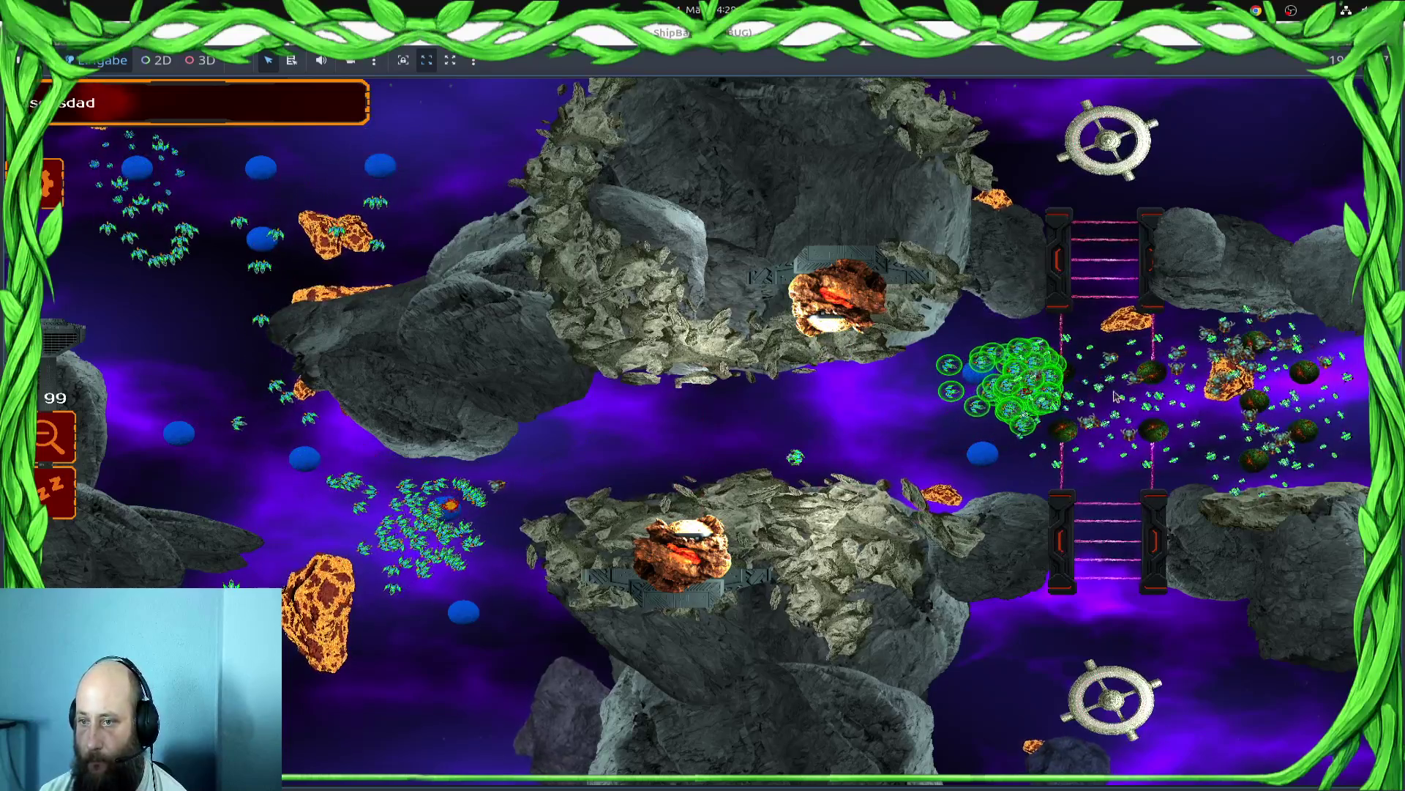
pyautogui.rightClick(1063, 377)
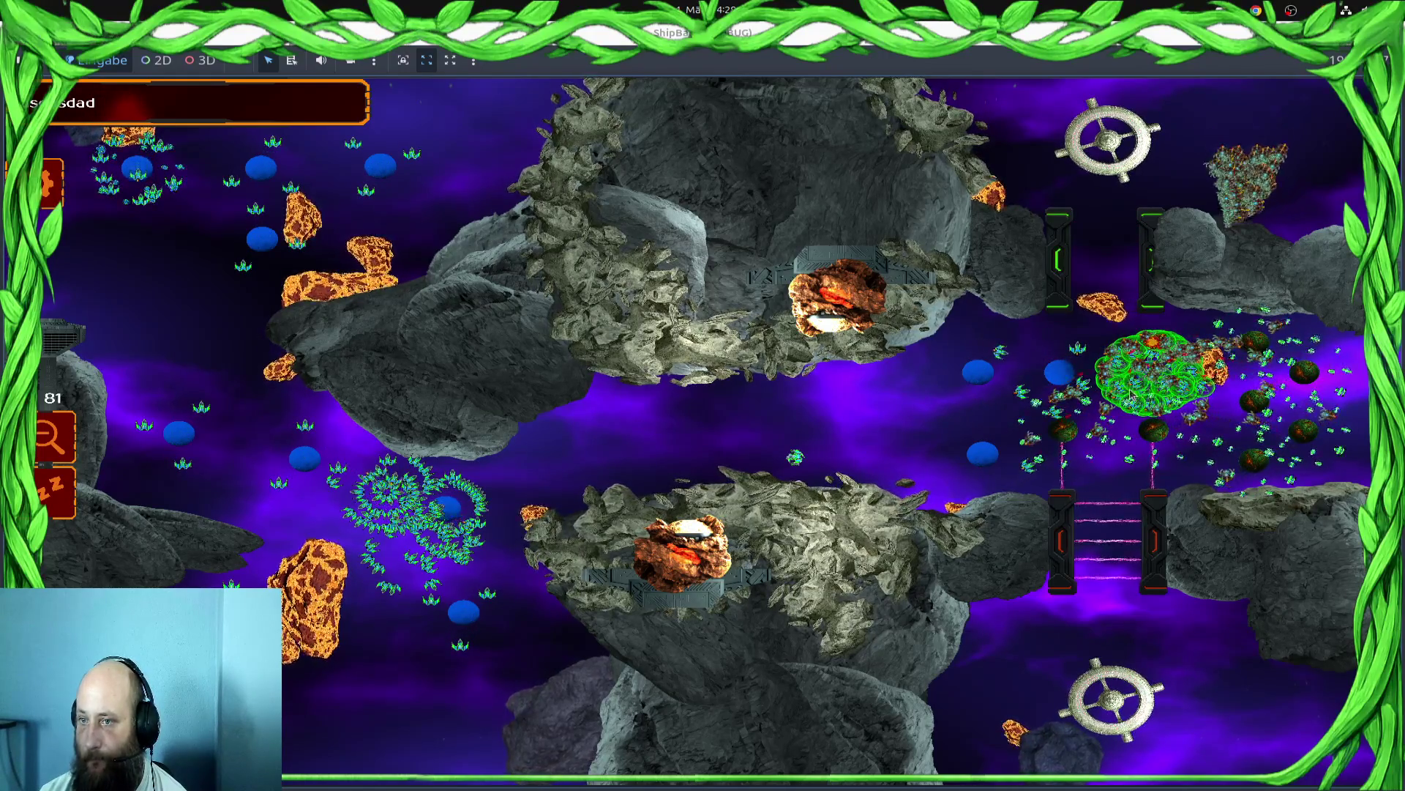
# - Send the ship group against the right-hand enemy cluster and regroup the swarm around it
pyautogui.moveTo(877, 205)
pyautogui.mouseDown()
pyautogui.moveTo(512, 425)
pyautogui.moveTo(219, 439)
pyautogui.mouseUp()
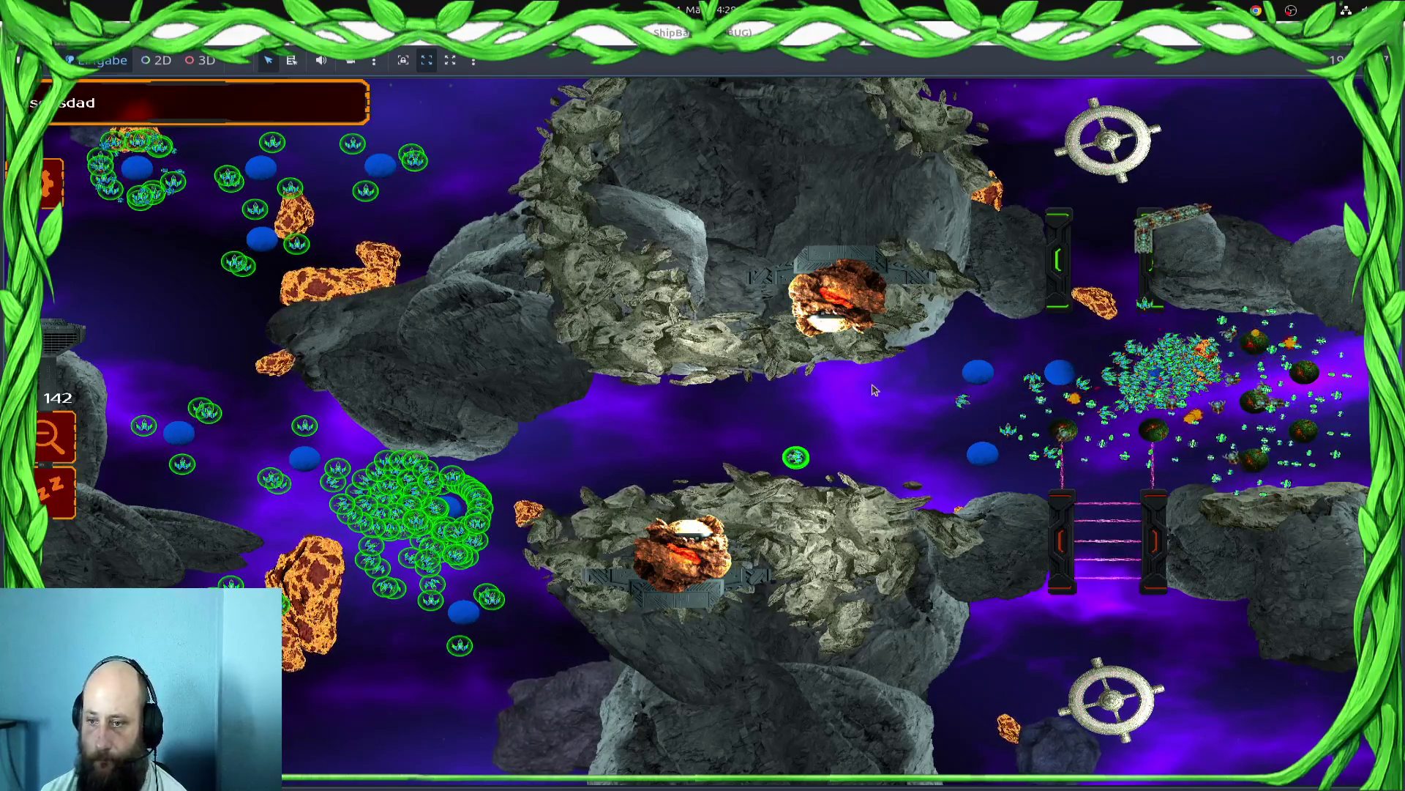
pyautogui.rightClick(799, 426)
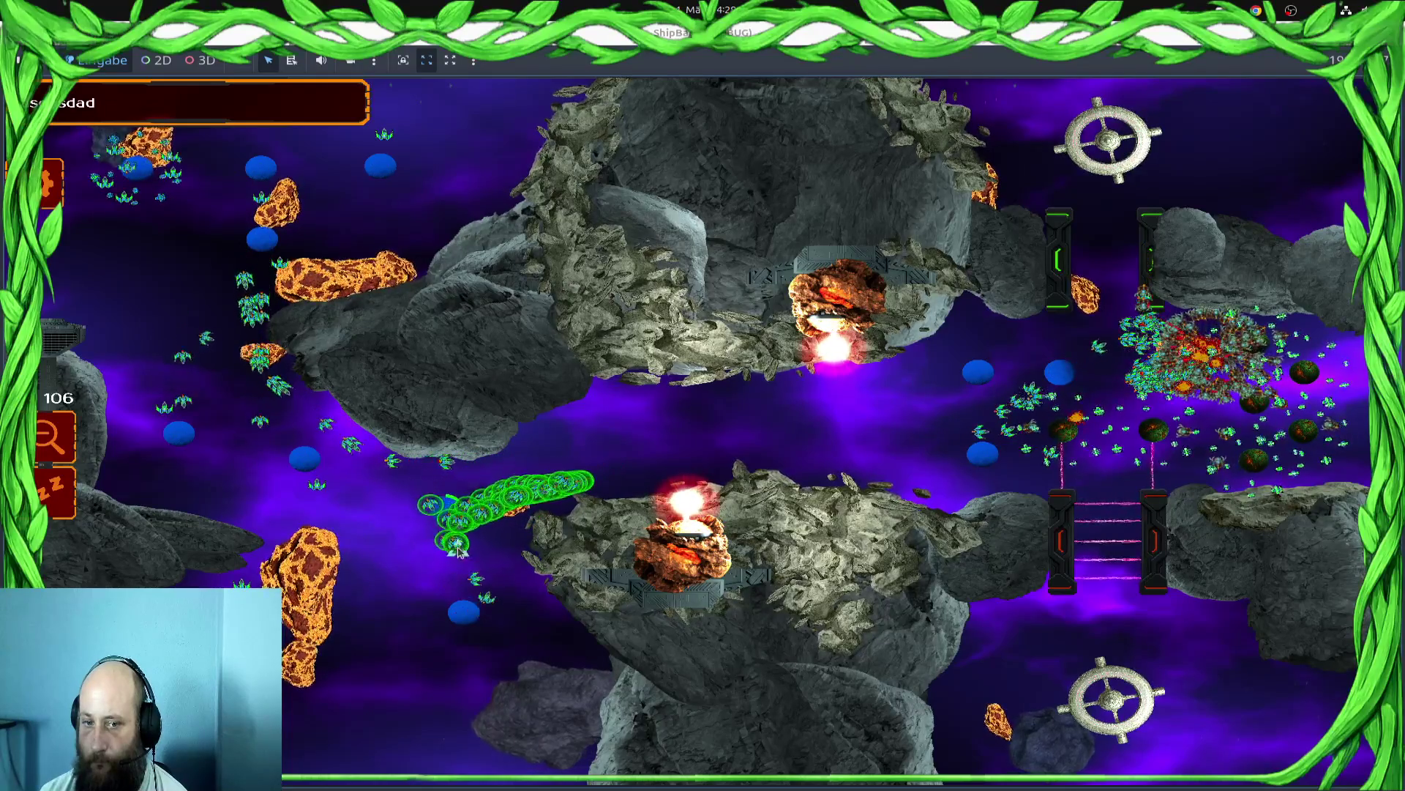
pyautogui.rightClick(1217, 370)
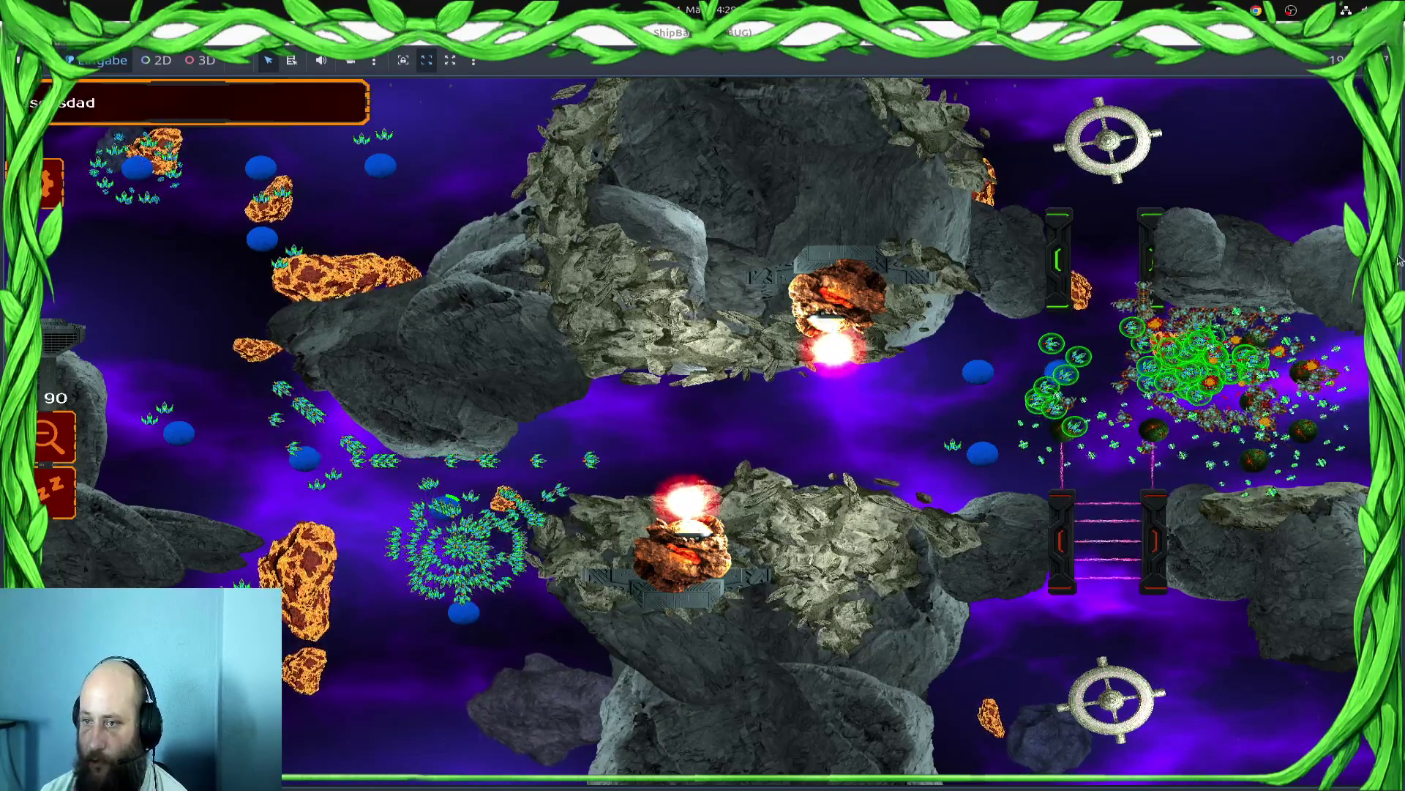
pyautogui.rightClick(1273, 289)
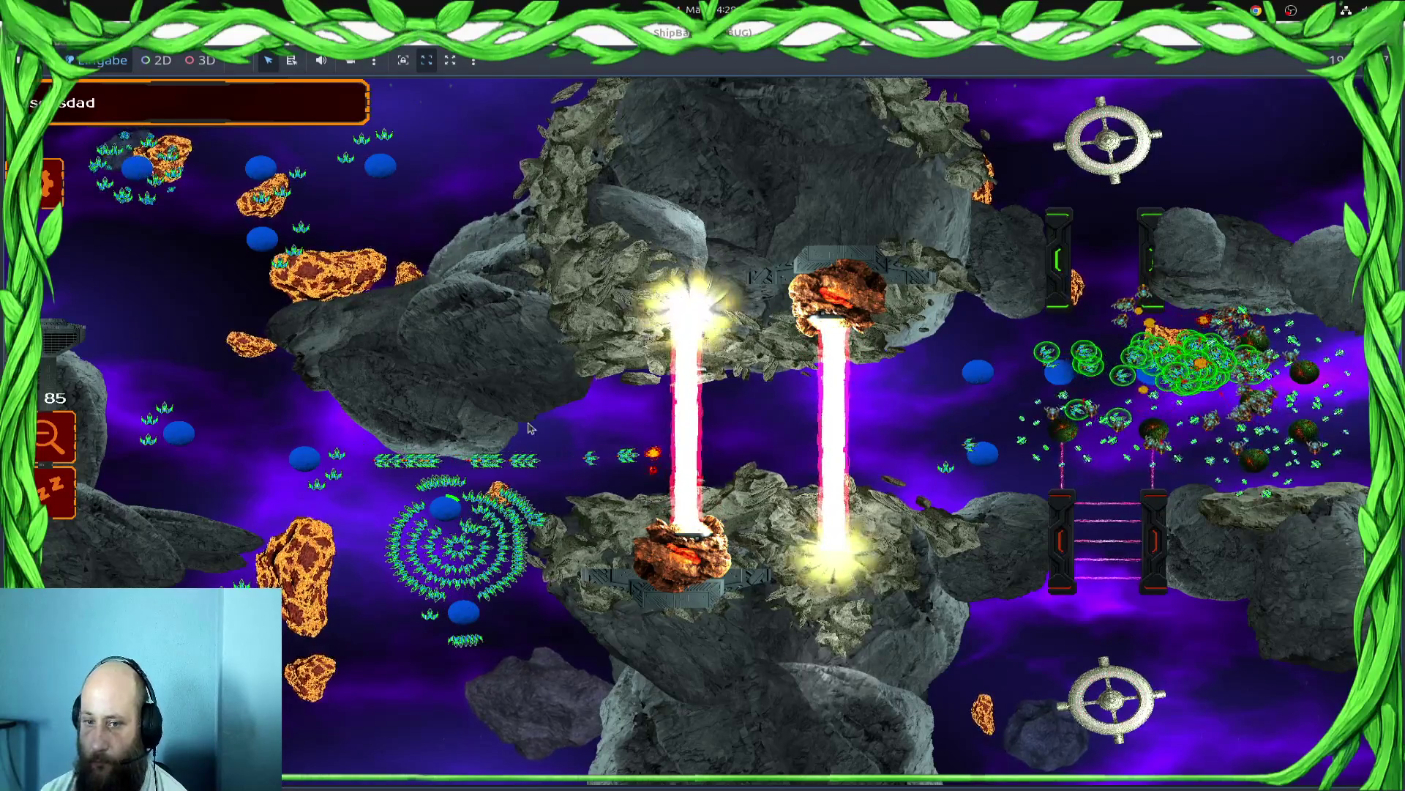
pyautogui.rightClick(502, 435)
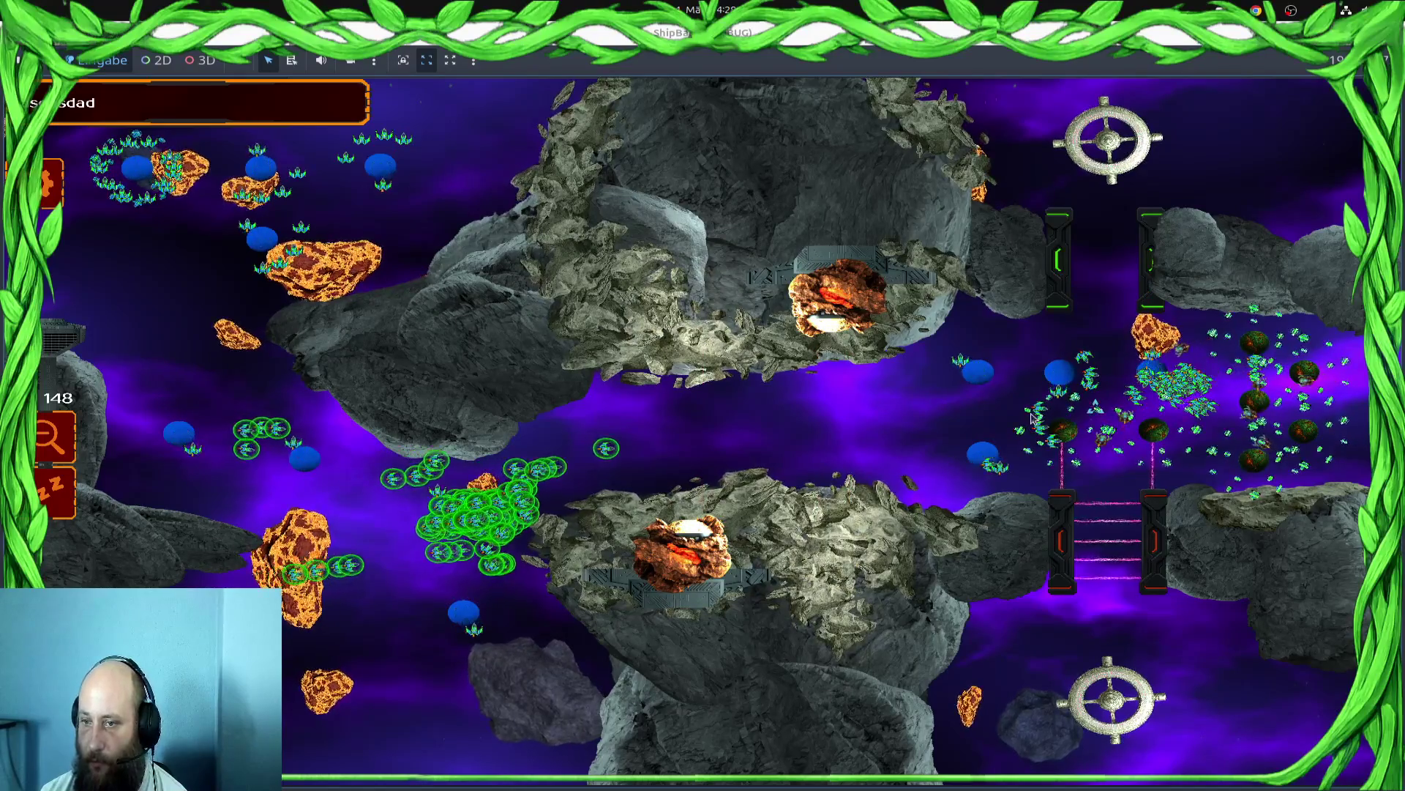
pyautogui.rightClick(1142, 428)
pyautogui.moveTo(1040, 530); pyautogui.dragTo(1043, 527)
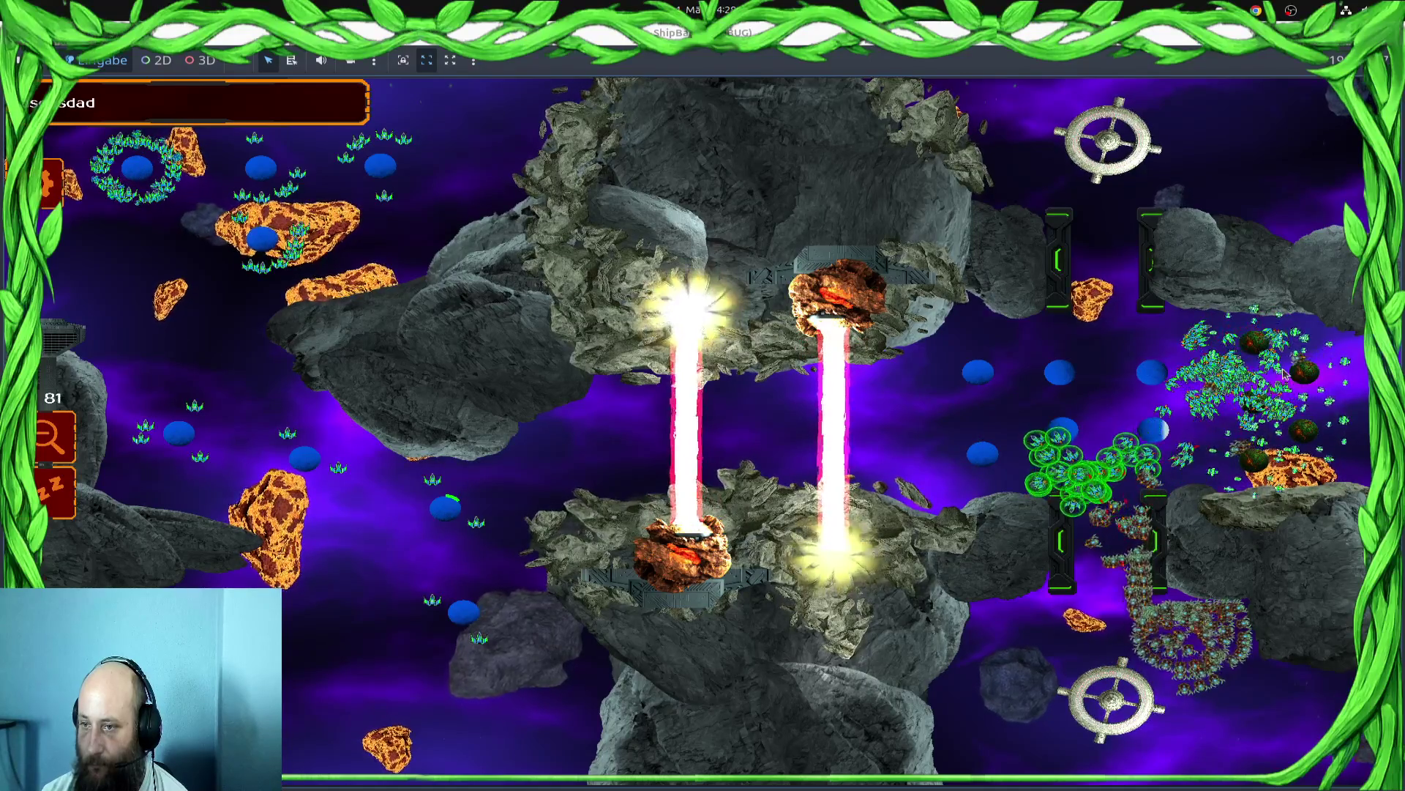
pyautogui.click(1257, 456)
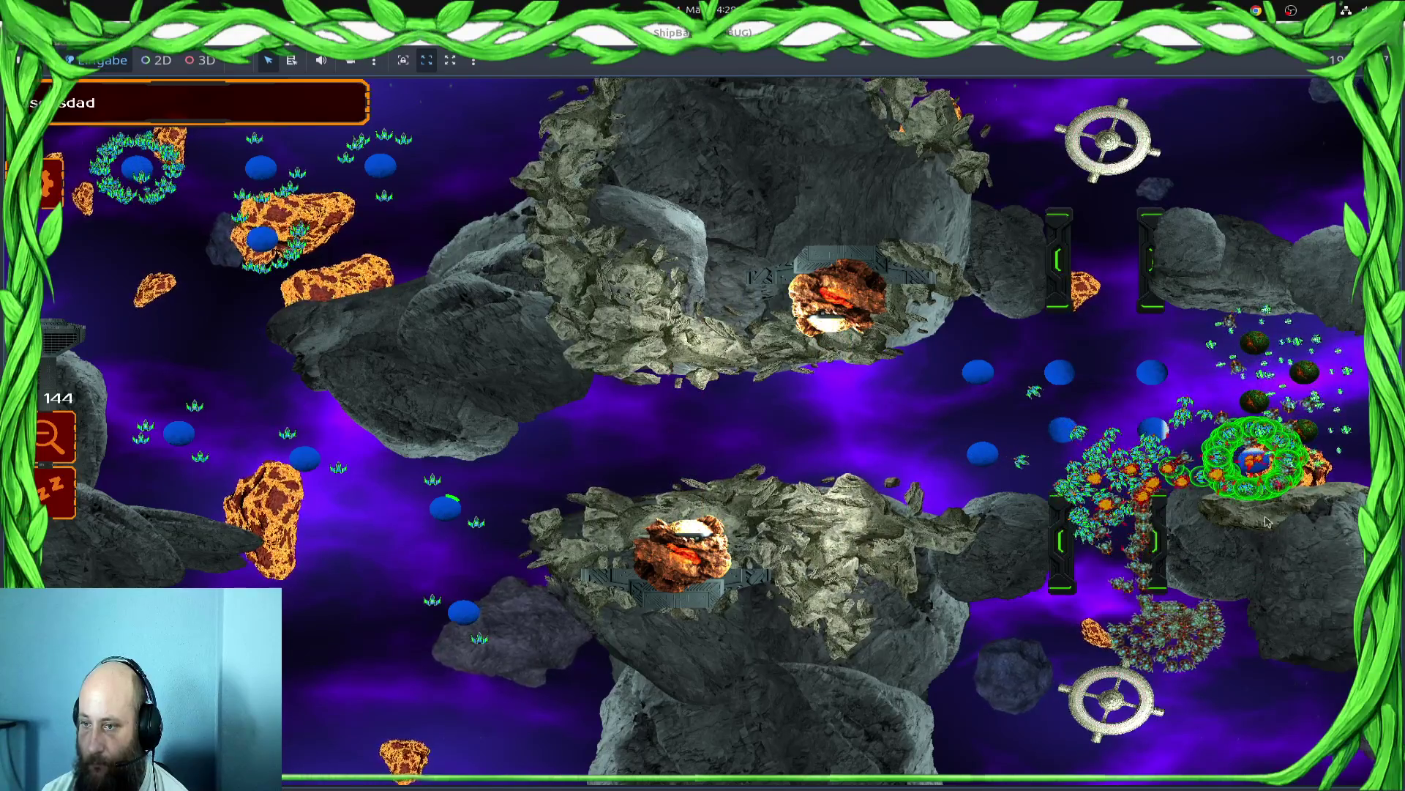
pyautogui.click(1243, 399)
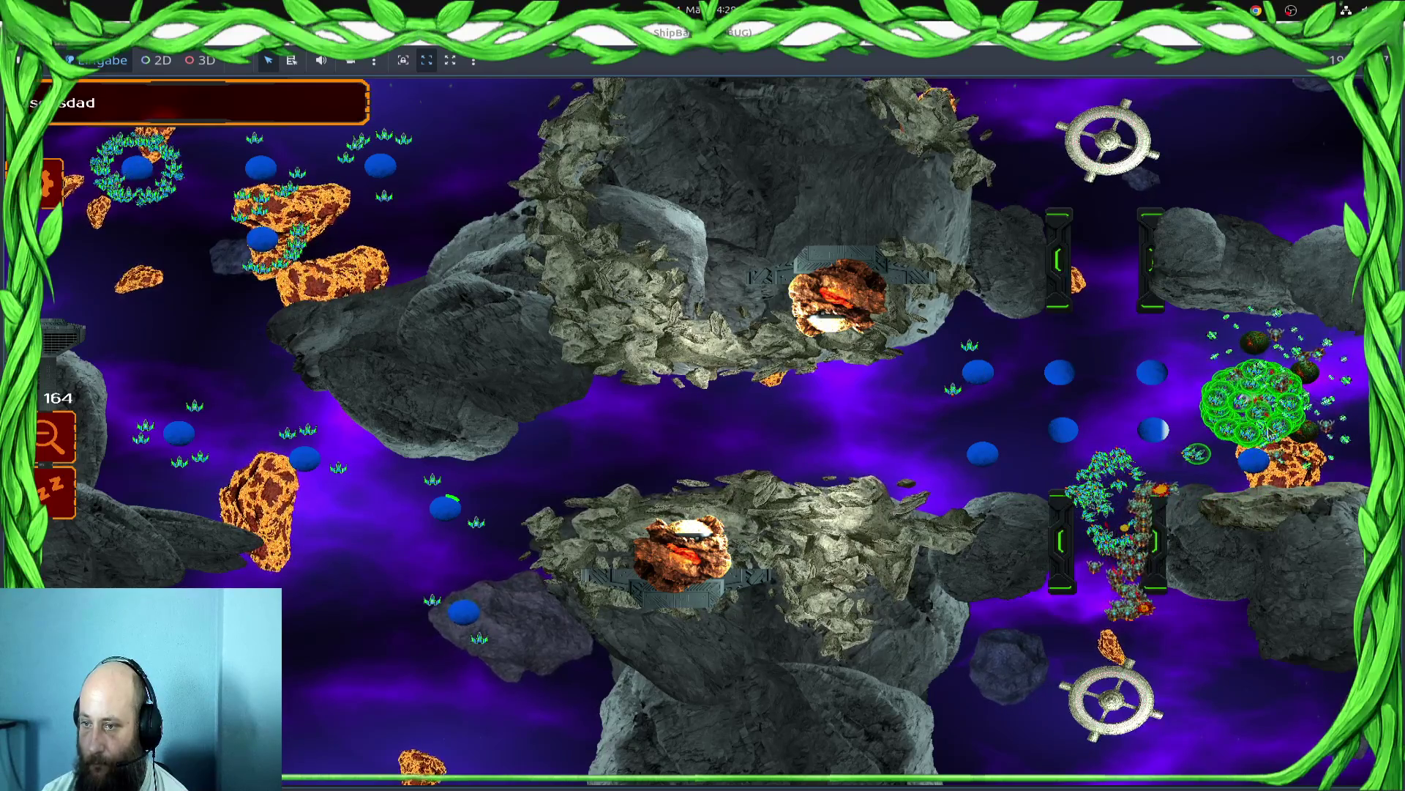
pyautogui.click(1300, 382)
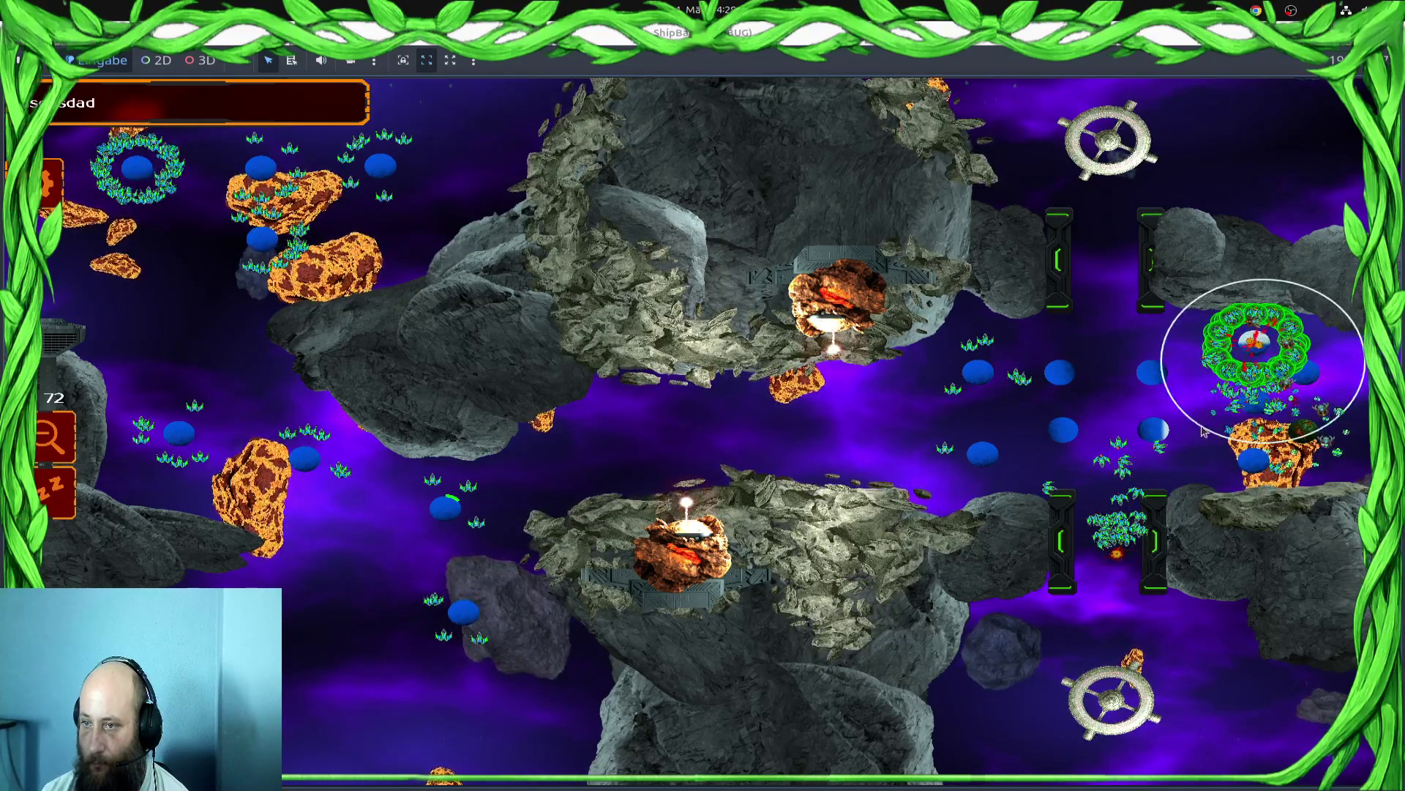
pyautogui.moveTo(1215, 421); pyautogui.dragTo(1224, 576)
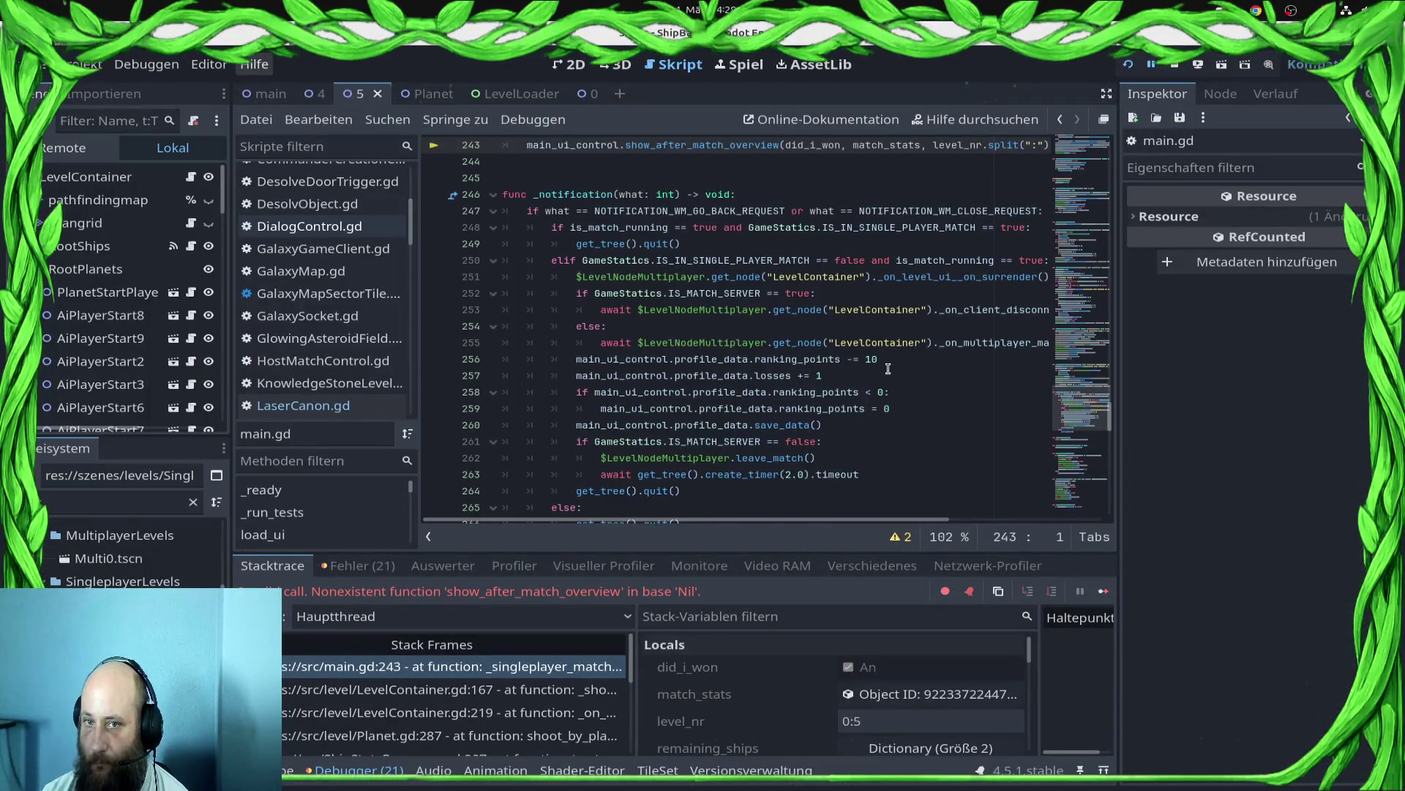
# - Continue past the debugger error and stop the debug session
pyautogui.scroll(3, 888, 369)
pyautogui.click(1105, 590)
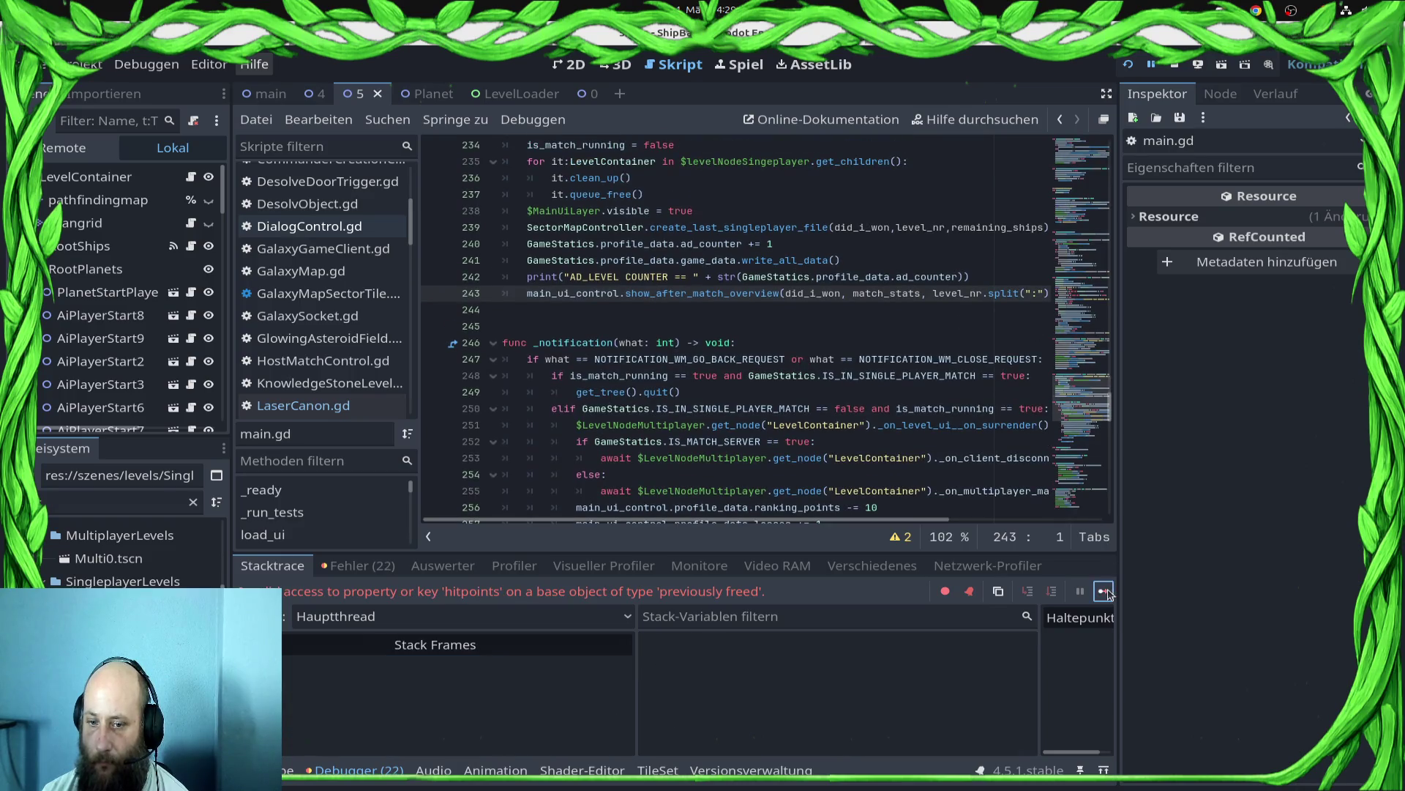
pyautogui.click(1176, 64)
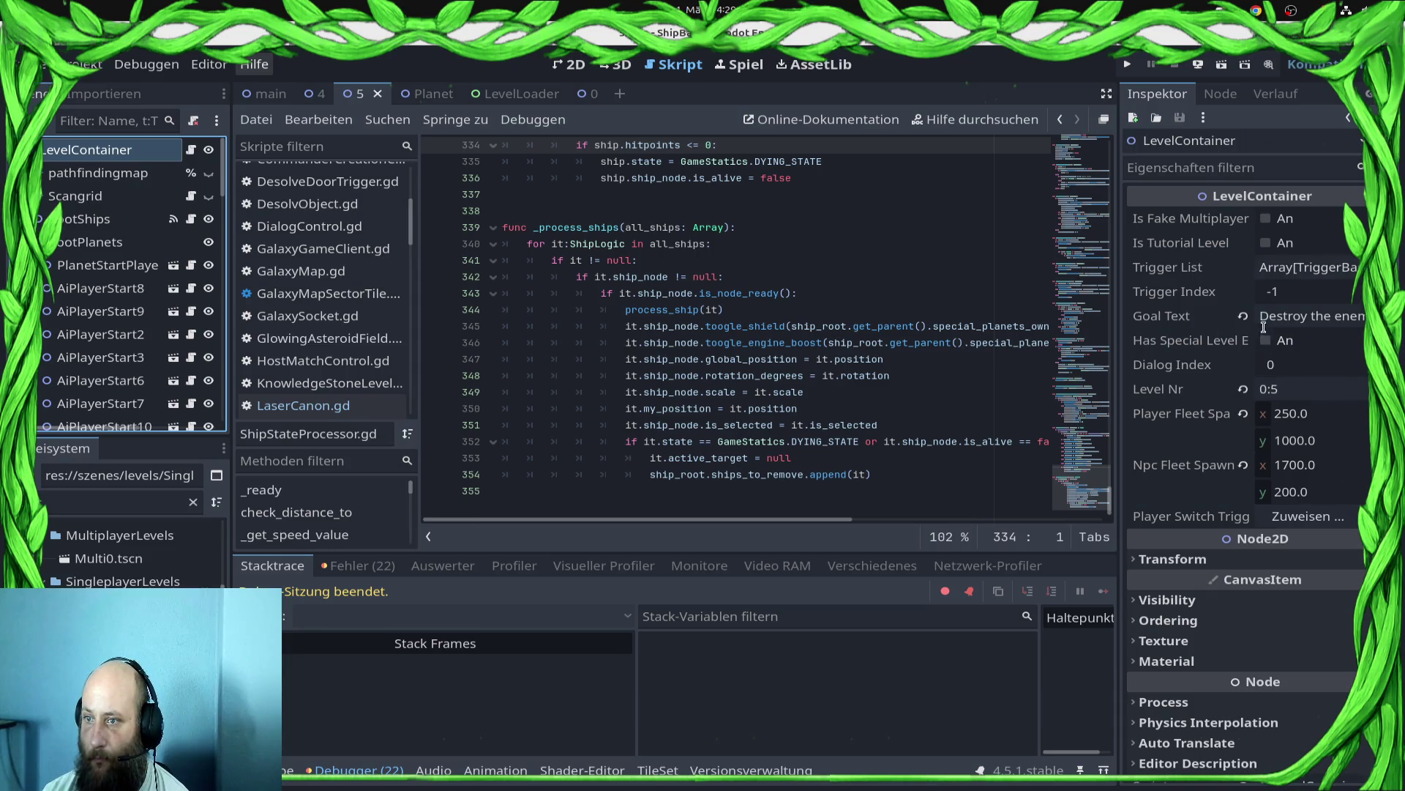
# - Enable Has Special Level End on LevelContainer and return to the 2D level view
pyautogui.click(1267, 342)
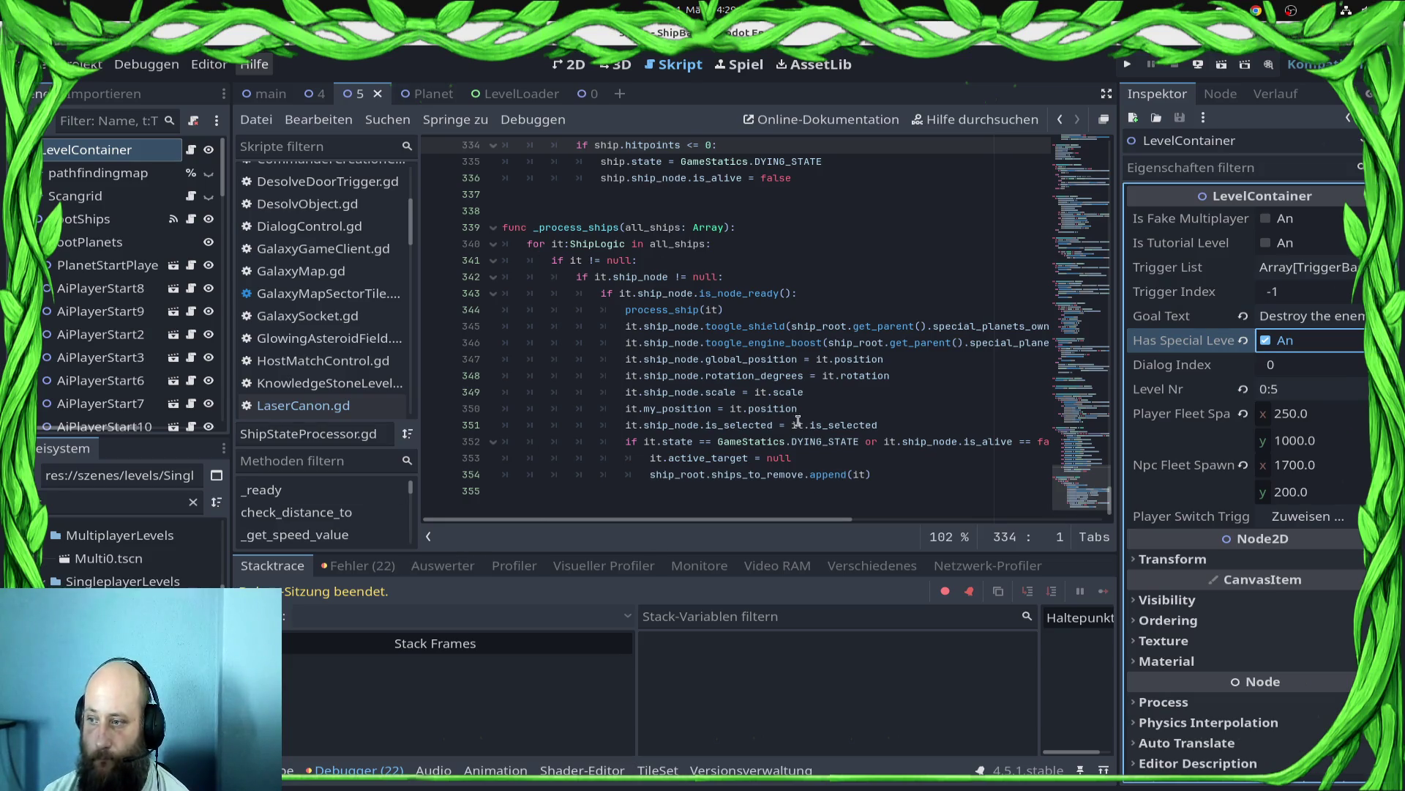
pyautogui.scroll(3, 748, 395)
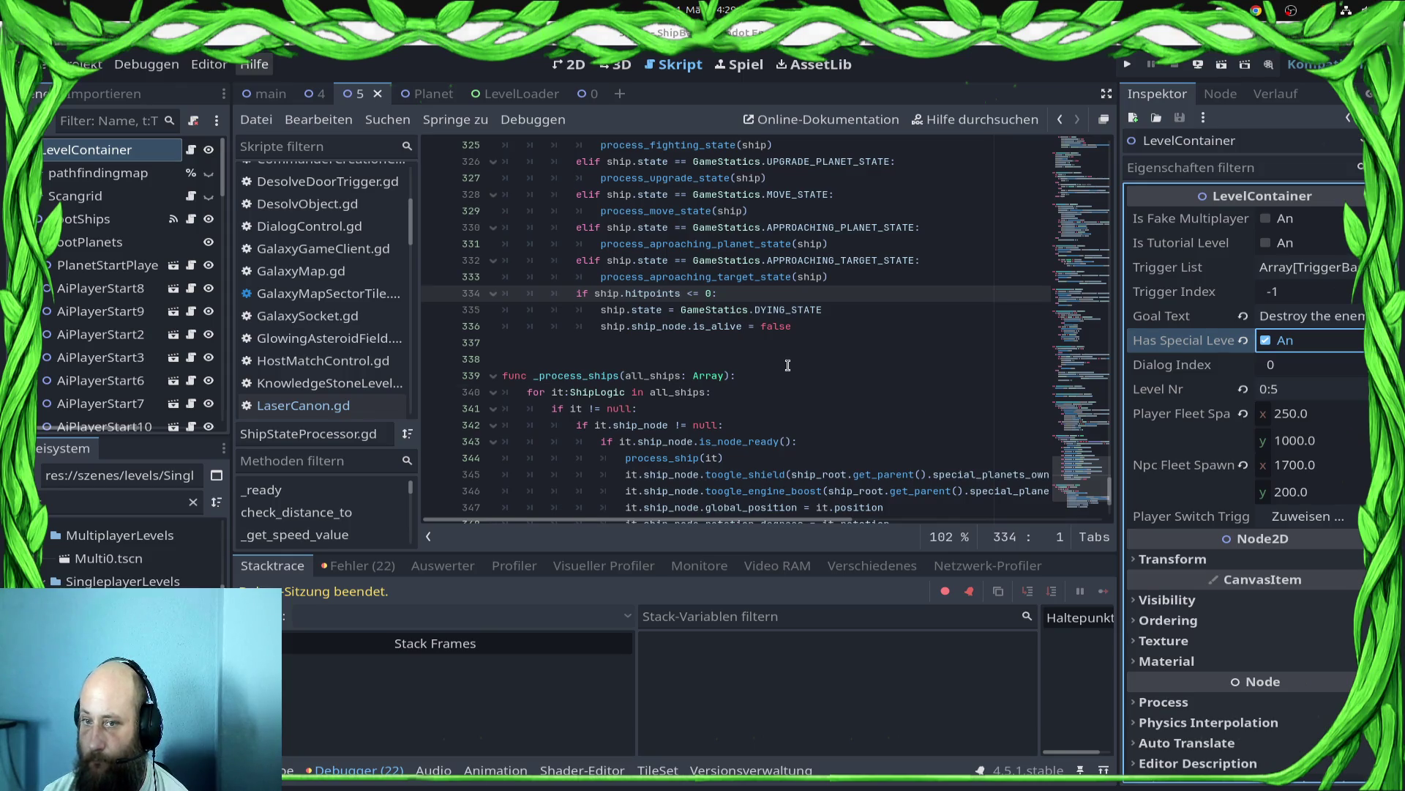
pyautogui.scroll(3, 788, 365)
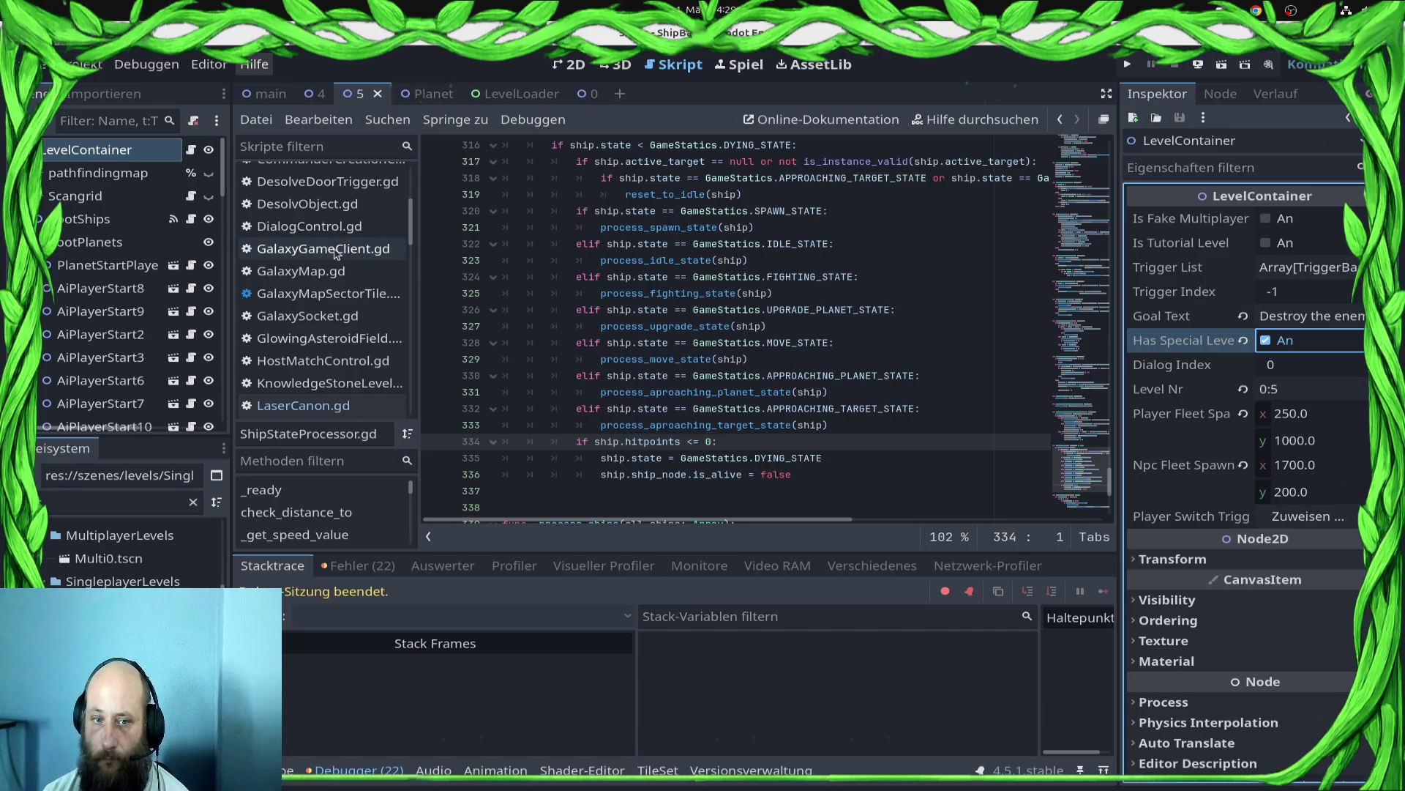
pyautogui.scroll(-3, 337, 252)
pyautogui.click(579, 65)
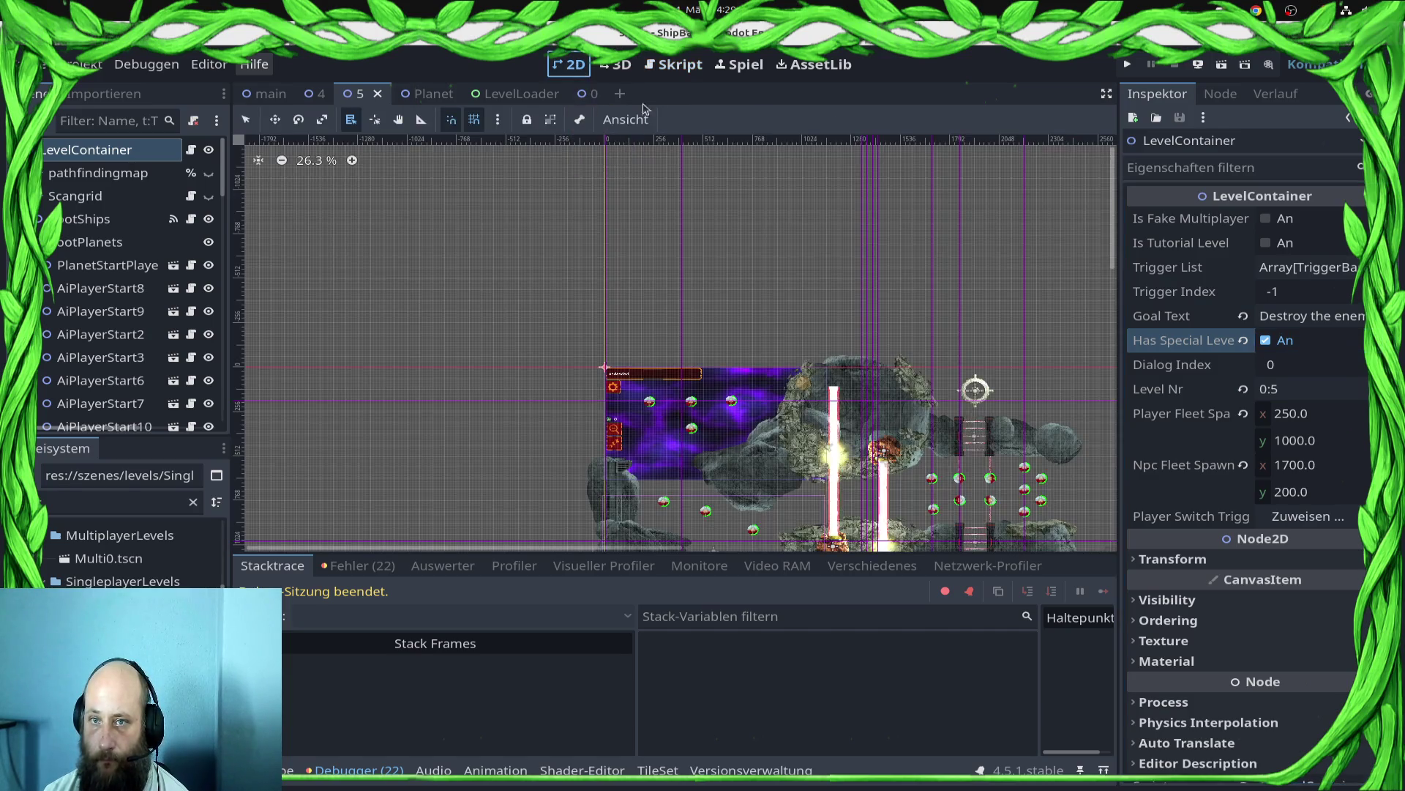
# - Add a Node2D child node under RootPlanets
pyautogui.scroll(5, 718, 358)
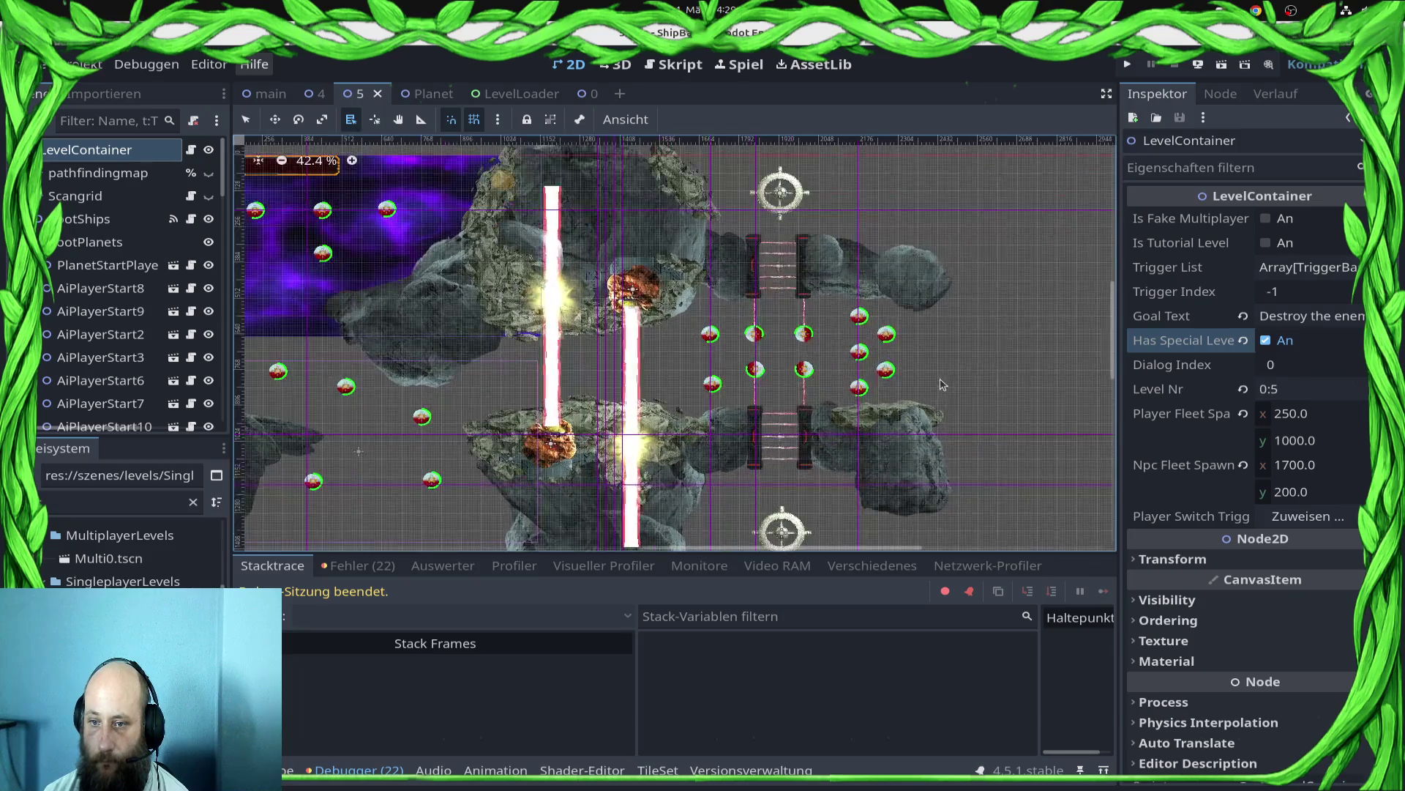
pyautogui.click(110, 241)
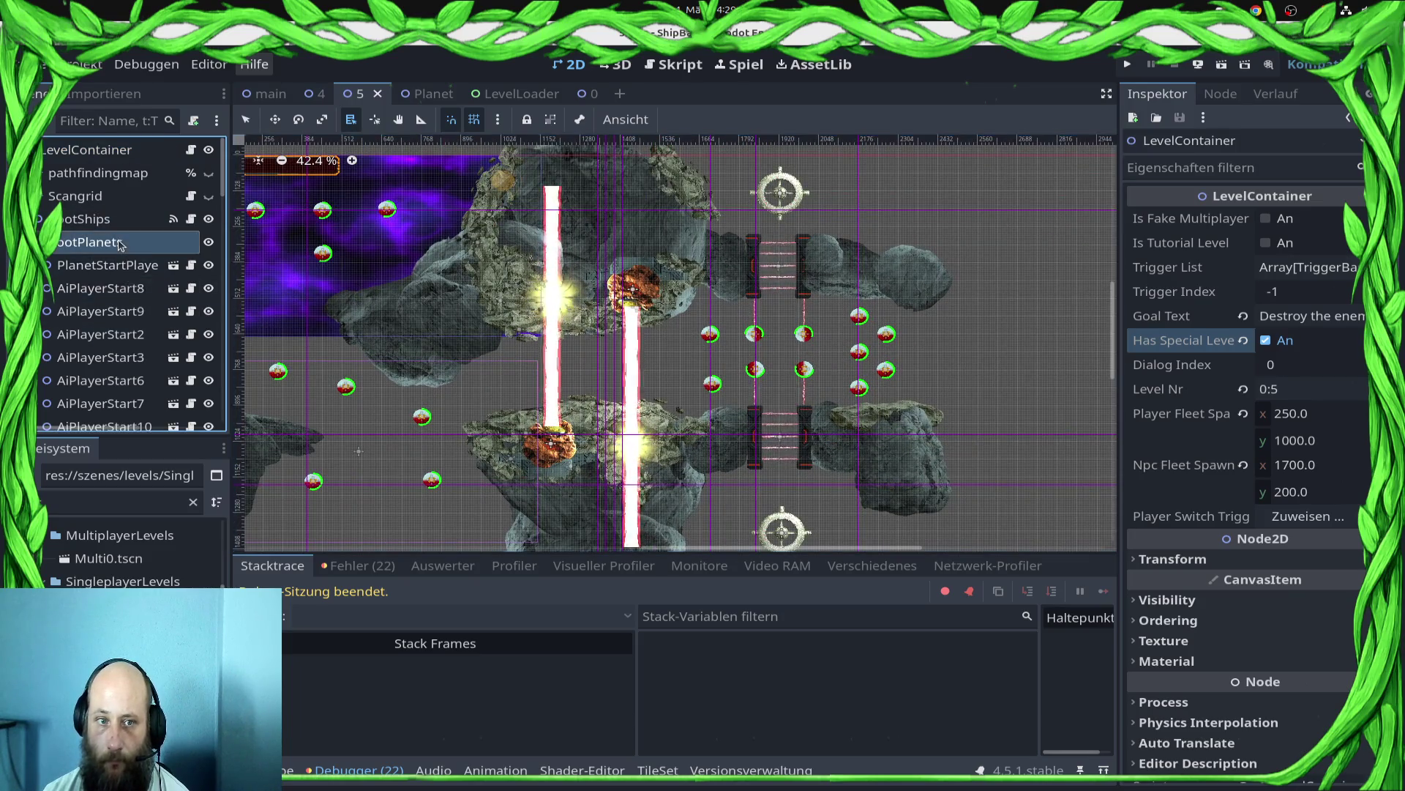
pyautogui.rightClick(112, 235)
pyautogui.click(192, 253)
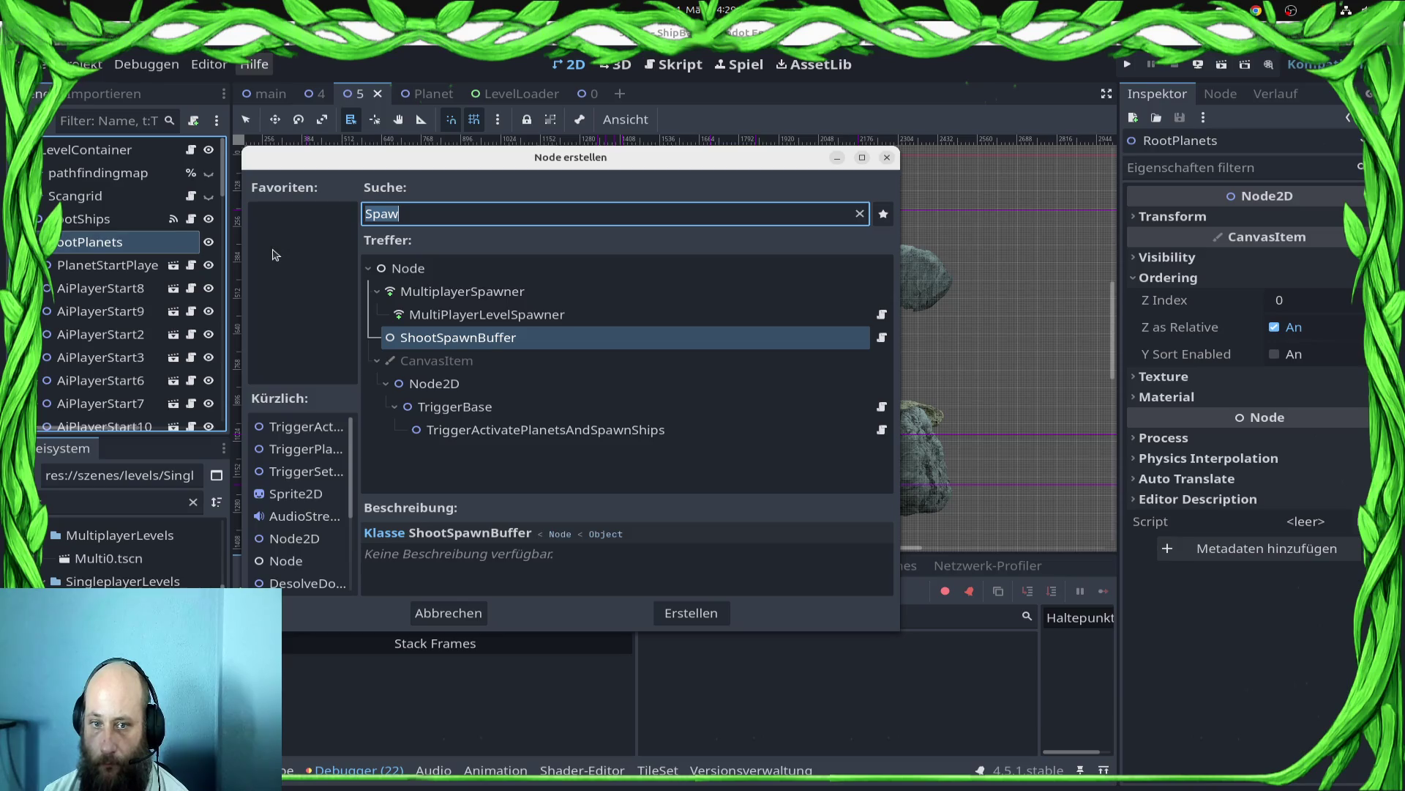
pyautogui.write('Menu')
pyautogui.press('BackSpace')
pyautogui.press('BackSpace')
pyautogui.press('BackSpace')
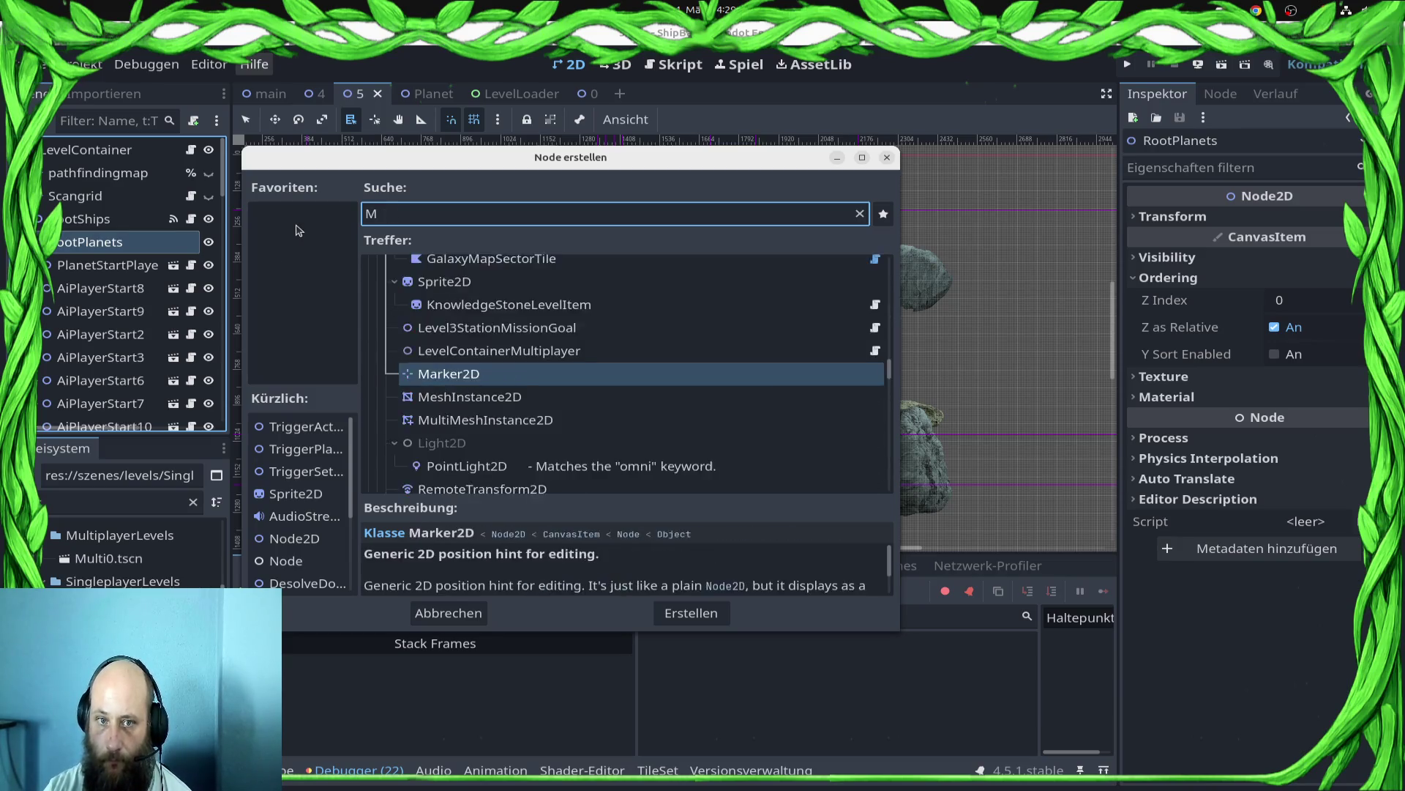
pyautogui.write('Node')
pyautogui.press('Down')
pyautogui.press('Down')
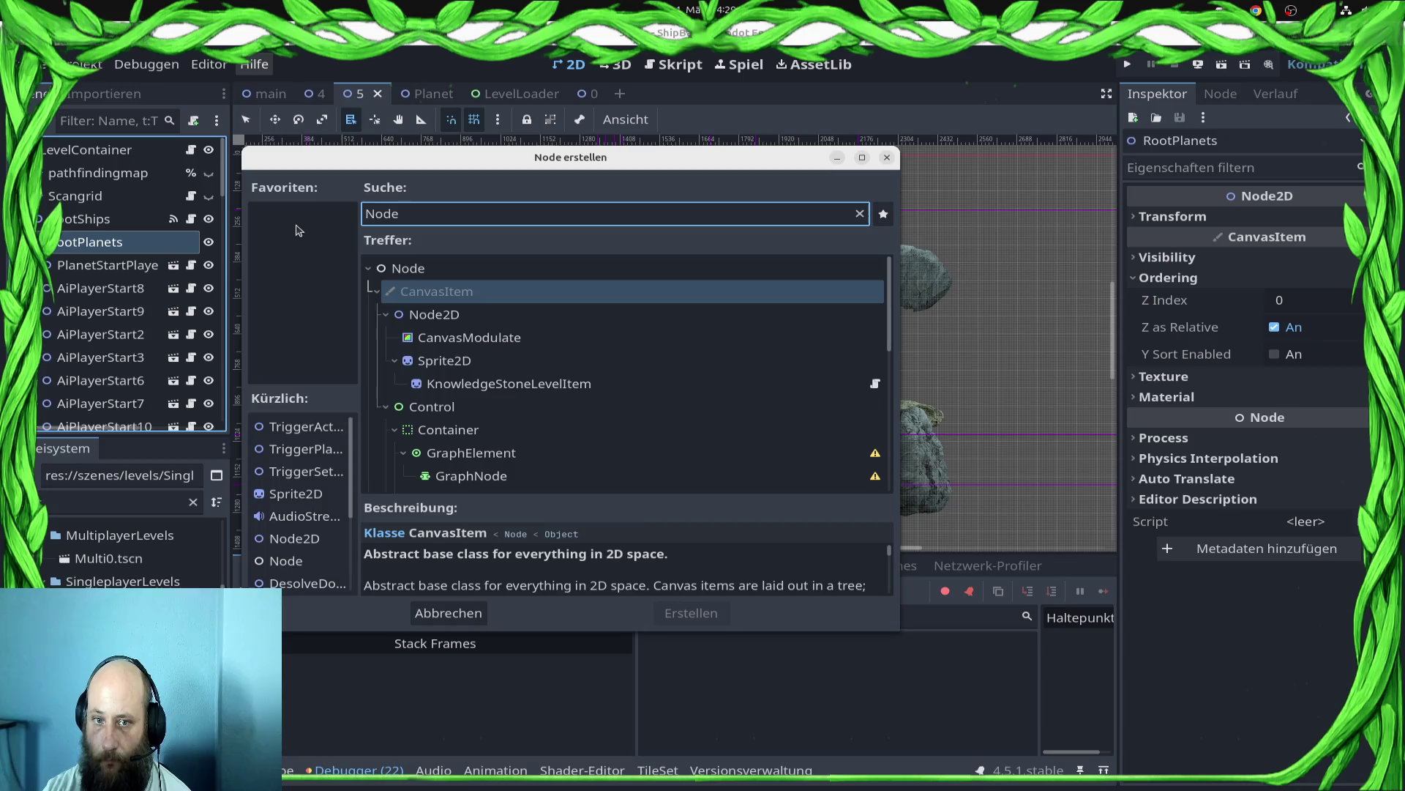
pyautogui.press('Return')
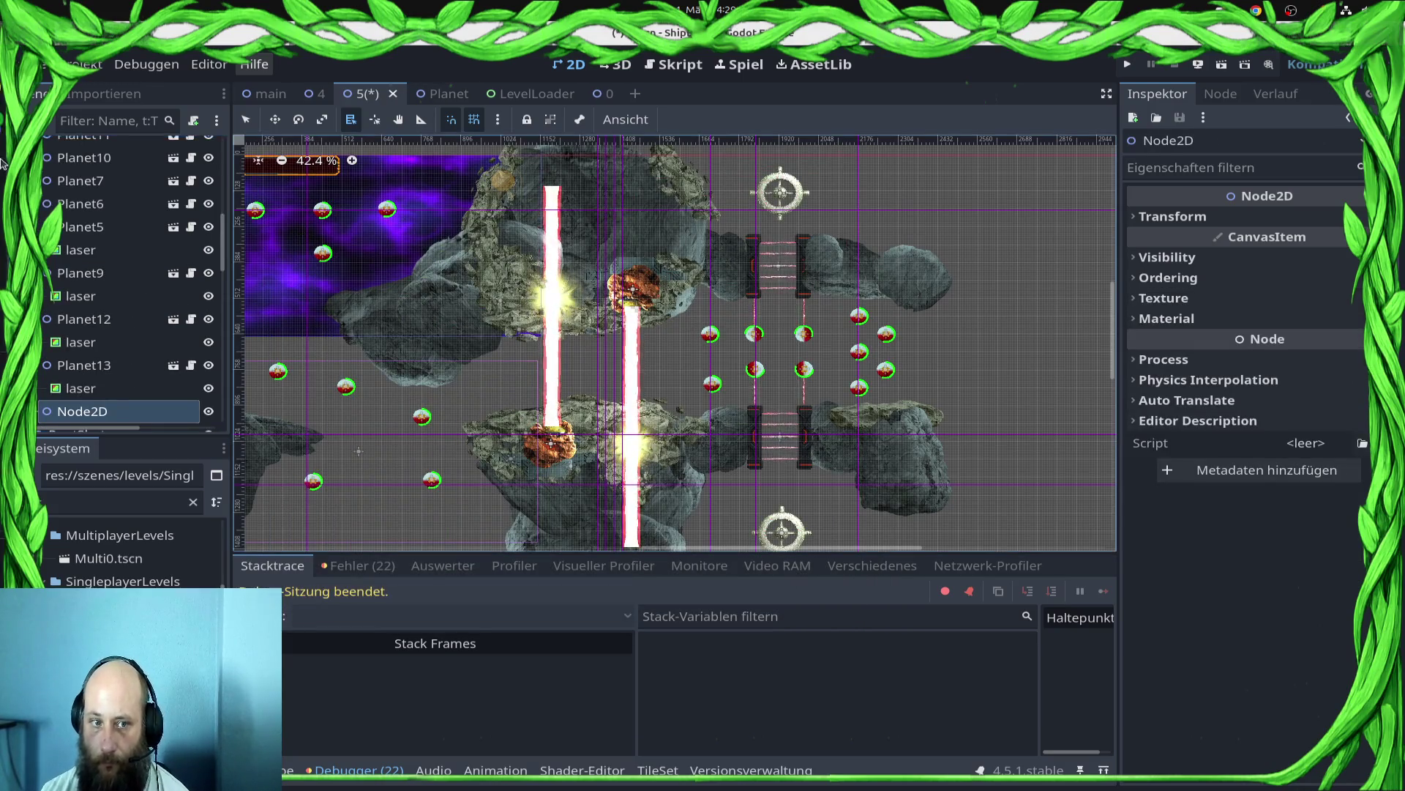
# - Move the new Node2D under RootTrigger and rename it LevelEndTrigger
pyautogui.scroll(-3, 133, 355)
pyautogui.scroll(-3, 100, 367)
pyautogui.moveTo(82, 199)
pyautogui.mouseDown()
pyautogui.moveTo(102, 268)
pyautogui.moveTo(106, 384)
pyautogui.moveTo(69, 363)
pyautogui.mouseUp()
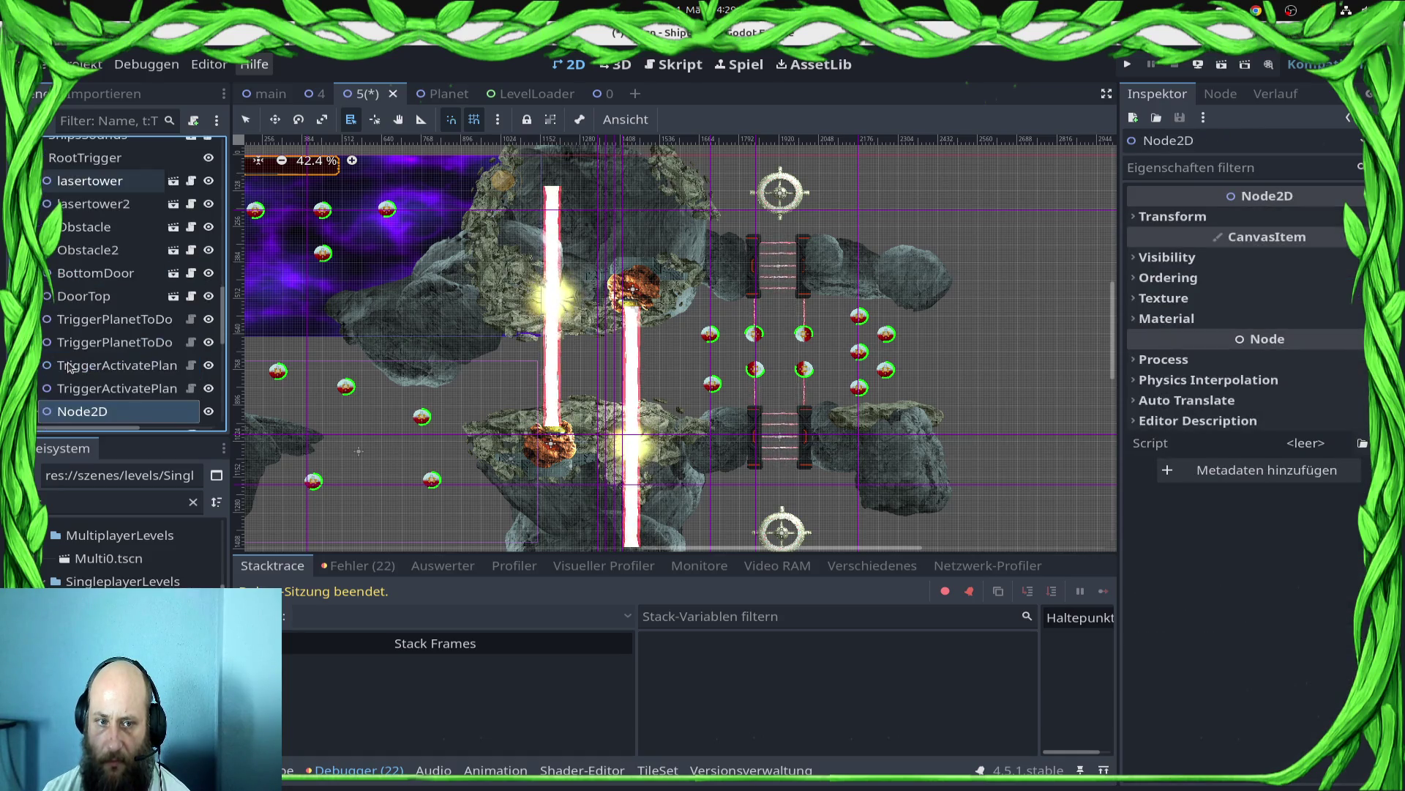
pyautogui.press('F2')
pyautogui.write('Lev')
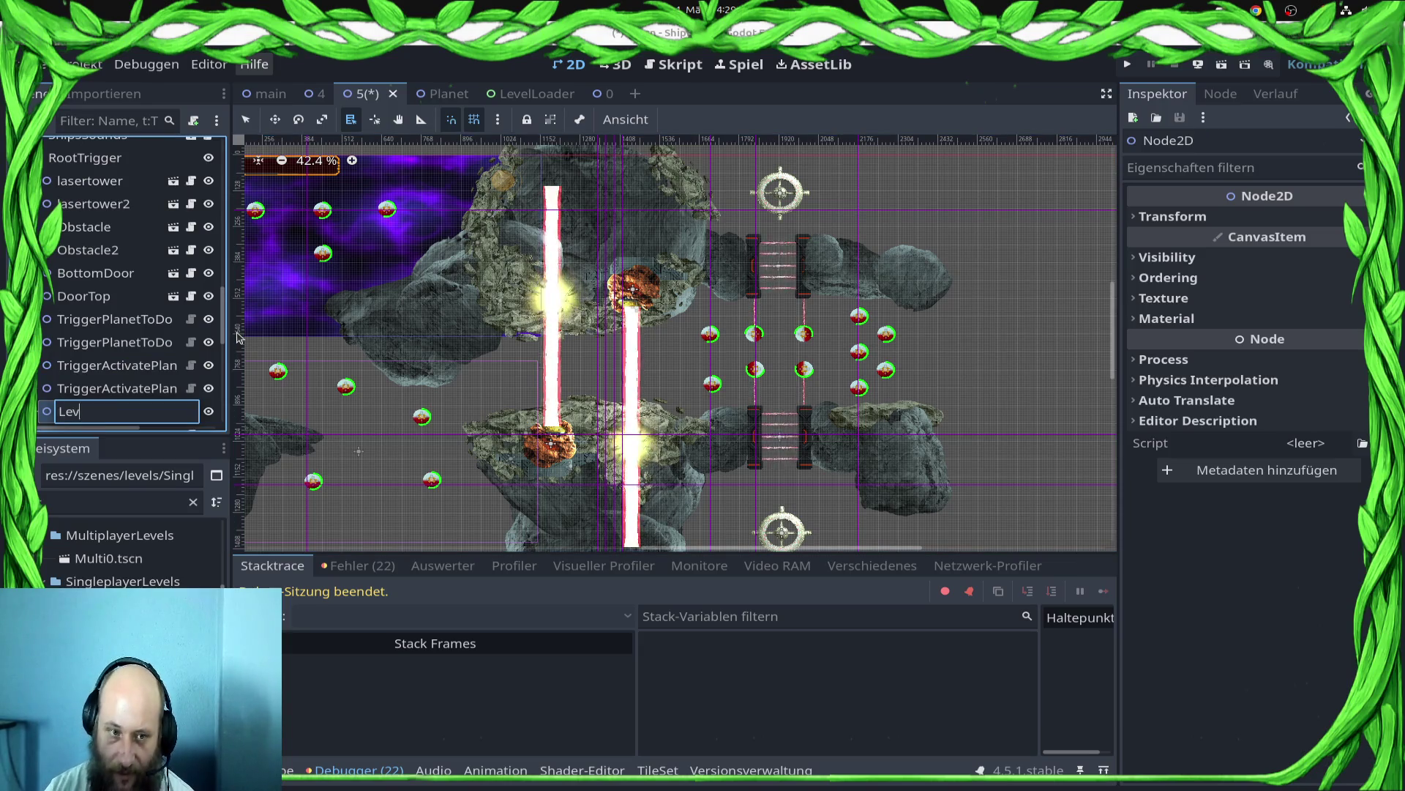
pyautogui.write('ger')
pyautogui.press('Return')
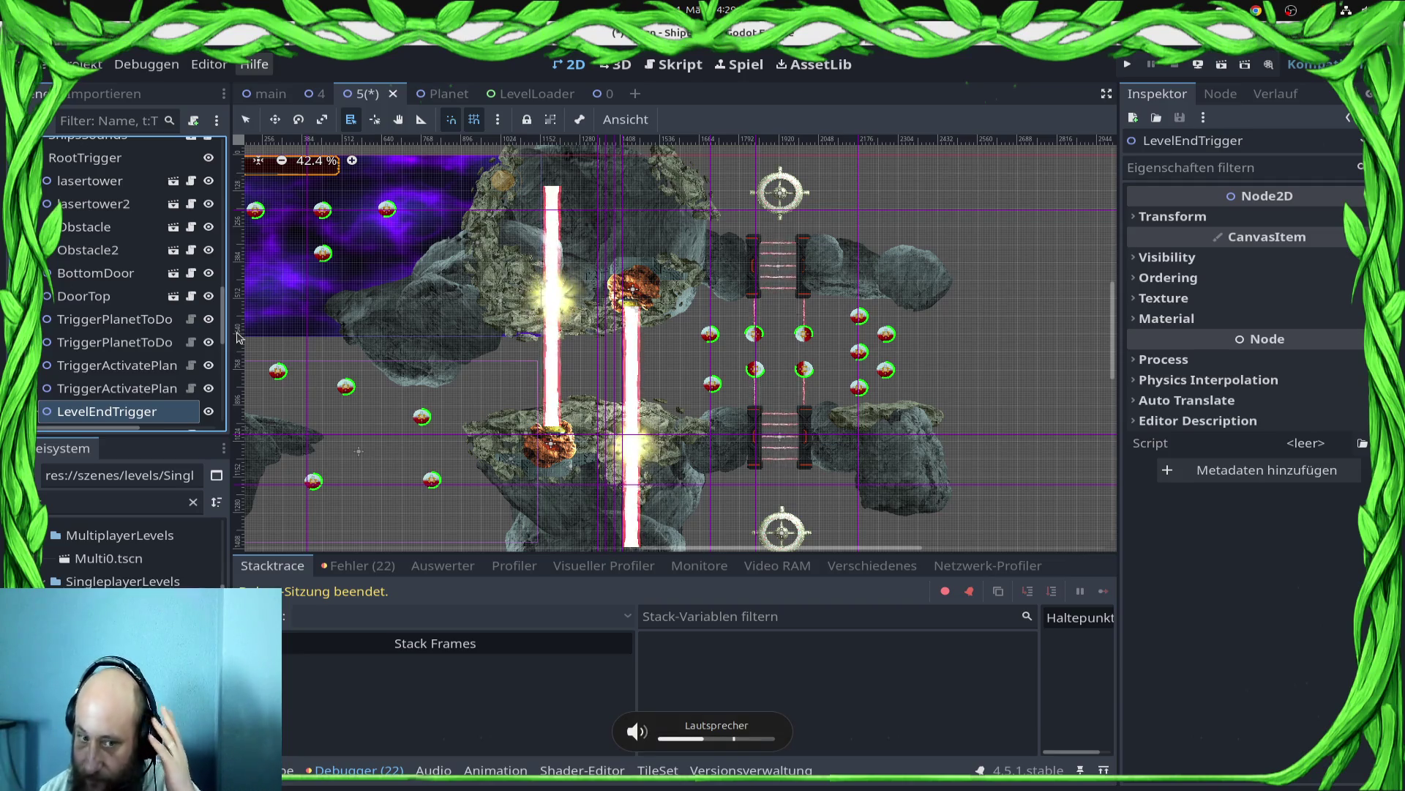
# - Filter the FileSystem dock by 'trigger' and widen the left dock
pyautogui.click(216, 503)
pyautogui.click(196, 504)
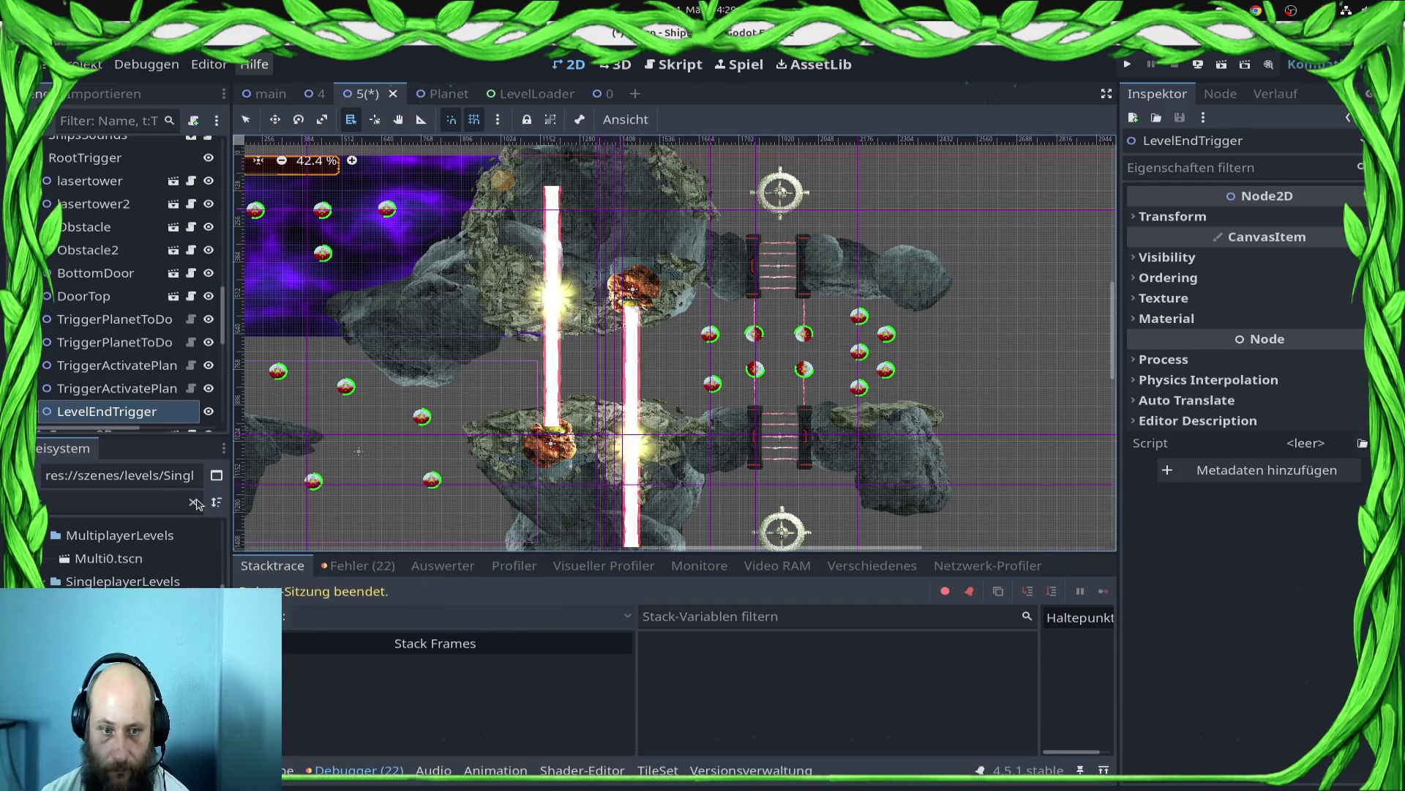
pyautogui.click(197, 504)
pyautogui.write('trigger')
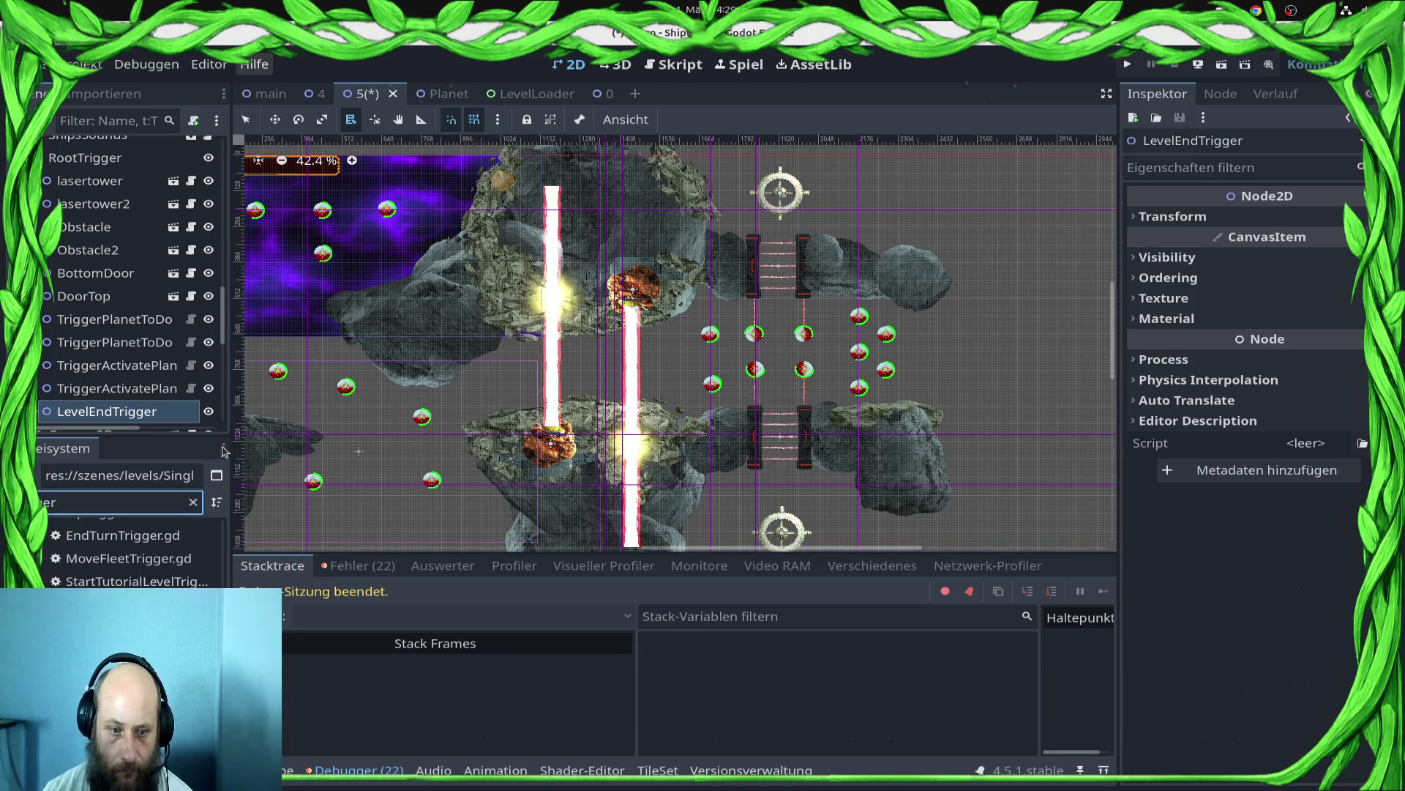
pyautogui.scroll(-5, 132, 557)
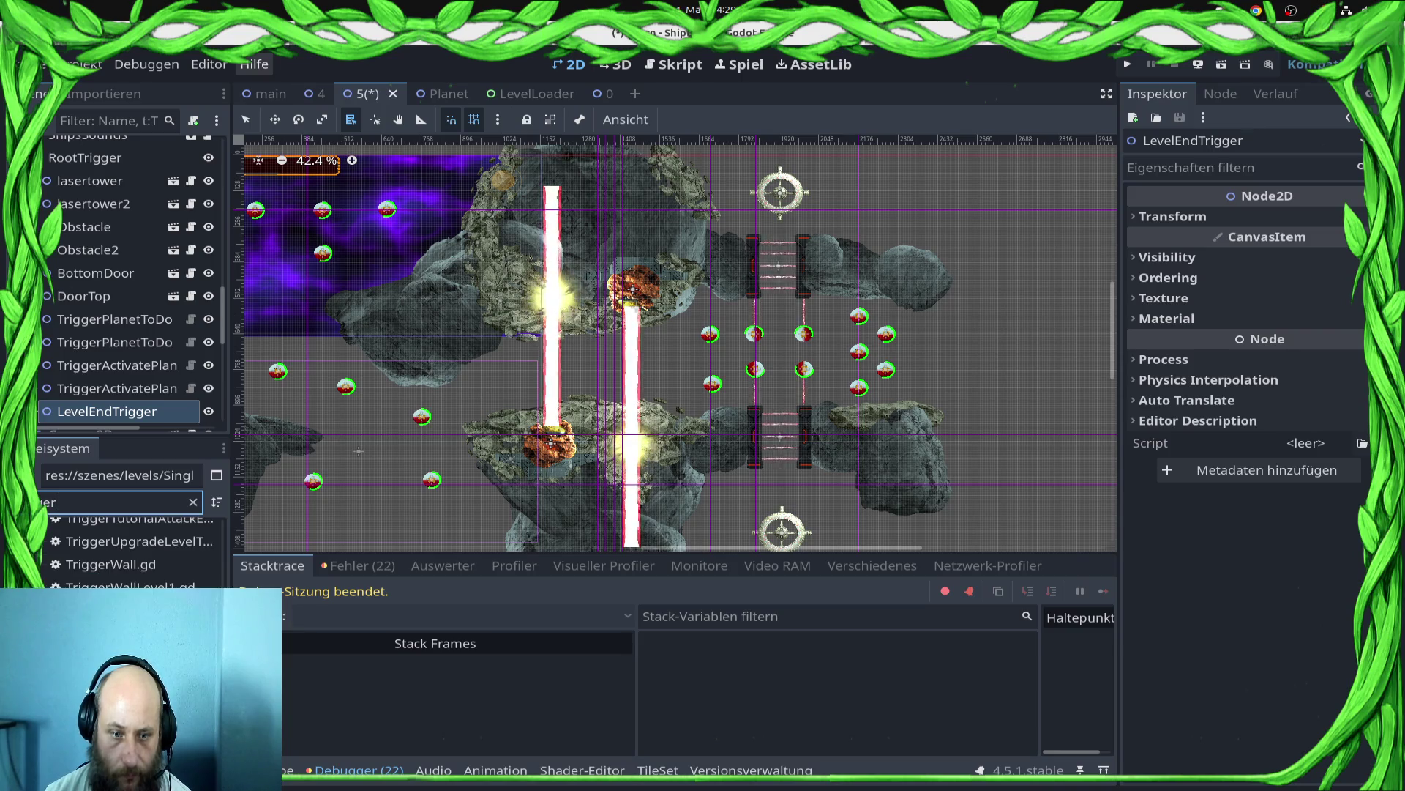
pyautogui.scroll(3, 132, 553)
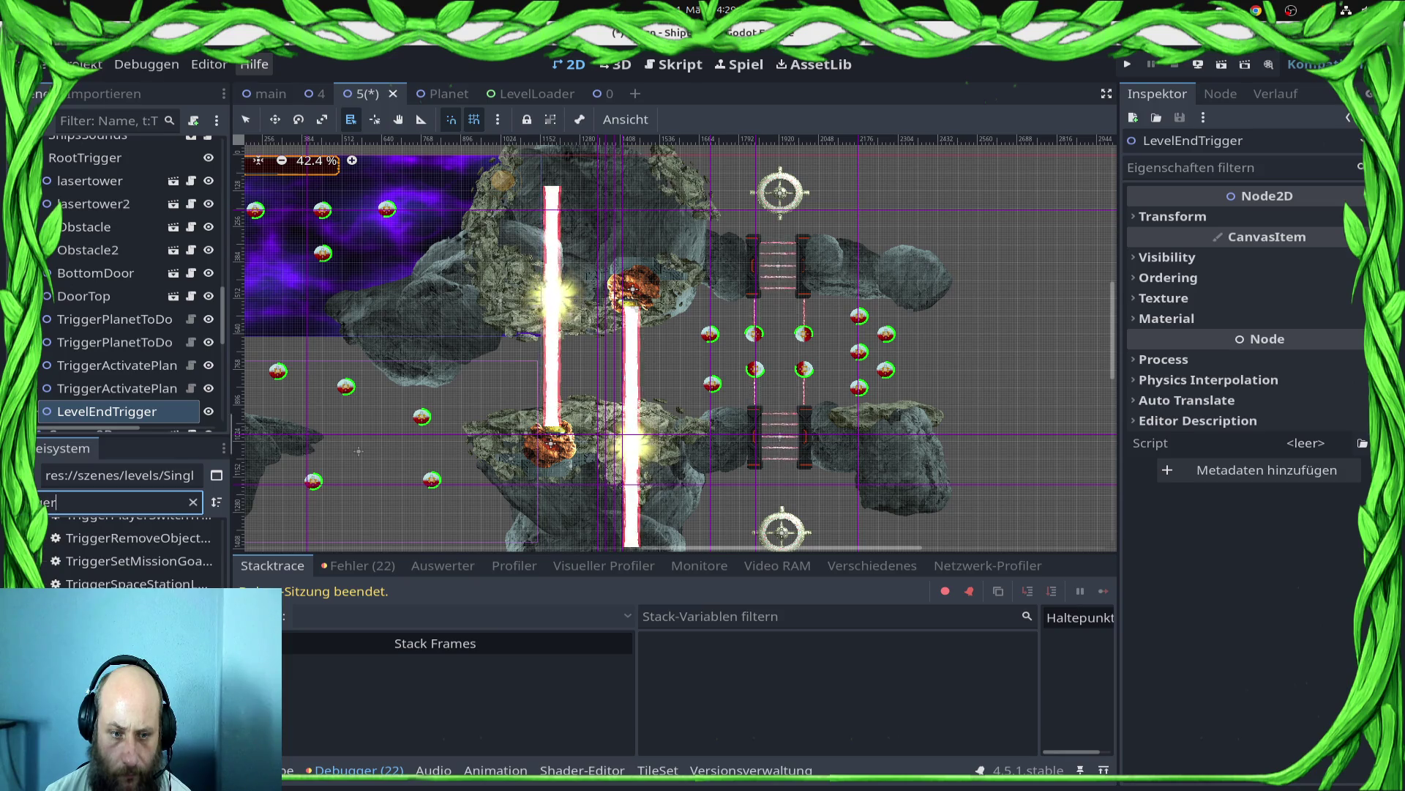
pyautogui.moveTo(229, 329); pyautogui.dragTo(292, 329)
pyautogui.doubleClick(157, 584)
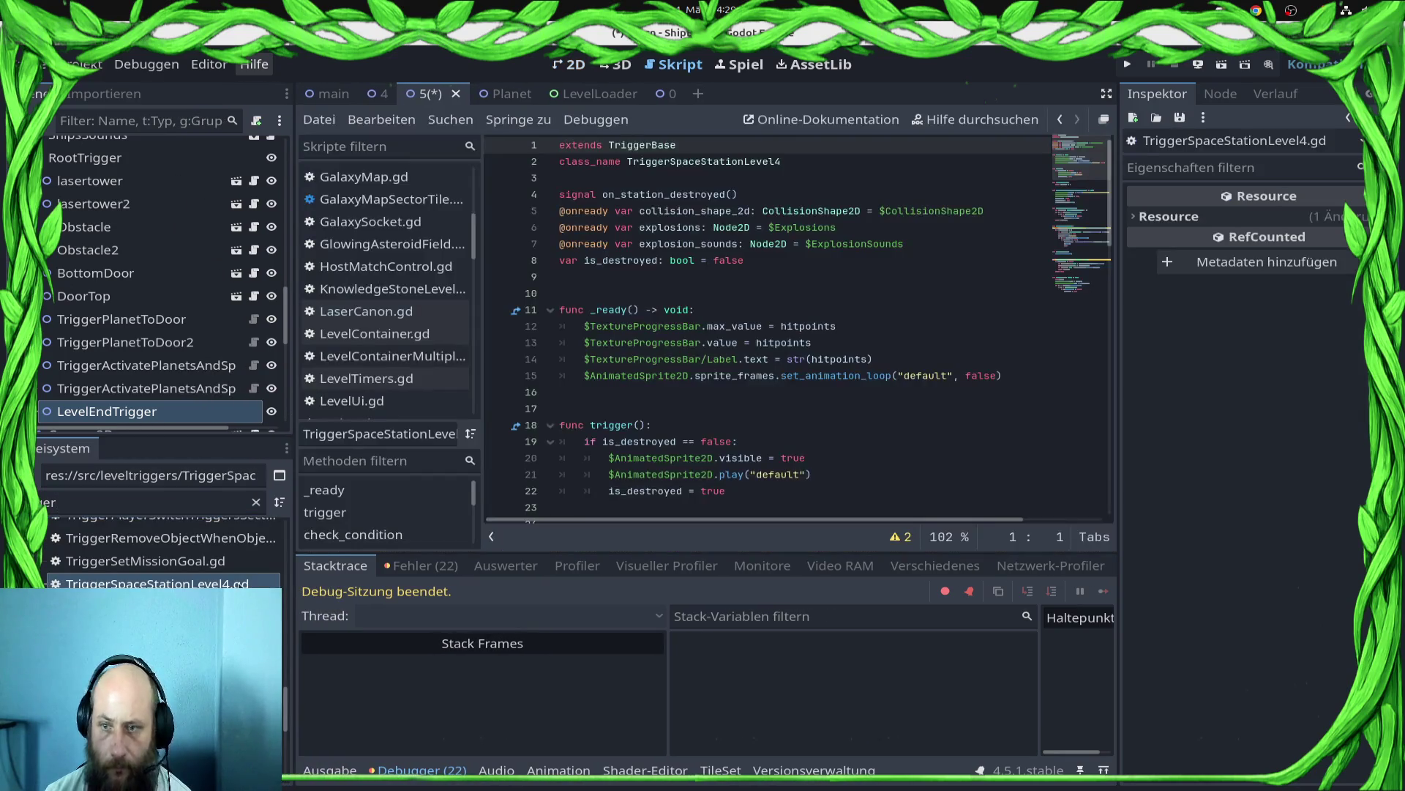
pyautogui.scroll(-6, 808, 325)
pyautogui.scroll(2, 809, 326)
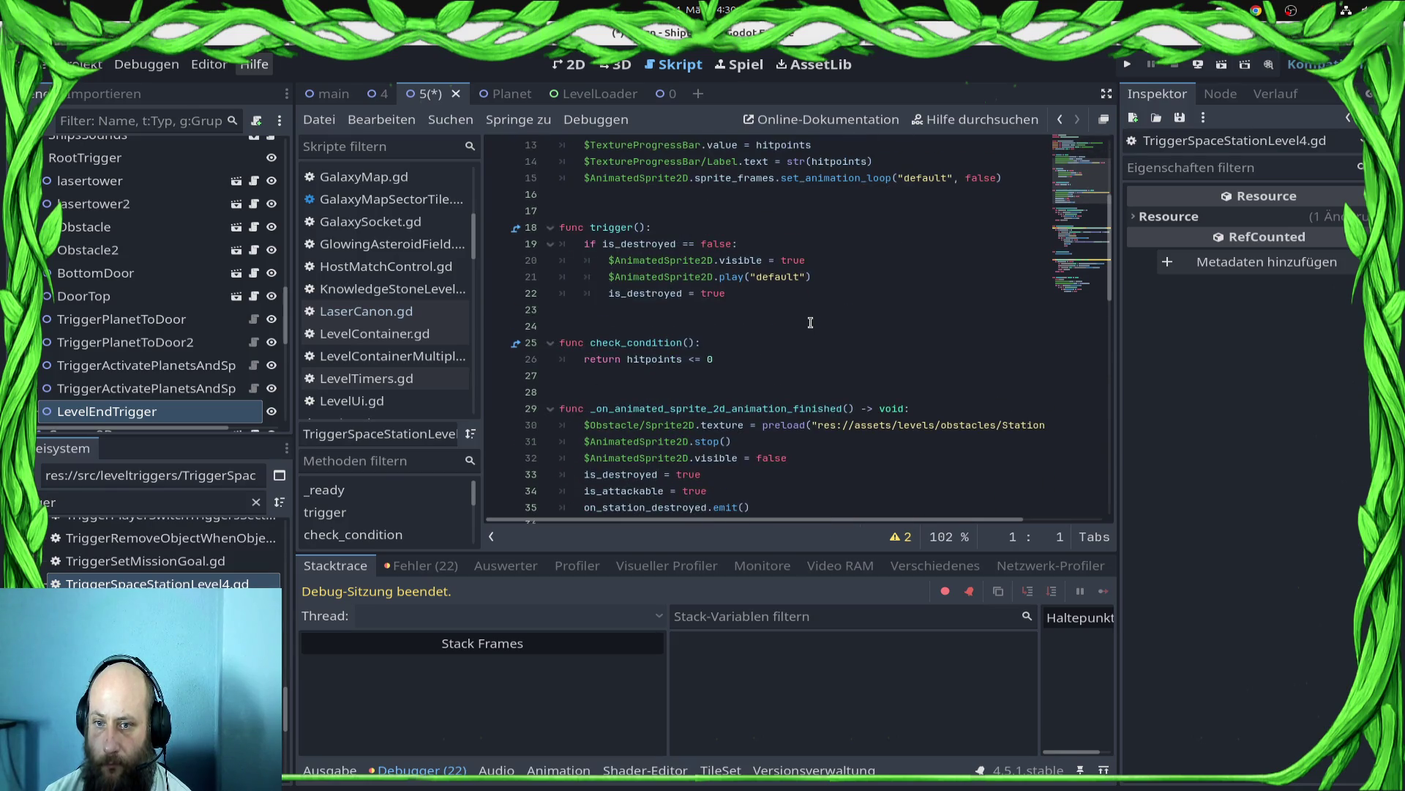
pyautogui.scroll(-3, 810, 322)
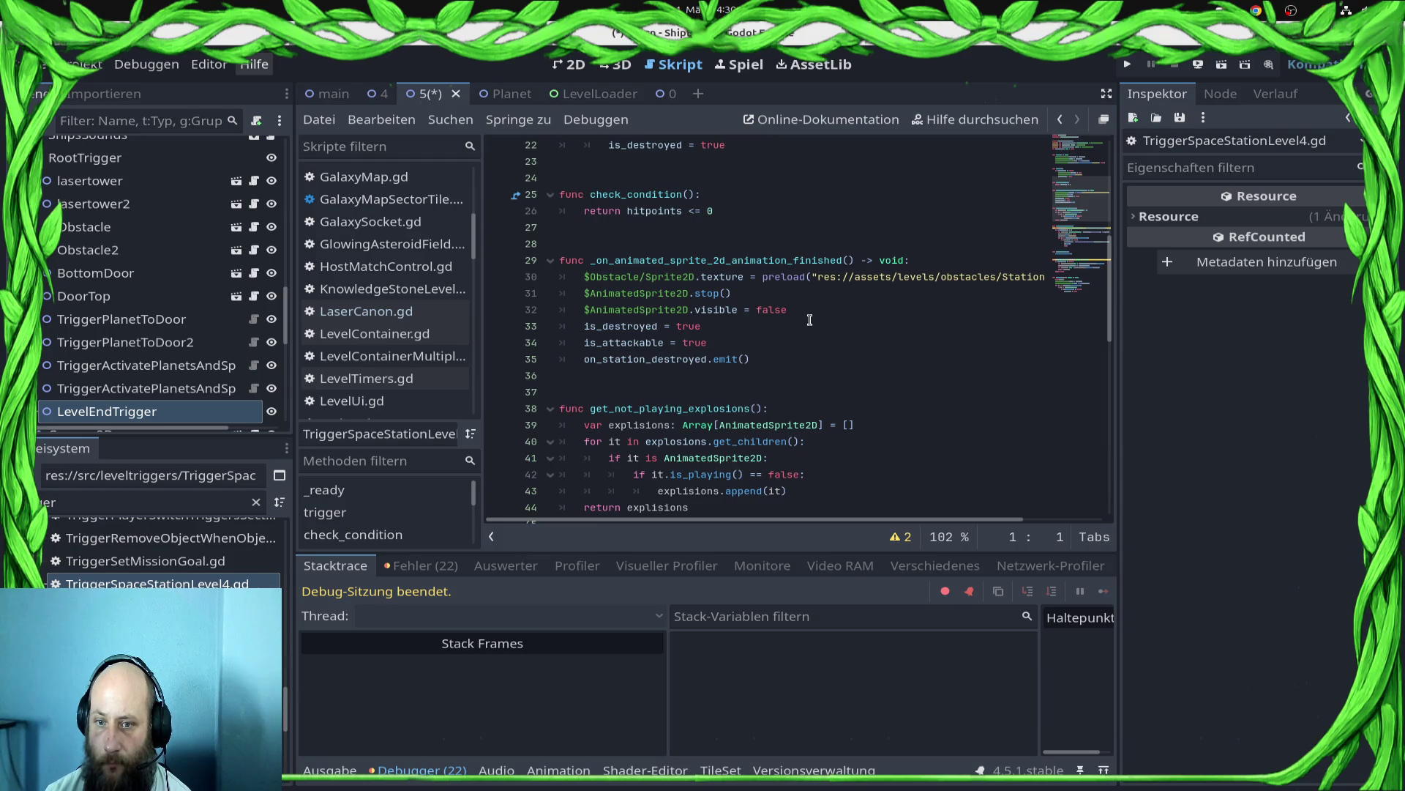
pyautogui.scroll(-3, 806, 313)
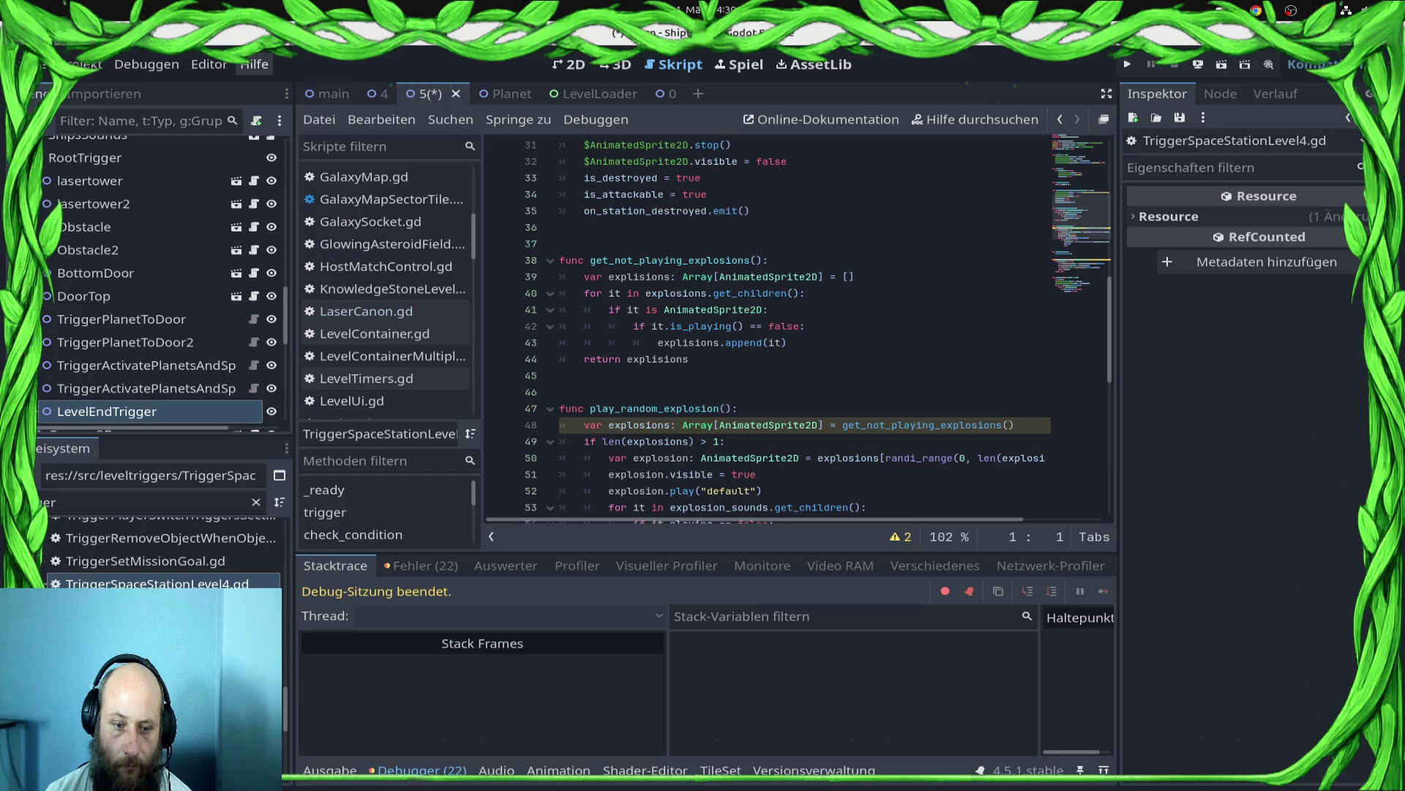
pyautogui.scroll(-2, 161, 552)
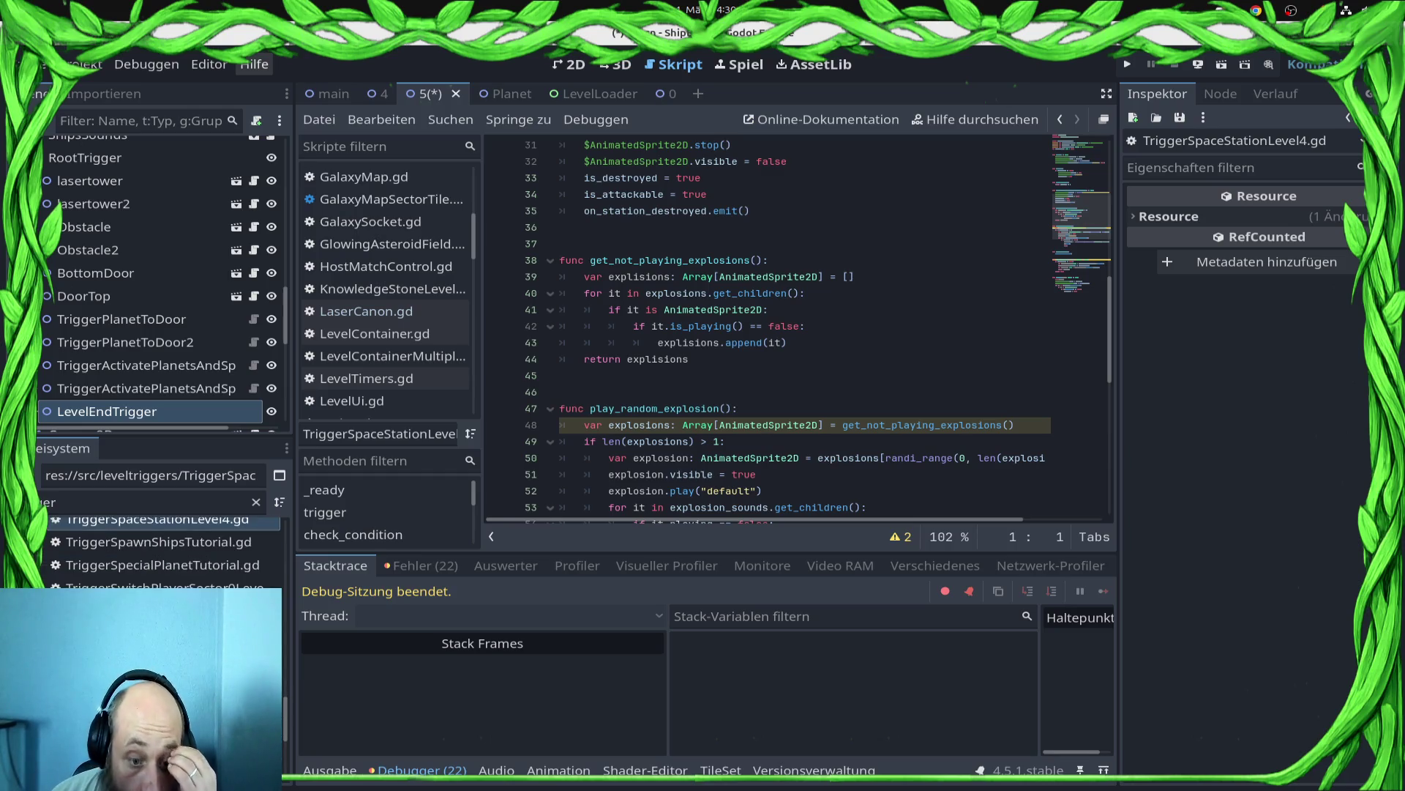
pyautogui.scroll(-3, 161, 553)
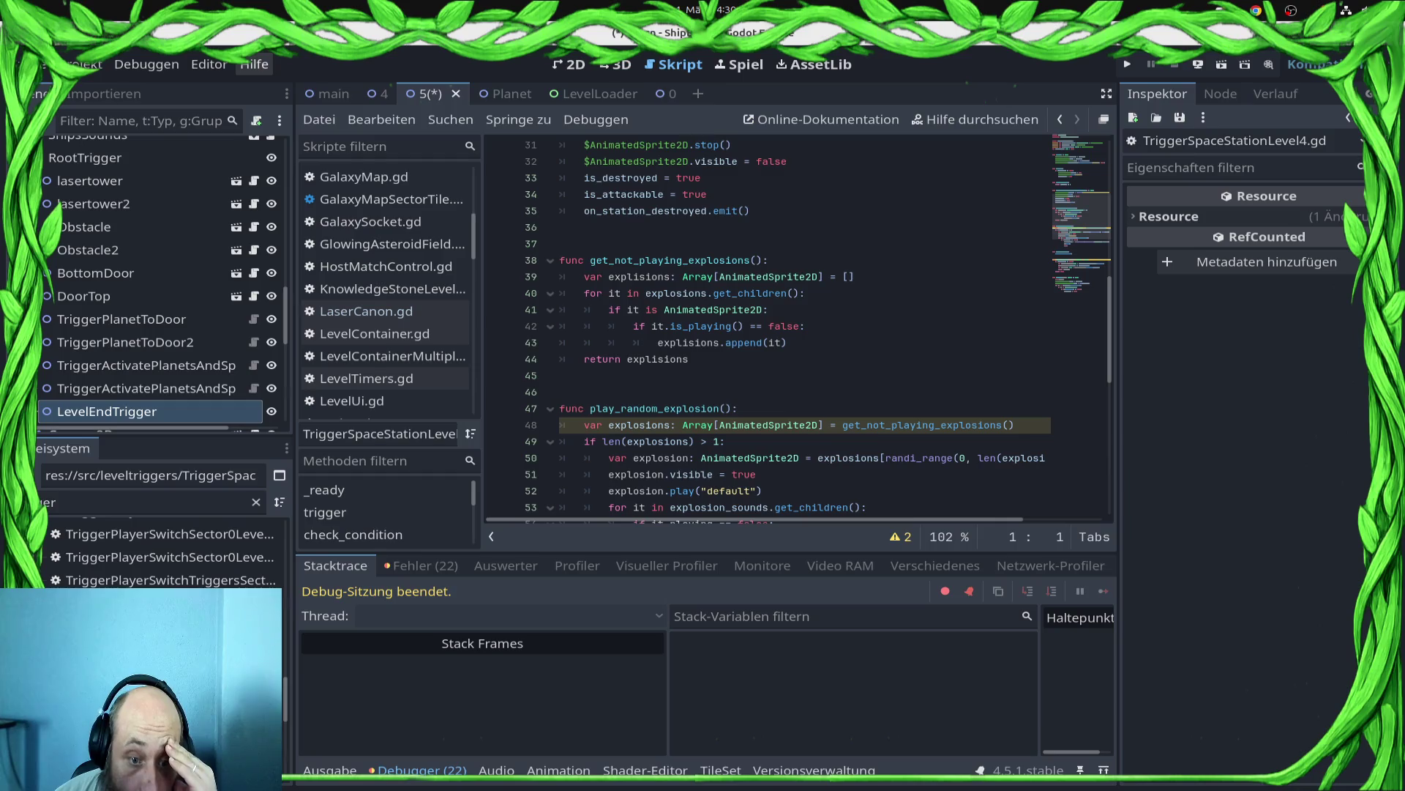
pyautogui.scroll(10, 161, 553)
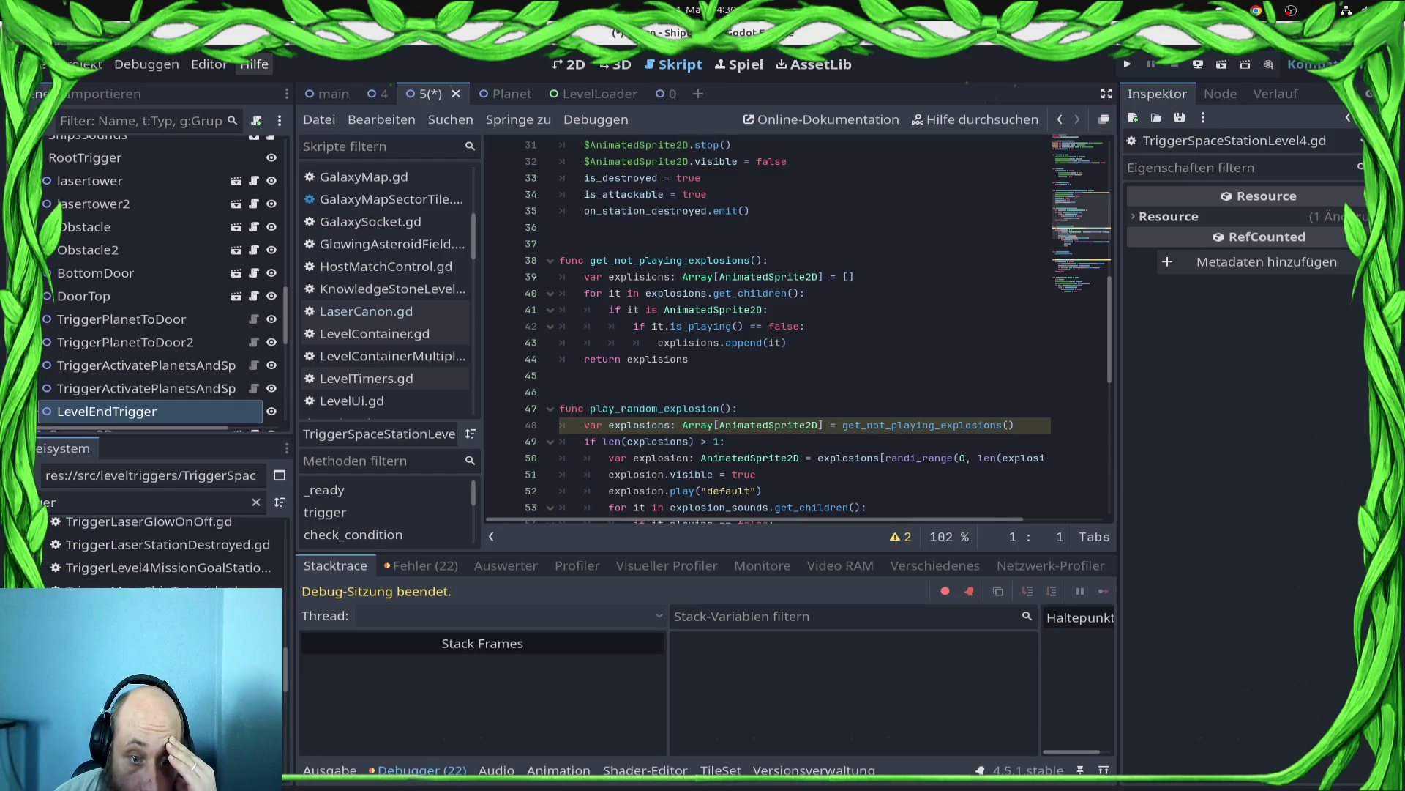
pyautogui.scroll(3, 161, 553)
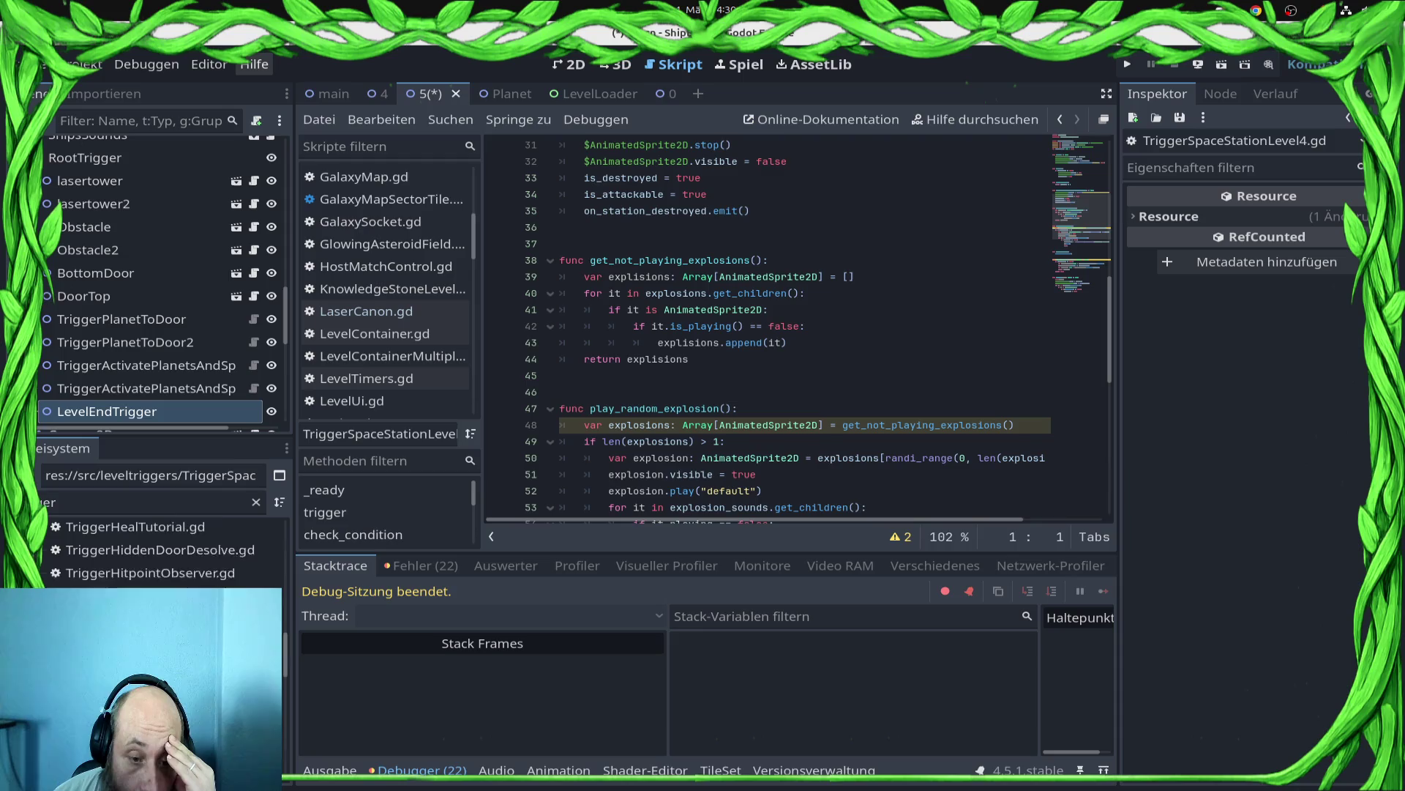
pyautogui.scroll(4, 161, 553)
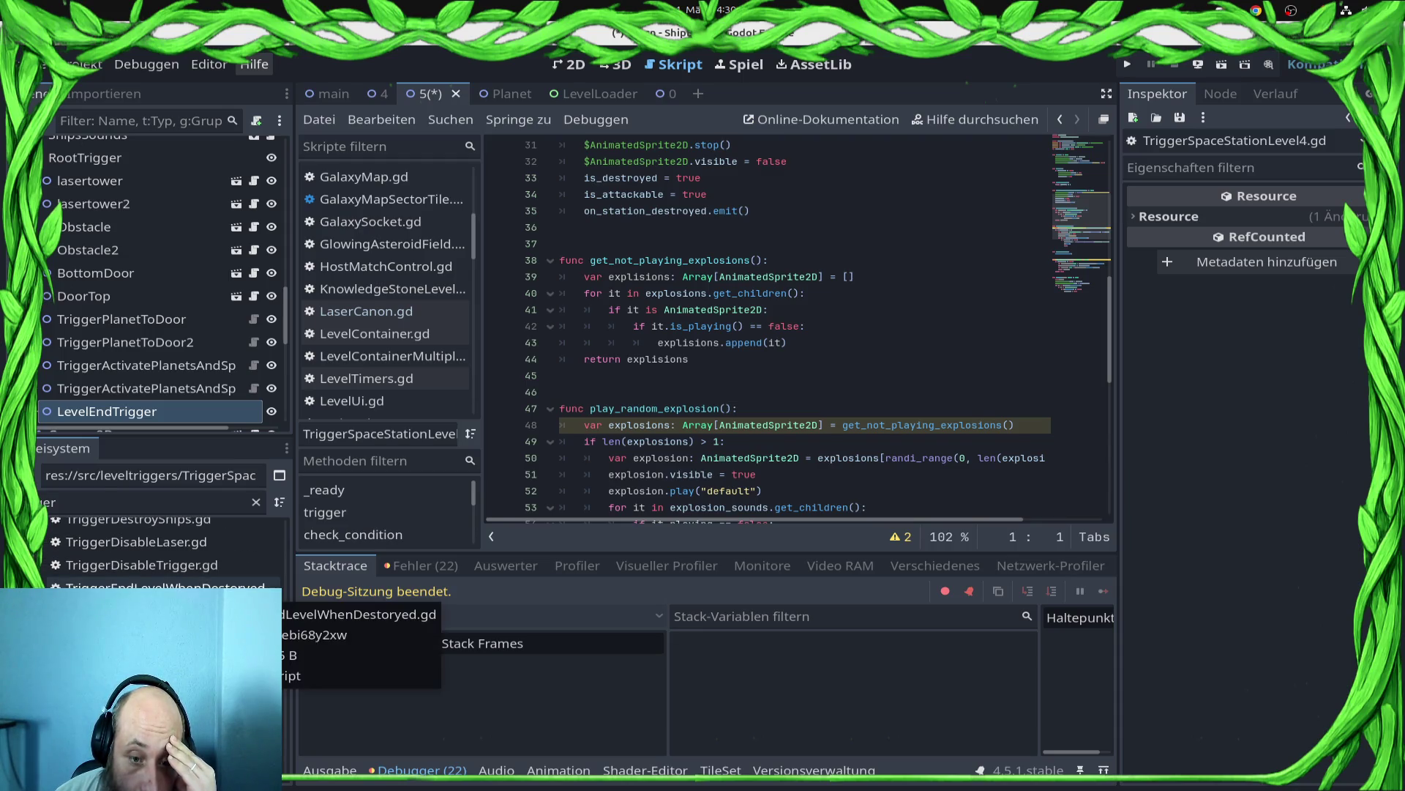
pyautogui.doubleClick(161, 587)
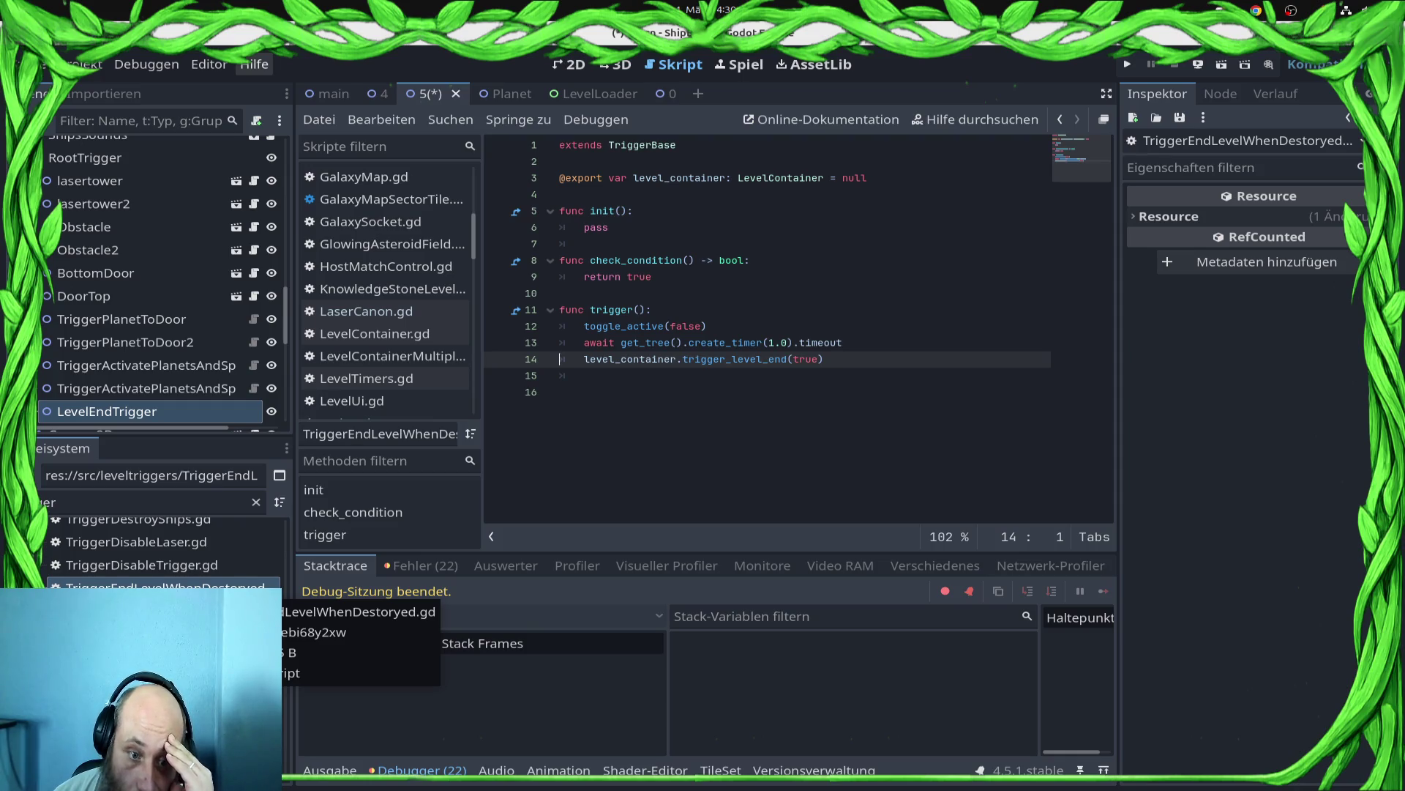
# - Open the TriggerLevel4MissionGoalStation script and inspect its station_counter line
pyautogui.scroll(5, 178, 584)
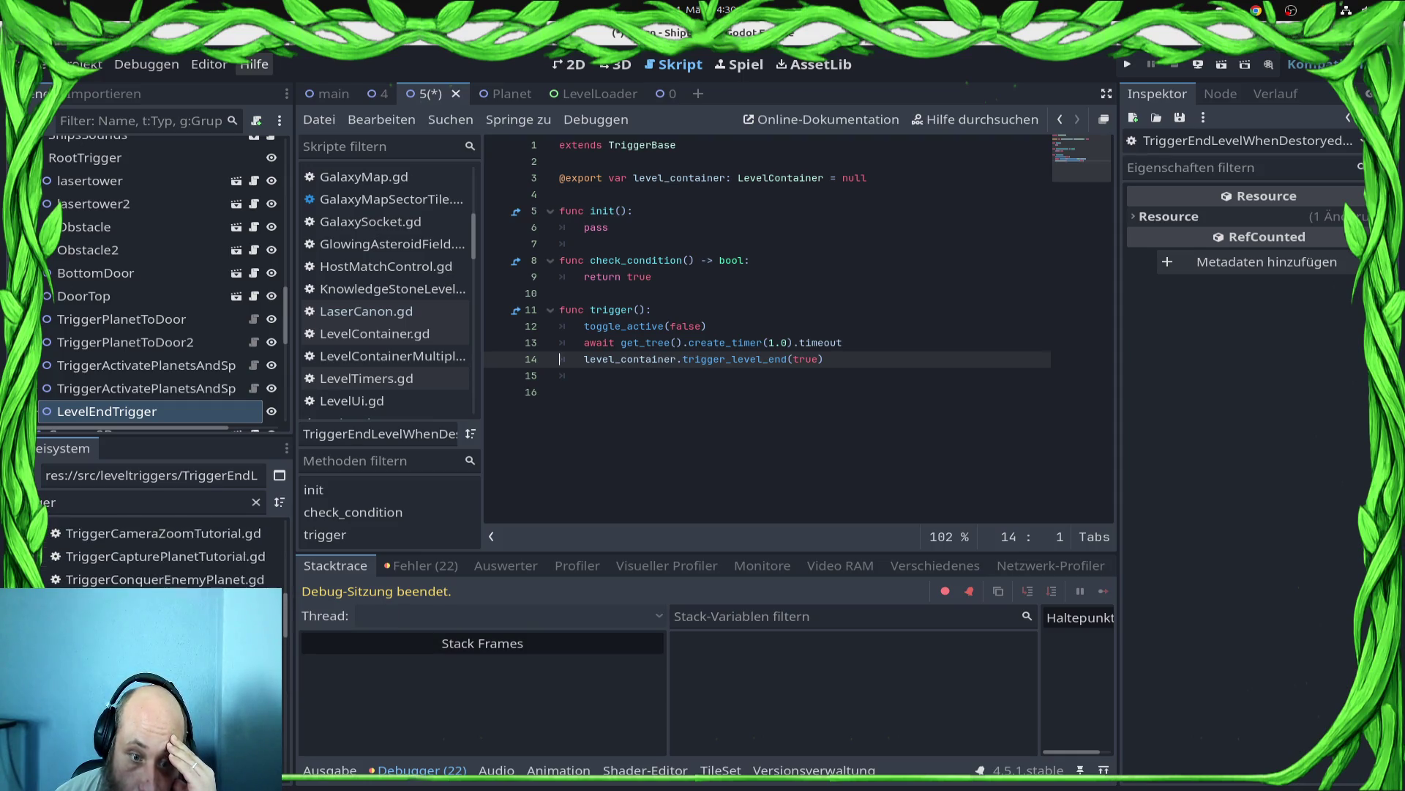
pyautogui.scroll(10, 161, 553)
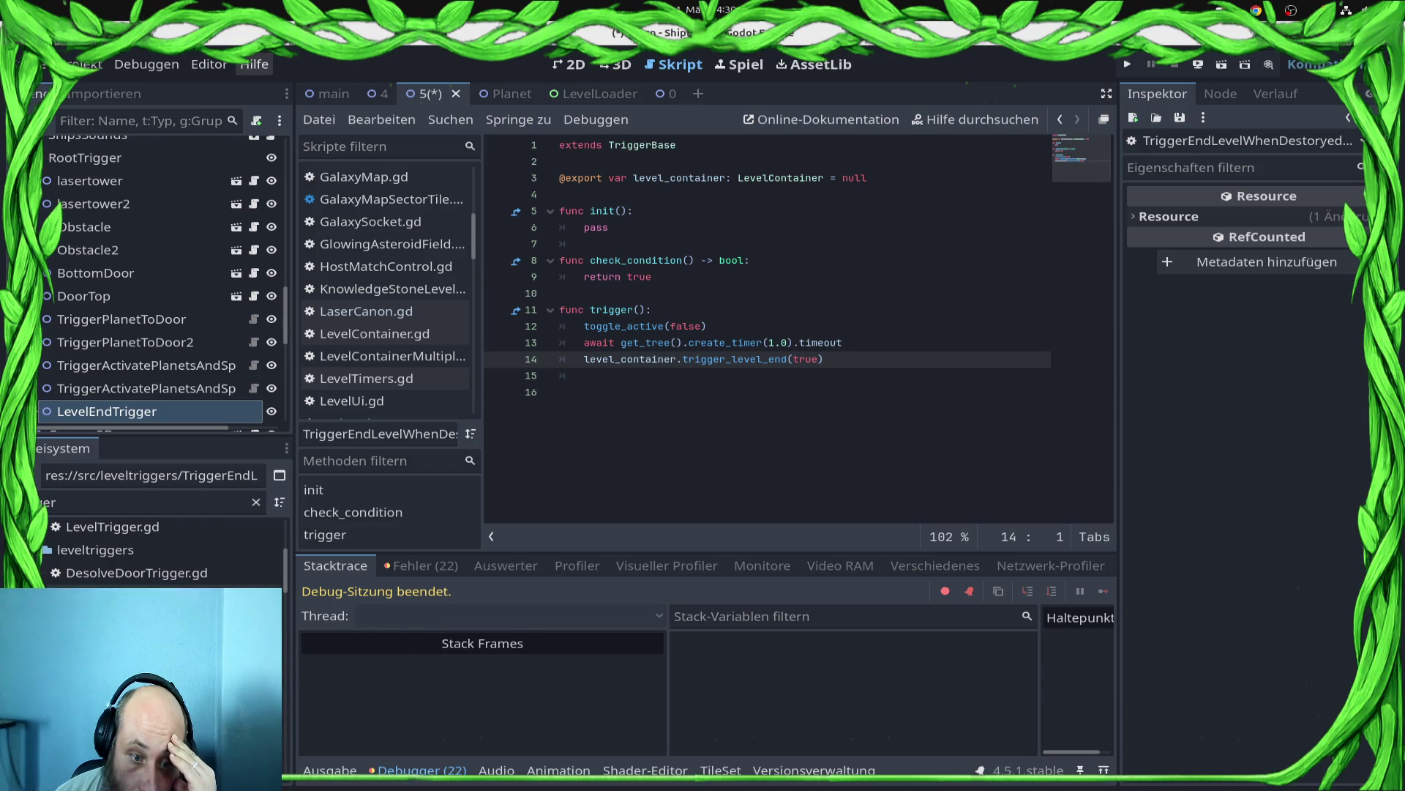
pyautogui.scroll(-2, 161, 552)
pyautogui.scroll(-3, 161, 553)
pyautogui.scroll(-5, 161, 552)
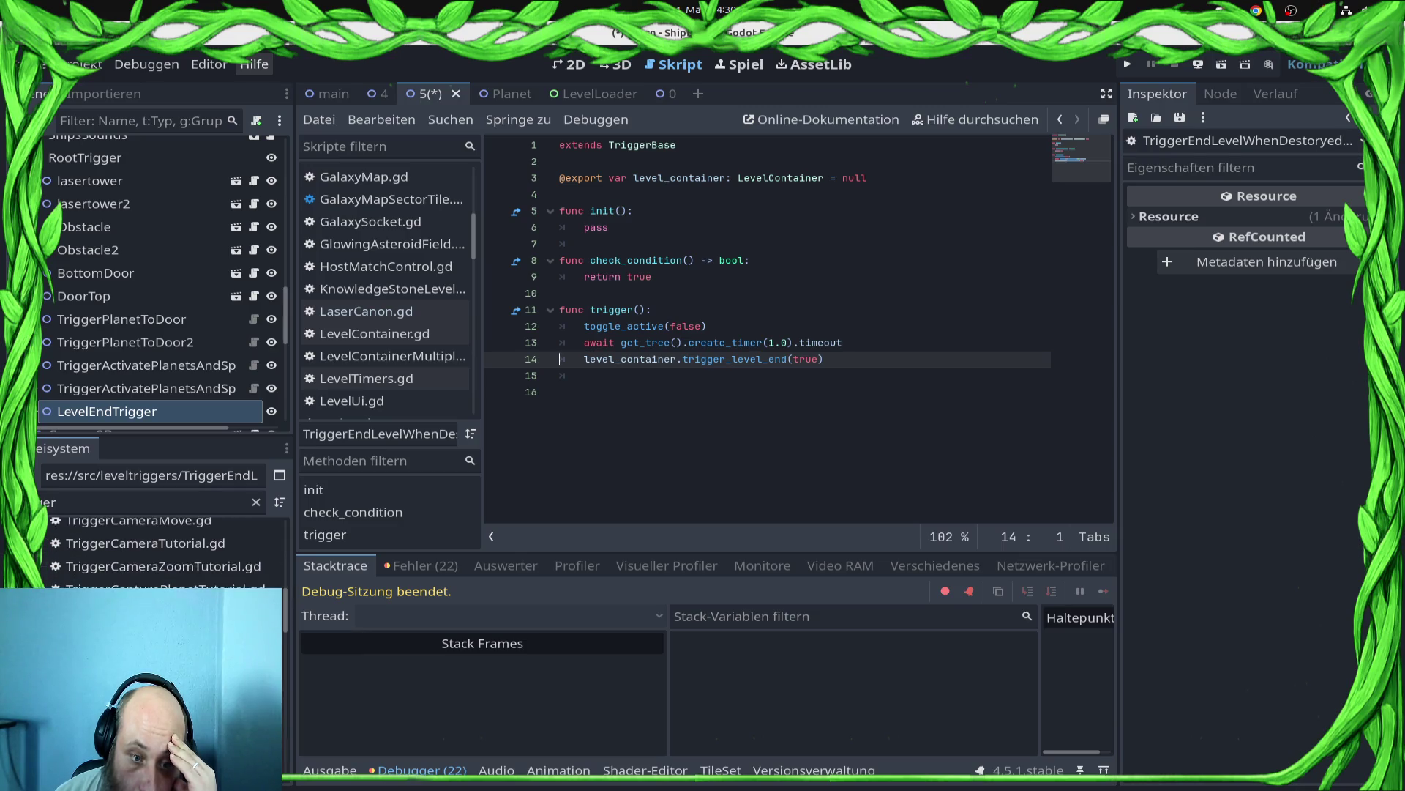
pyautogui.scroll(-5, 161, 552)
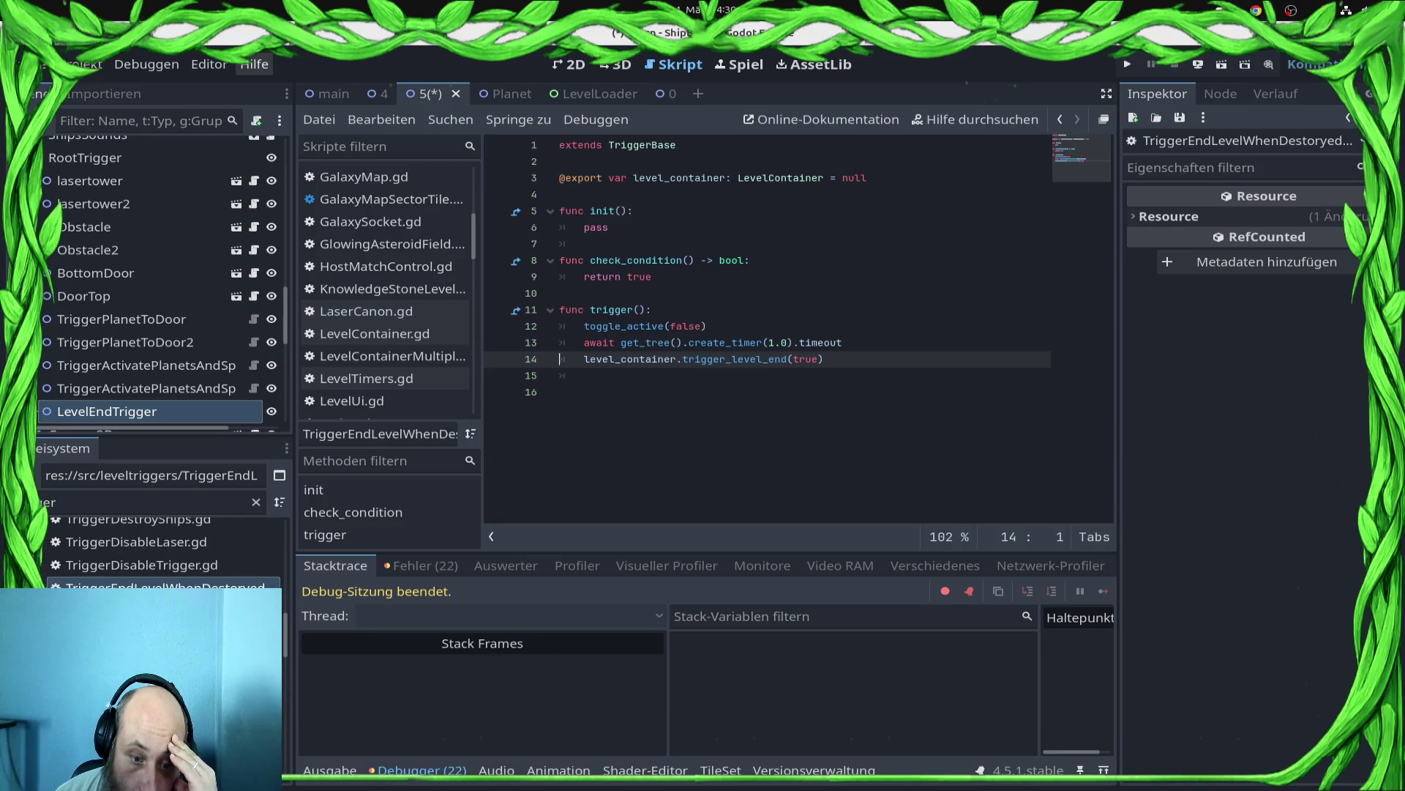
pyautogui.scroll(-1, 161, 553)
pyautogui.doubleClick(161, 592)
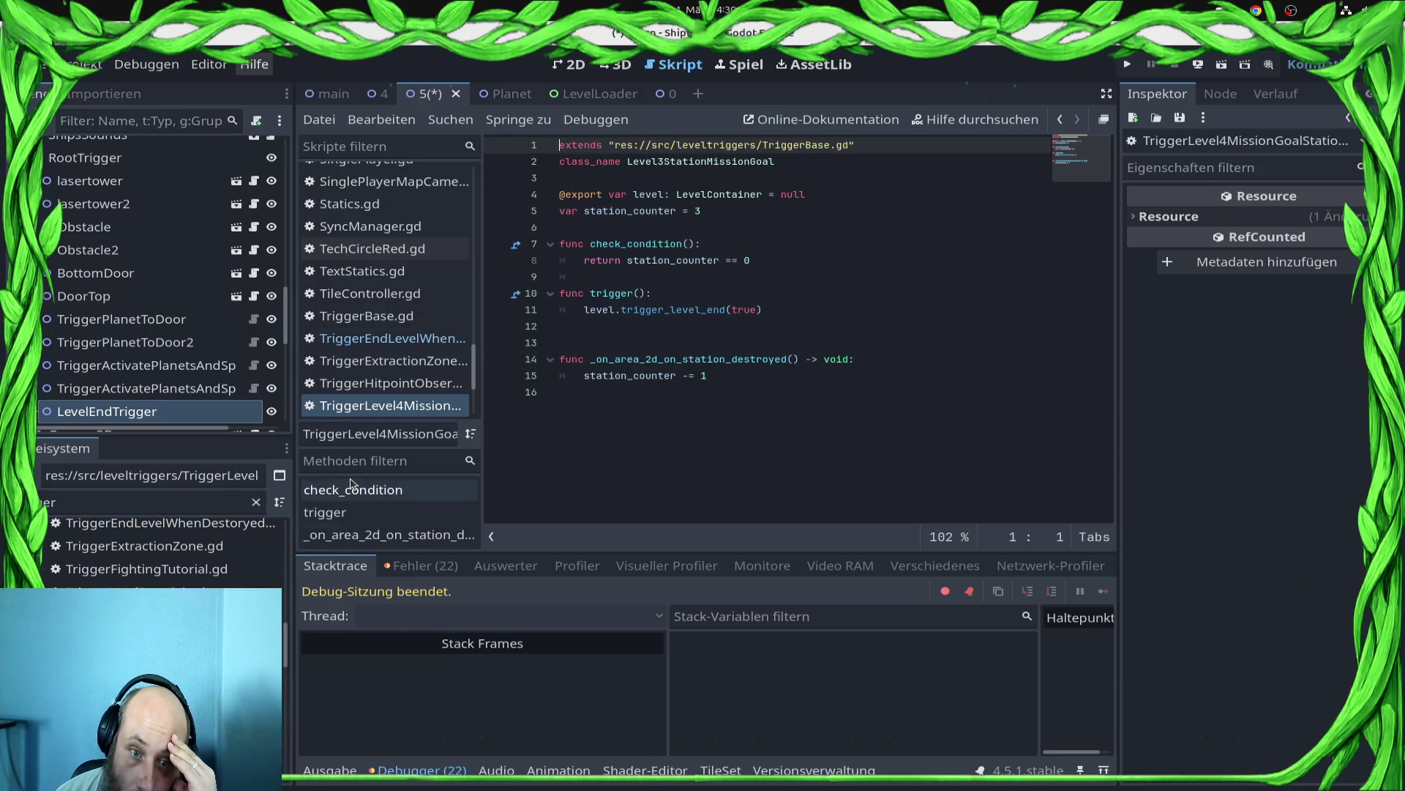
pyautogui.click(366, 411)
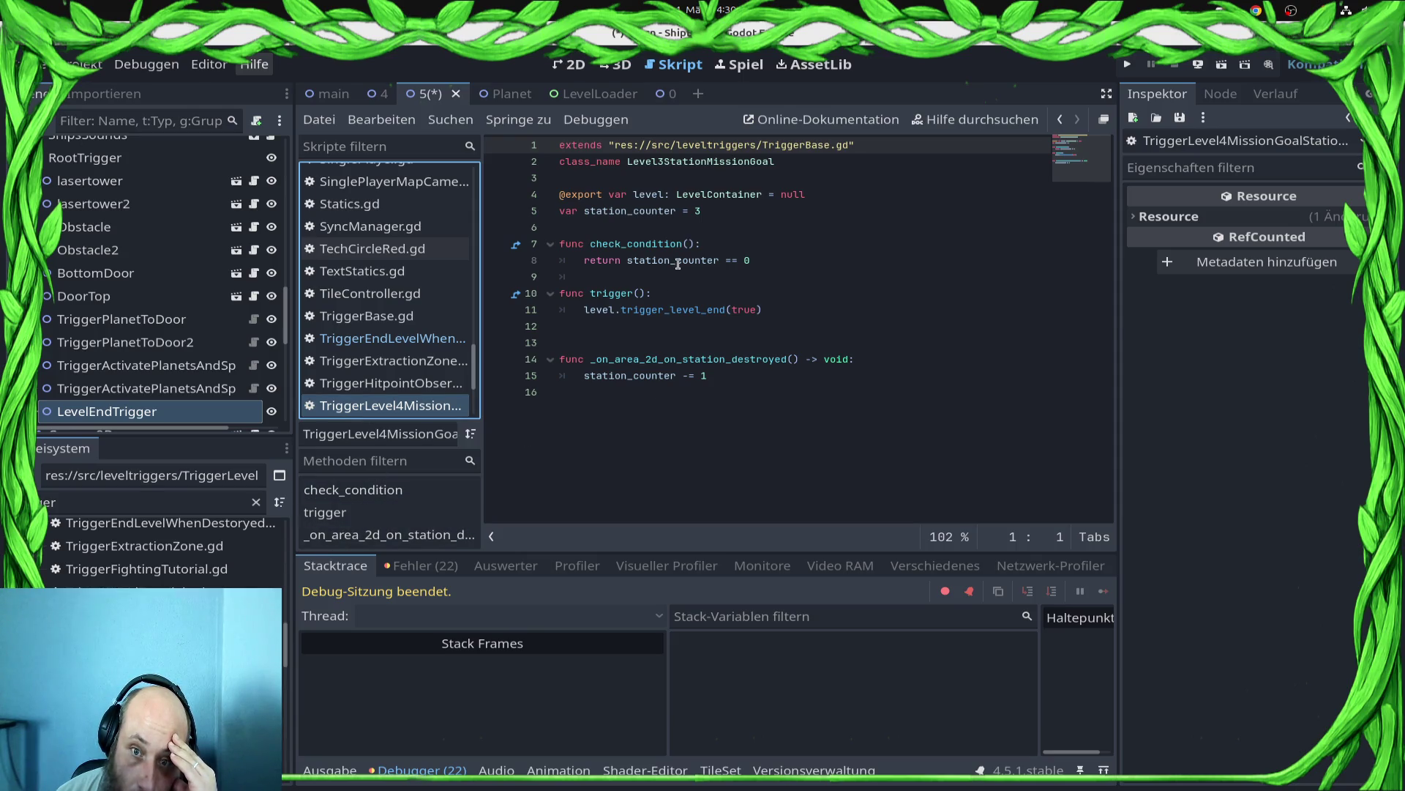
pyautogui.click(732, 211)
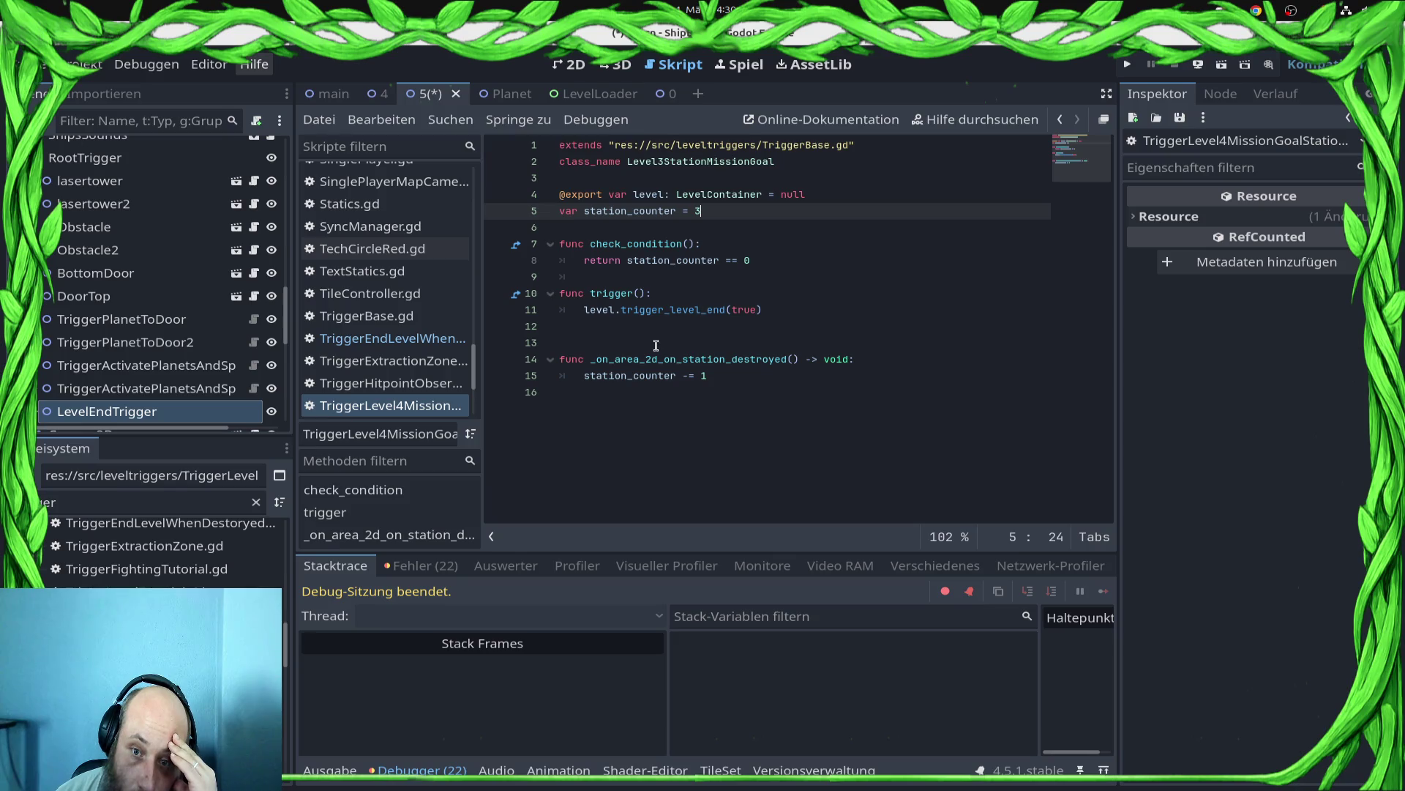
pyautogui.scroll(-3, 161, 549)
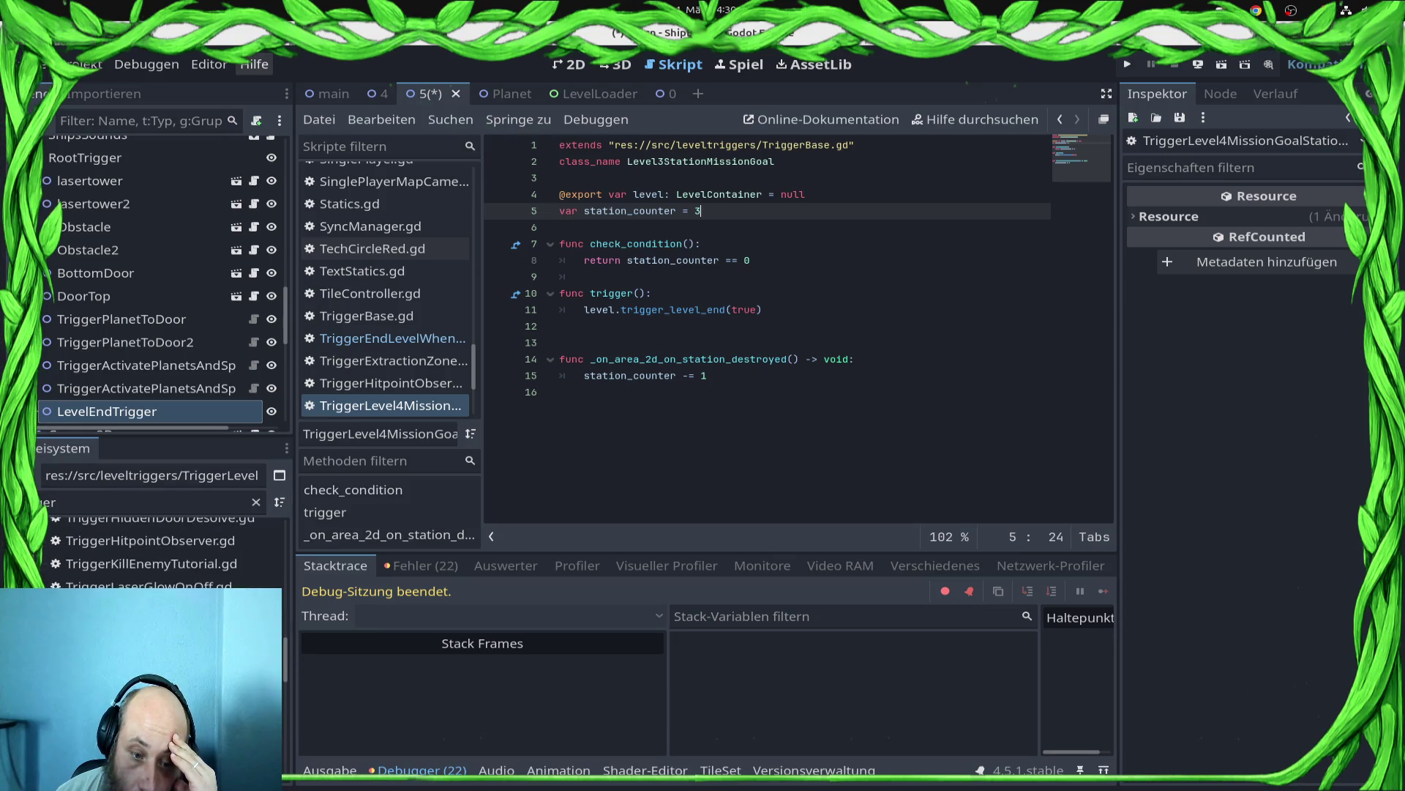
# - Open TriggerObjectDestroyed.gd and read through it for reference
pyautogui.doubleClick(271, 663)
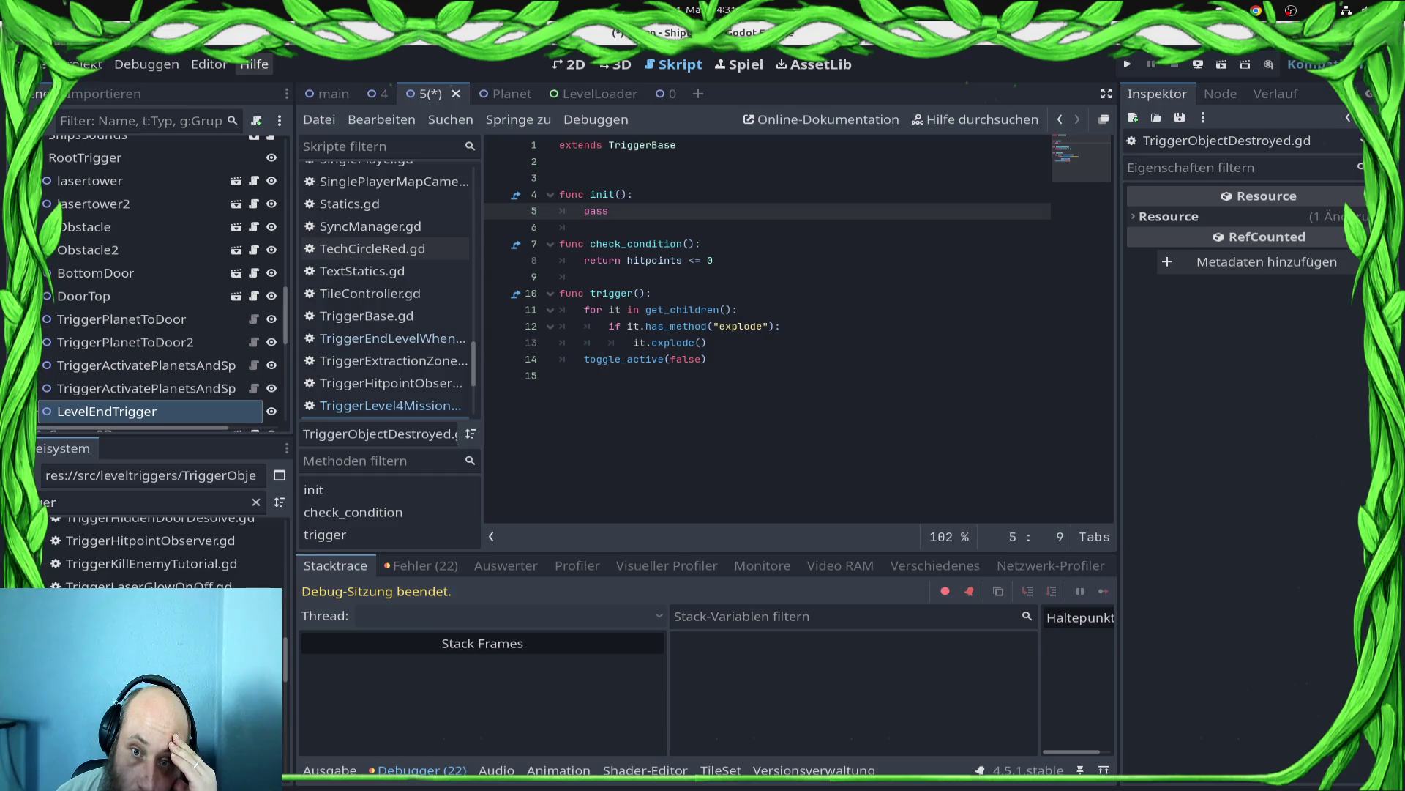
pyautogui.scroll(-3, 161, 549)
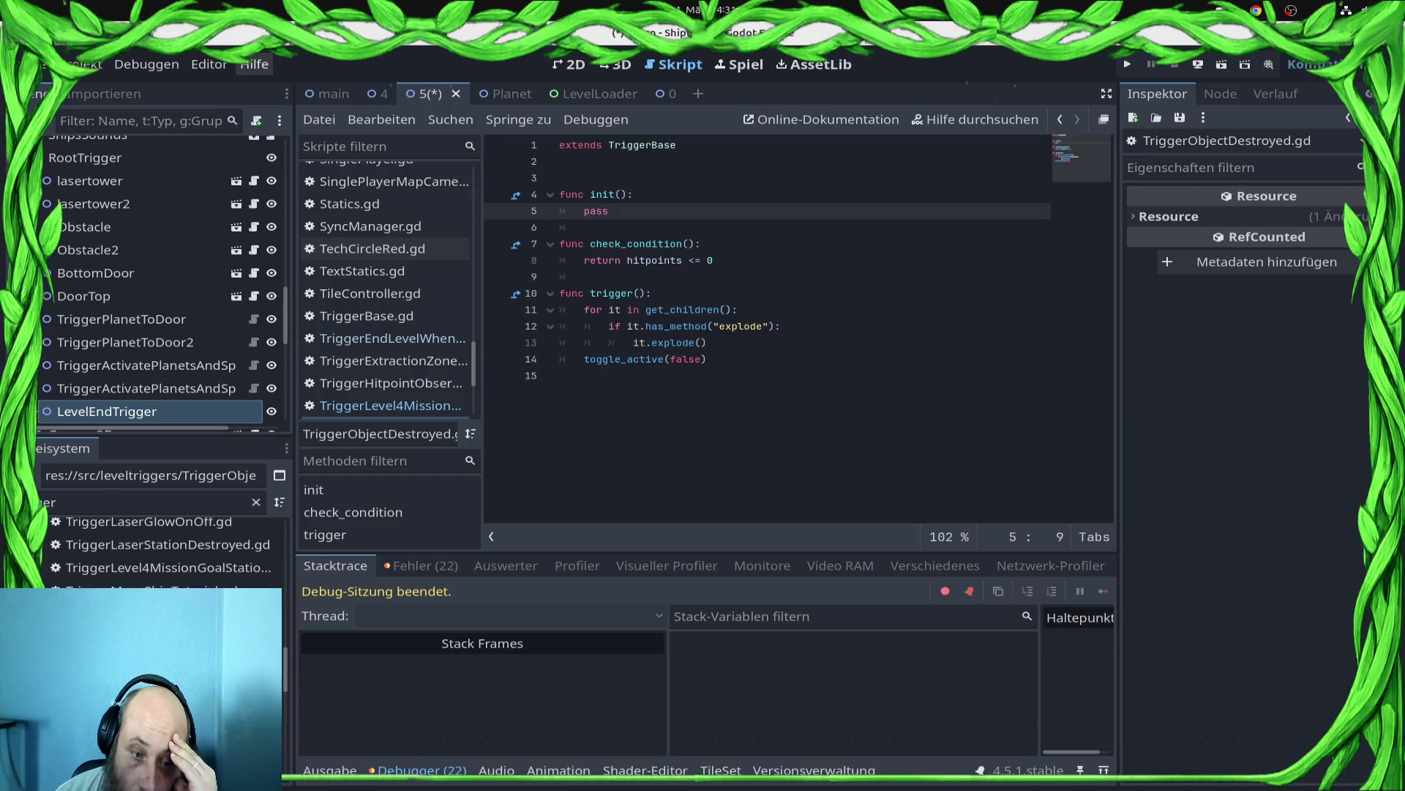
pyautogui.scroll(-2, 161, 549)
pyautogui.scroll(-3, 161, 549)
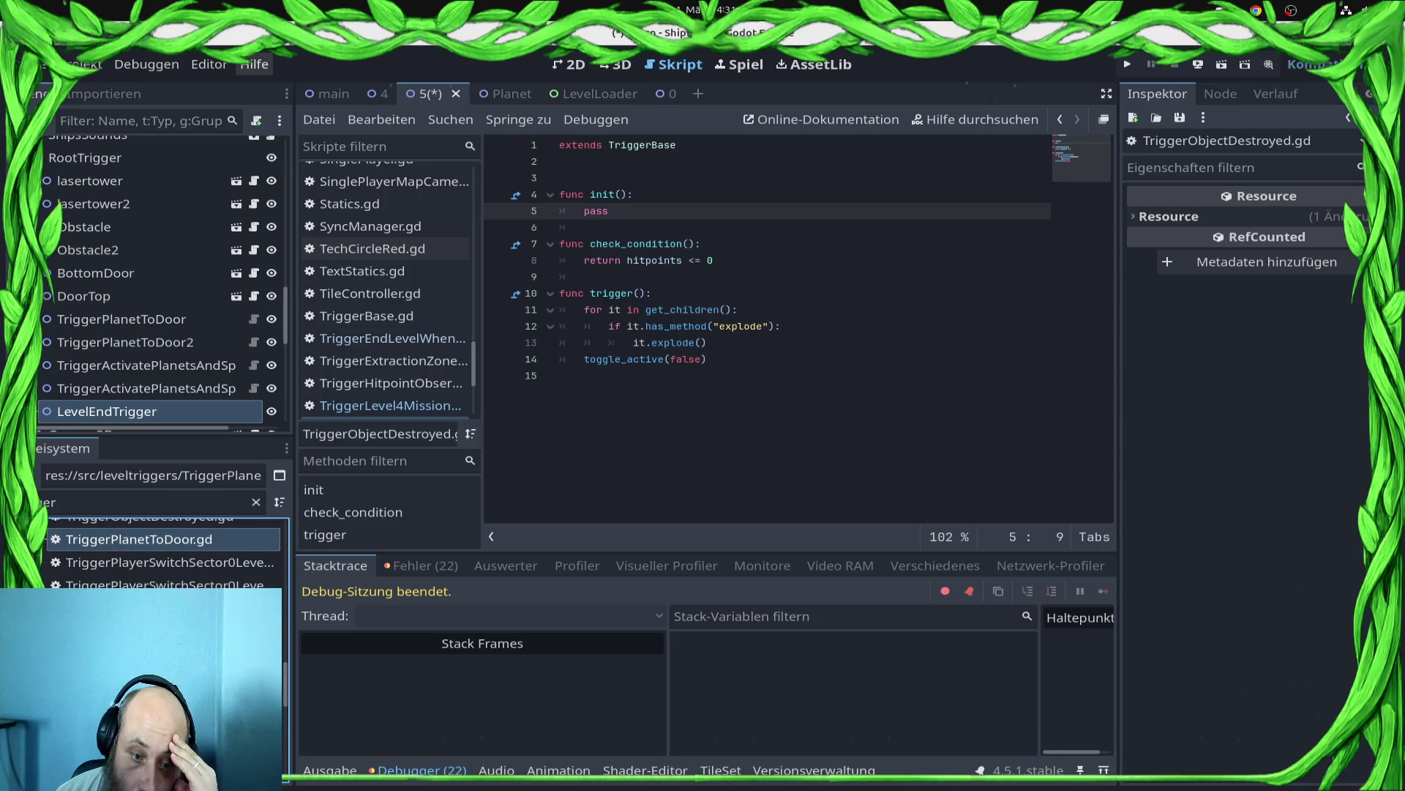
pyautogui.scroll(-2, 161, 549)
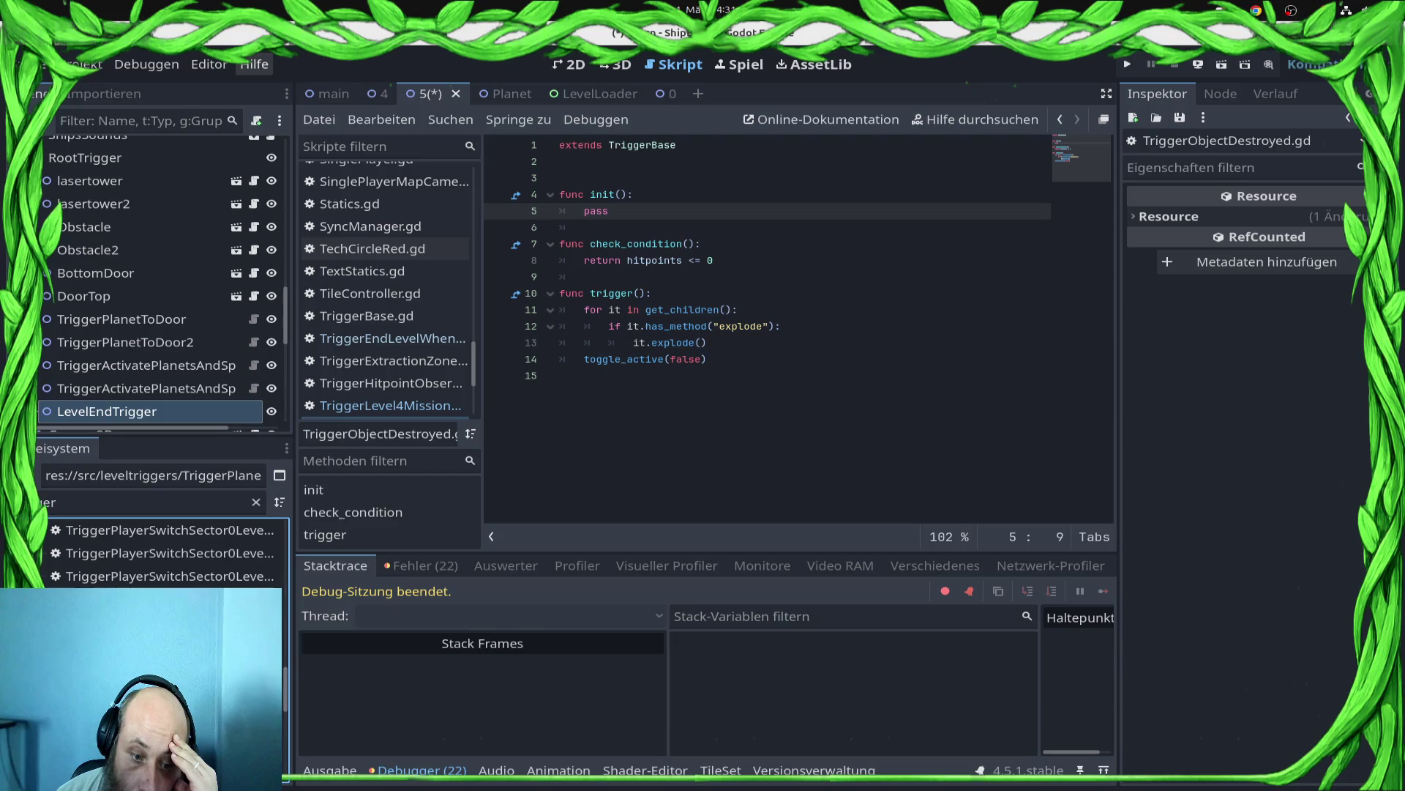
# - Reopen TriggerSpaceStationLevel4.gd and review its code
pyautogui.doubleClick(168, 622)
pyautogui.scroll(5, 866, 422)
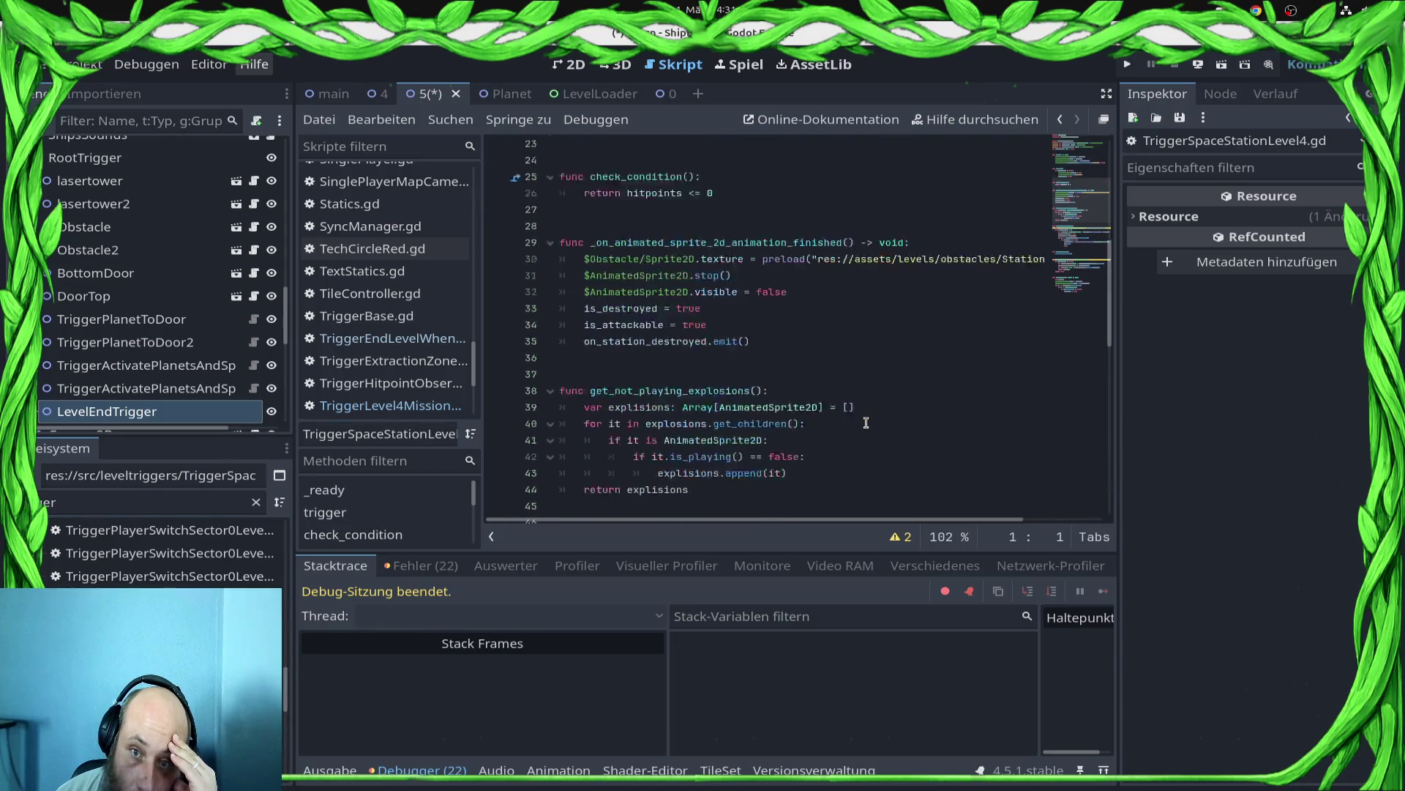
pyautogui.scroll(3, 866, 422)
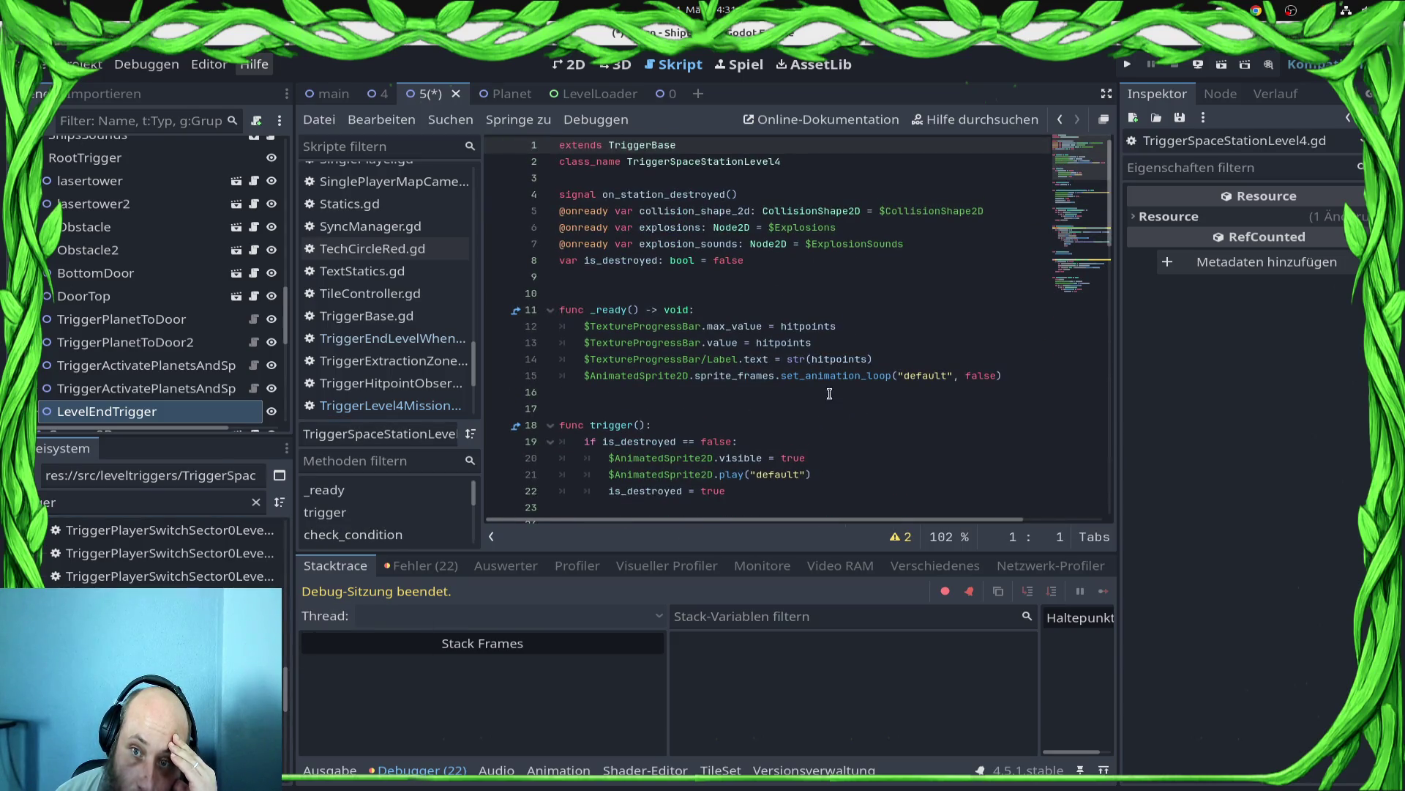
pyautogui.scroll(-1, 161, 557)
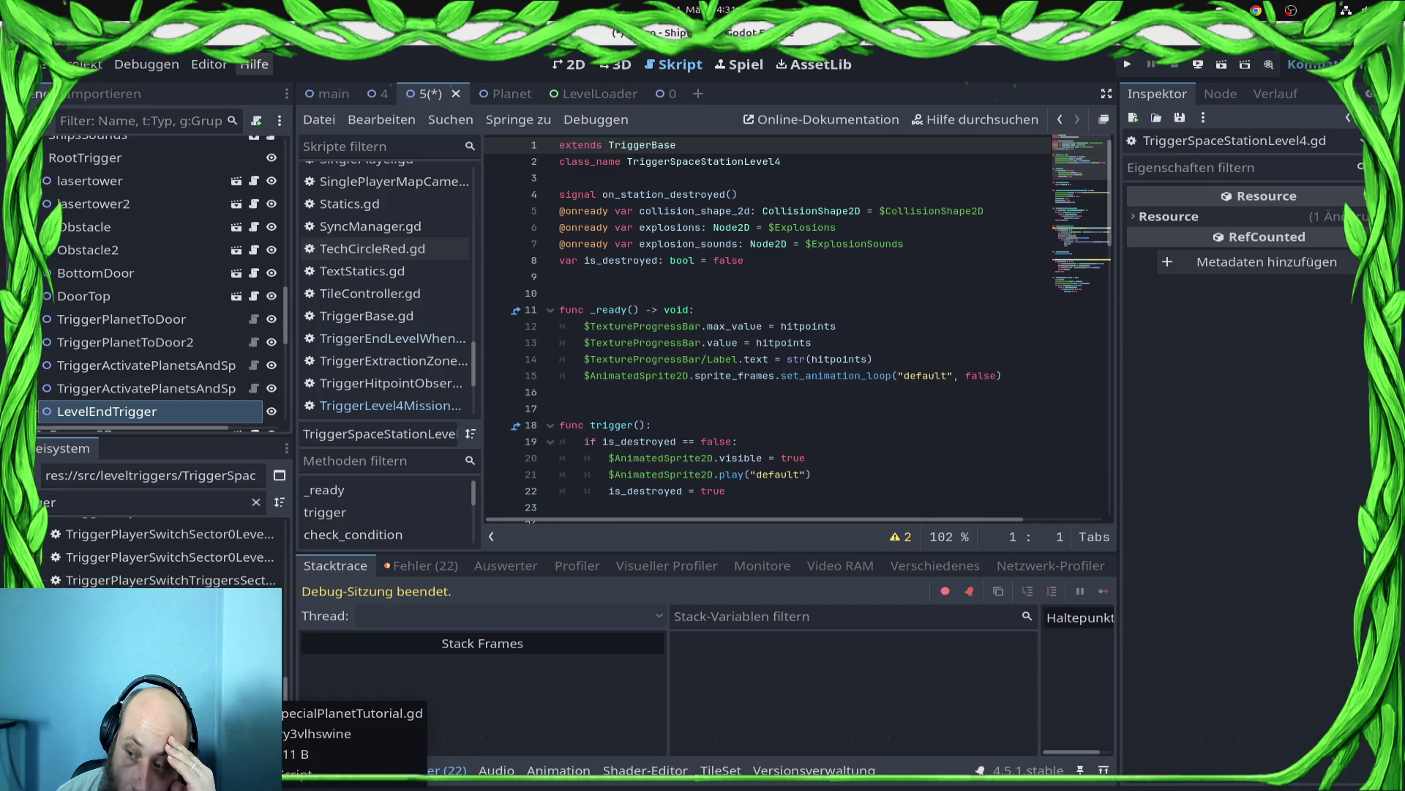
pyautogui.scroll(-3, 161, 553)
pyautogui.scroll(-3, 161, 553)
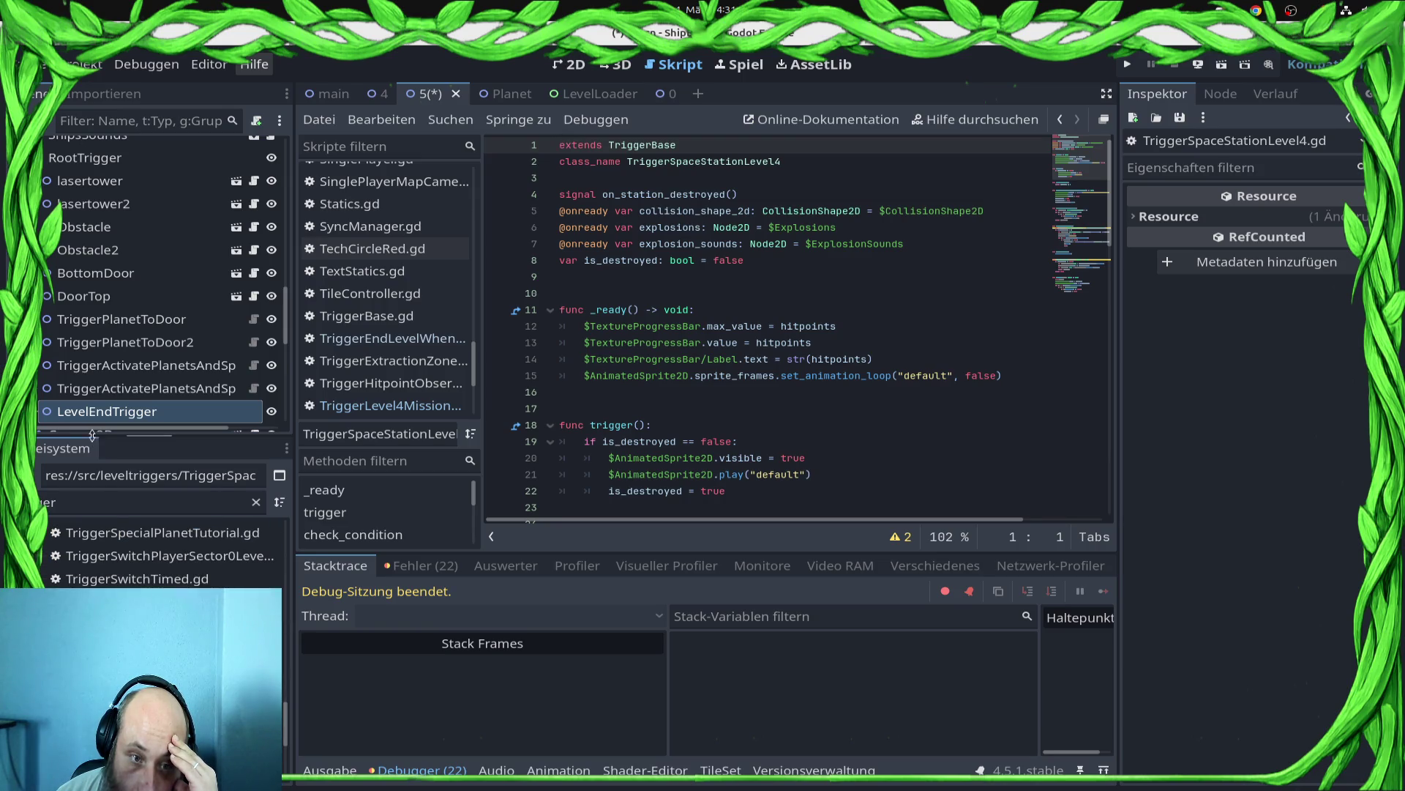
# - Attach a new script to LevelEndTrigger, saving it in the src/leveltriggers folder
pyautogui.rightClick(156, 411)
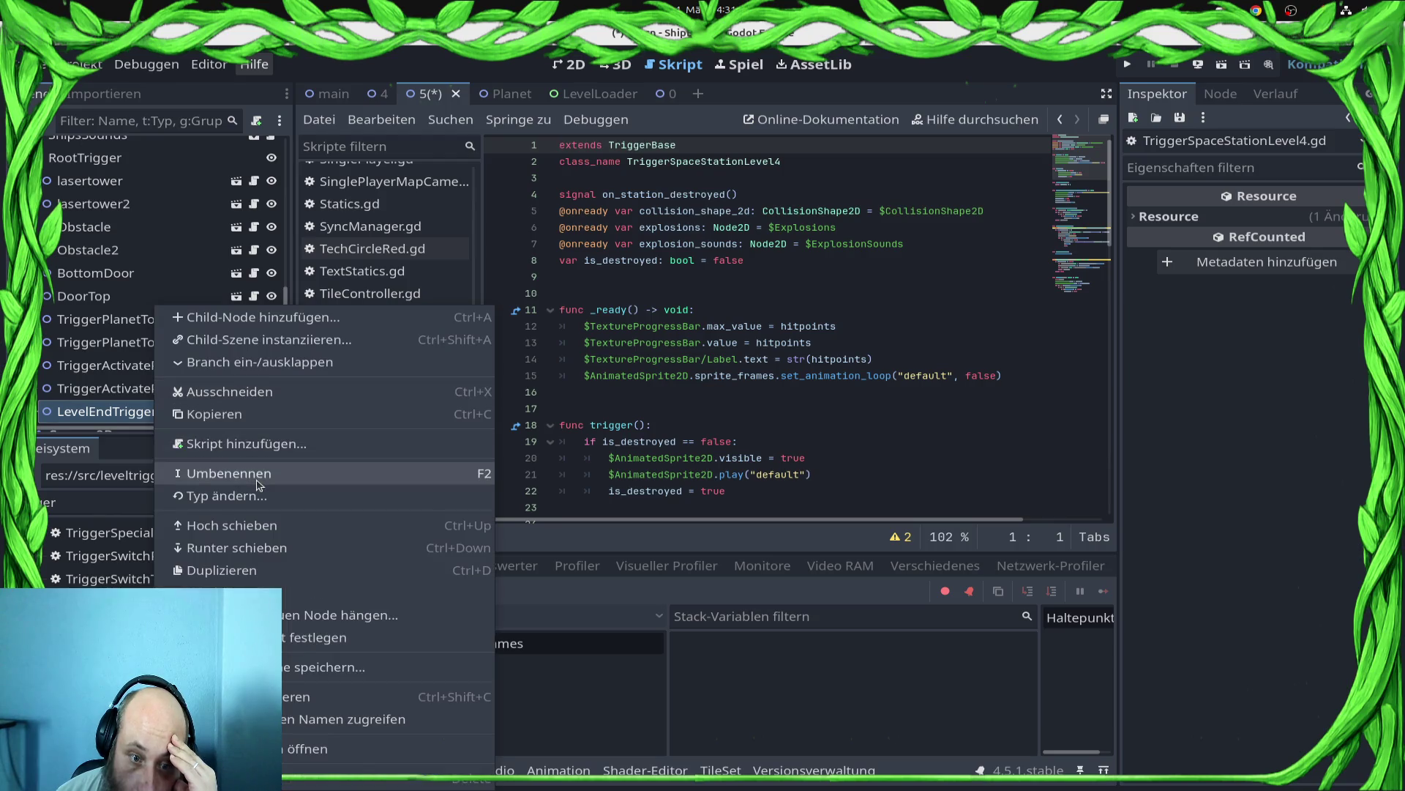
pyautogui.click(247, 444)
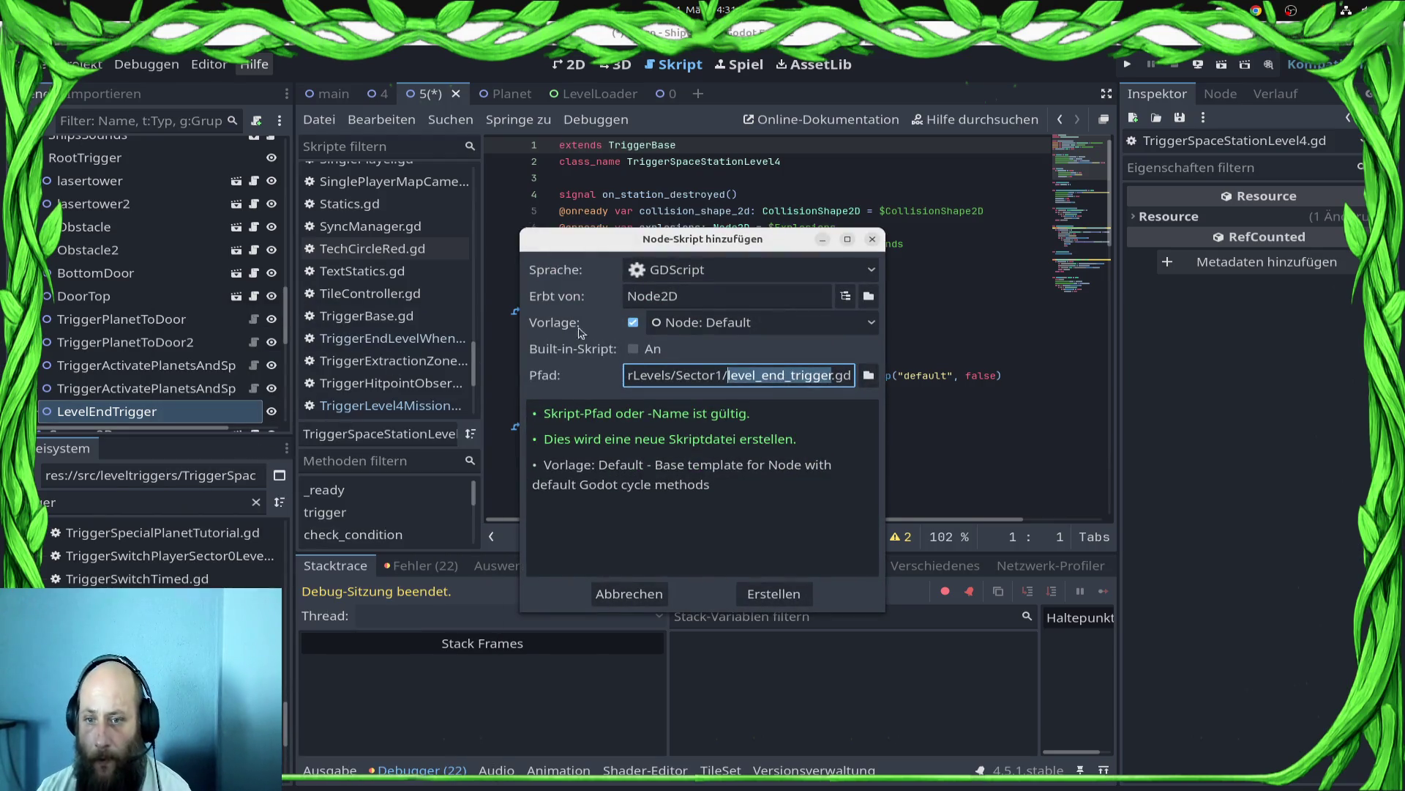
pyautogui.click(868, 375)
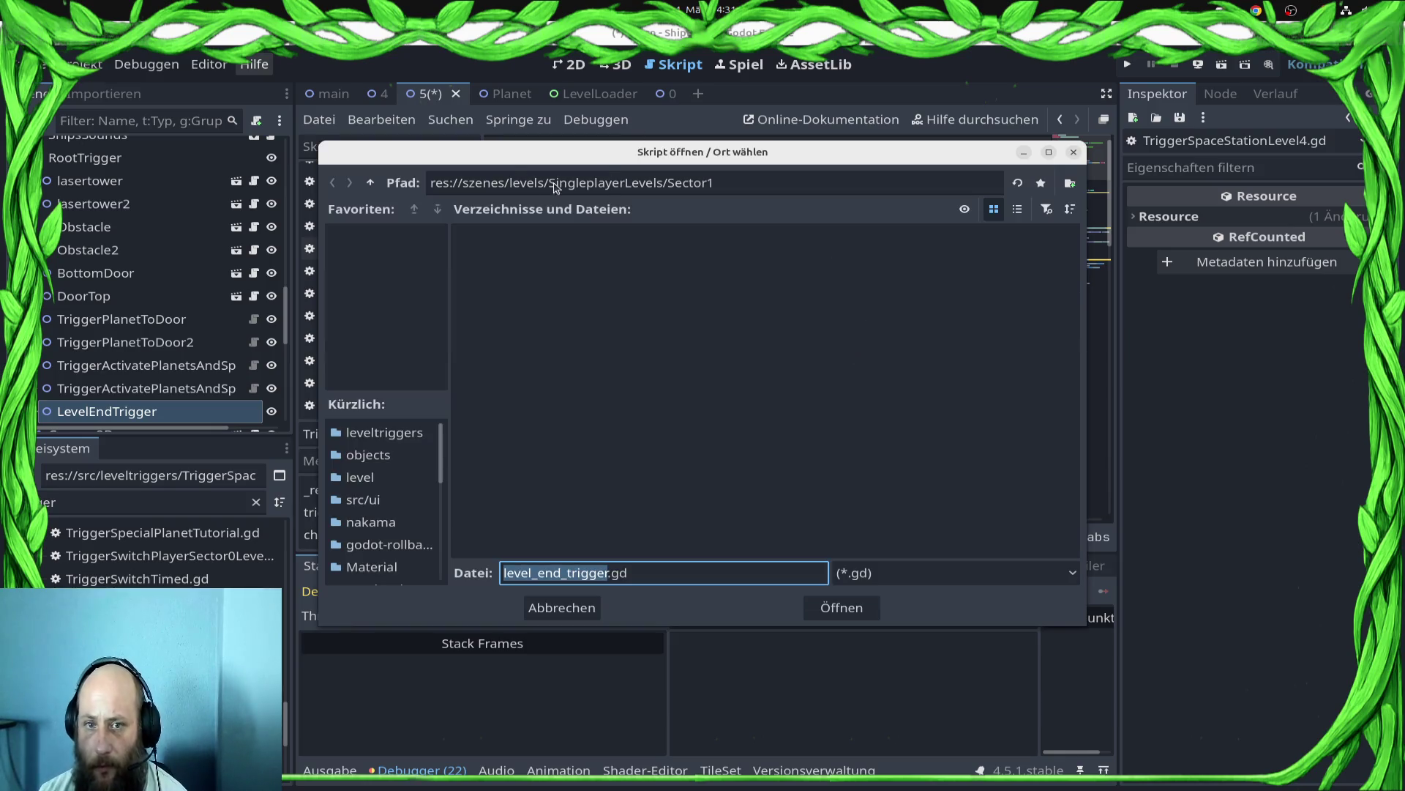
pyautogui.click(370, 183)
pyautogui.click(371, 182)
pyautogui.click(371, 182)
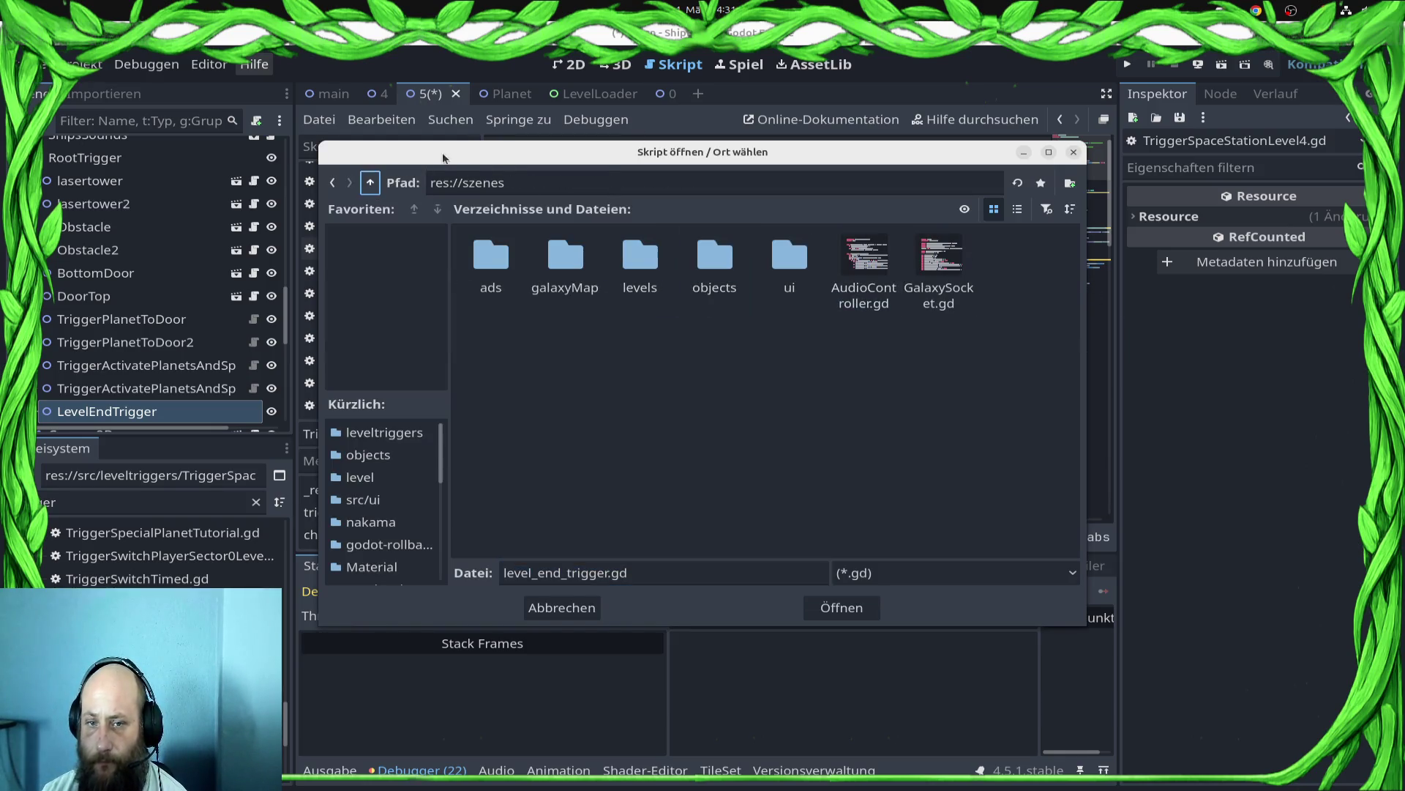
pyautogui.click(371, 182)
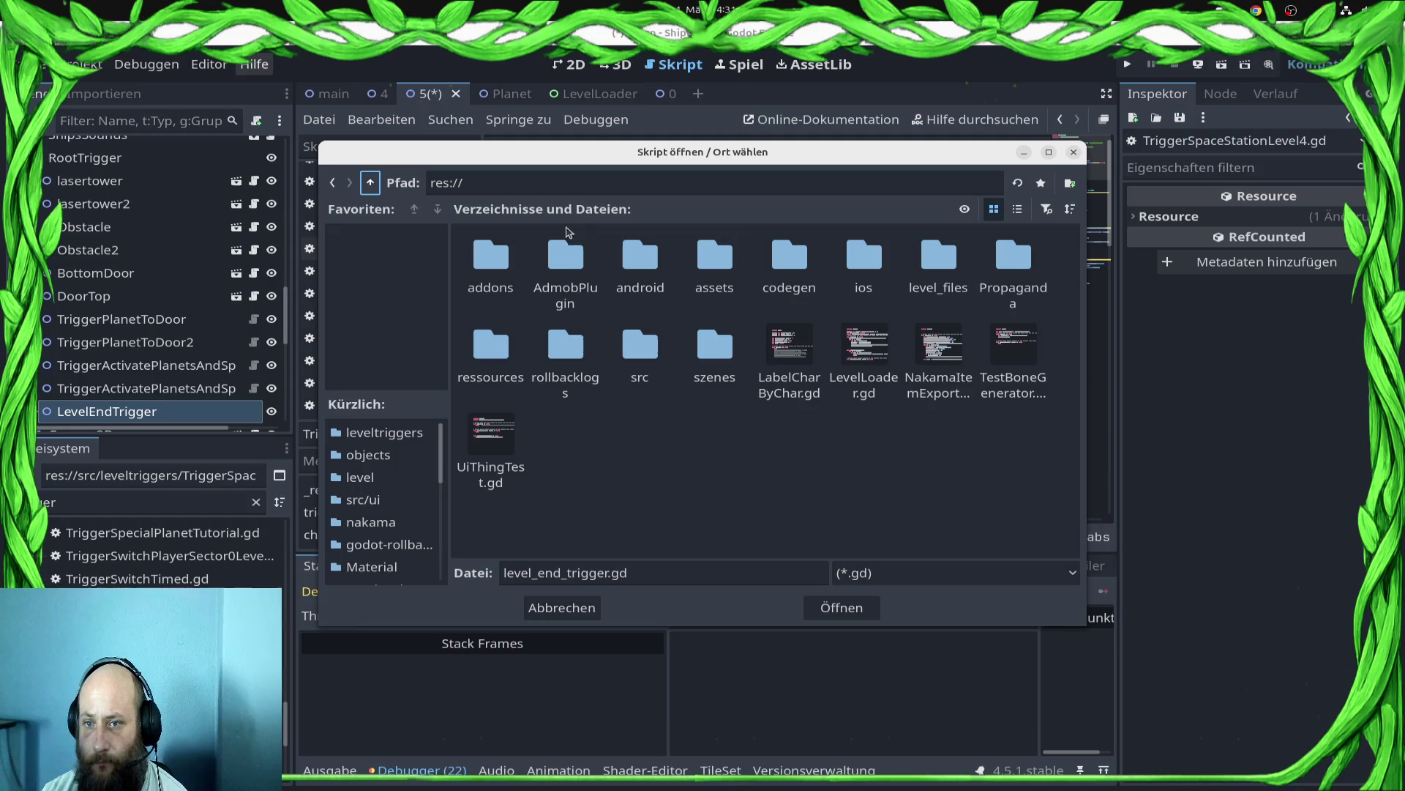
pyautogui.doubleClick(639, 359)
pyautogui.doubleClick(939, 260)
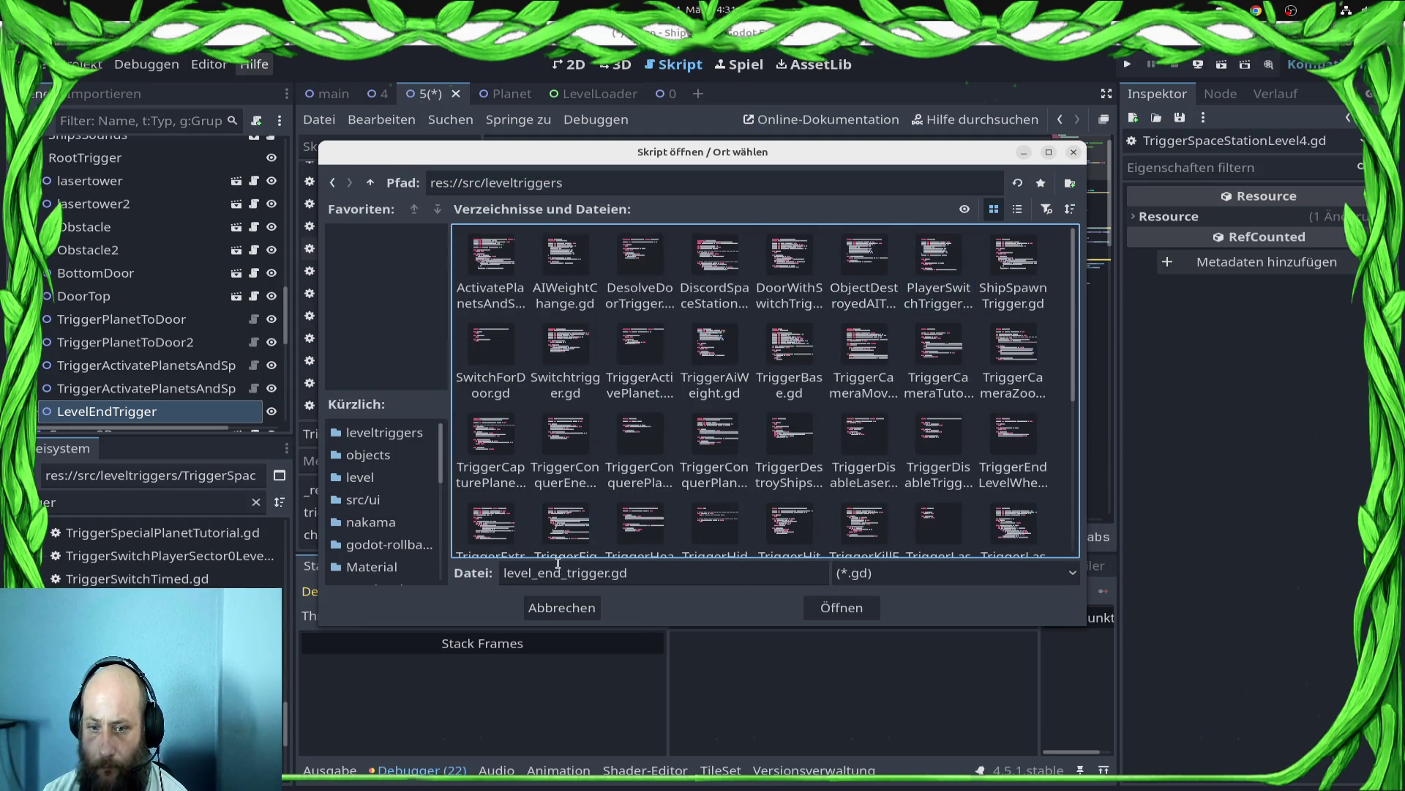
# - Name the script file TriggerObjectsDestoryedLevelEnd.gd and create it
pyautogui.write('Station')
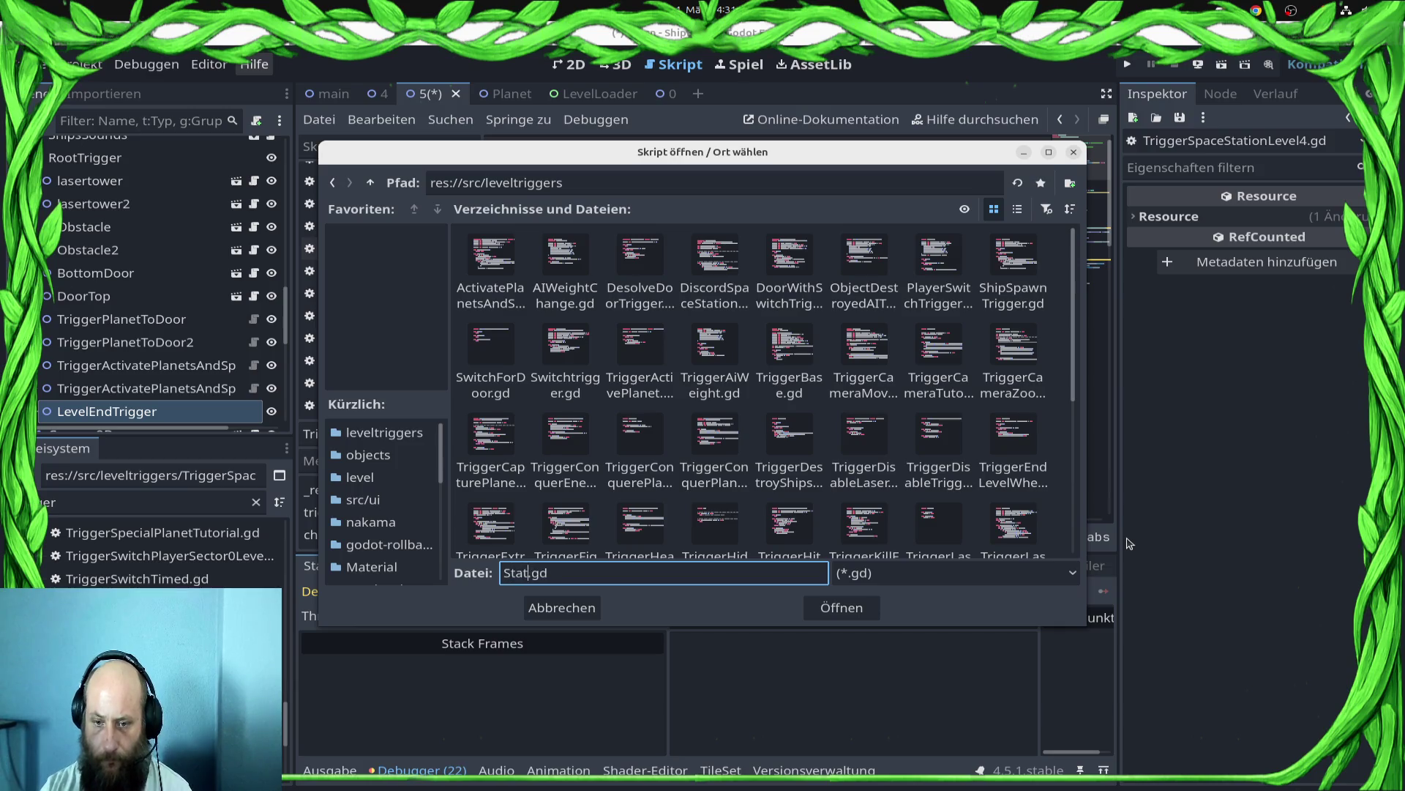
pyautogui.press('BackSpace')
pyautogui.press('BackSpace')
pyautogui.press('BackSpace')
pyautogui.write('Objec')
pyautogui.write('tsDestor')
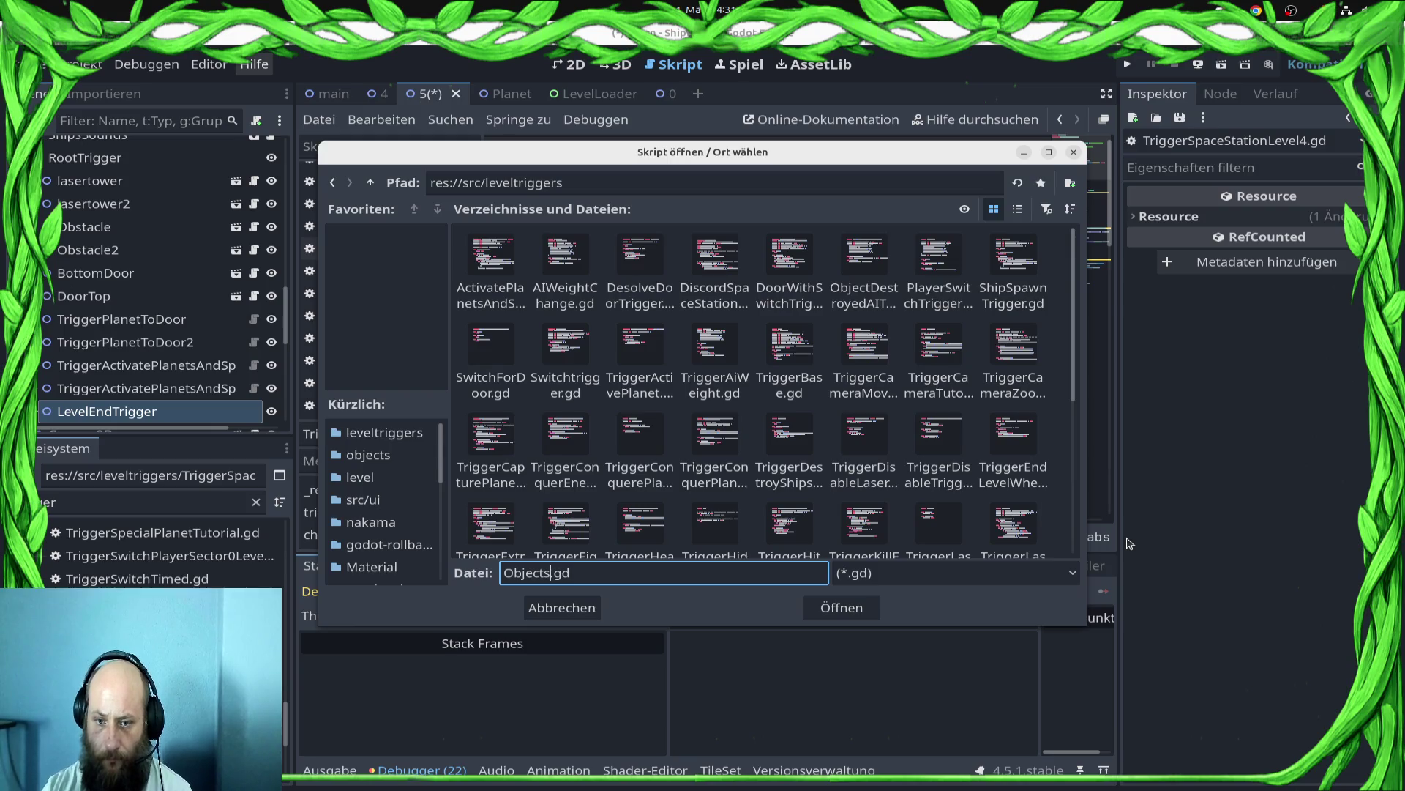
pyautogui.write('yedLevel')
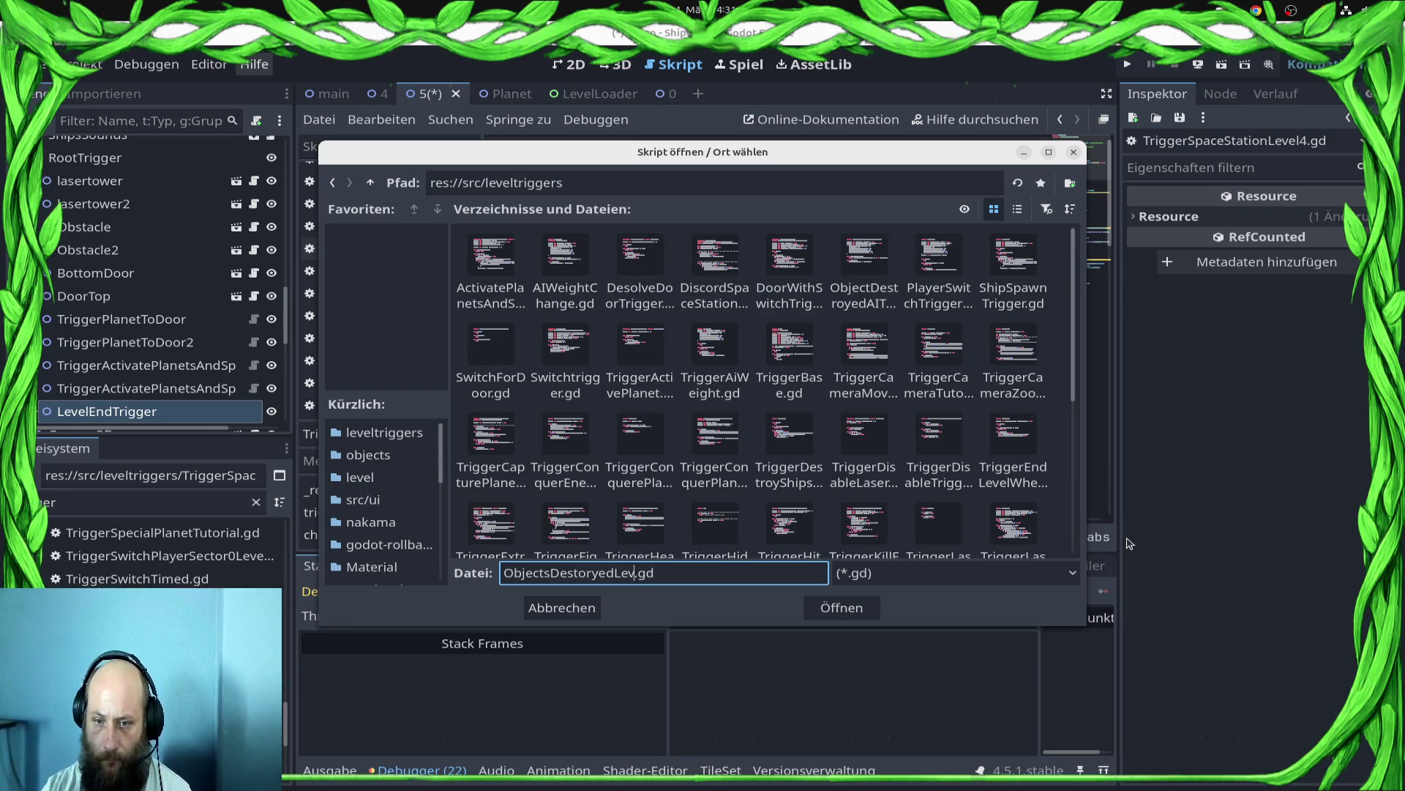
pyautogui.write('End')
pyautogui.press('Home')
pyautogui.write('Trigger')
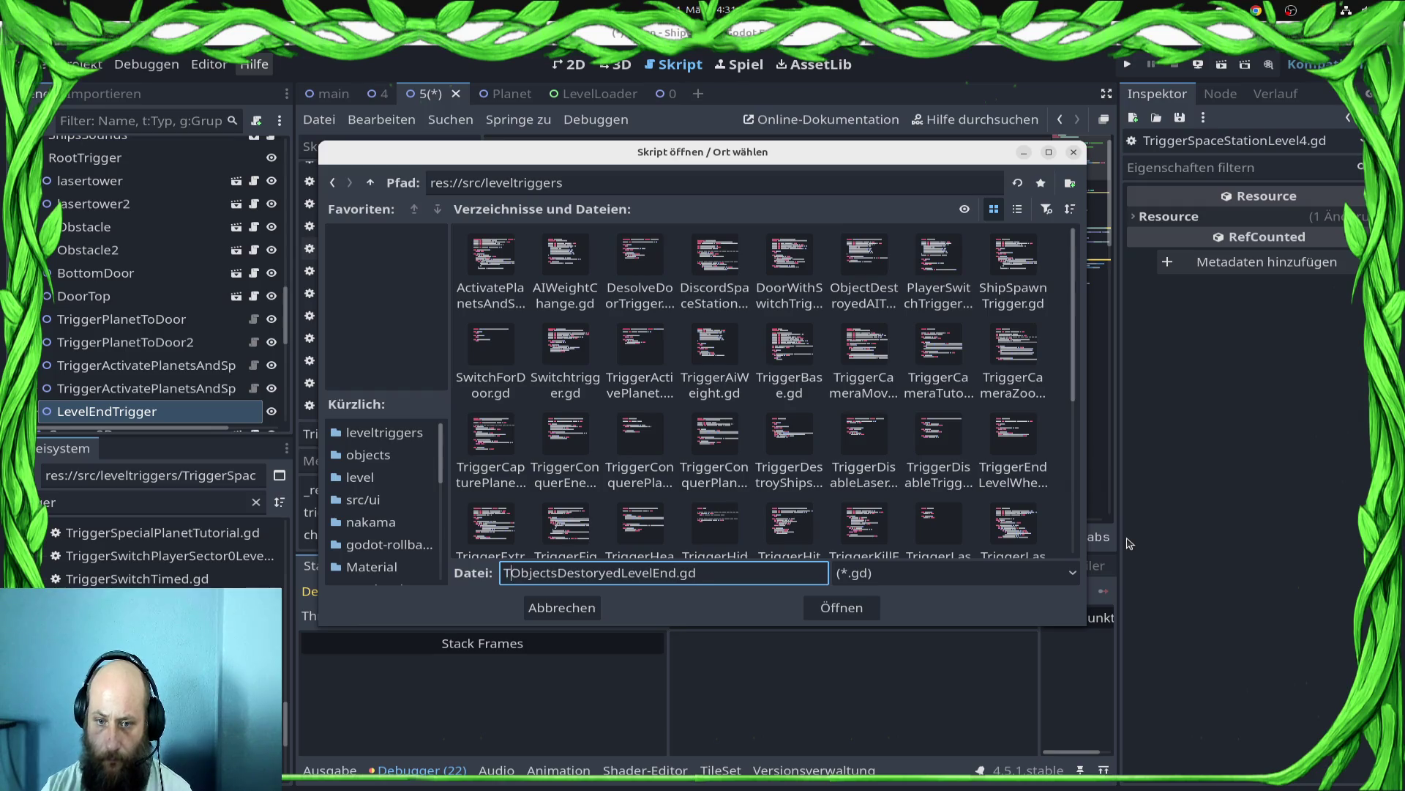
pyautogui.press('Return')
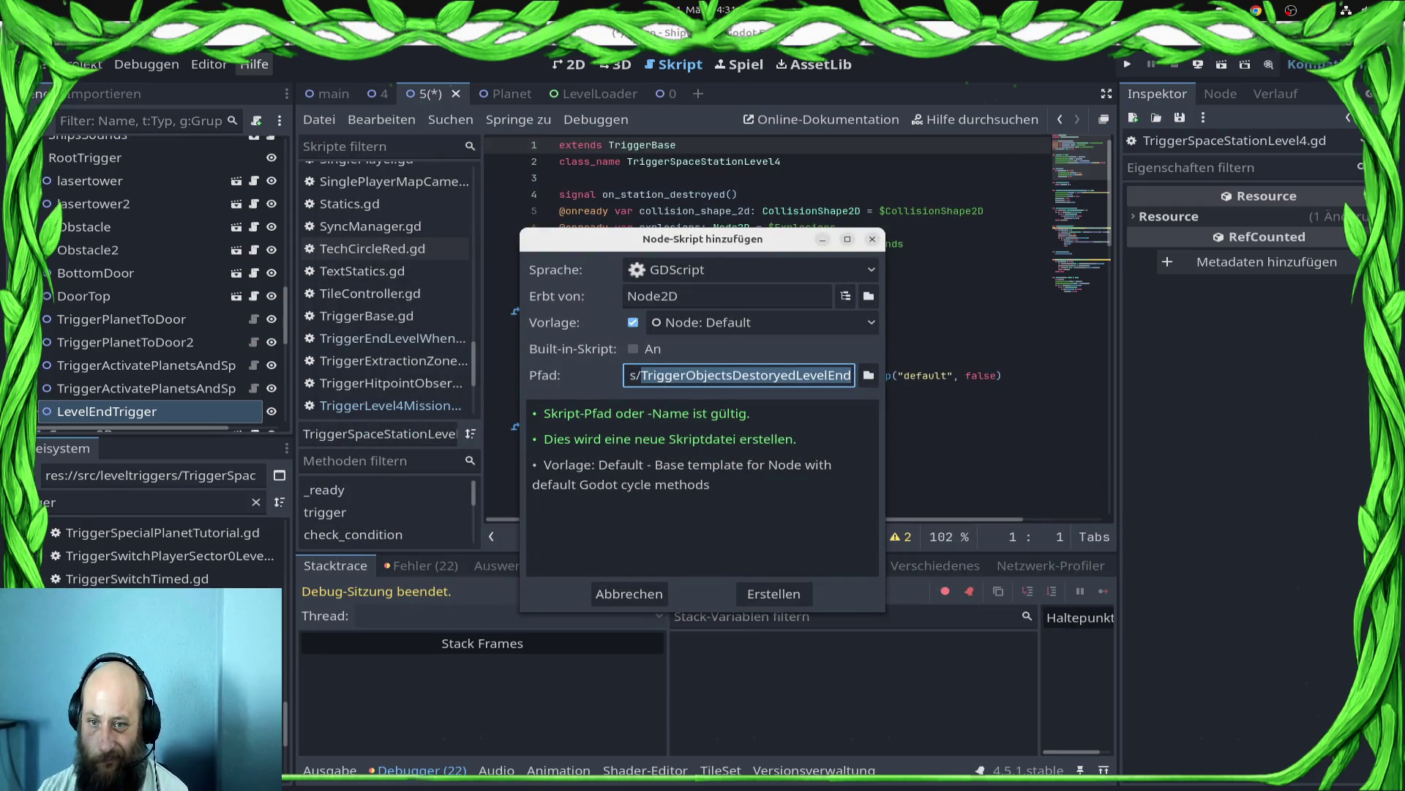
pyautogui.click(746, 590)
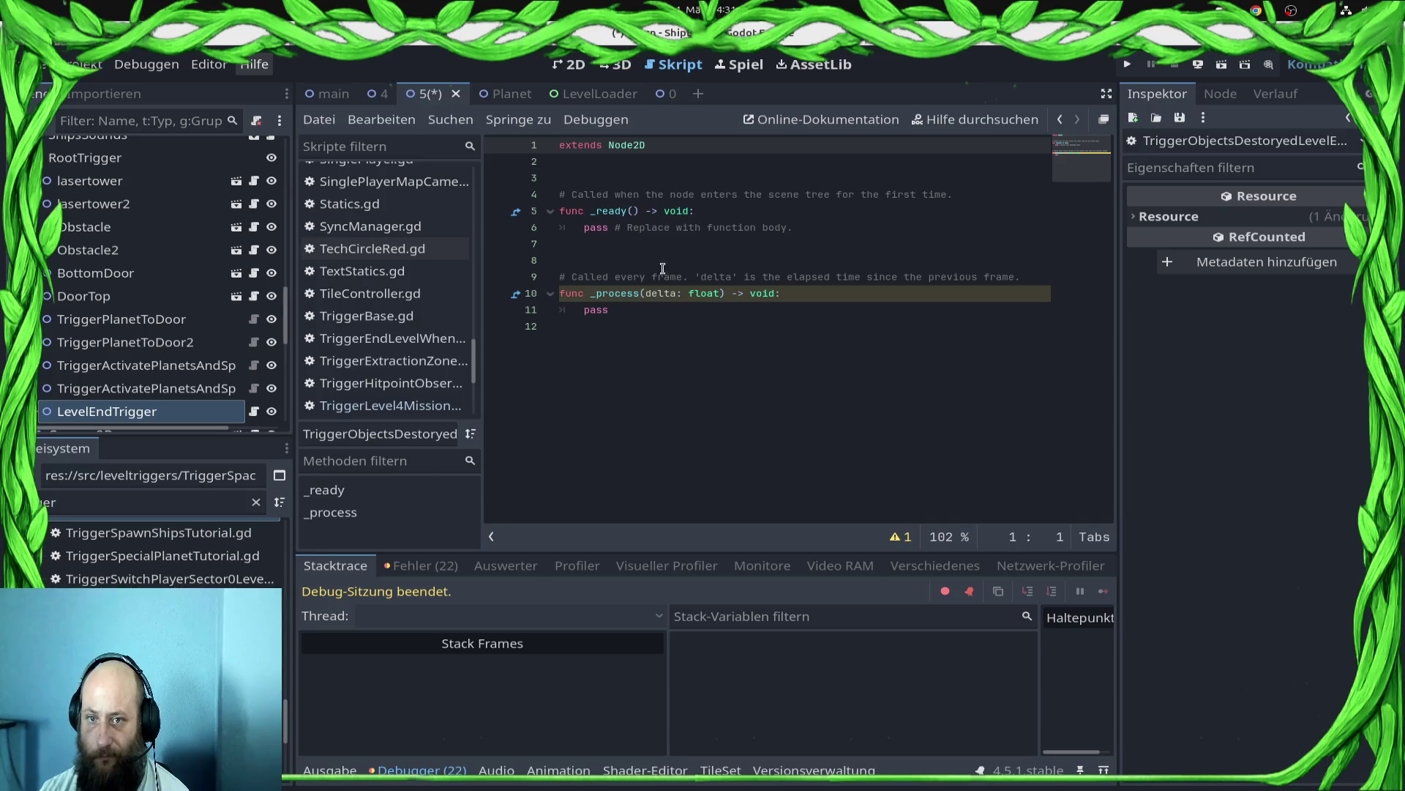
# - Declare class_name TriggerLevelEndWhenObjectDestroyed extends TriggerBase and delete the template functions
pyautogui.write('class_name ')
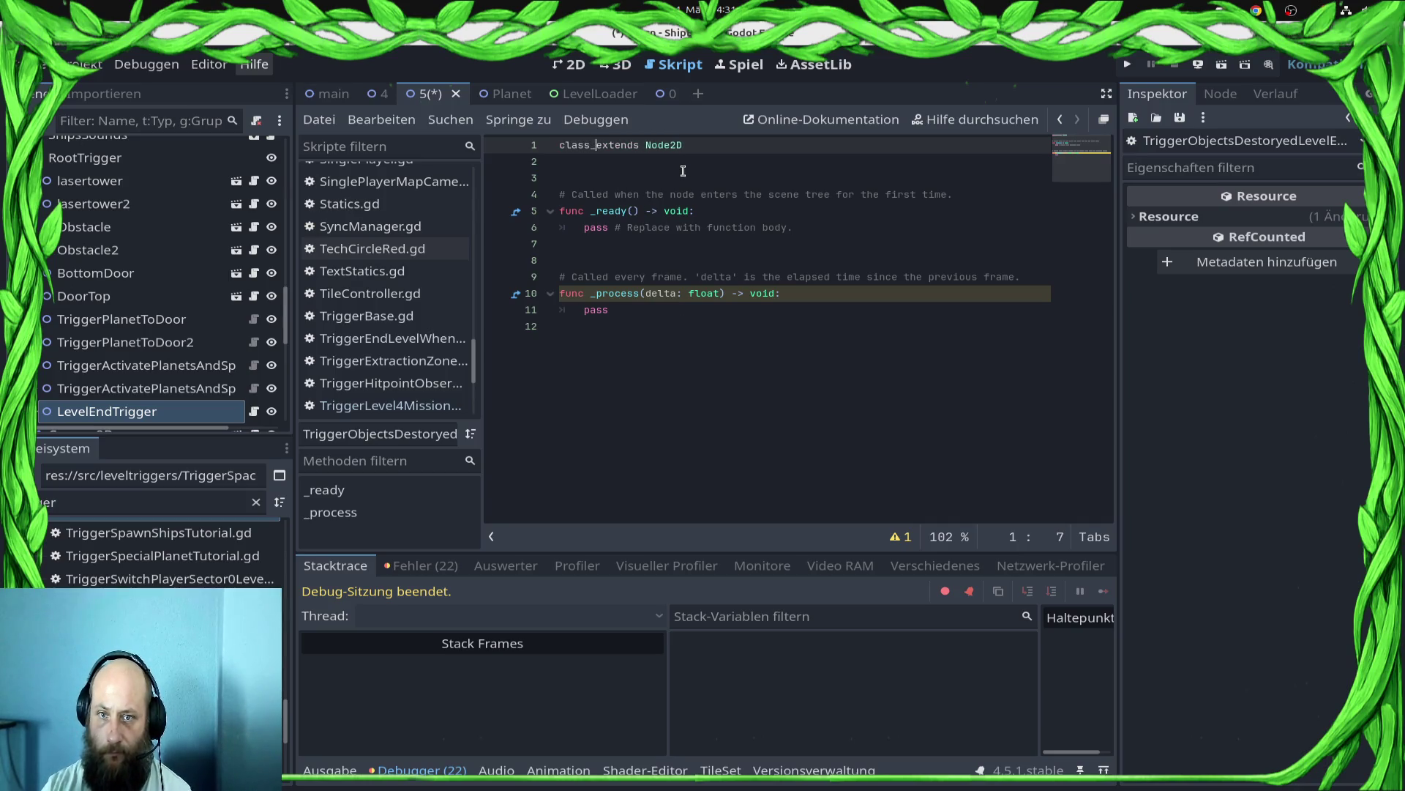
pyautogui.write('O')
pyautogui.write('ct')
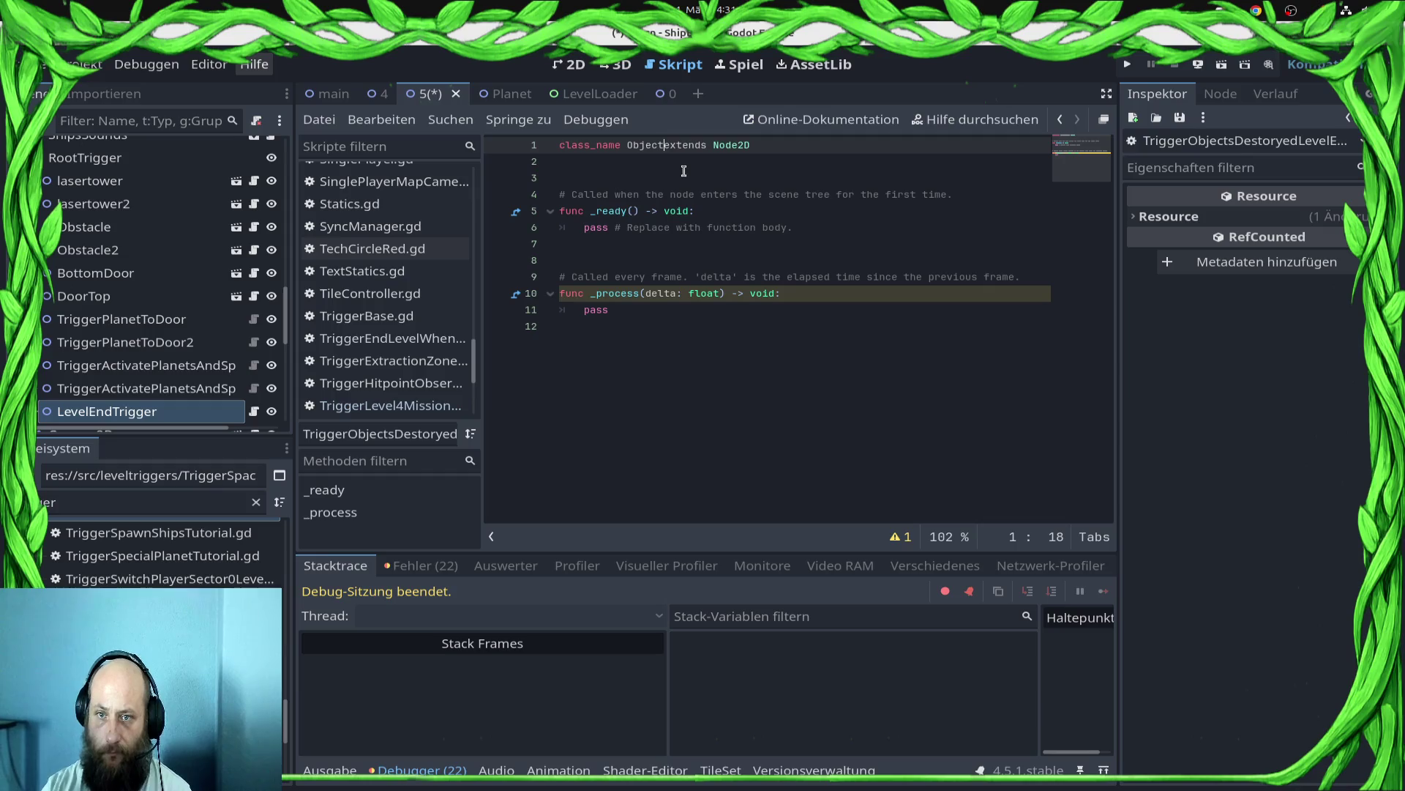
pyautogui.press('BackSpace')
pyautogui.press('BackSpace')
pyautogui.press('BackSpace')
pyautogui.write('TriggerLevel')
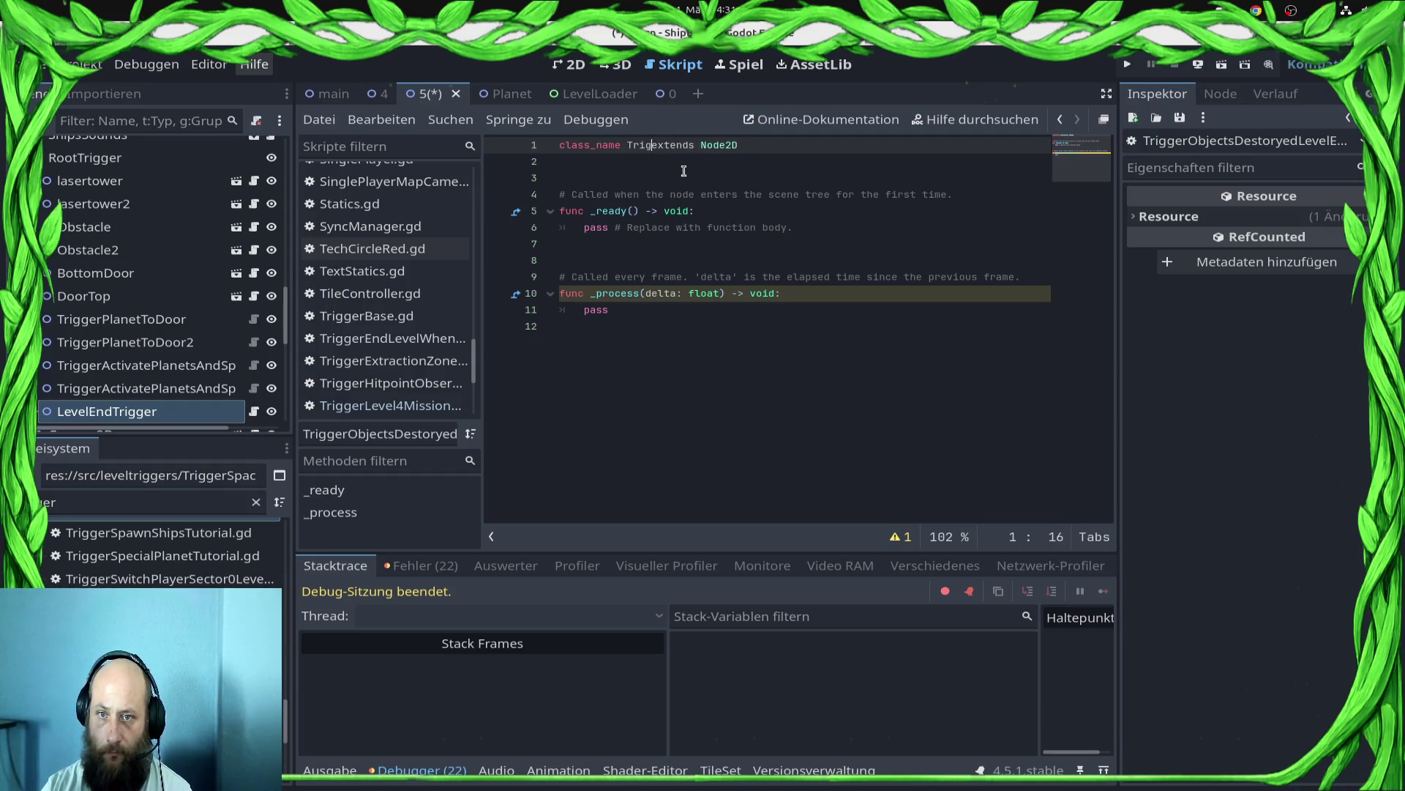
pyautogui.write('End')
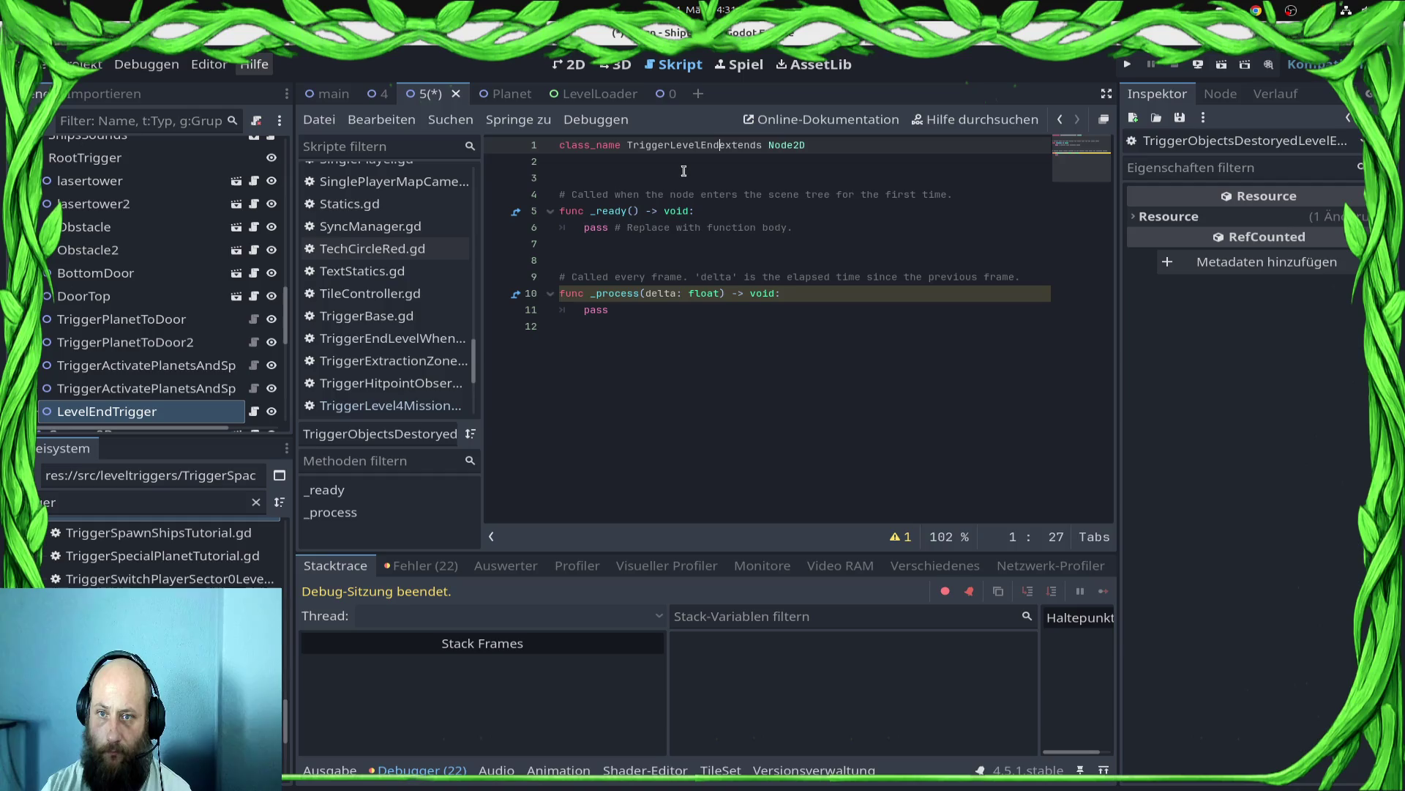
pyautogui.write('WhenObjectD')
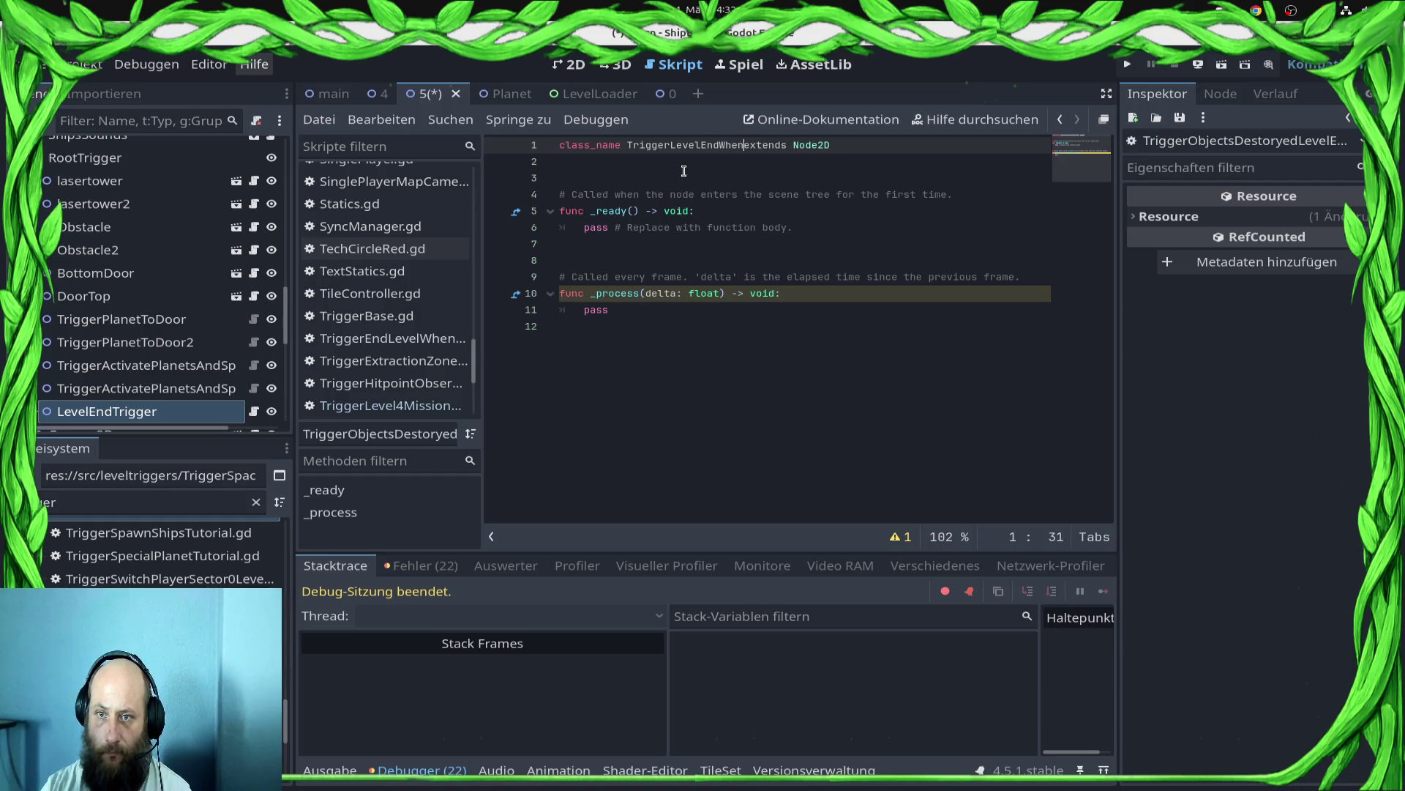
pyautogui.write('estroyed extends Trigger')
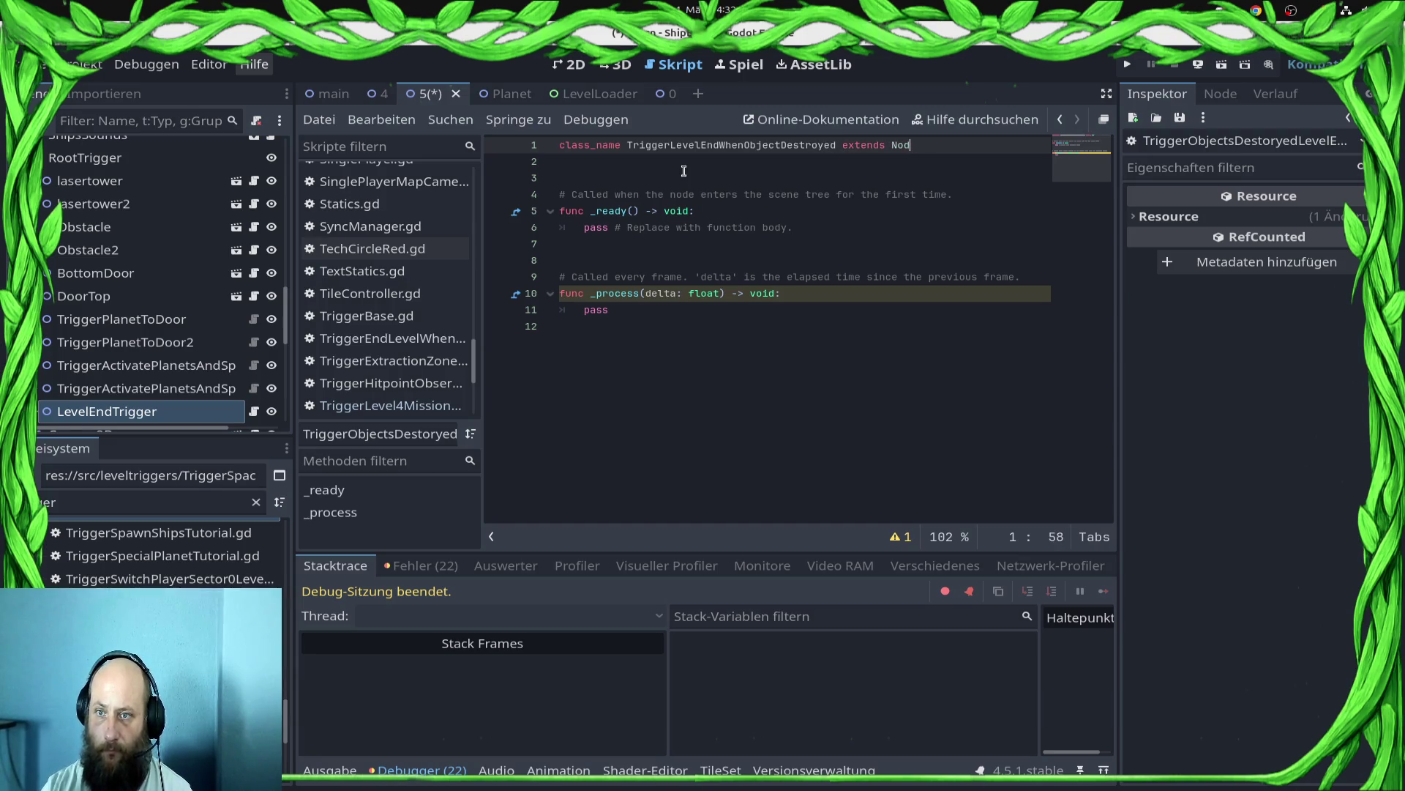
pyautogui.write('Base')
pyautogui.click(684, 171)
pyautogui.hotkey('ctrl', 'shift', 'End')
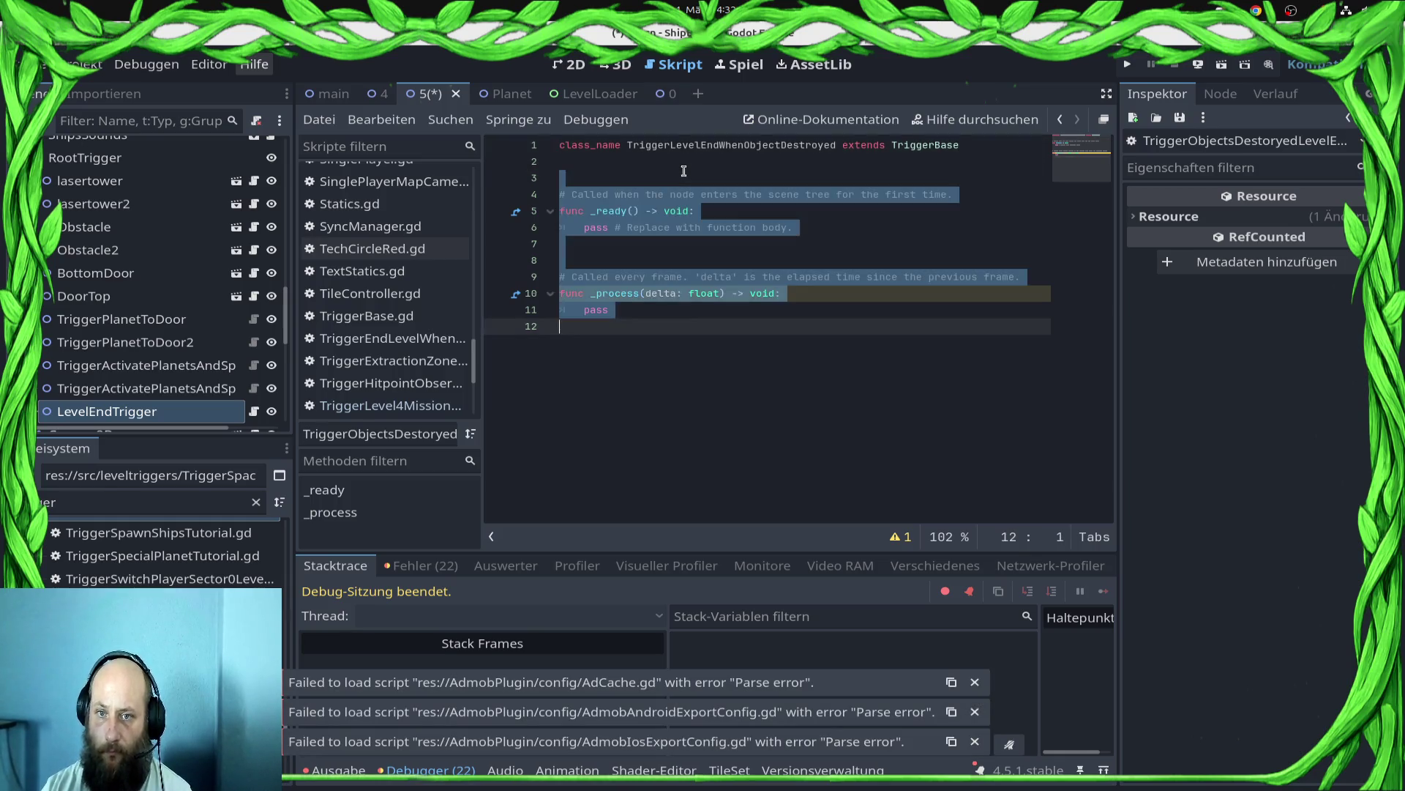
pyautogui.press('Delete')
# - Add an init function and a check_condition override returning false
pyautogui.write('func i')
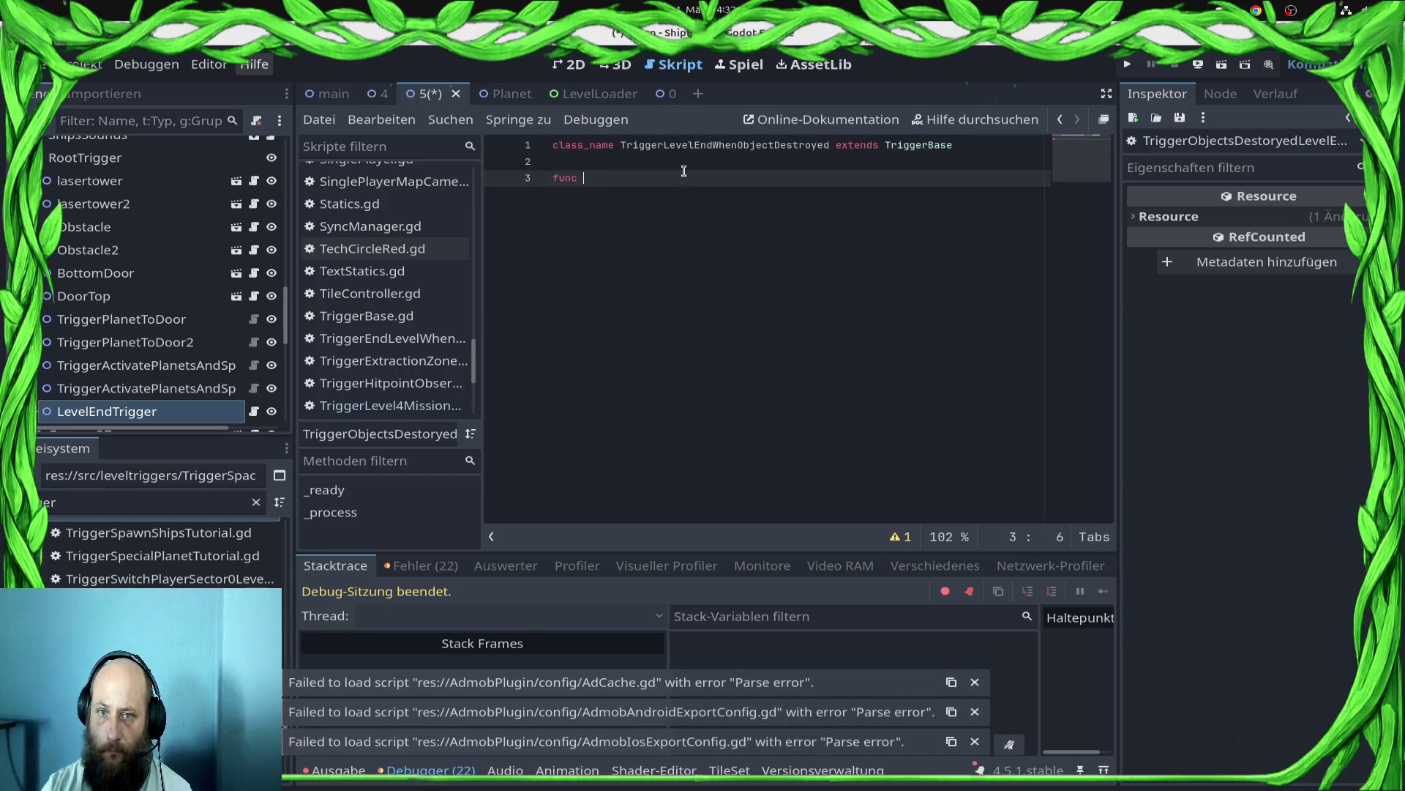
pyautogui.write('nit()')
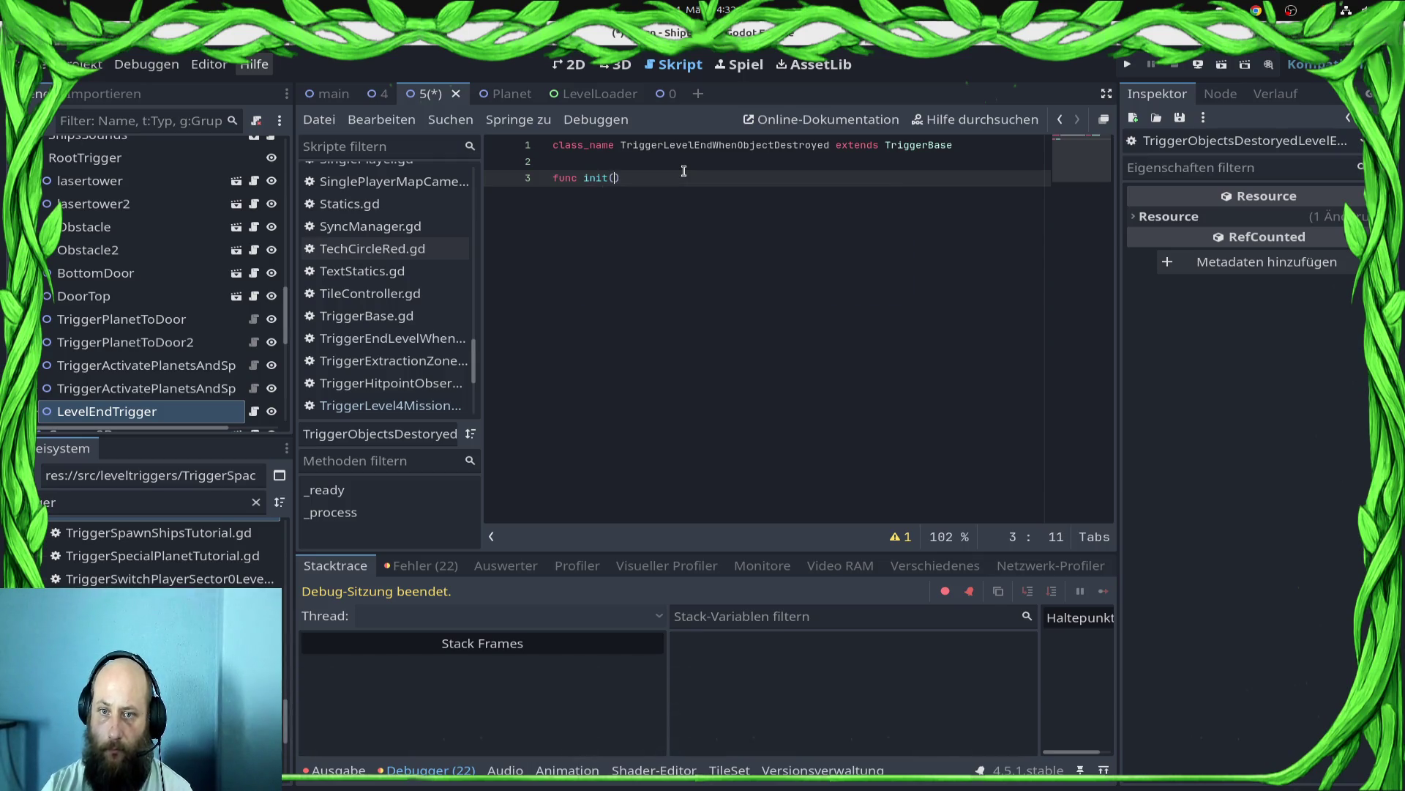
pyautogui.write(':')
pyautogui.press('Return')
pyautogui.press('Return')
pyautogui.press('Return')
pyautogui.press('BackSpace')
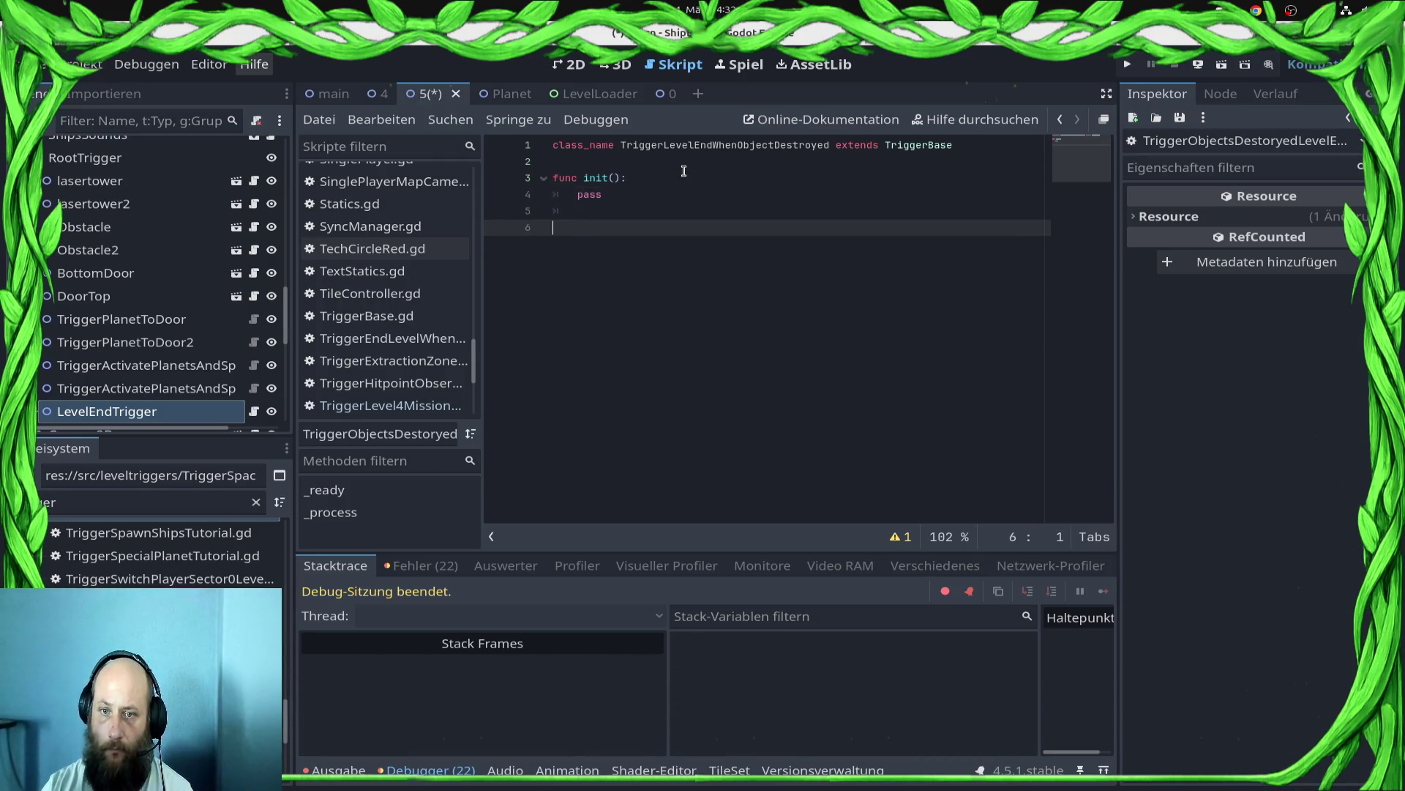
pyautogui.write('func chedc')
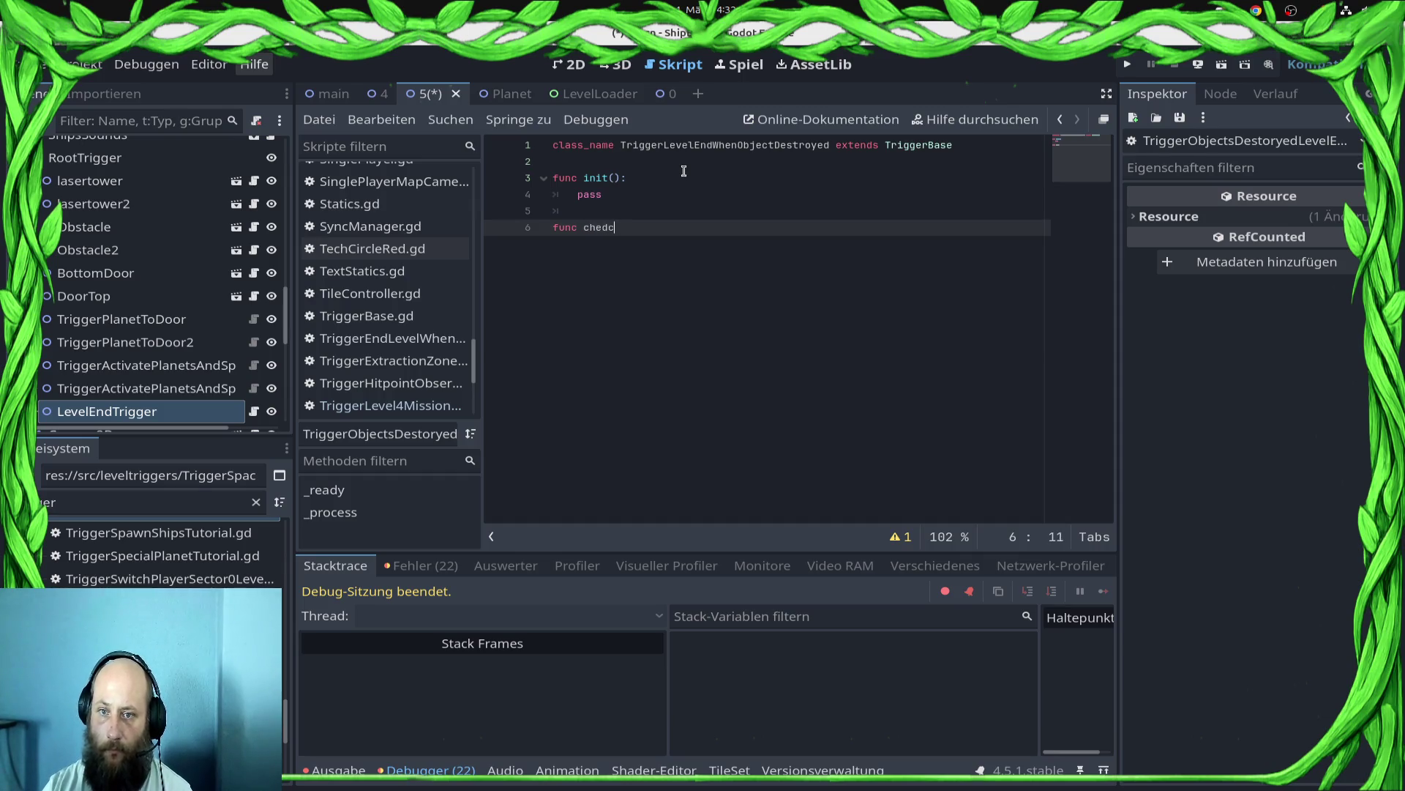
pyautogui.write('ck')
pyautogui.press('Return')
pyautogui.press('Return')
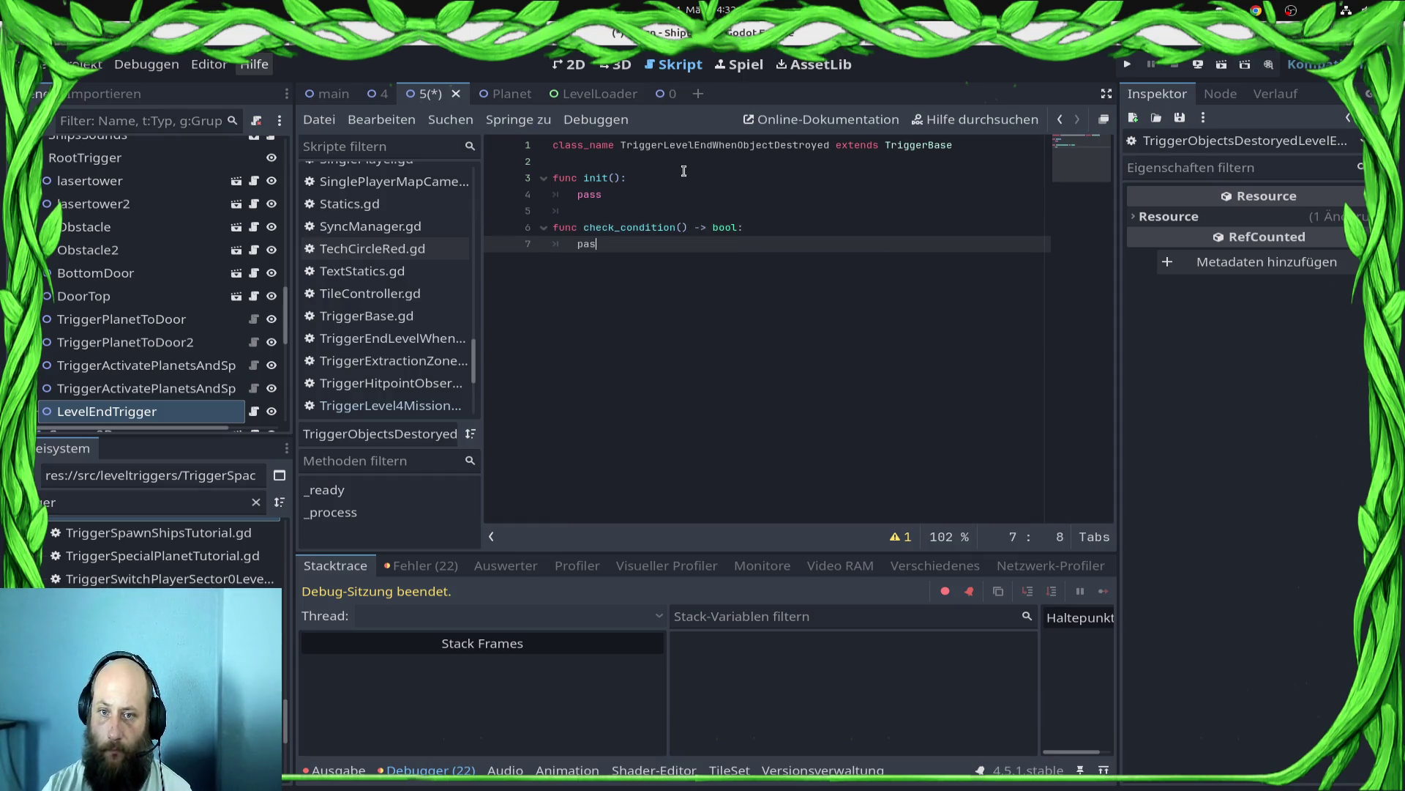
pyautogui.write('se')
pyautogui.press('Return')
pyautogui.press('Return')
pyautogui.hotkey('ctrl', 's')
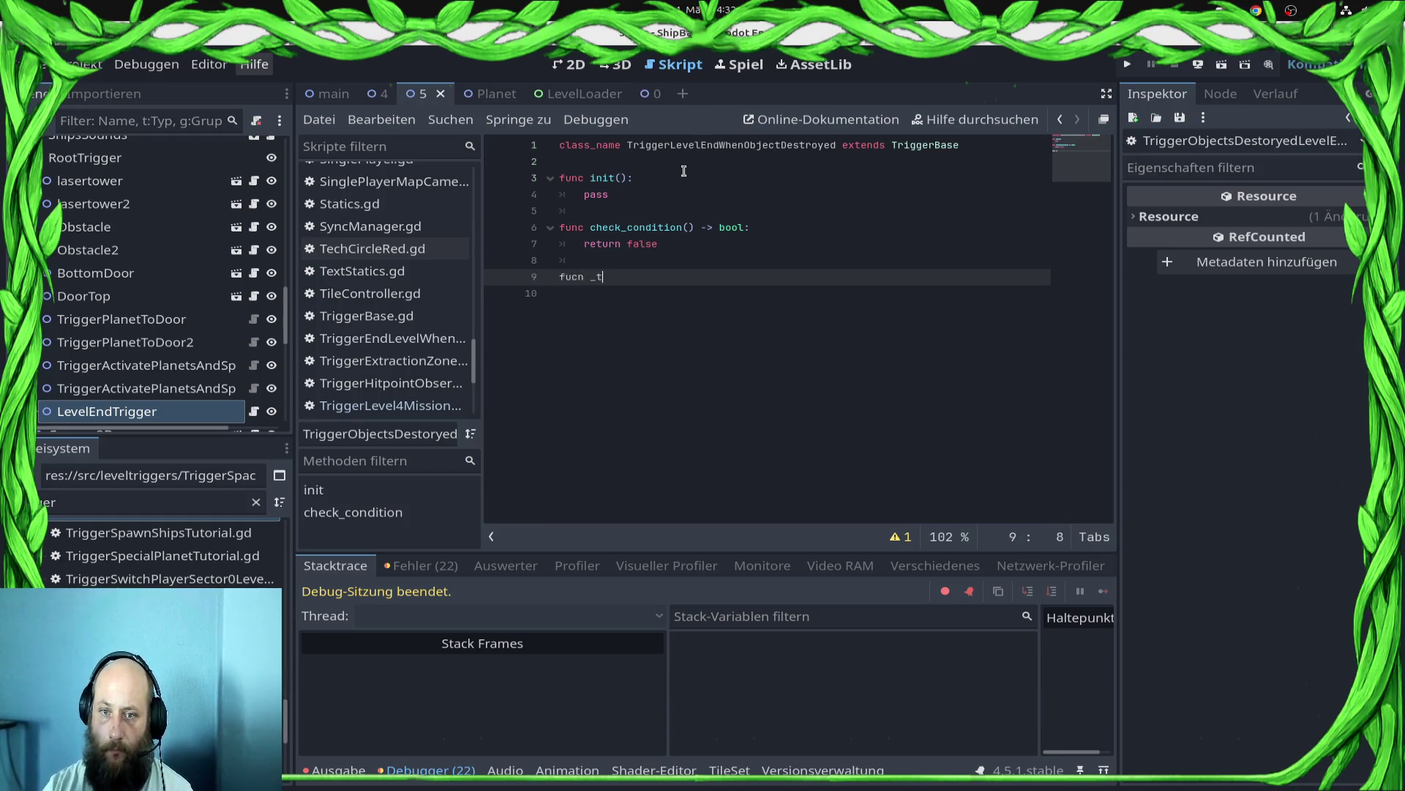
# - Add a trigger method override with a pass placeholder body
pyautogui.write('c trig')
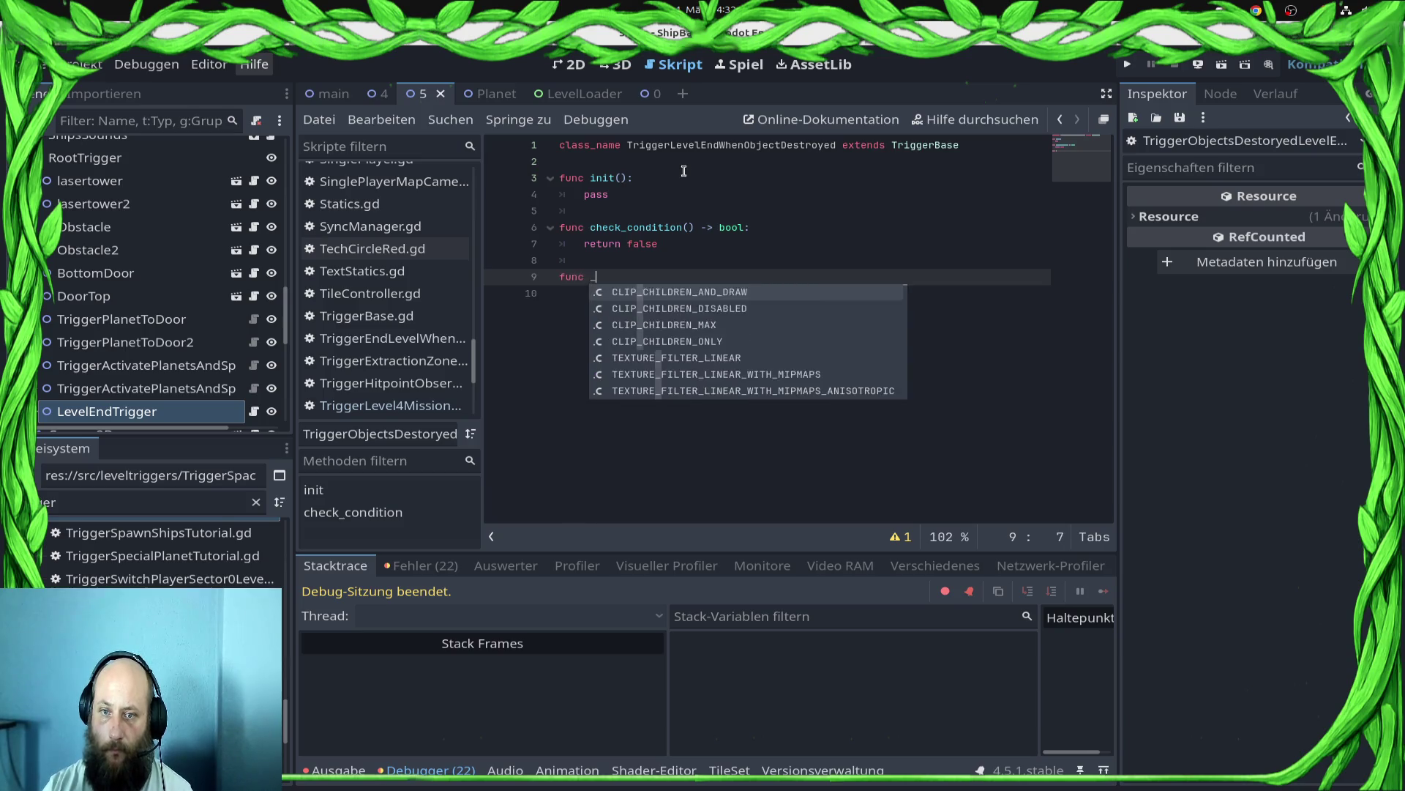
pyautogui.press('Return')
pyautogui.hotkey('ctrl', 's')
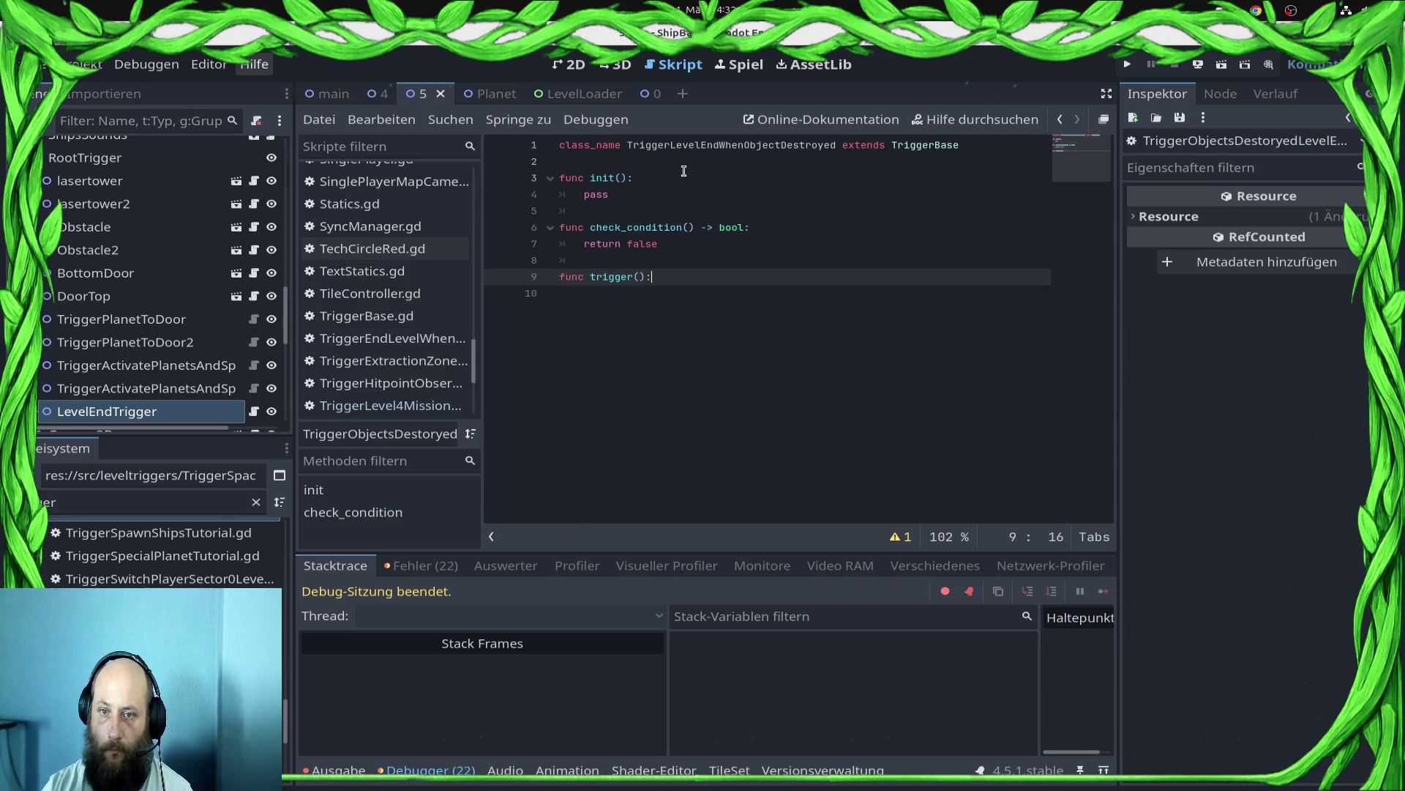
pyautogui.press('Return')
pyautogui.write('üpas')
pyautogui.hotkey('ctrl', 's')
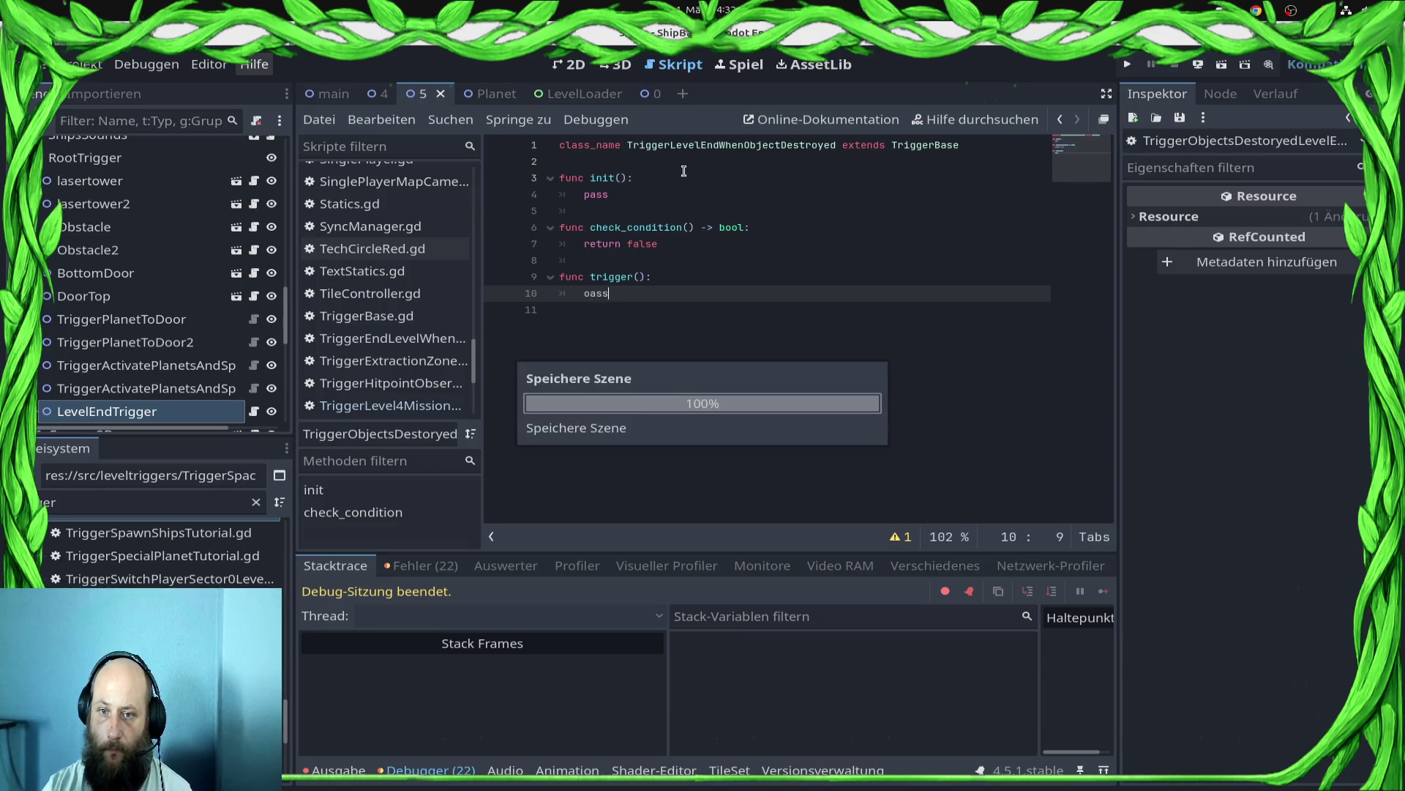
pyautogui.press('BackSpace')
pyautogui.press('BackSpace')
pyautogui.press('BackSpace')
pyautogui.write('pass')
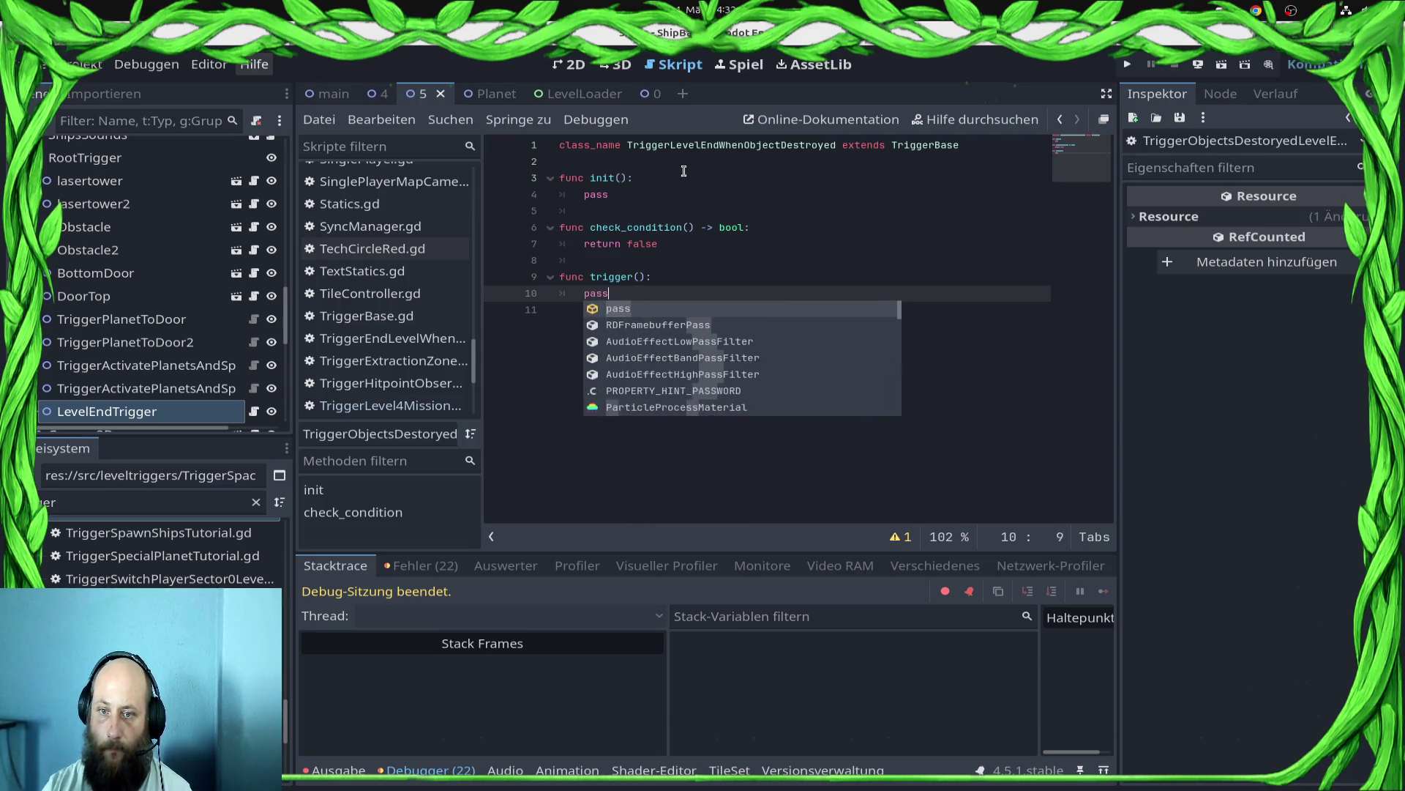
pyautogui.hotkey('ctrl', 's')
# - Add an exported objects_to_destory array variable below the class declaration
pyautogui.press('Up')
pyautogui.press('Up')
pyautogui.press('Up')
pyautogui.press('Return')
pyautogui.press('Return')
pyautogui.press('Up')
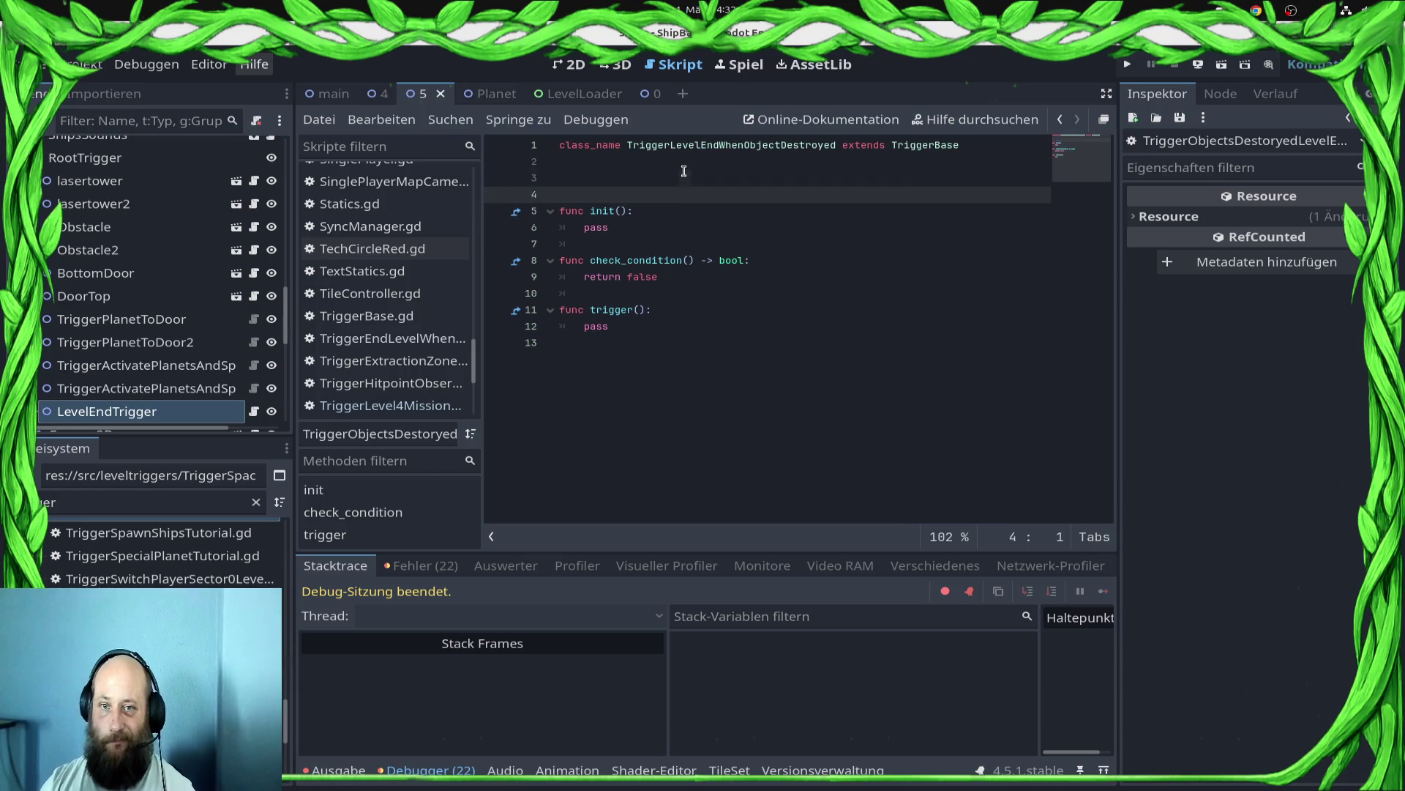
pyautogui.write('@export objects_to_destory: Array[Trig')
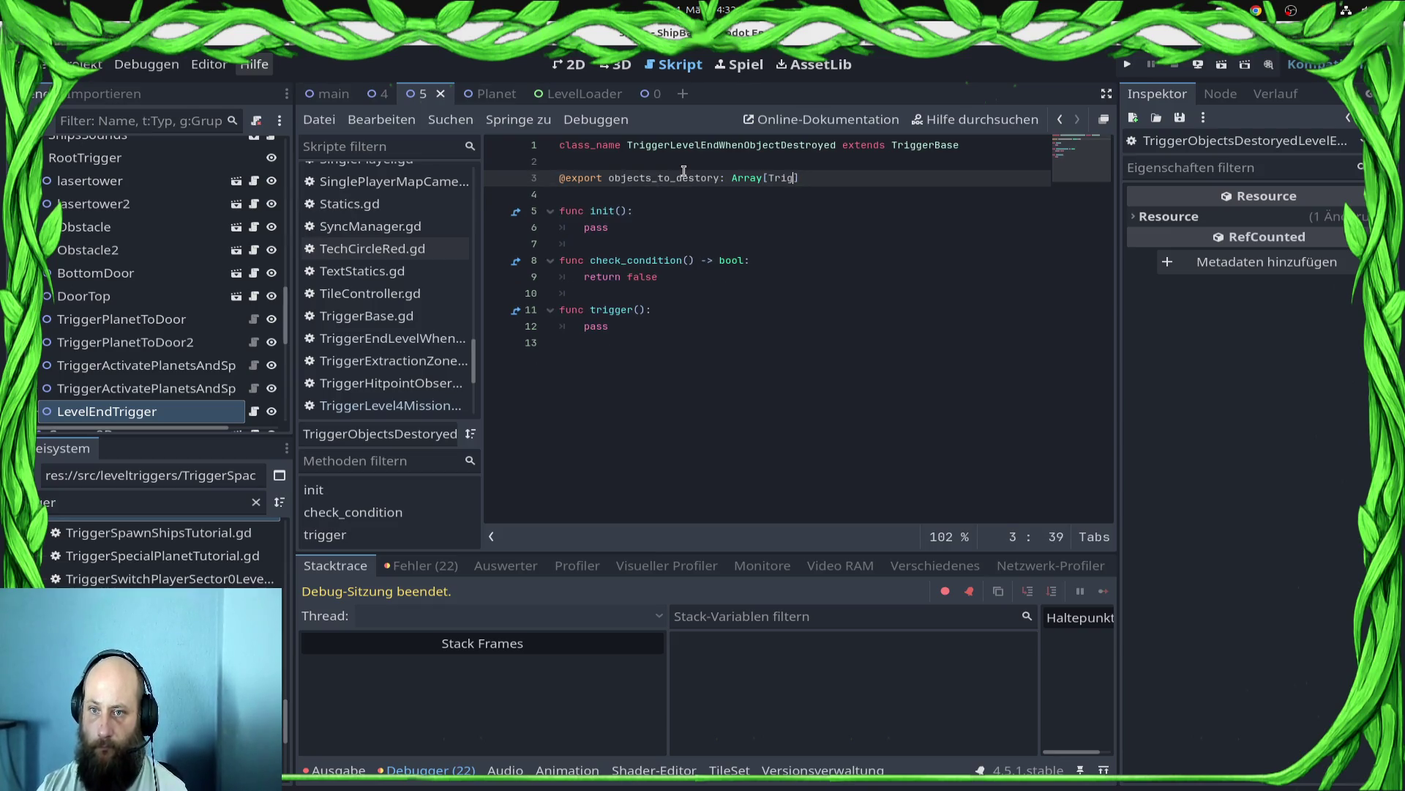
pyautogui.write('e]')
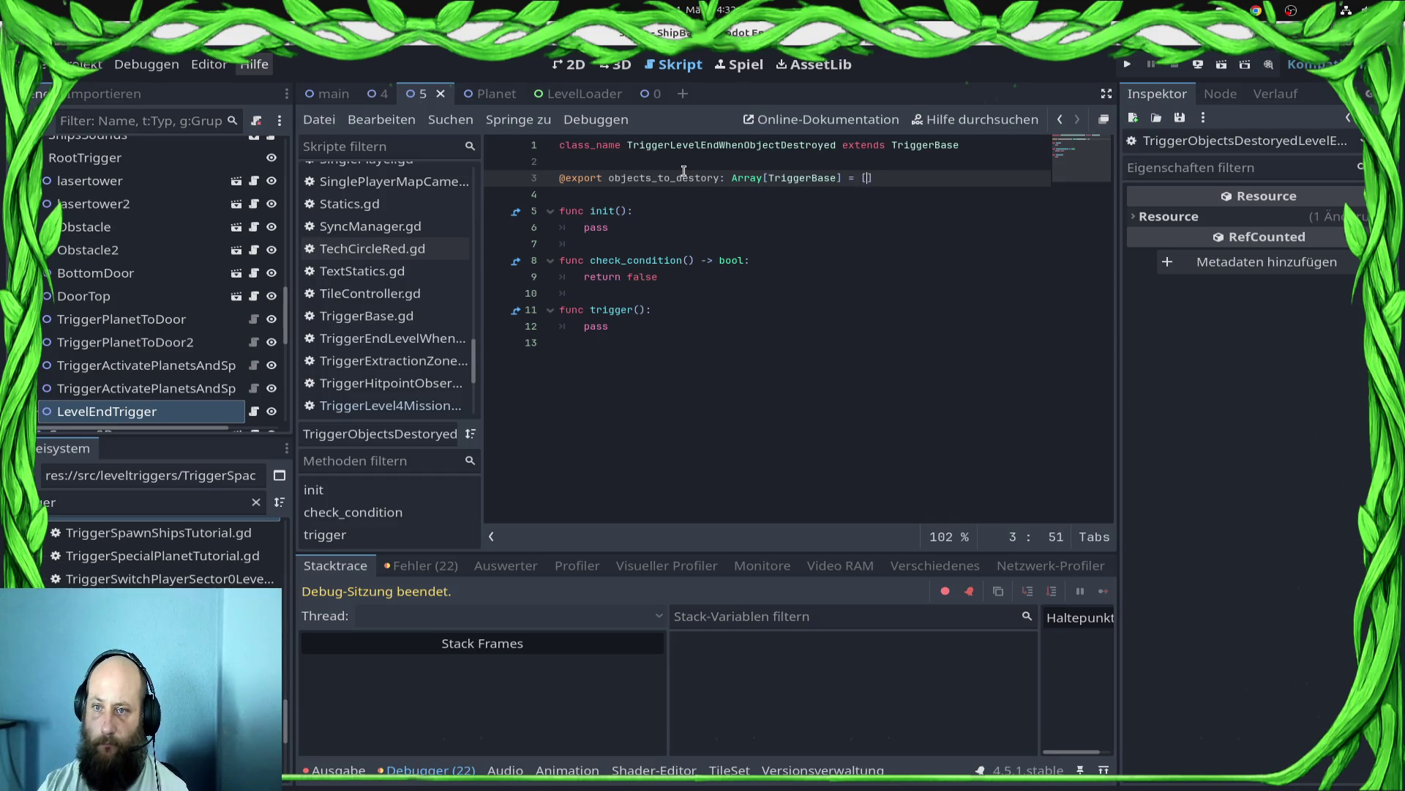
pyautogui.hotkey('ctrl', 's')
pyautogui.press('Right')
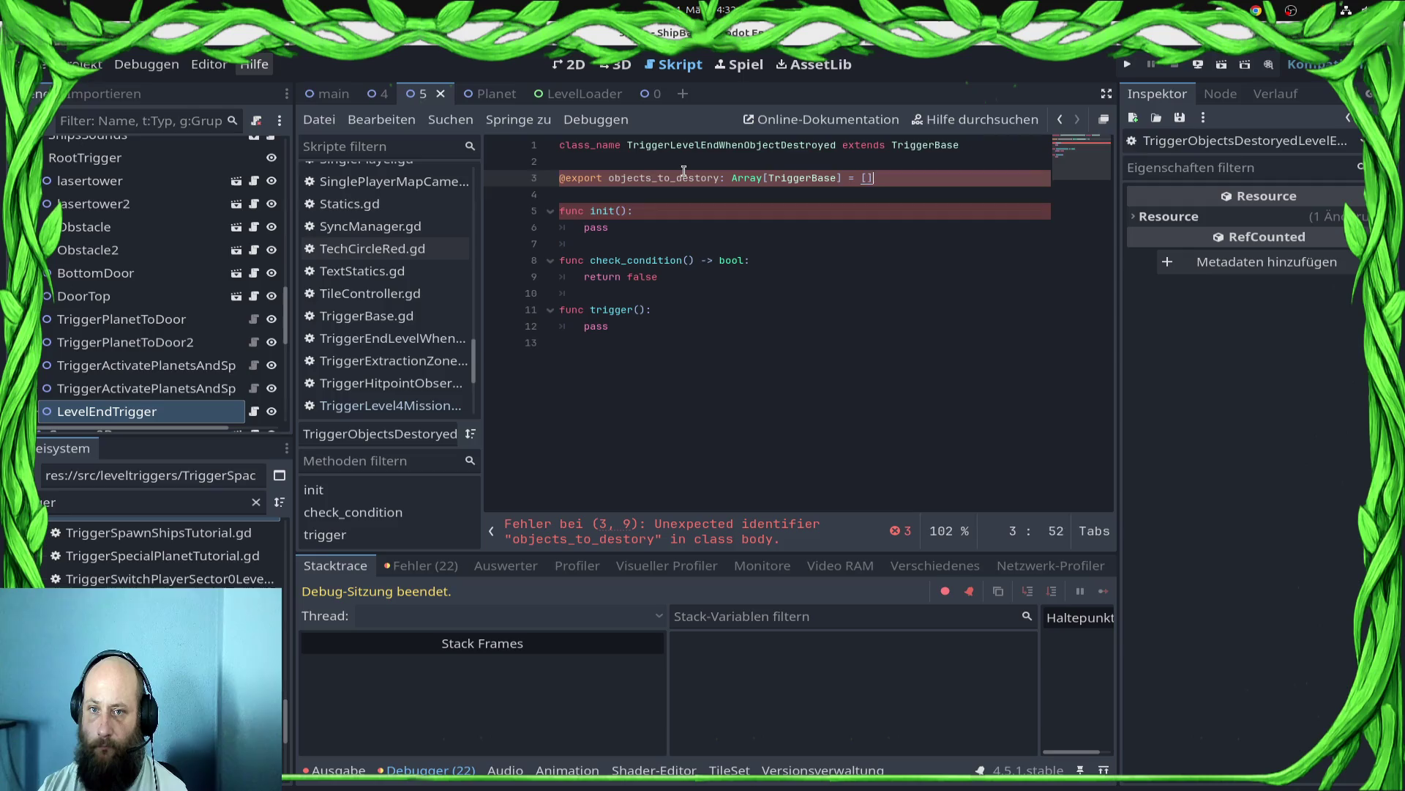
pyautogui.press('Right')
pyautogui.press('Right')
pyautogui.write('var')
pyautogui.hotkey('ctrl', 's')
# - Replace check_condition's placeholder with a hitpoints check over objects_to_destory
pyautogui.press('Down')
pyautogui.press('Down')
pyautogui.press('Down')
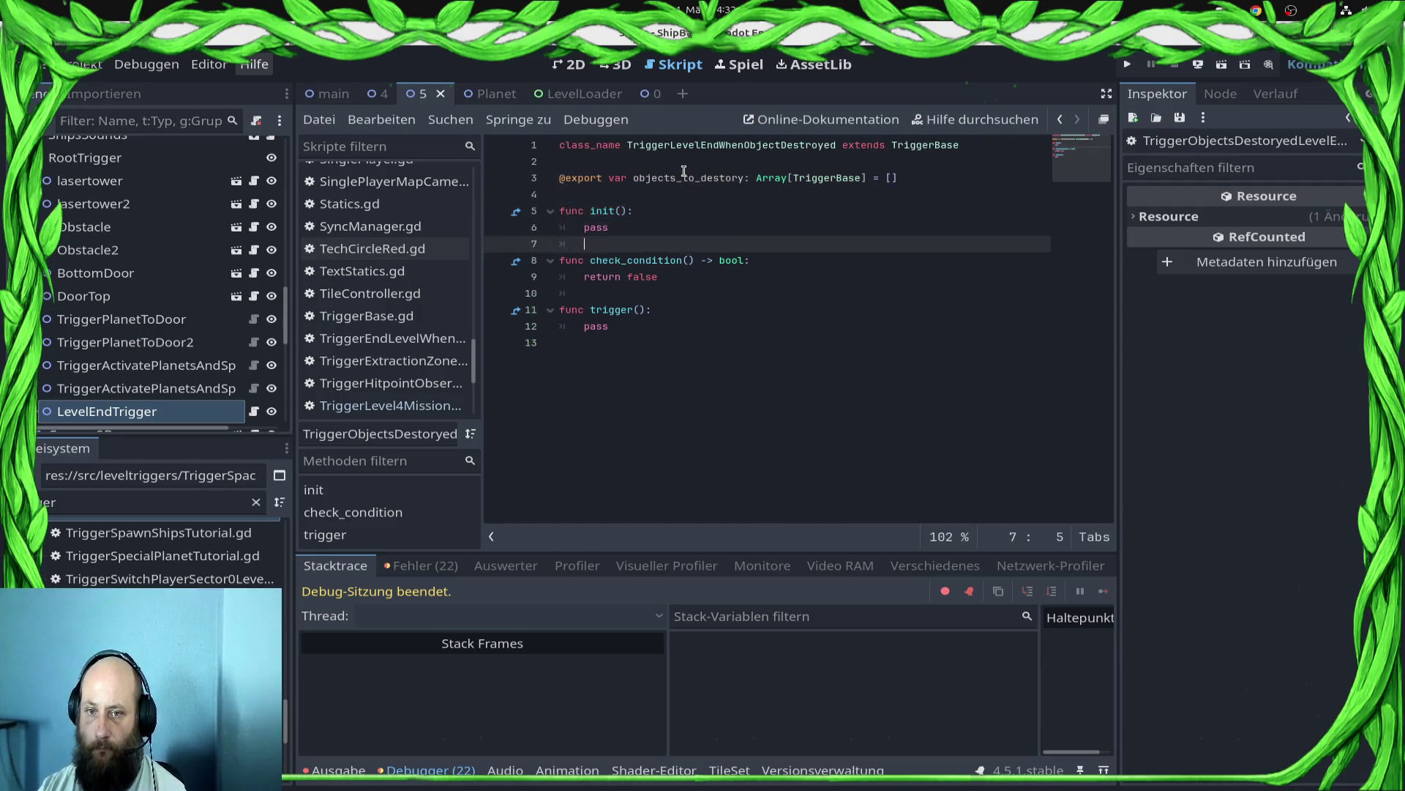
pyautogui.press('Down')
pyautogui.press('Down')
pyautogui.hotkey('shift', 'End')
pyautogui.press('BackSpace')
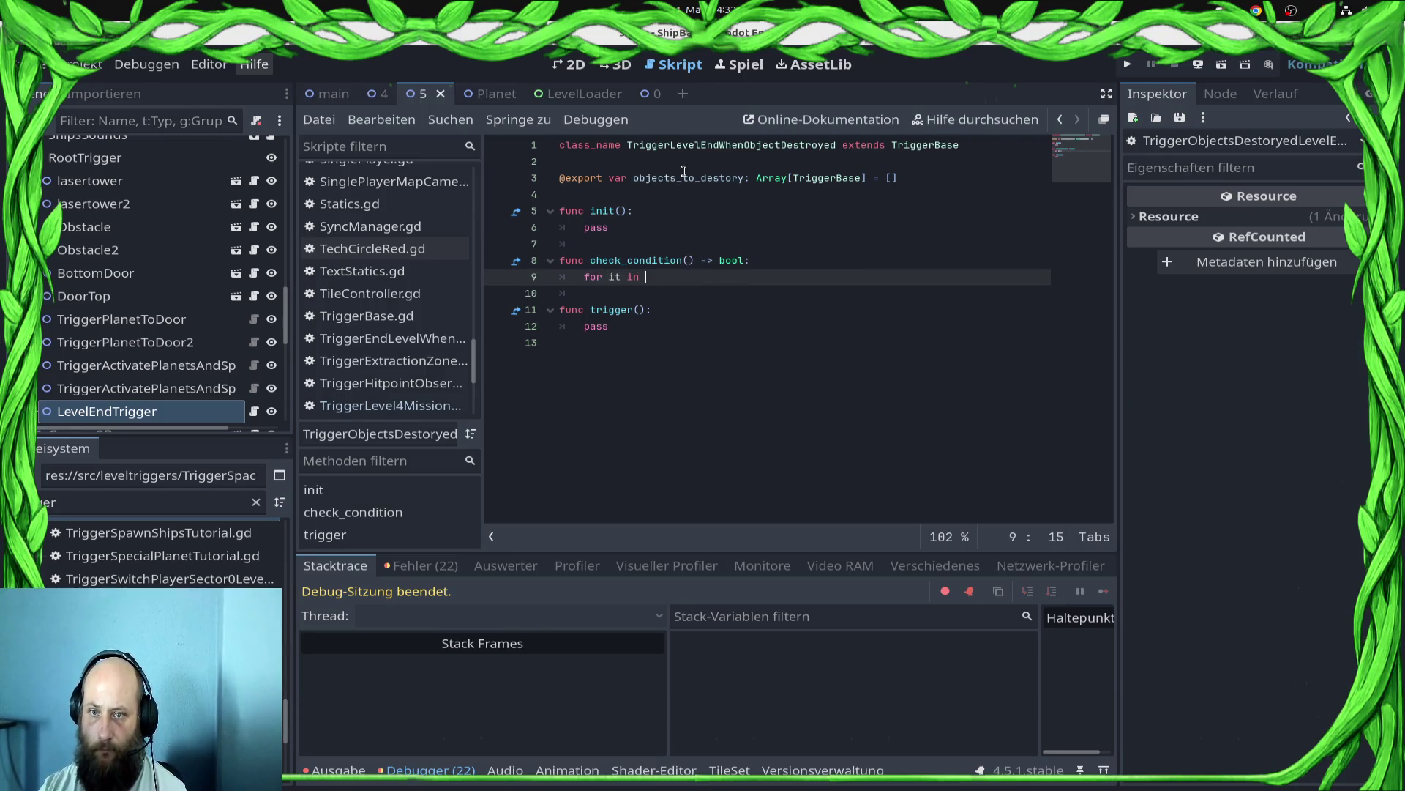
pyautogui.write('ob')
pyautogui.press('Return')
pyautogui.write(':')
pyautogui.press('Return')
pyautogui.write('if it.')
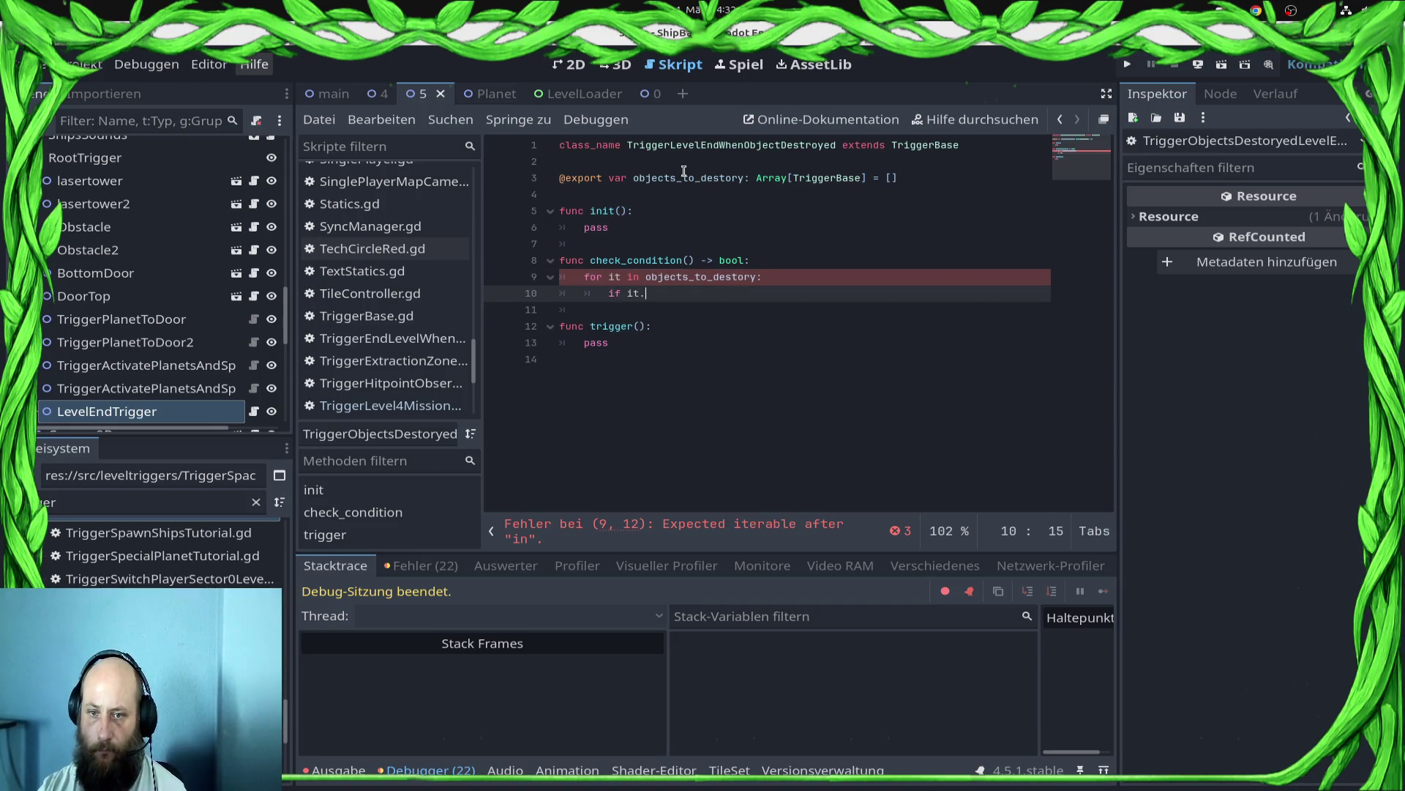
pyautogui.write('hitpoints >')
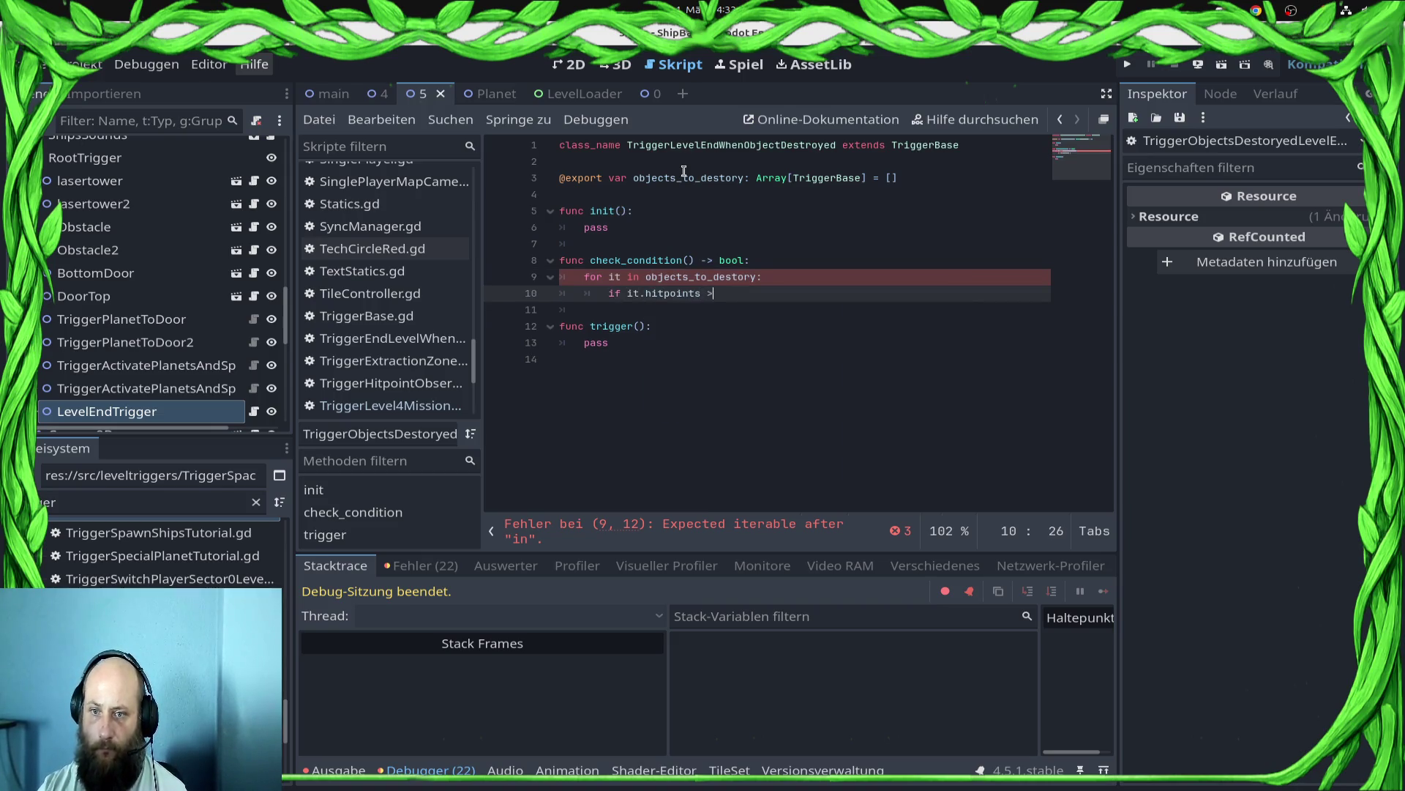
pyautogui.press('BackSpace')
# - Return false while an object still has hitpoints, otherwise return true
pyautogui.press('BackSpace')
pyautogui.write(':')
pyautogui.press('Return')
pyautogui.write('r')
pyautogui.press('BackSpace')
pyautogui.press('BackSpace')
pyautogui.press('BackSpace')
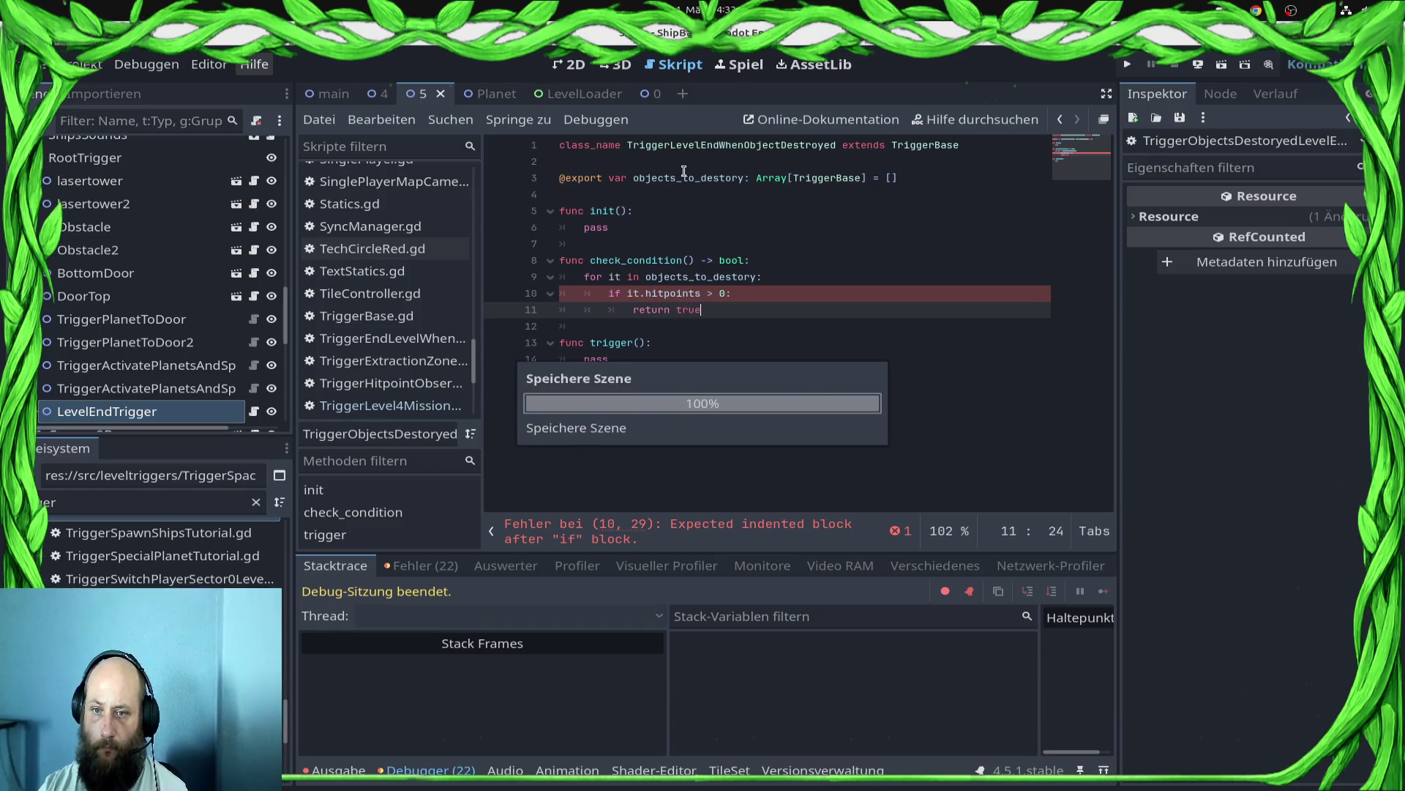
pyautogui.write('lse')
pyautogui.hotkey('ctrl', 's')
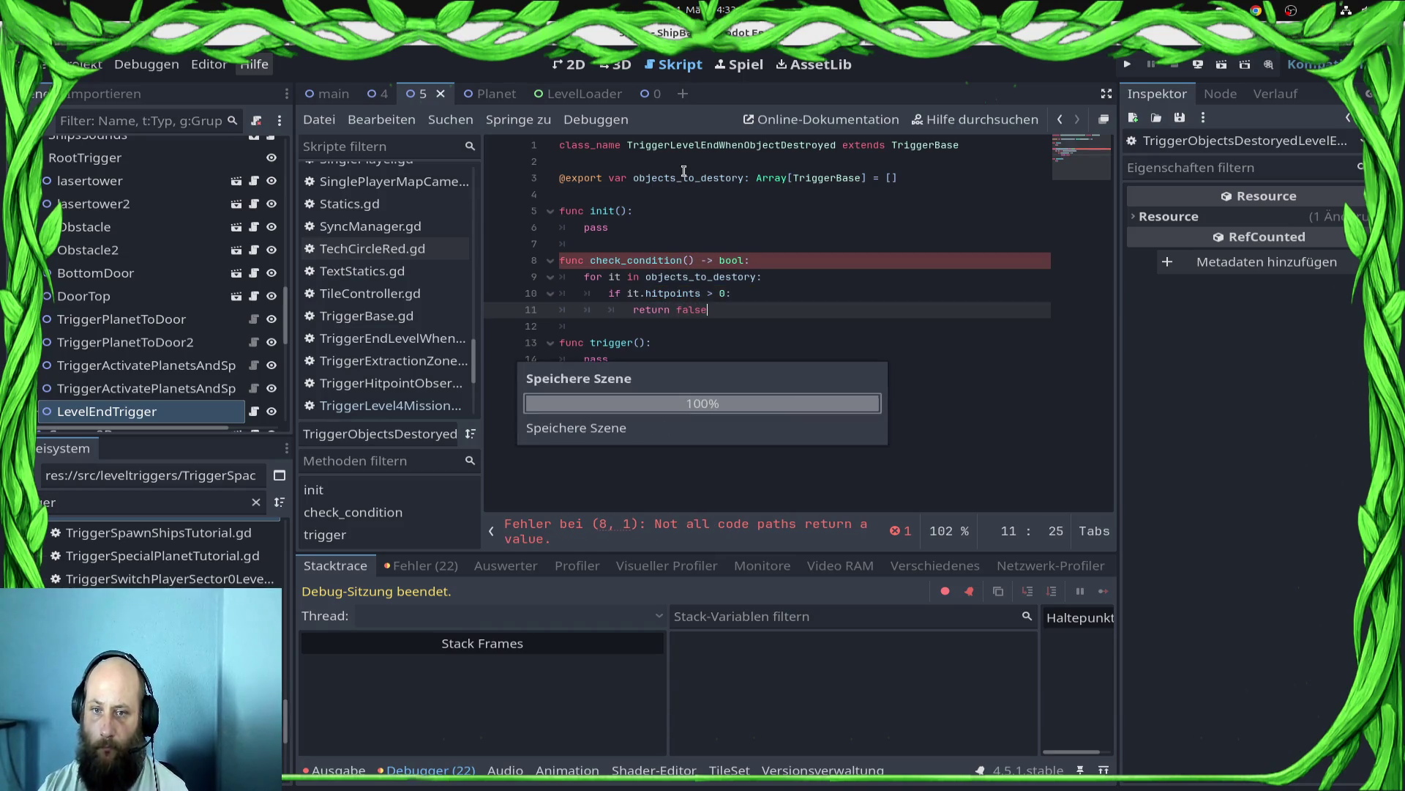
pyautogui.press('Return')
pyautogui.write('eturn fa')
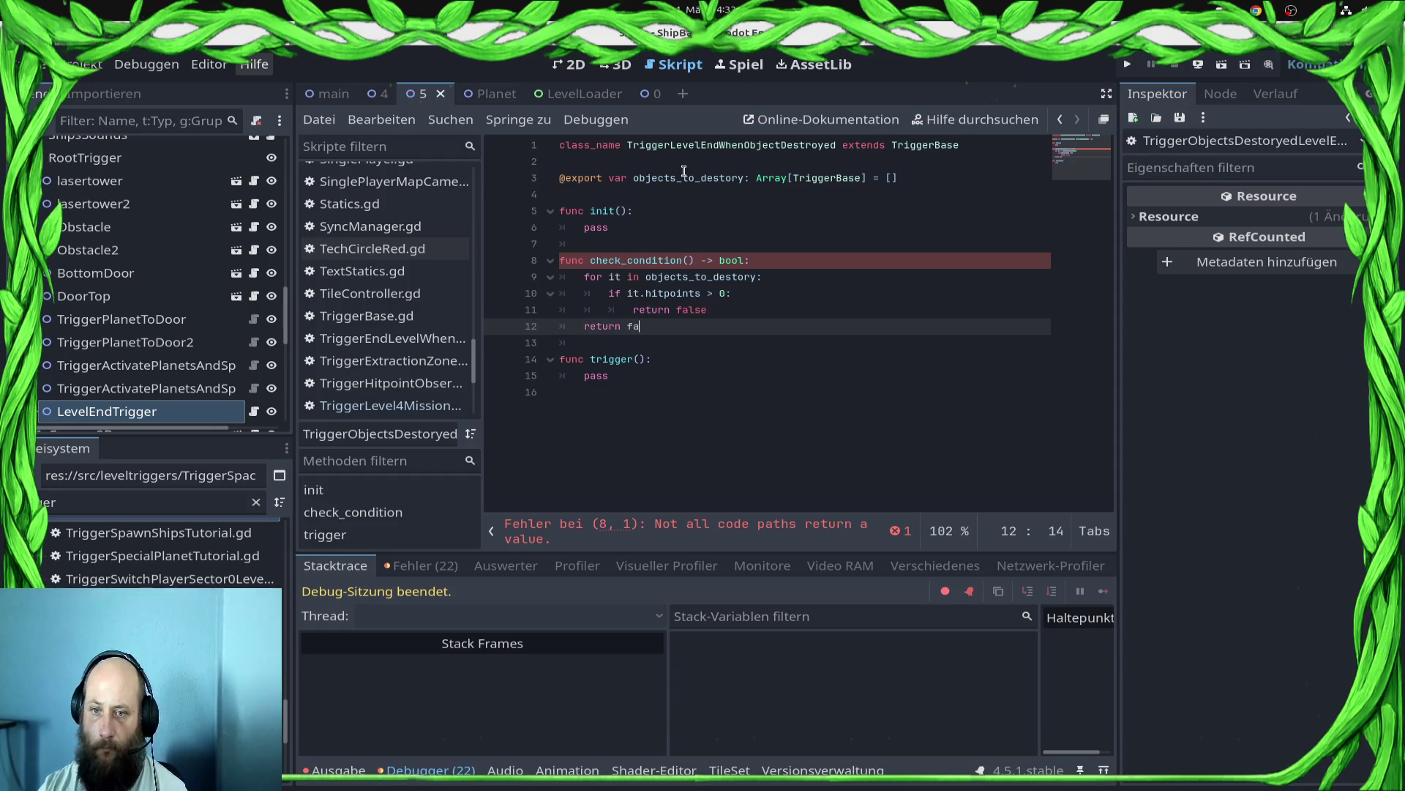
pyautogui.press('BackSpace')
pyautogui.press('BackSpace')
pyautogui.write('true')
pyautogui.hotkey('ctrl', 's')
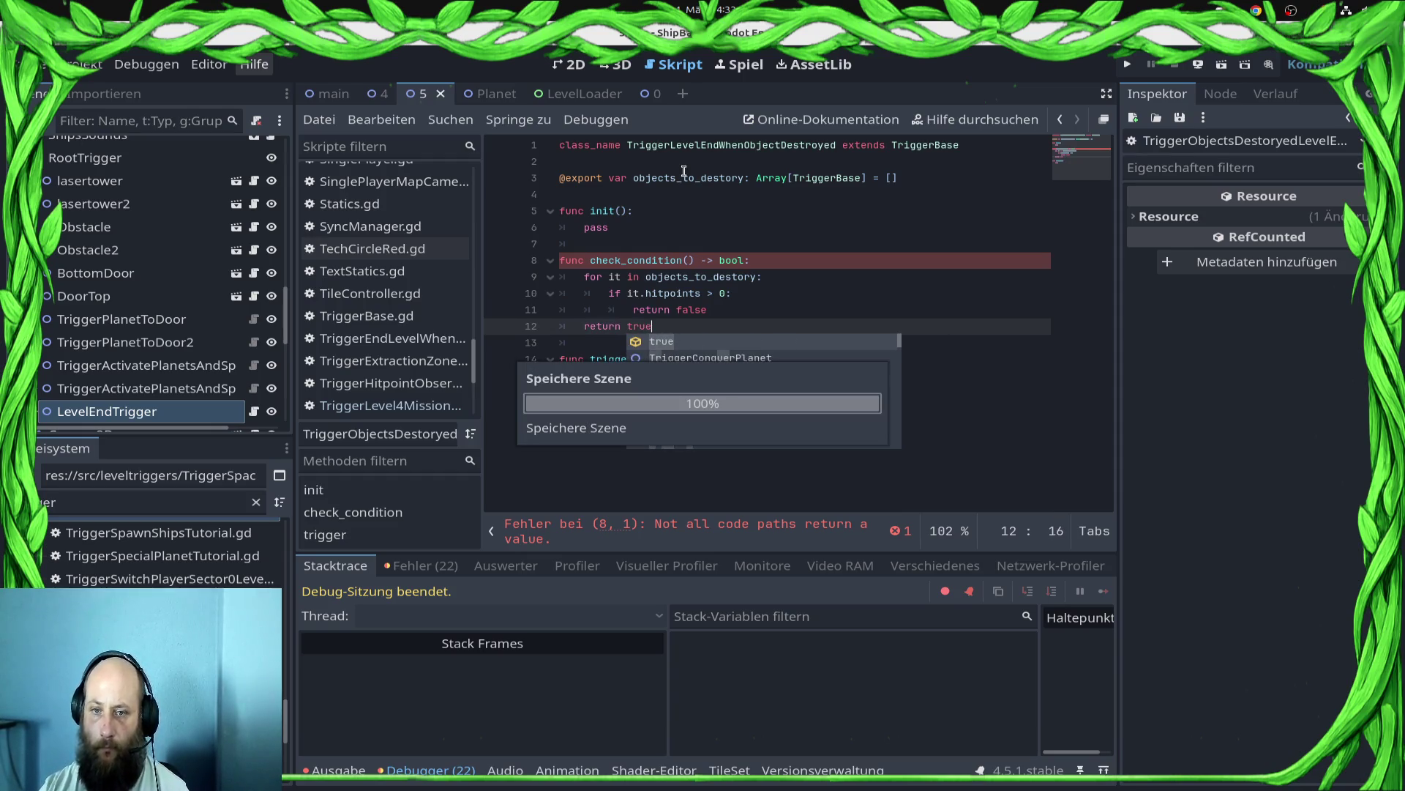
# - Make trigger() call toggle_active(false)
pyautogui.press('Down')
pyautogui.press('Down')
pyautogui.press('Down')
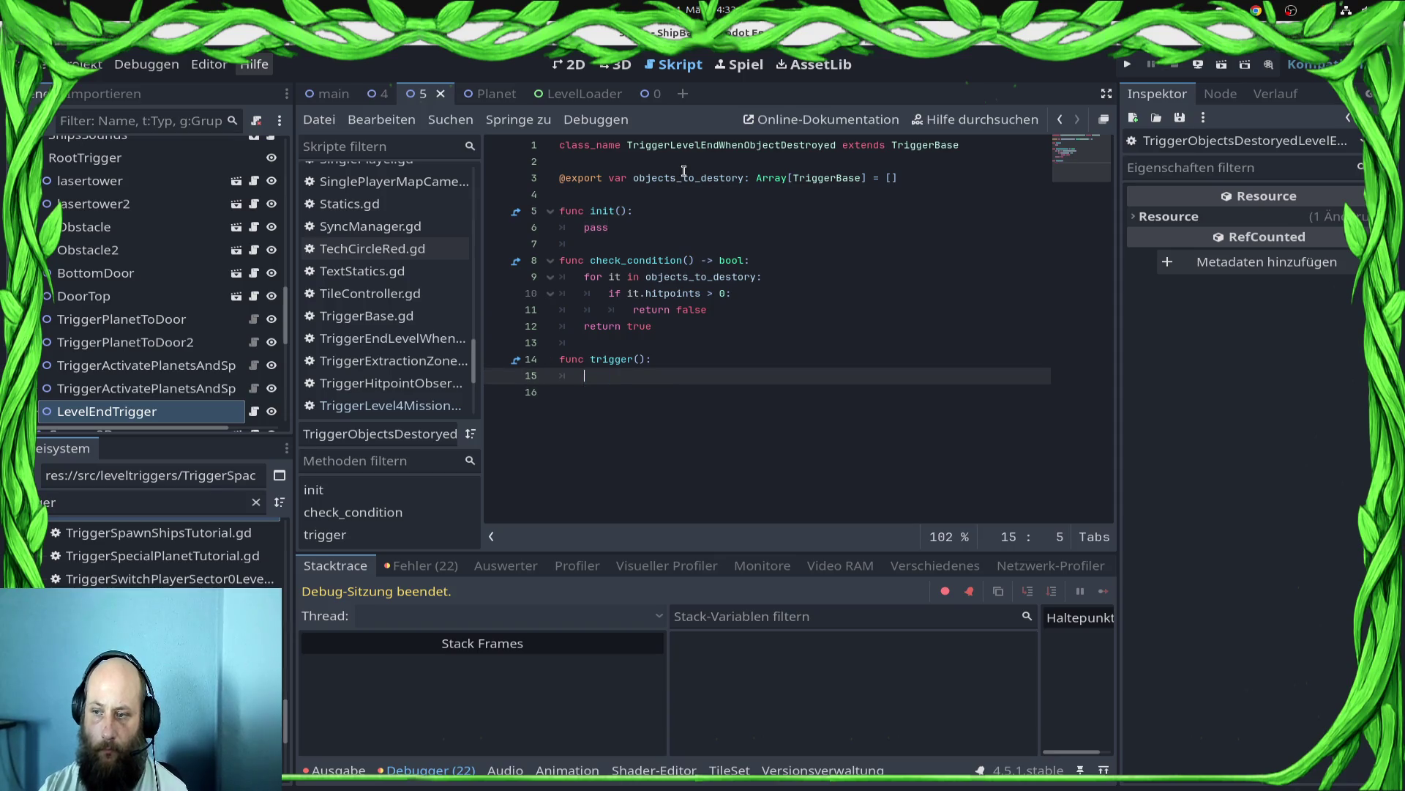
pyautogui.press('BackSpace')
pyautogui.write('too')
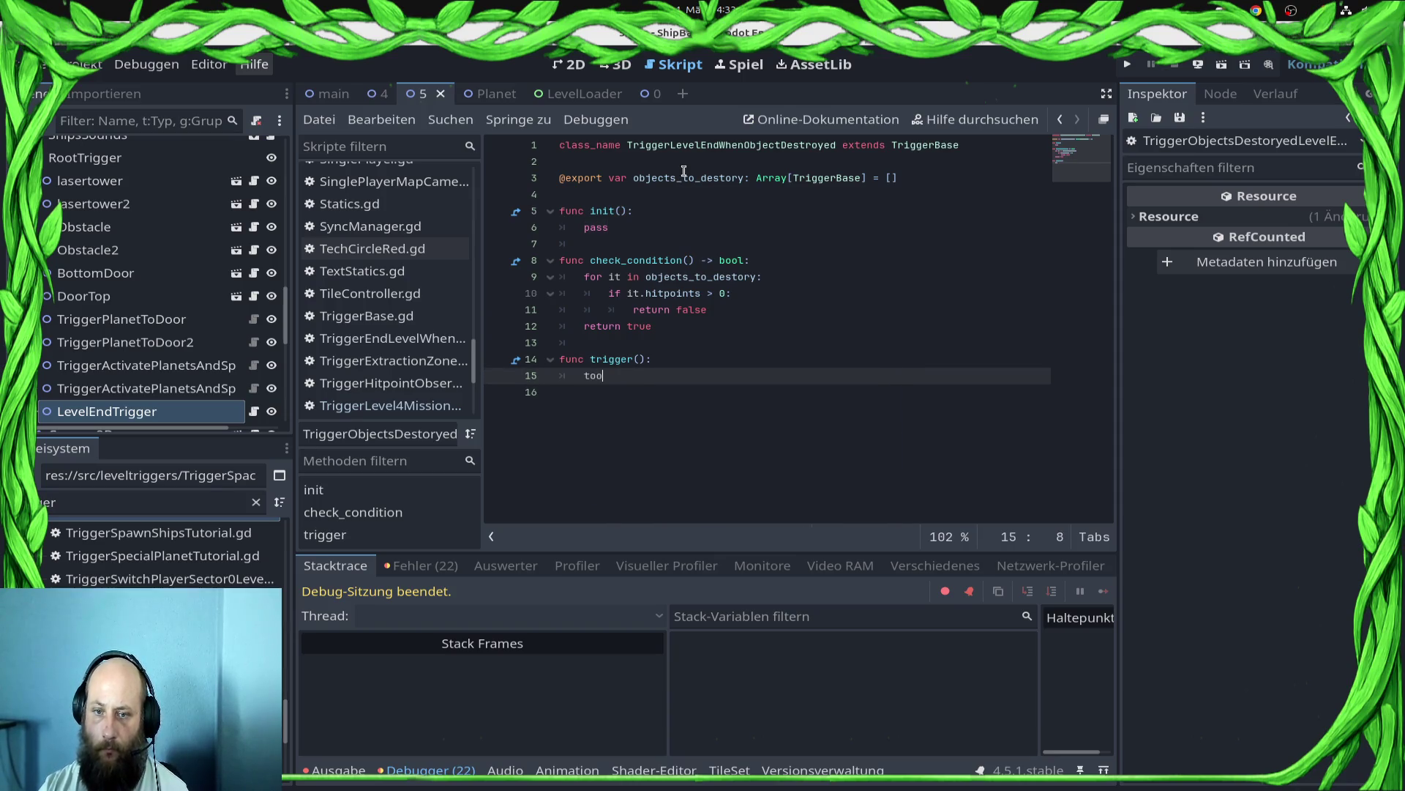
pyautogui.press('BackSpace')
pyautogui.write('gg')
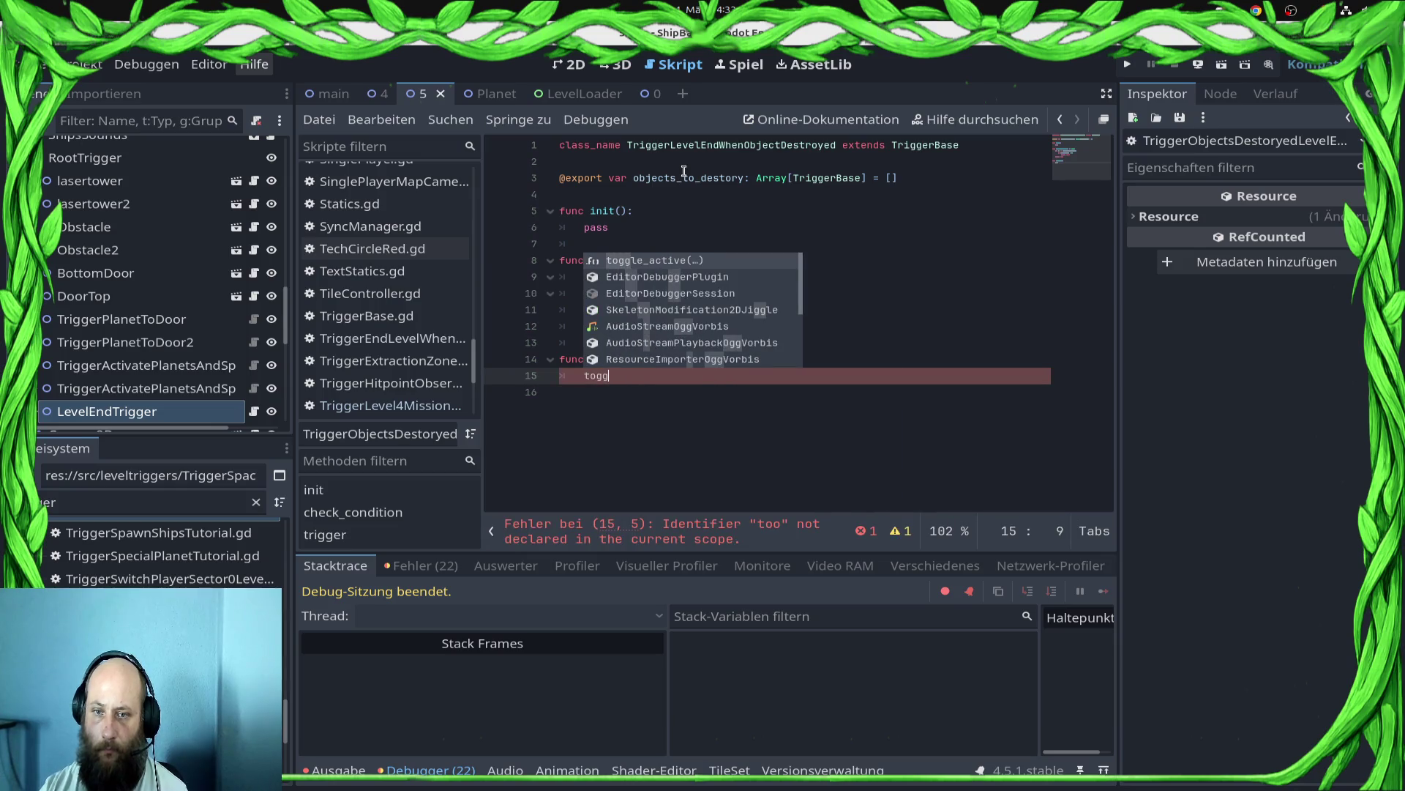
pyautogui.press('Return')
pyautogui.write('alse)')
pyautogui.press('Return')
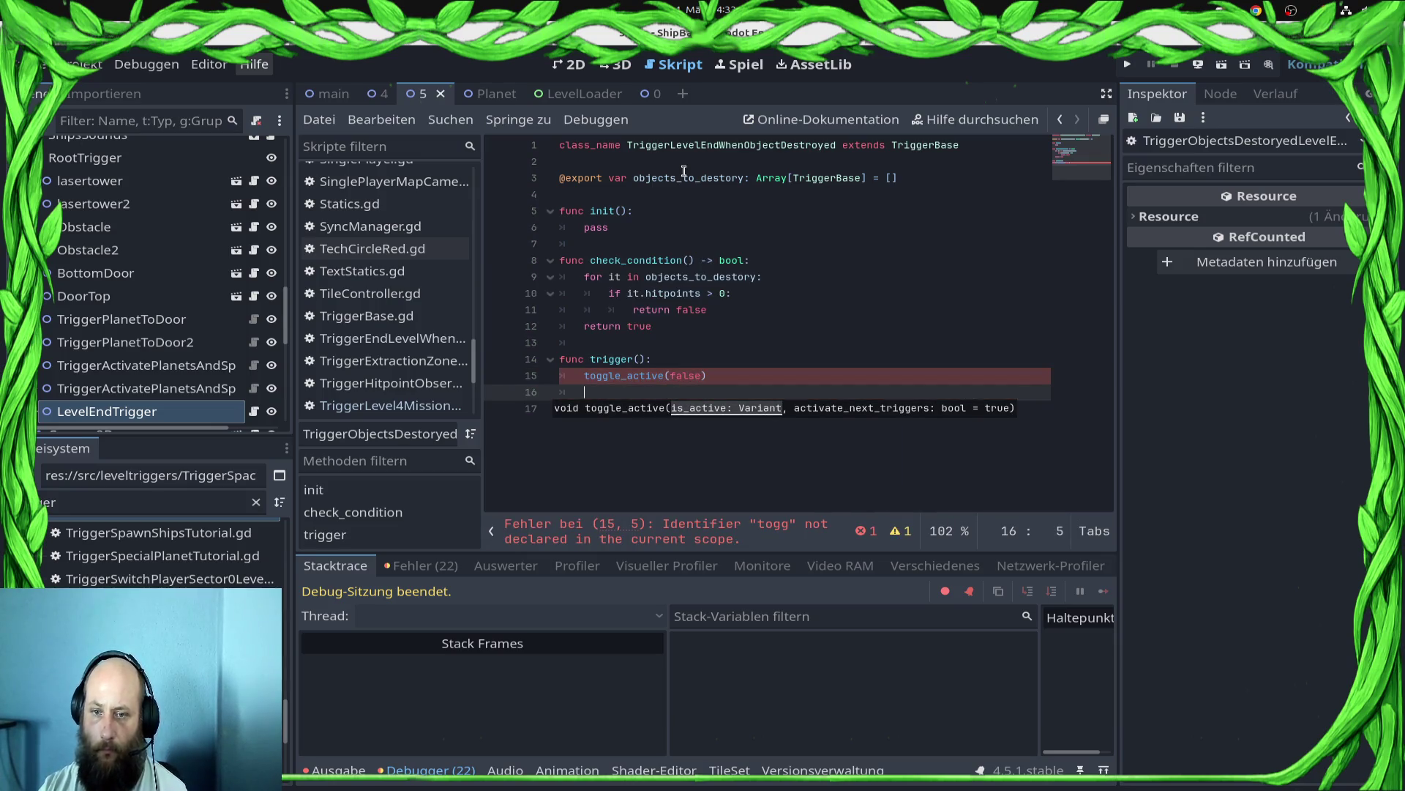
pyautogui.write('get_')
pyautogui.press('BackSpace')
pyautogui.press('BackSpace')
pyautogui.press('BackSpace')
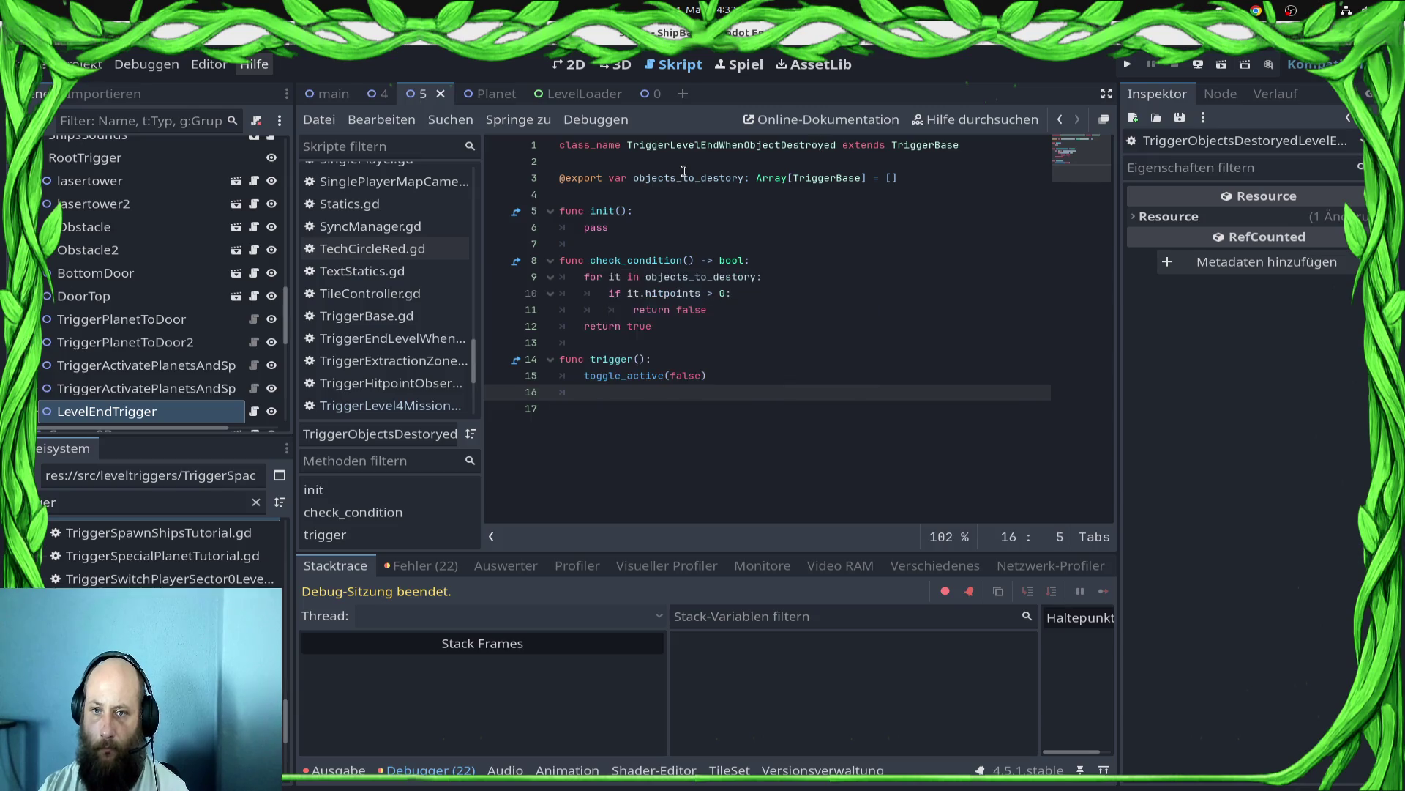
# - Declare the exported level_container as LevelContainer = null and save
pyautogui.press('Up')
pyautogui.press('Up')
pyautogui.press('Up')
pyautogui.press('Up')
pyautogui.press('Up')
pyautogui.press('Up')
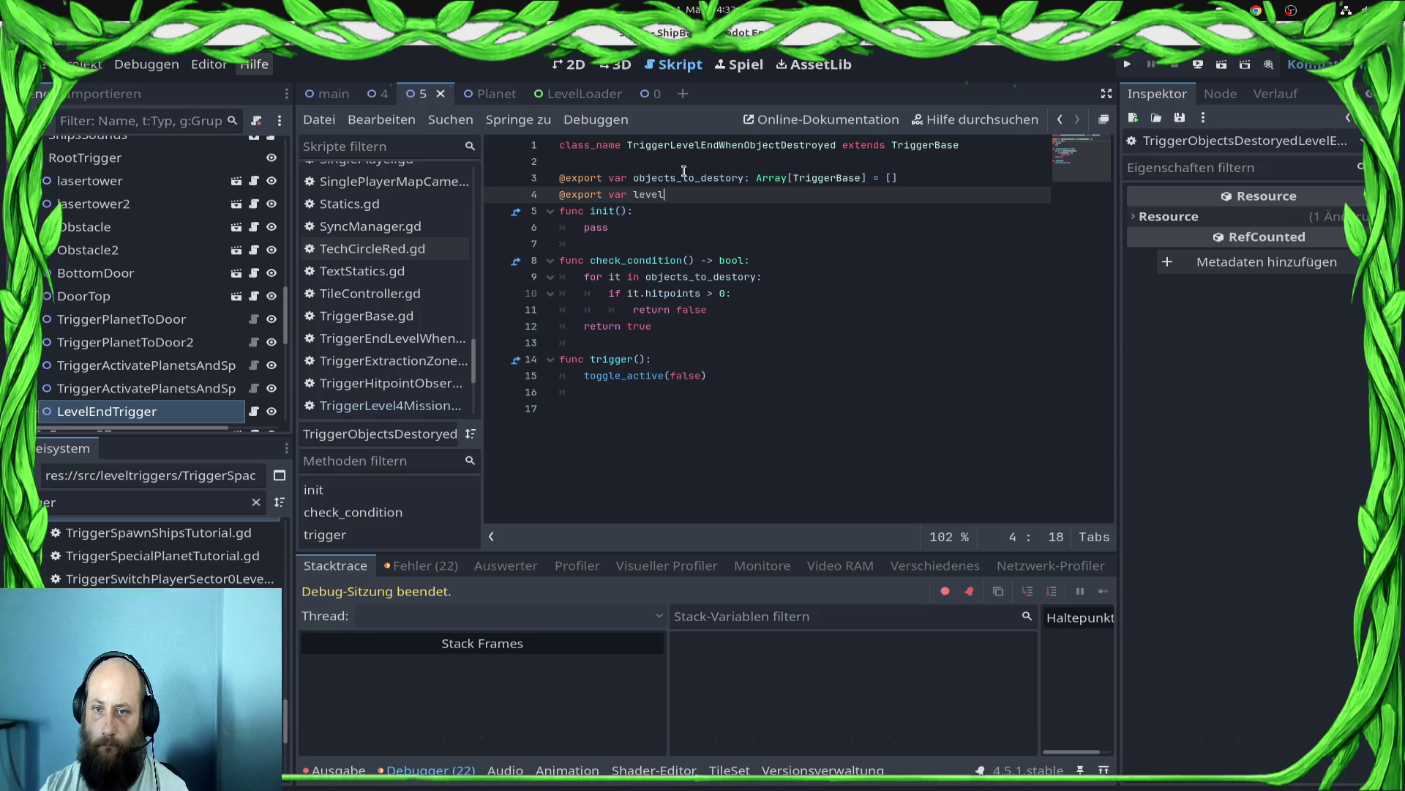
pyautogui.press('BackSpace')
pyautogui.press('BackSpace')
pyautogui.write(': Level')
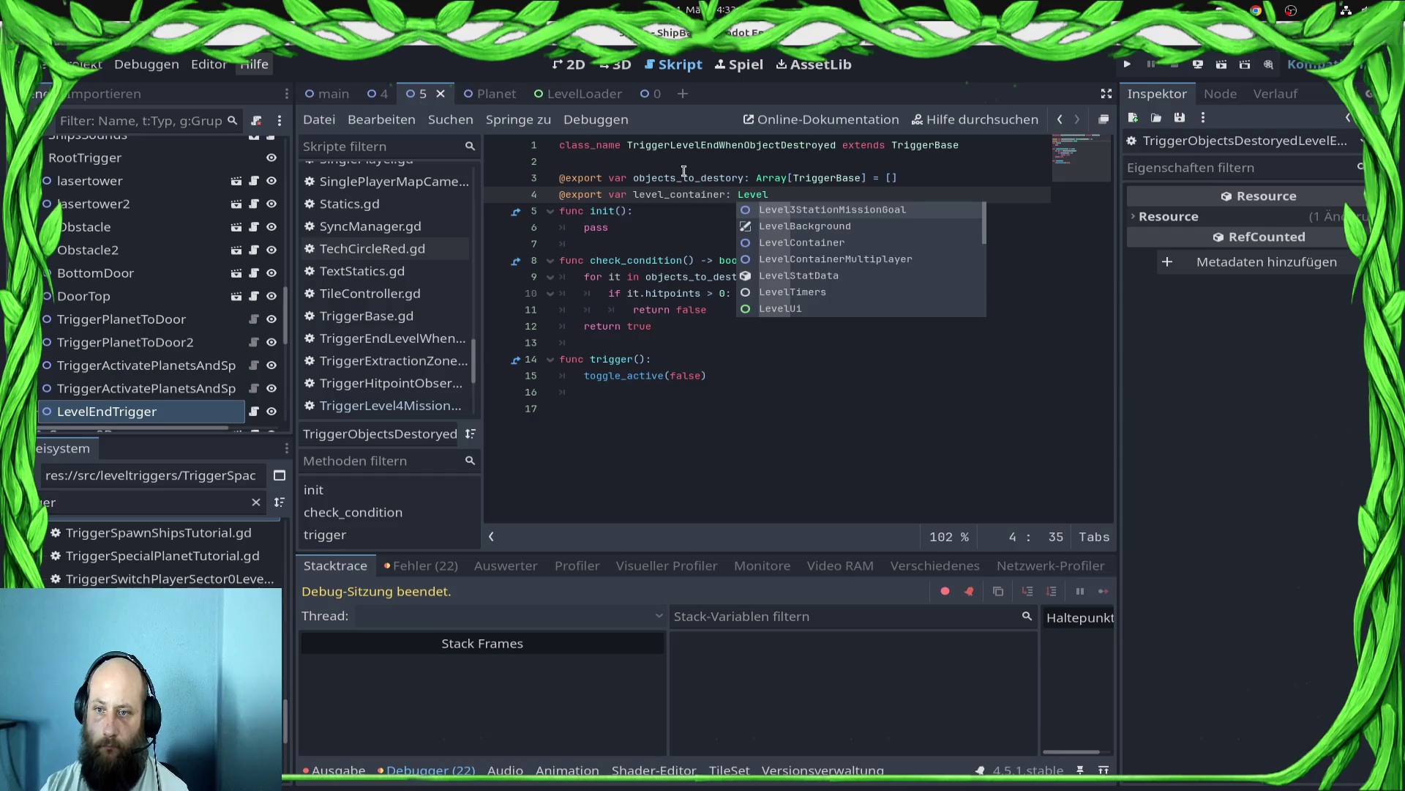
pyautogui.write('Co')
pyautogui.press('Return')
pyautogui.write('null')
pyautogui.hotkey('ctrl', 's')
# - Add level_container.trigger_level_end(true) to the trigger function
pyautogui.hotkey('ctrl', 'End')
pyautogui.press('Up')
pyautogui.write('level_container.')
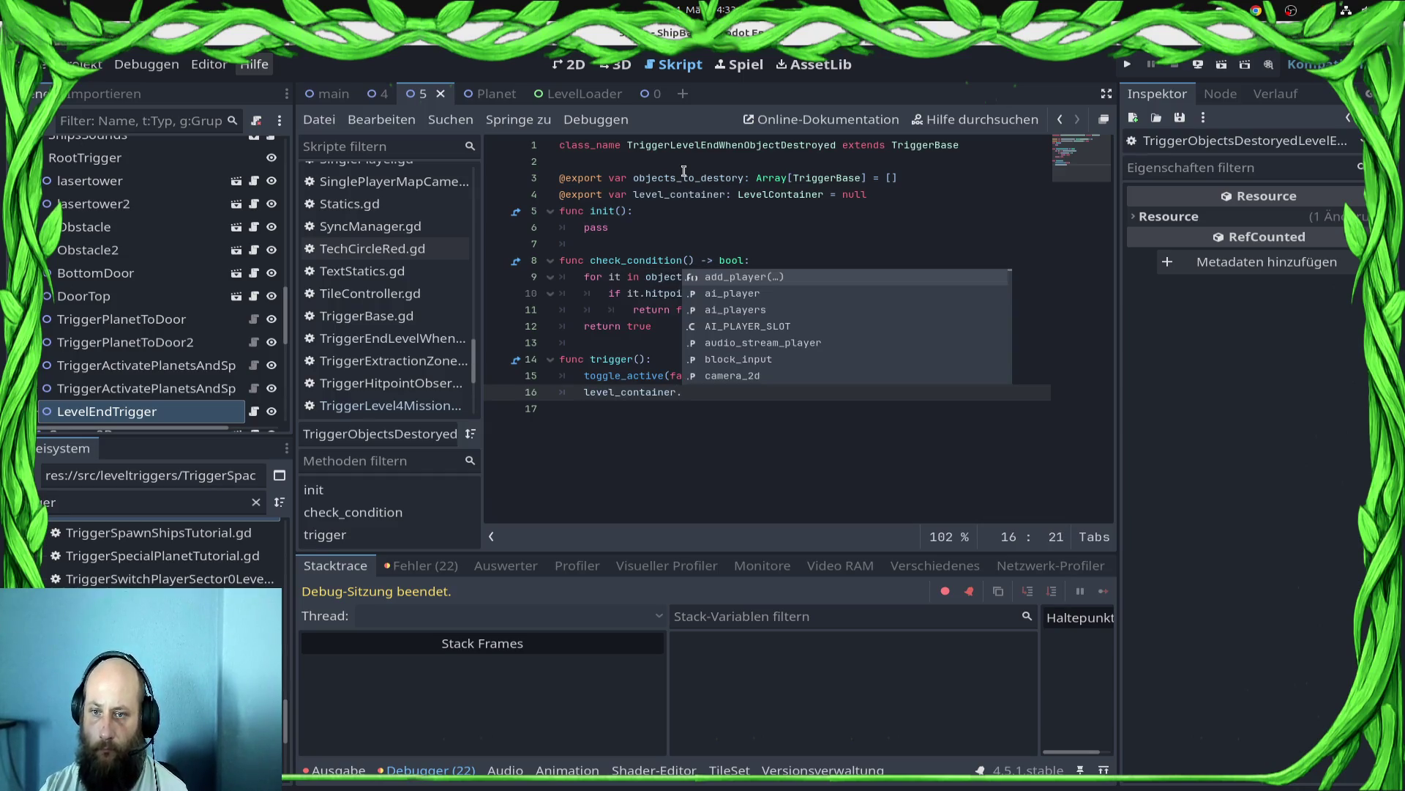
pyautogui.write('tri')
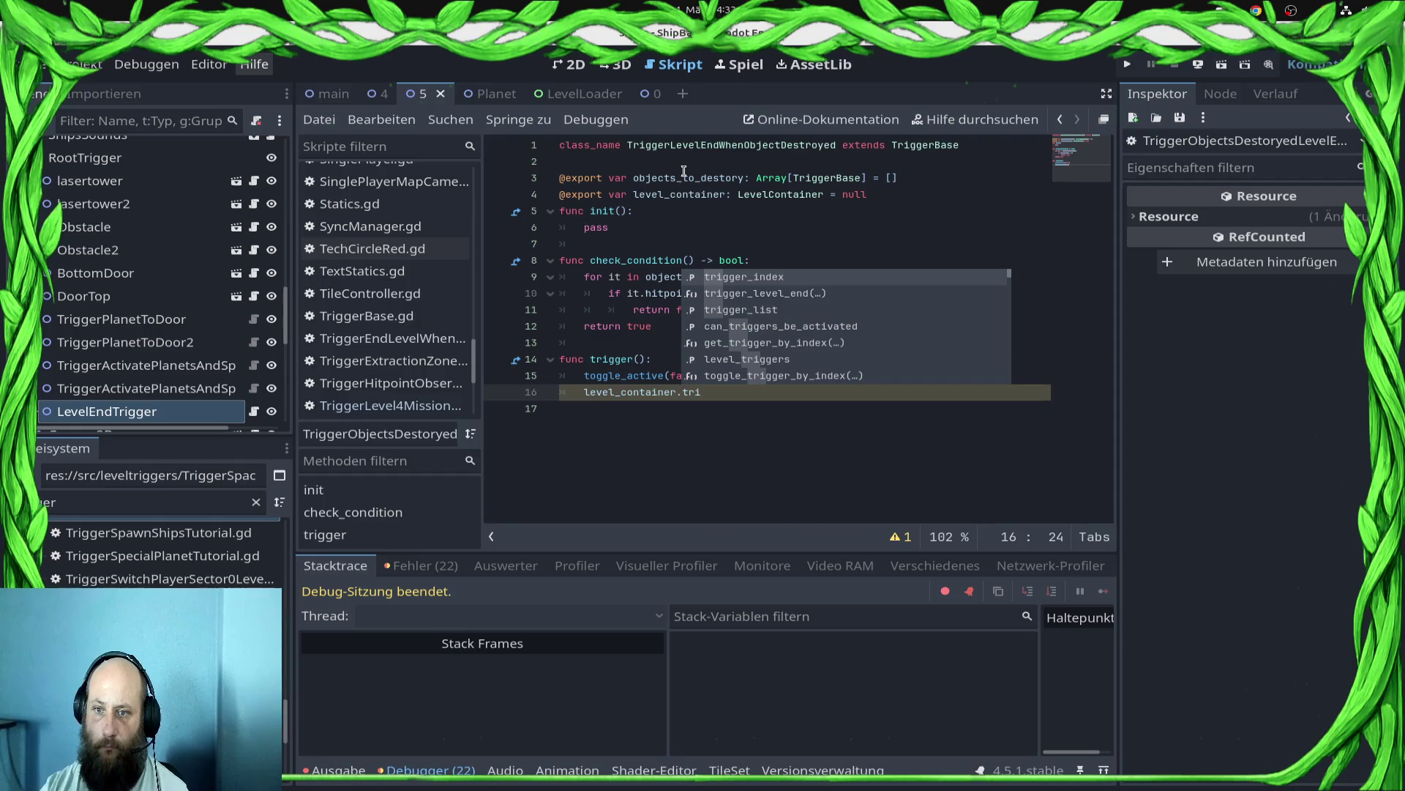
pyautogui.press('Return')
pyautogui.write('true')
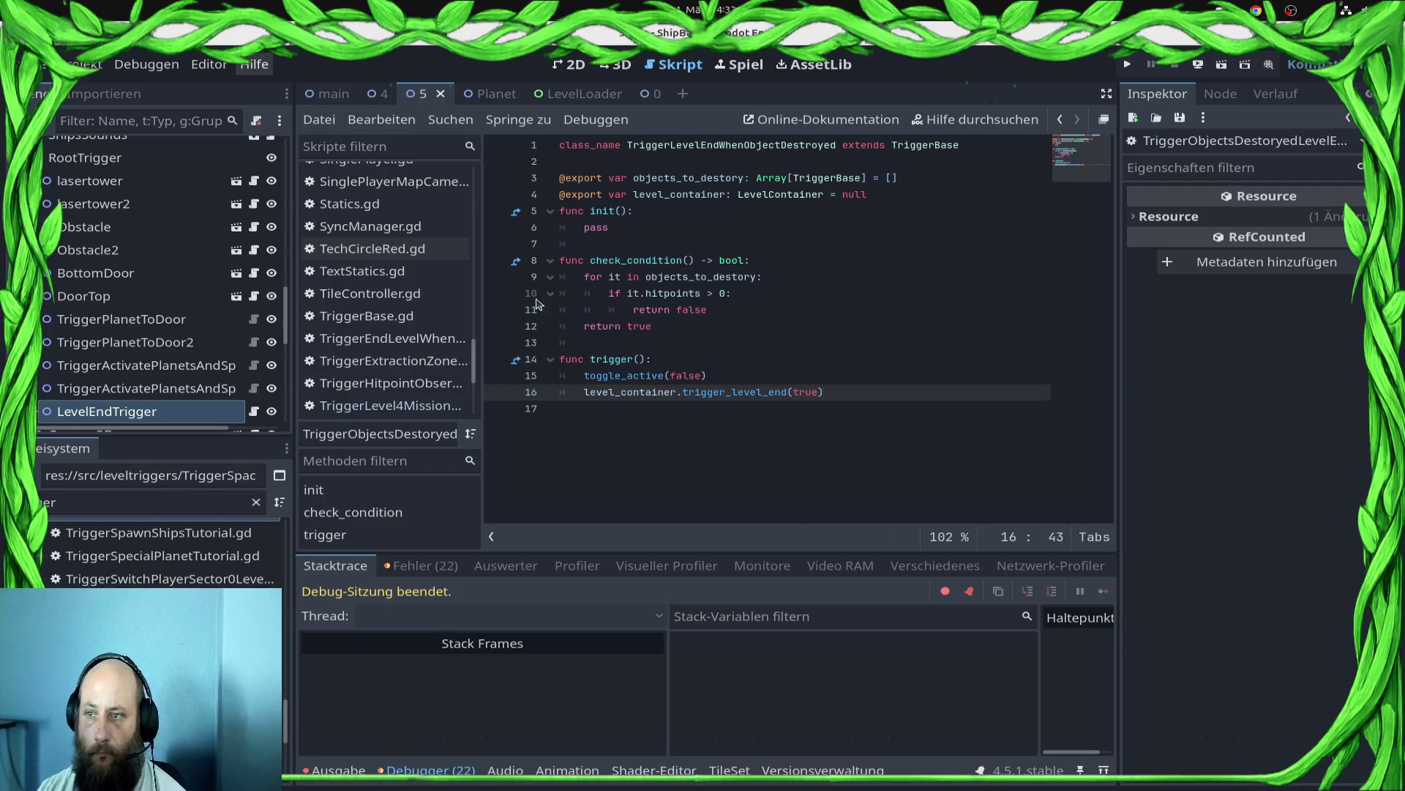
# - Select LevelEndTrigger and set its Level Container to LevelContainer
pyautogui.click(187, 389)
pyautogui.click(183, 412)
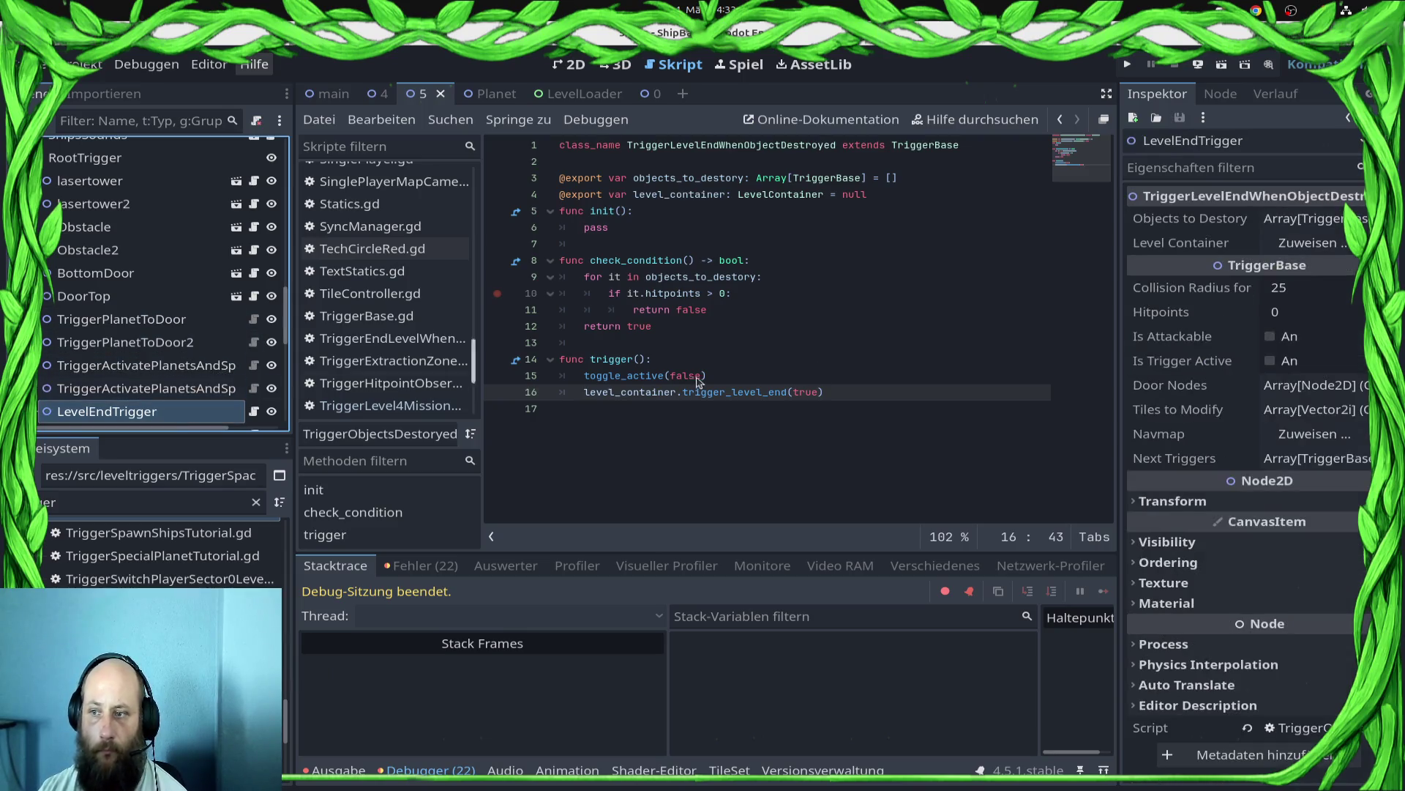
pyautogui.click(1309, 242)
pyautogui.click(658, 237)
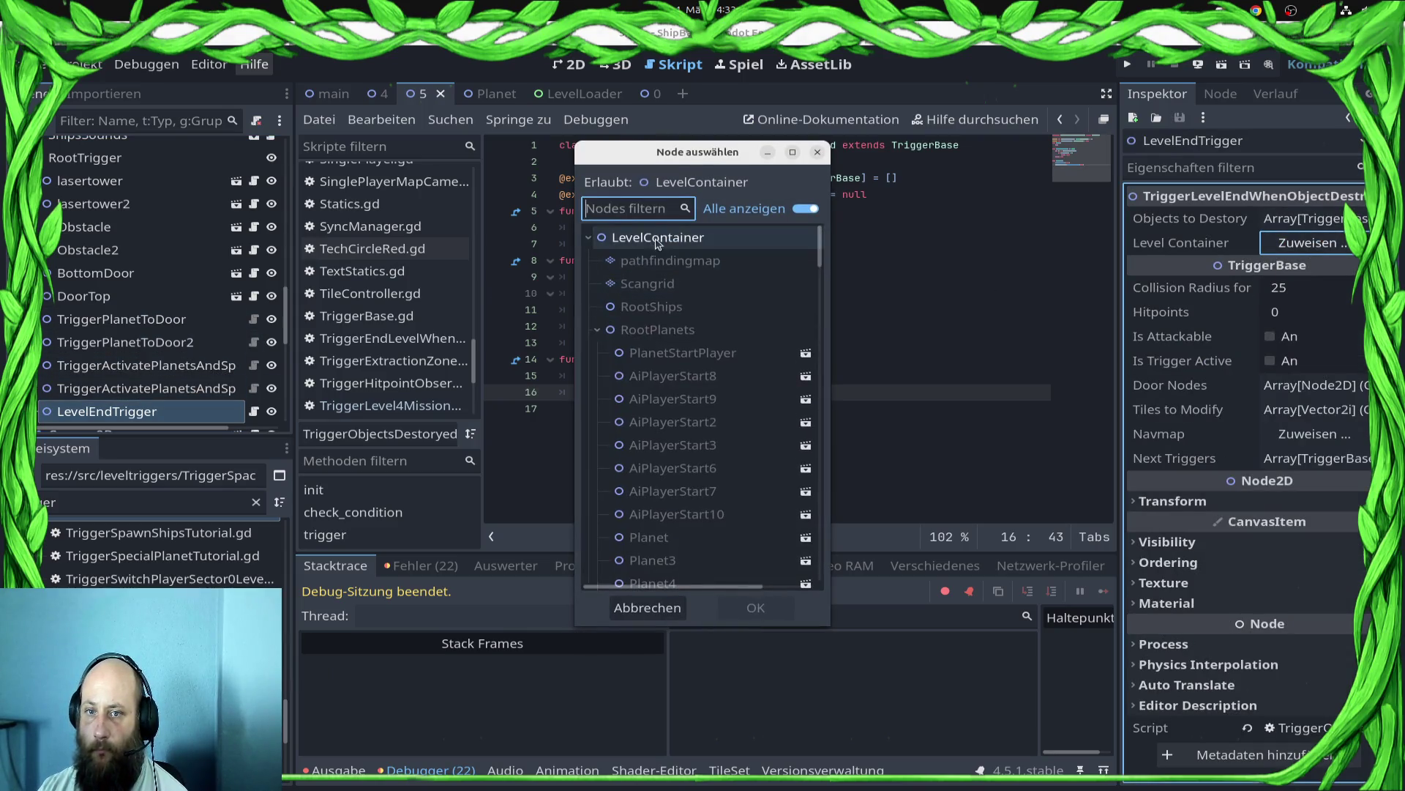
pyautogui.click(755, 608)
# - Add a first Objects to Destory element on LevelEndTrigger and assign Obstacle to it
pyautogui.click(1312, 220)
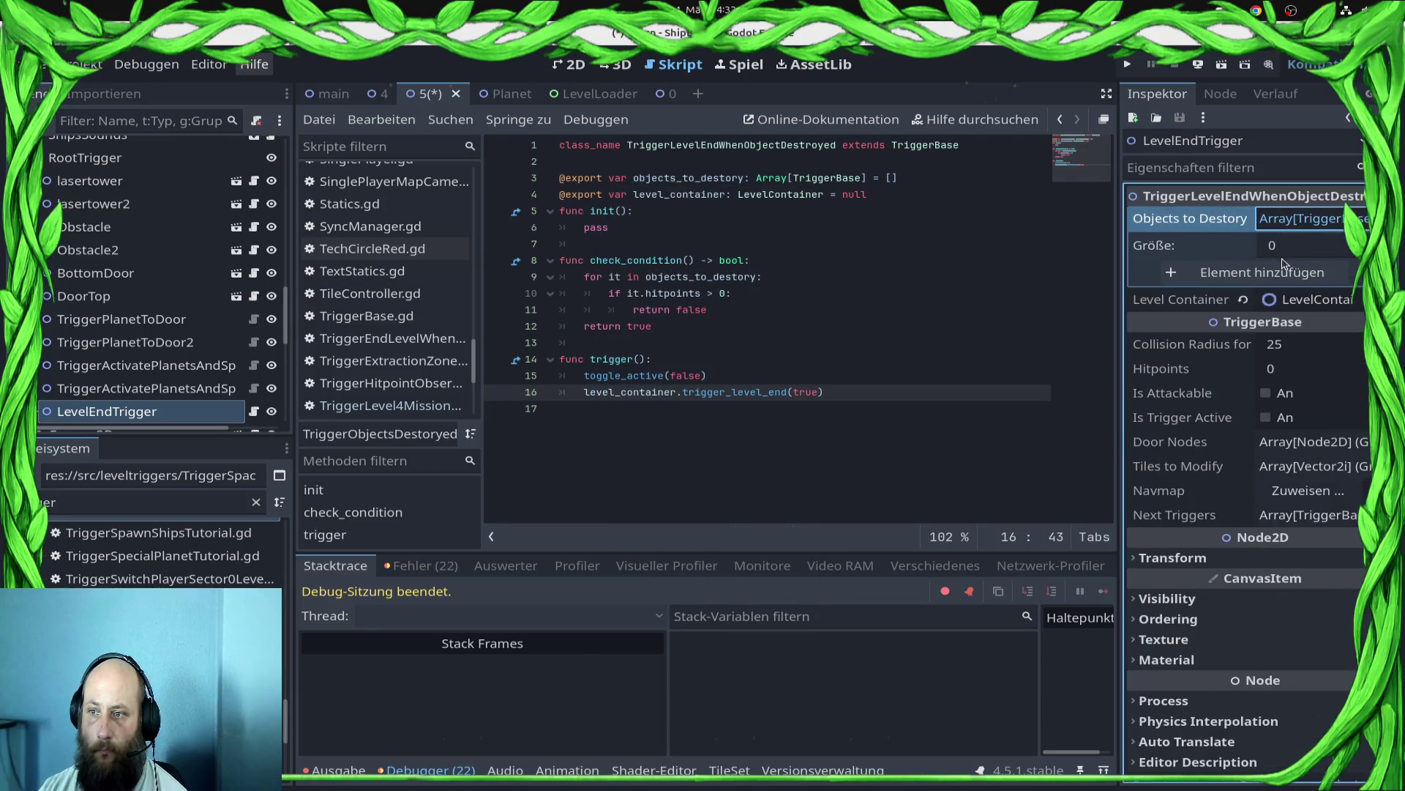
pyautogui.click(159, 233)
pyautogui.keyDown('ctrl'); pyautogui.click(161, 251); pyautogui.keyUp('ctrl')
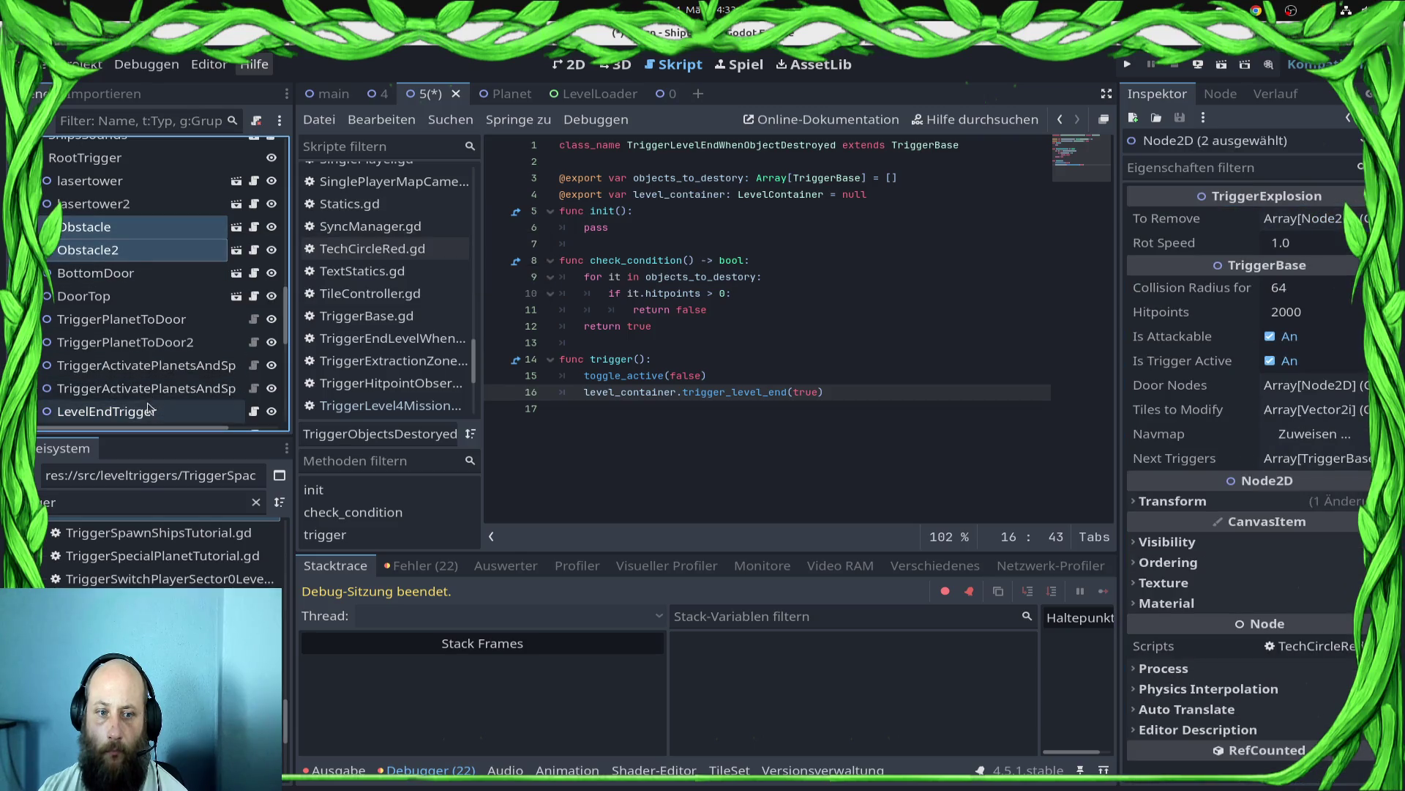
pyautogui.click(148, 407)
pyautogui.click(1277, 273)
pyautogui.click(1279, 274)
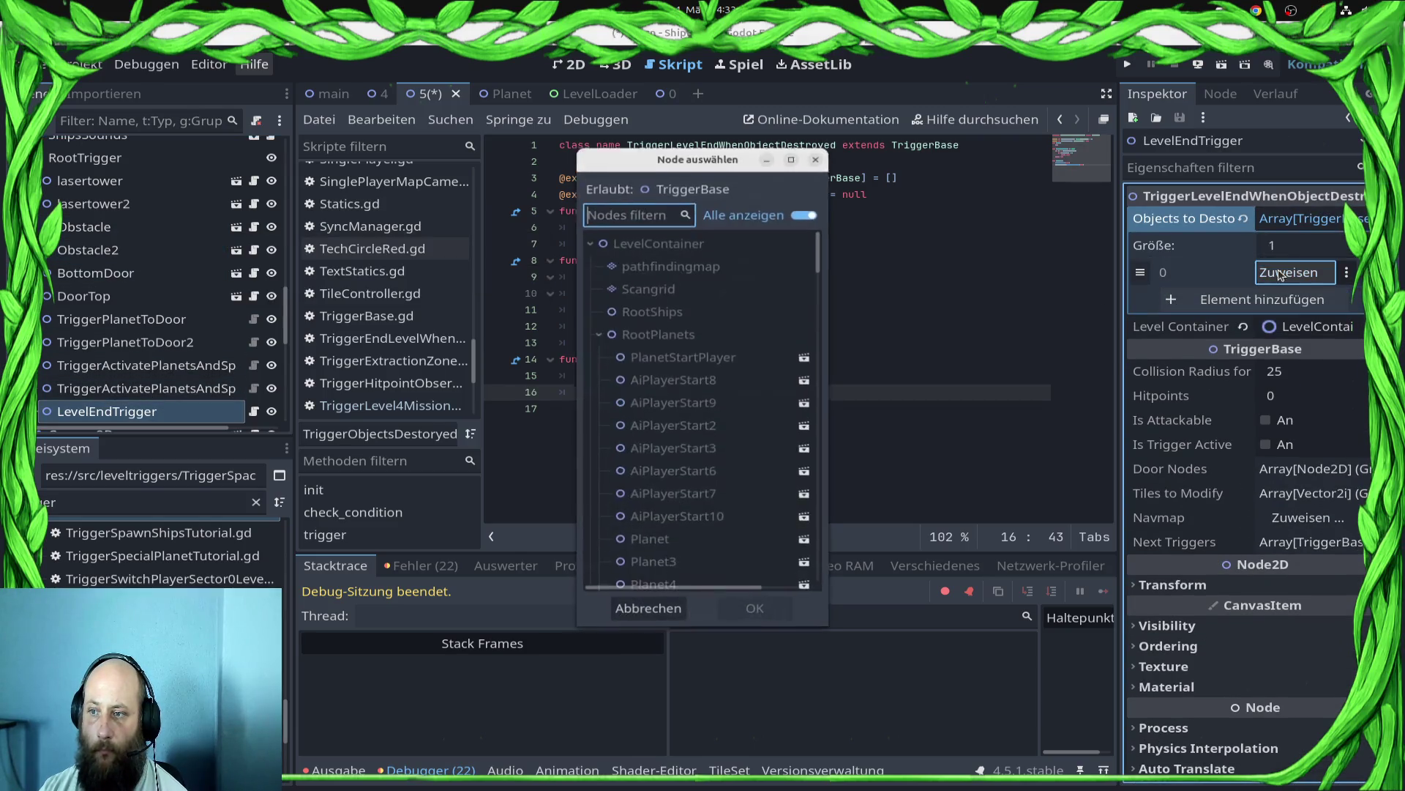
pyautogui.moveTo(820, 249); pyautogui.dragTo(831, 500)
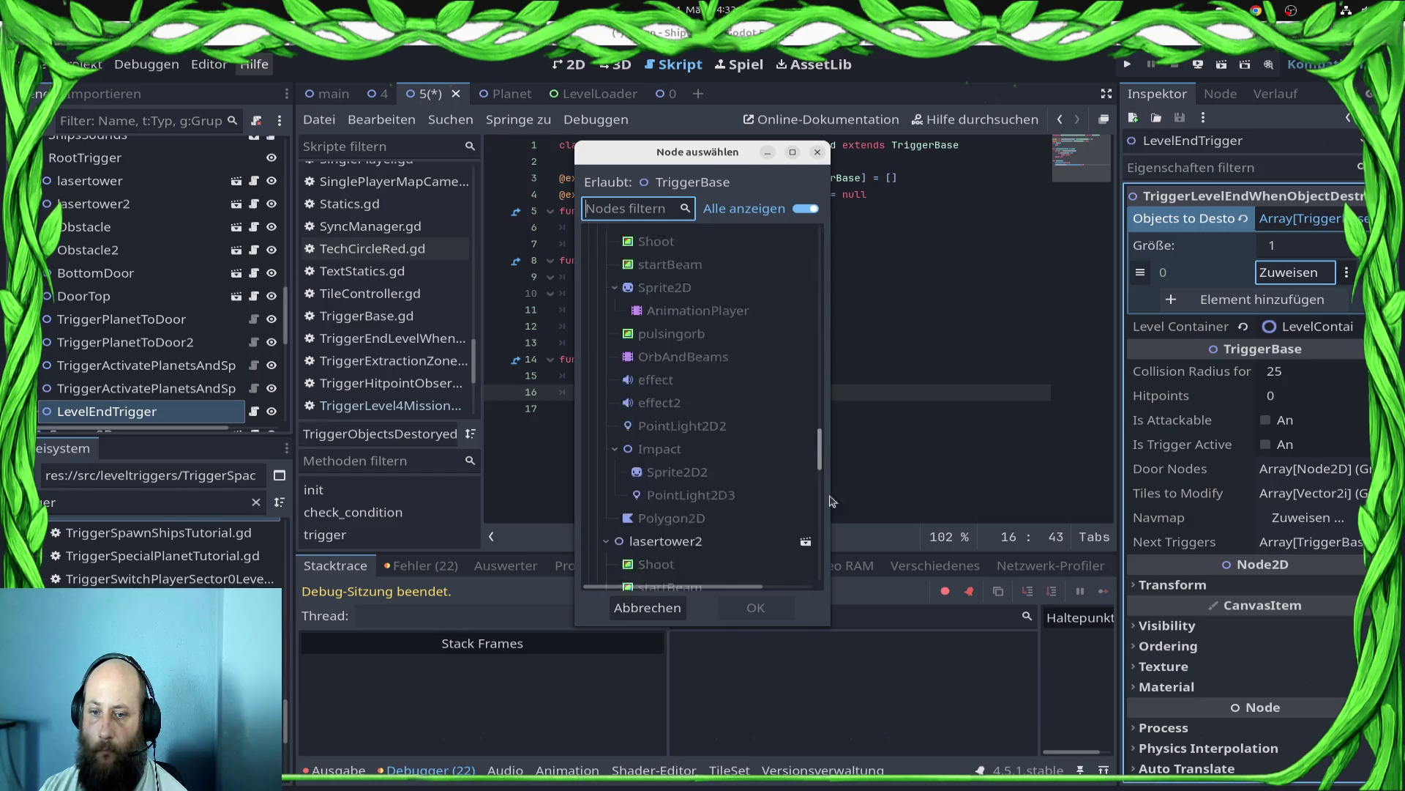
pyautogui.scroll(-10, 725, 439)
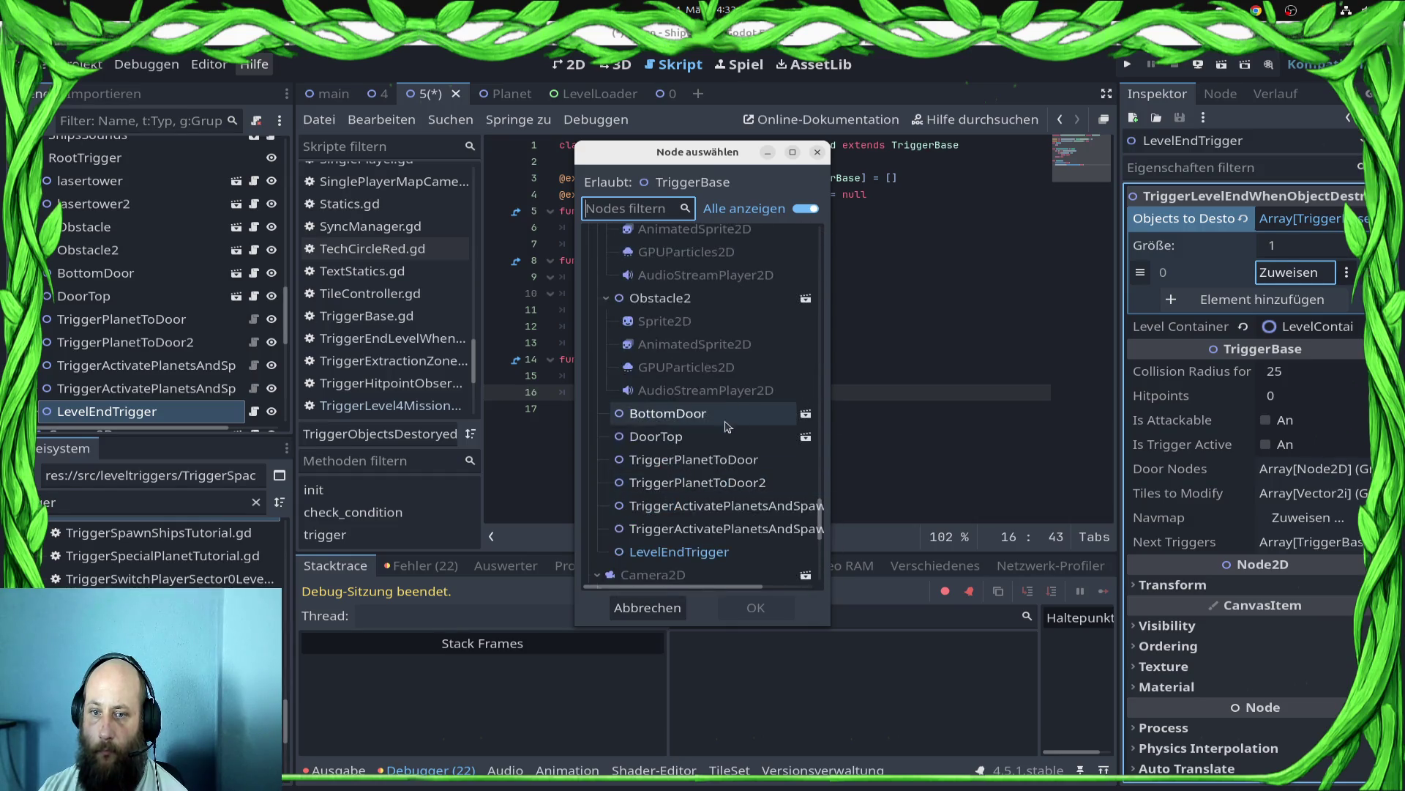
pyautogui.scroll(5, 718, 410)
pyautogui.doubleClick(657, 359)
# - Add Obstacle2 as the second element, enable Is Trigger Active, and save the scene
pyautogui.click(1245, 299)
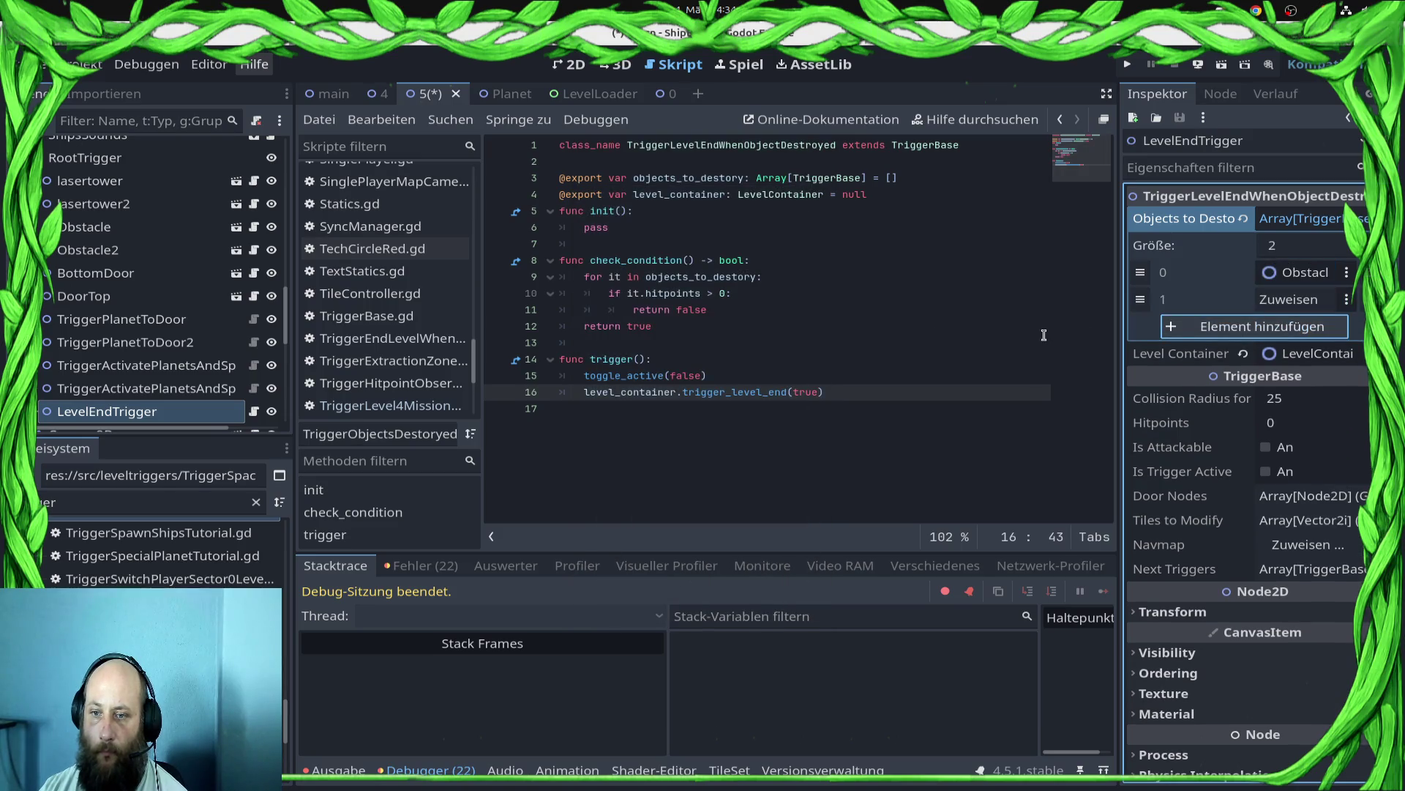
pyautogui.click(1290, 299)
pyautogui.write('obsta')
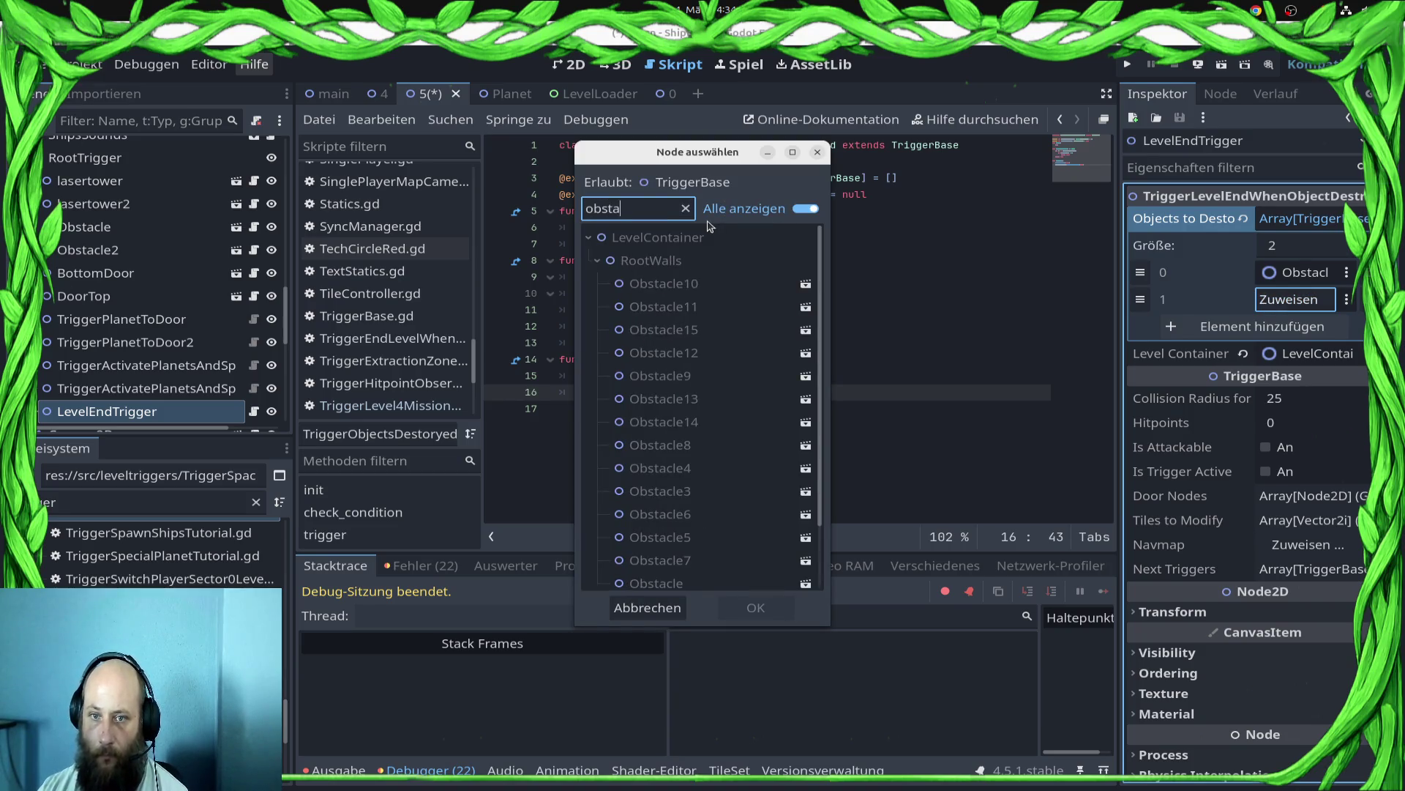
pyautogui.write('ce')
pyautogui.press('BackSpace')
pyautogui.press('BackSpace')
pyautogui.press('BackSpace')
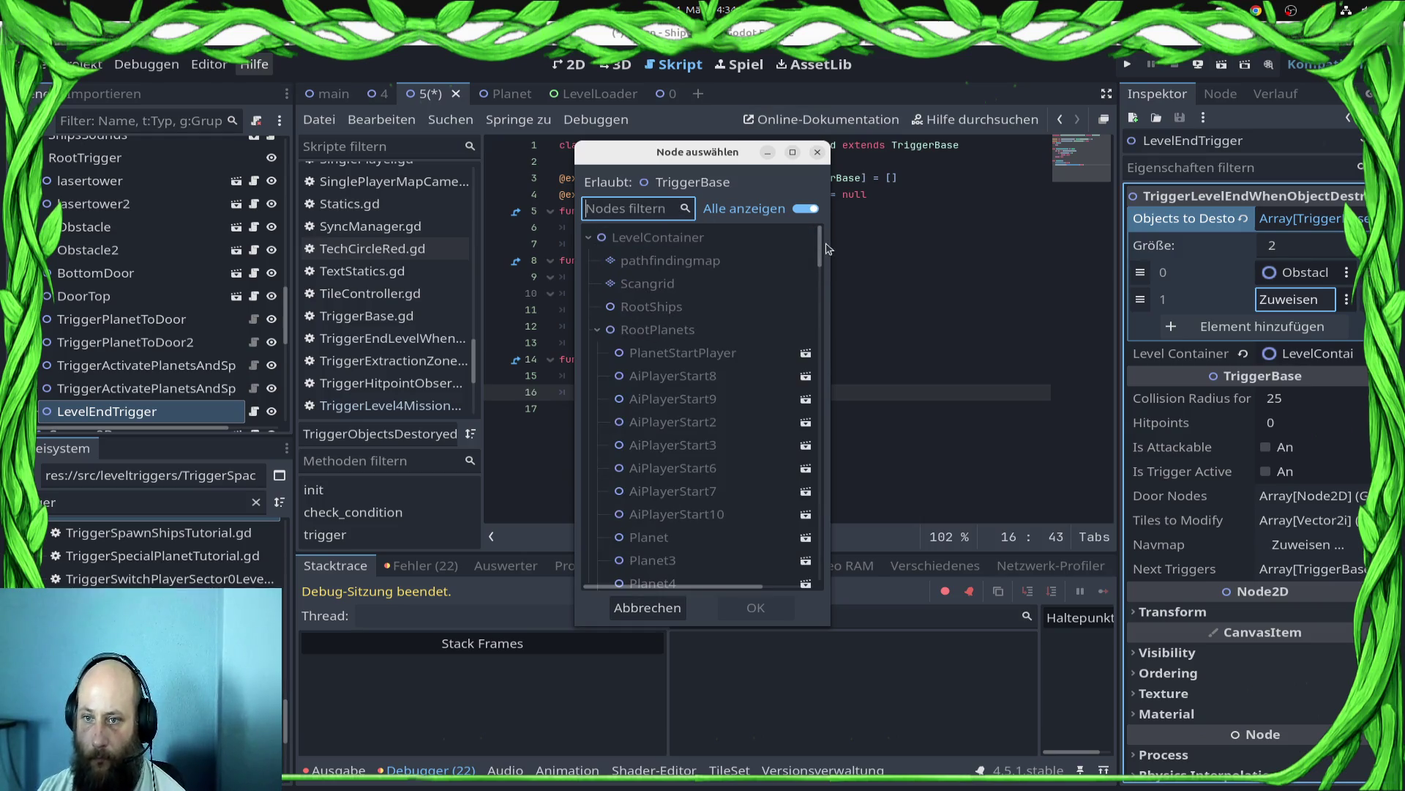
pyautogui.scroll(-10, 746, 455)
pyautogui.scroll(5, 745, 456)
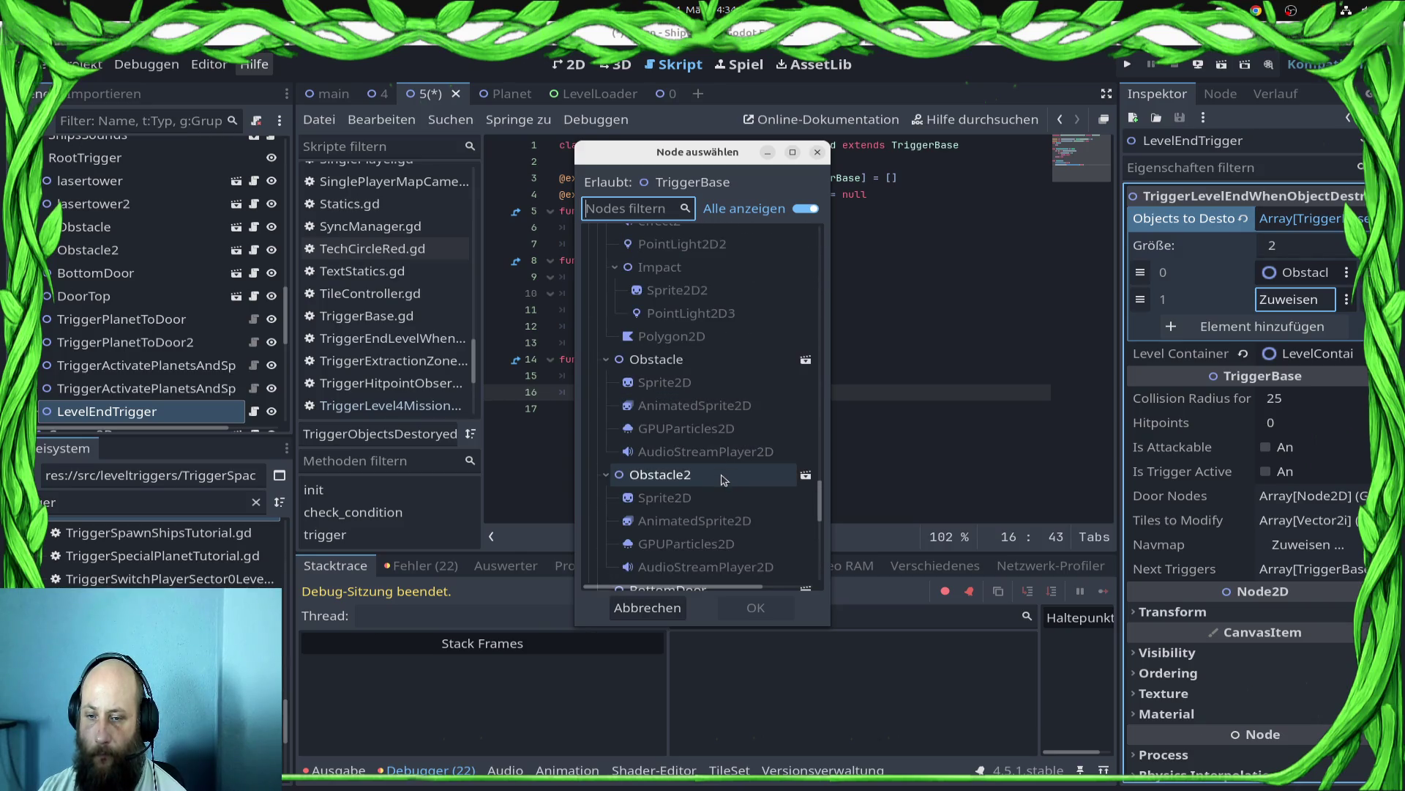
pyautogui.doubleClick(723, 476)
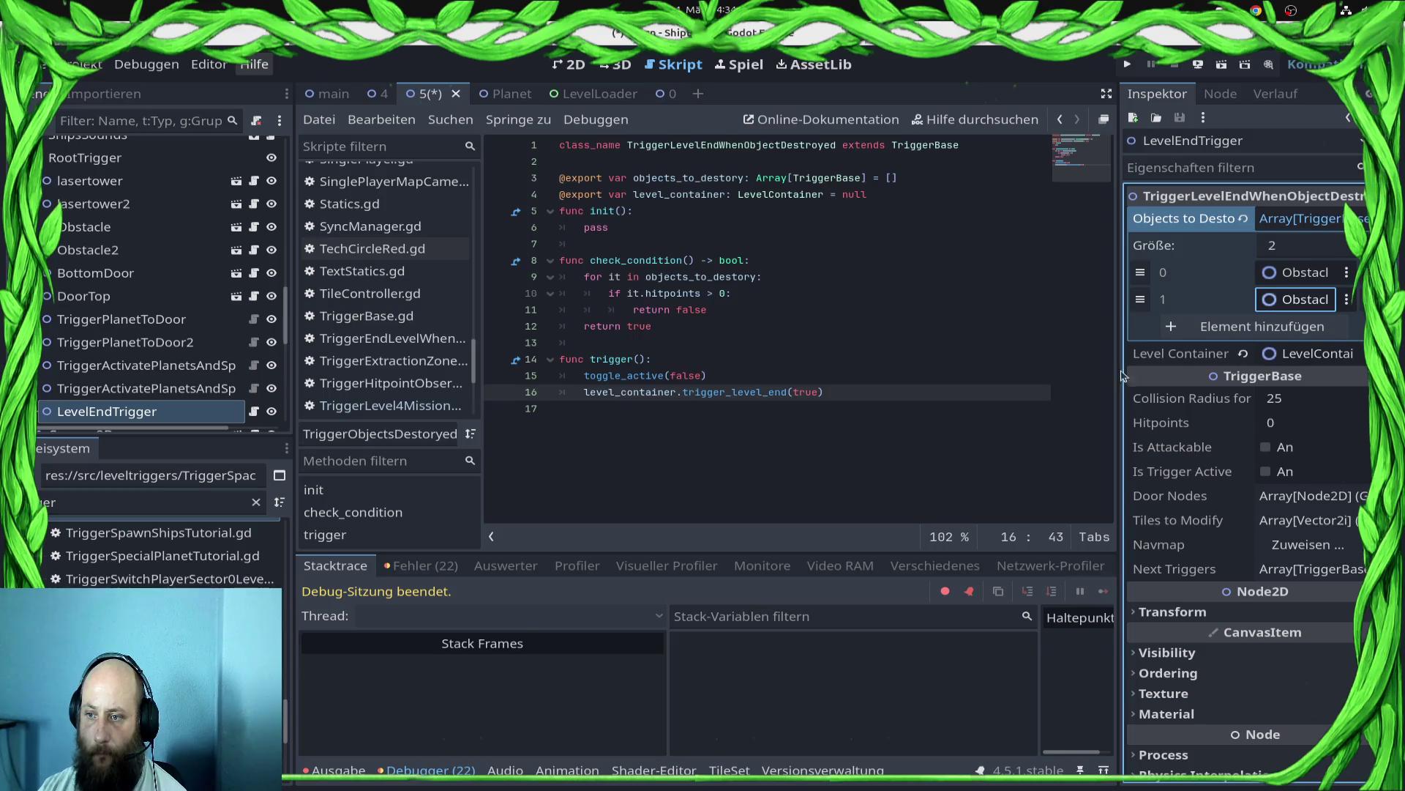
pyautogui.click(1265, 471)
pyautogui.hotkey('ctrl', 's')
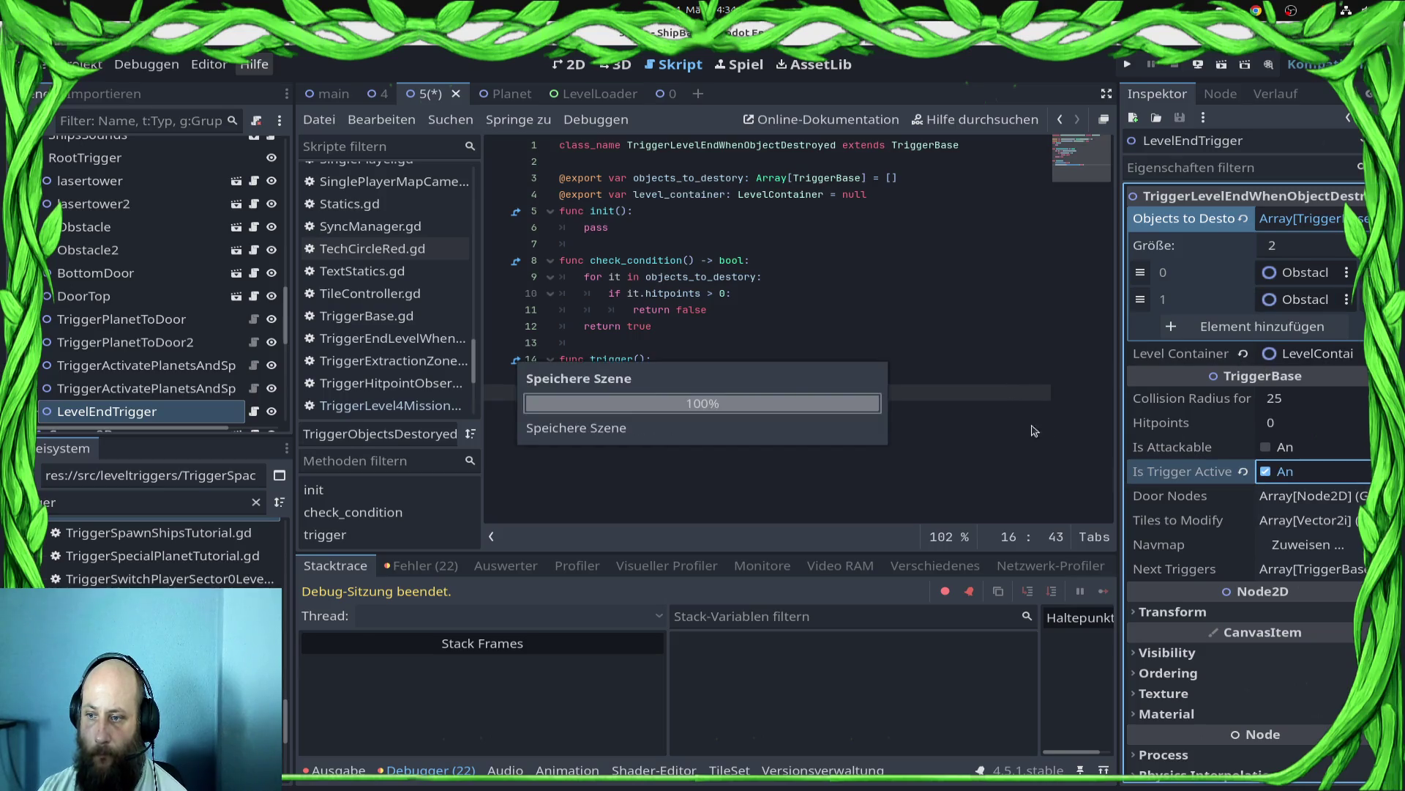
# - Set Obstacle's Hitpoints to 10000
pyautogui.click(191, 320)
pyautogui.click(206, 341)
pyautogui.click(209, 364)
pyautogui.click(216, 295)
pyautogui.click(219, 227)
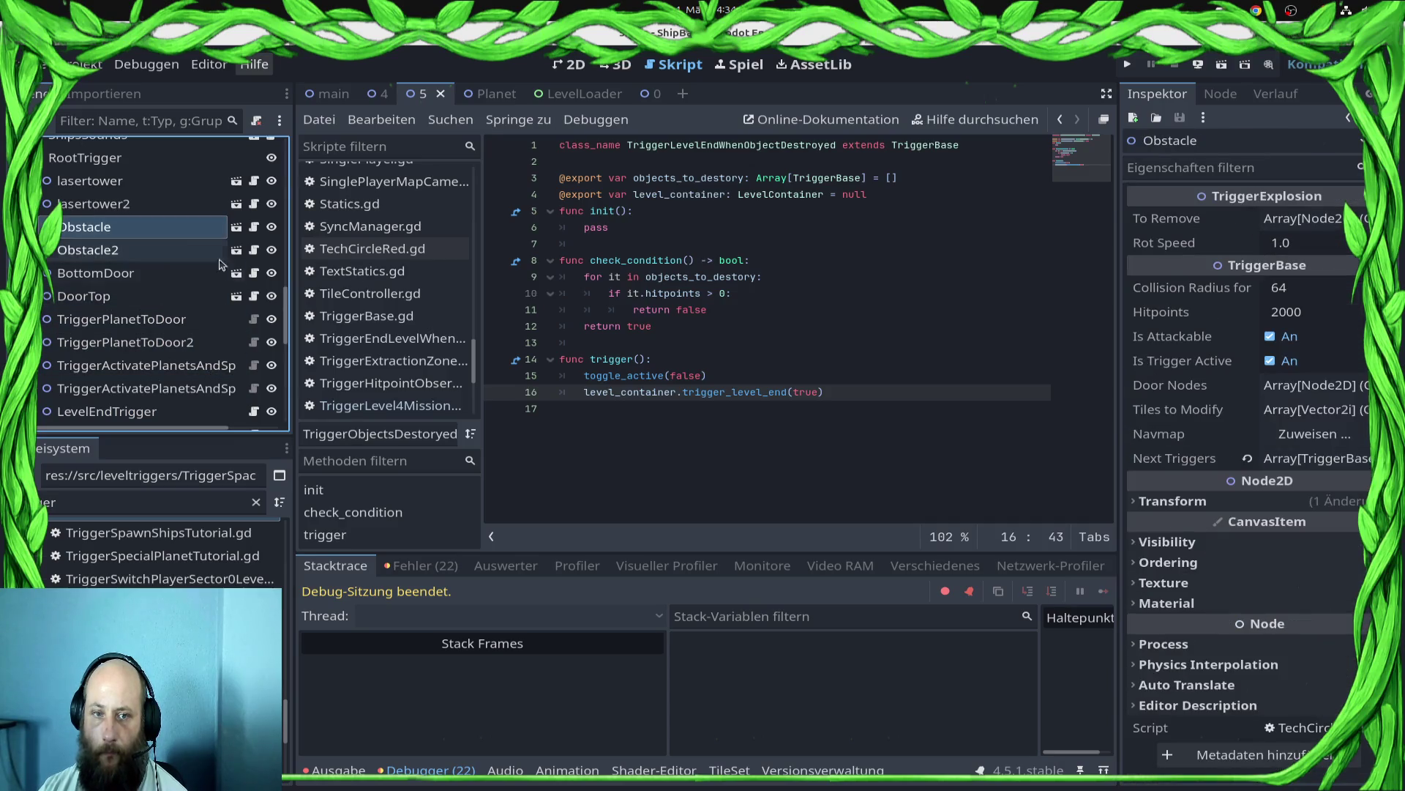
pyautogui.click(1328, 319)
pyautogui.write('100')
pyautogui.press('Return')
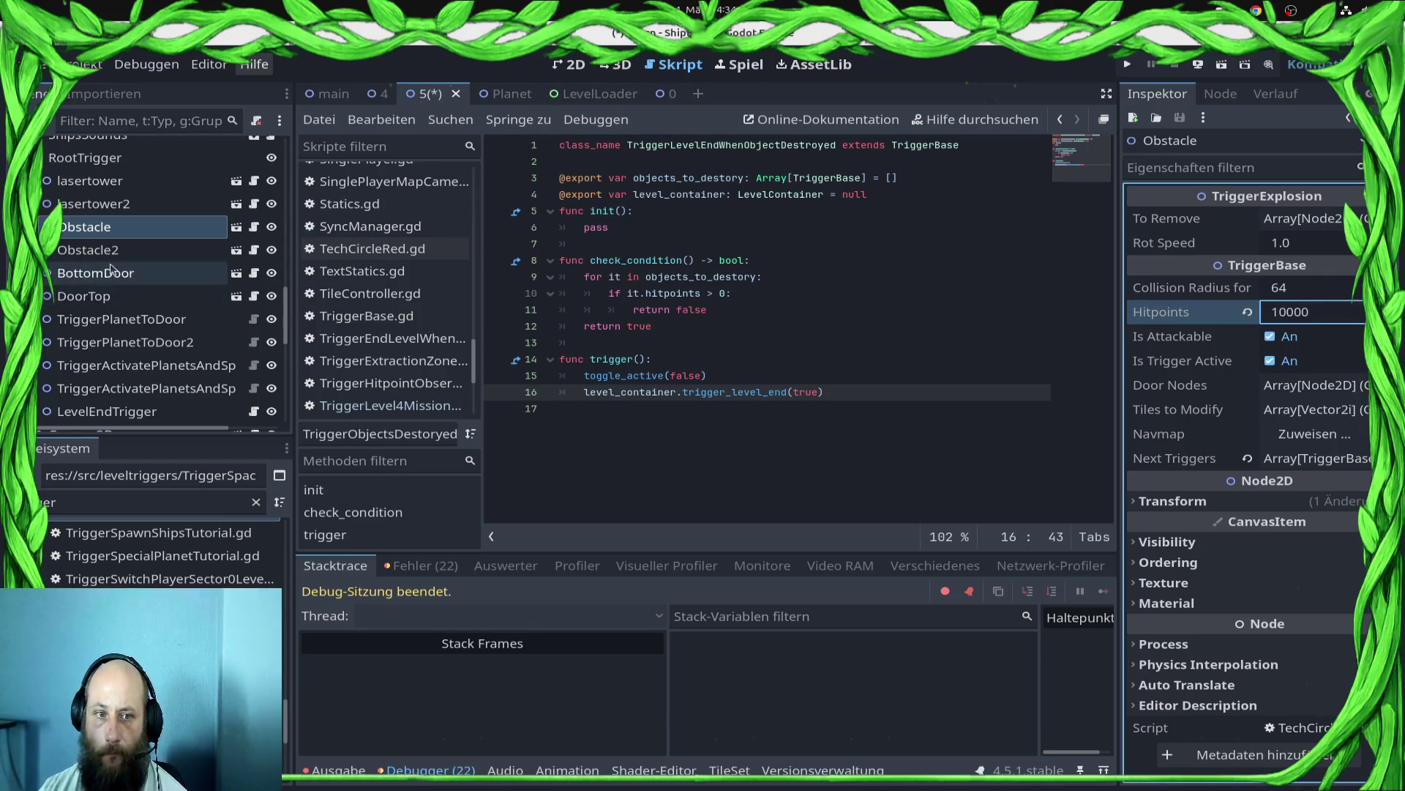
# - Set Obstacle2's Hitpoints to 10000 and save the scene
pyautogui.click(88, 250)
pyautogui.click(1324, 321)
pyautogui.write('1')
pyautogui.press('Return')
pyautogui.hotkey('ctrl', 's')
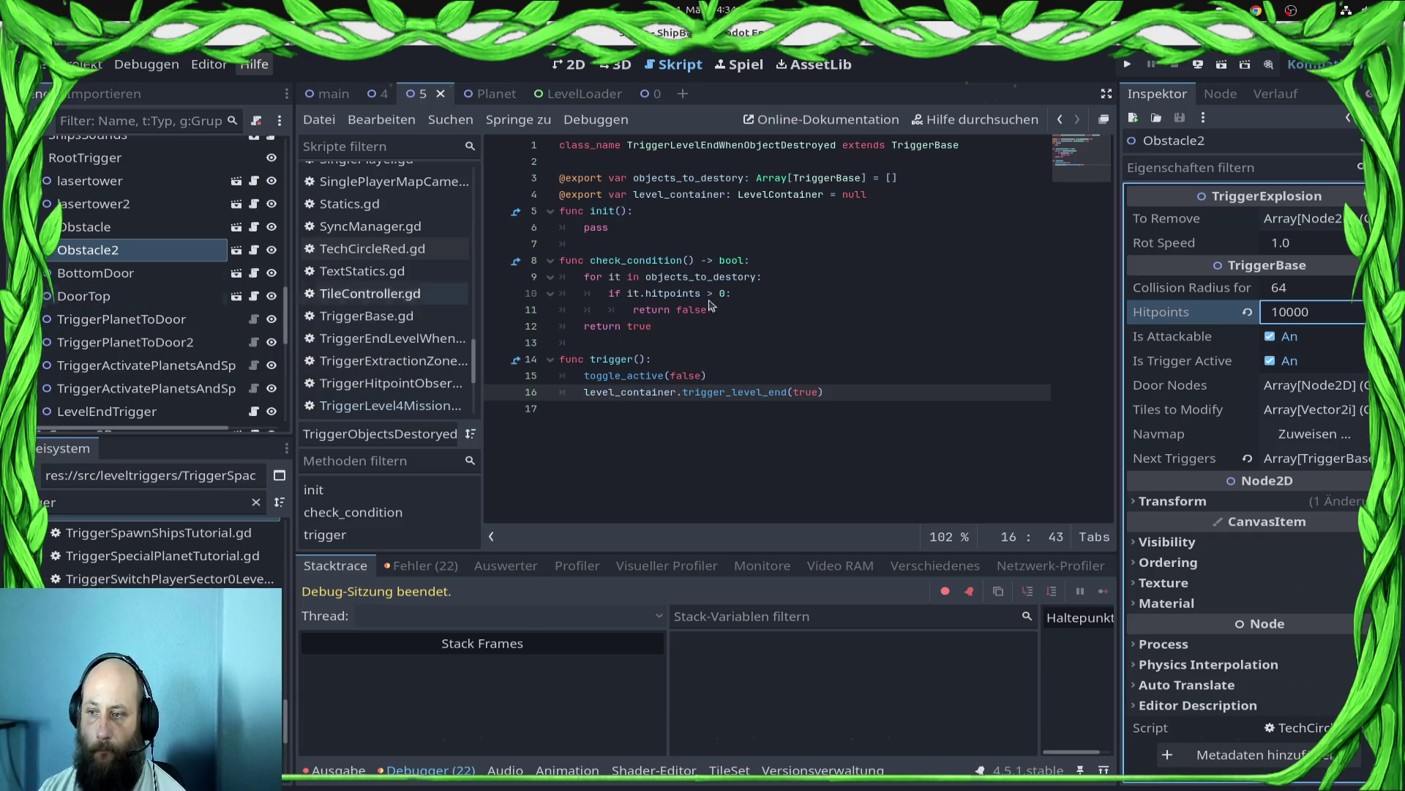
# - Assign pathfindingmap as Obstacle2's Navmap and save the scene and script
pyautogui.click(1312, 435)
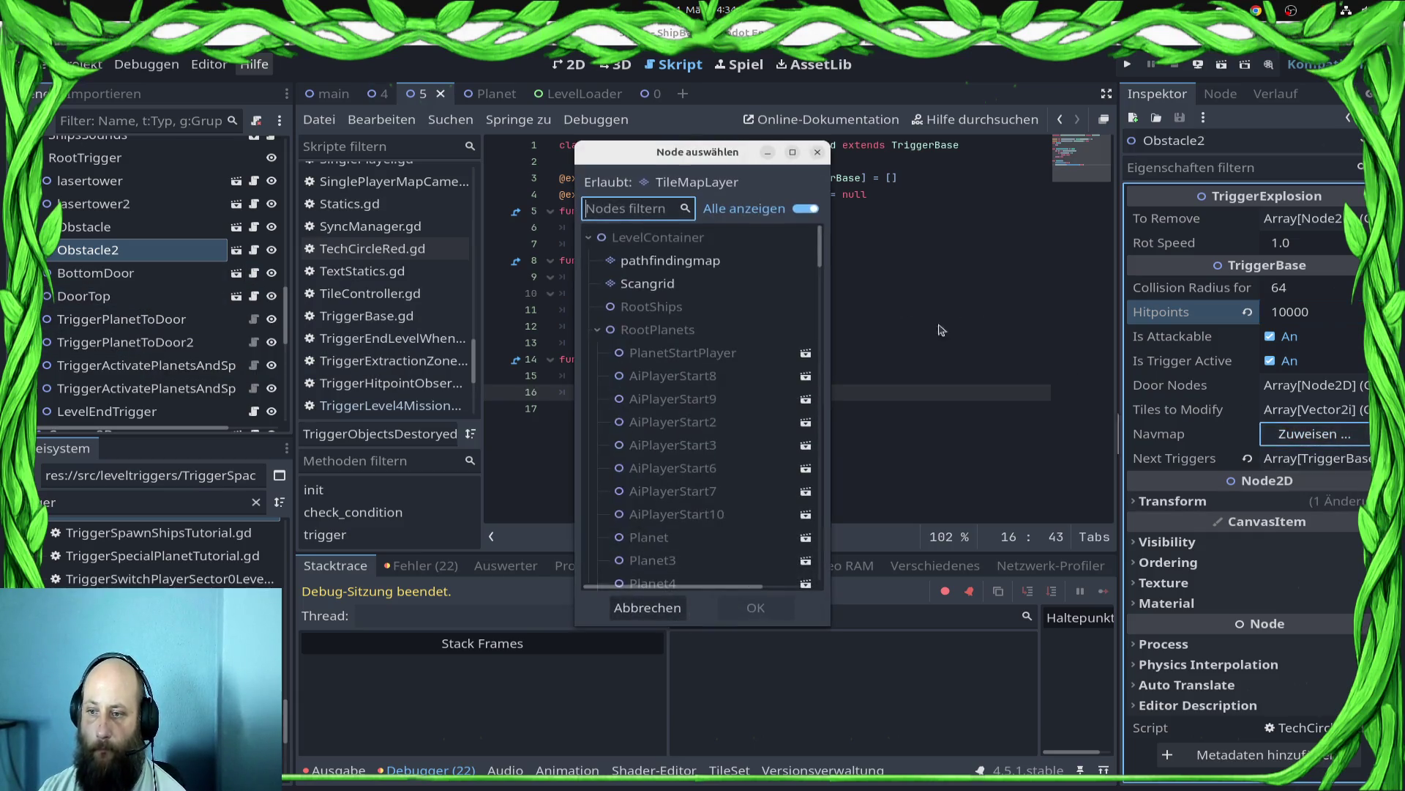
pyautogui.doubleClick(768, 270)
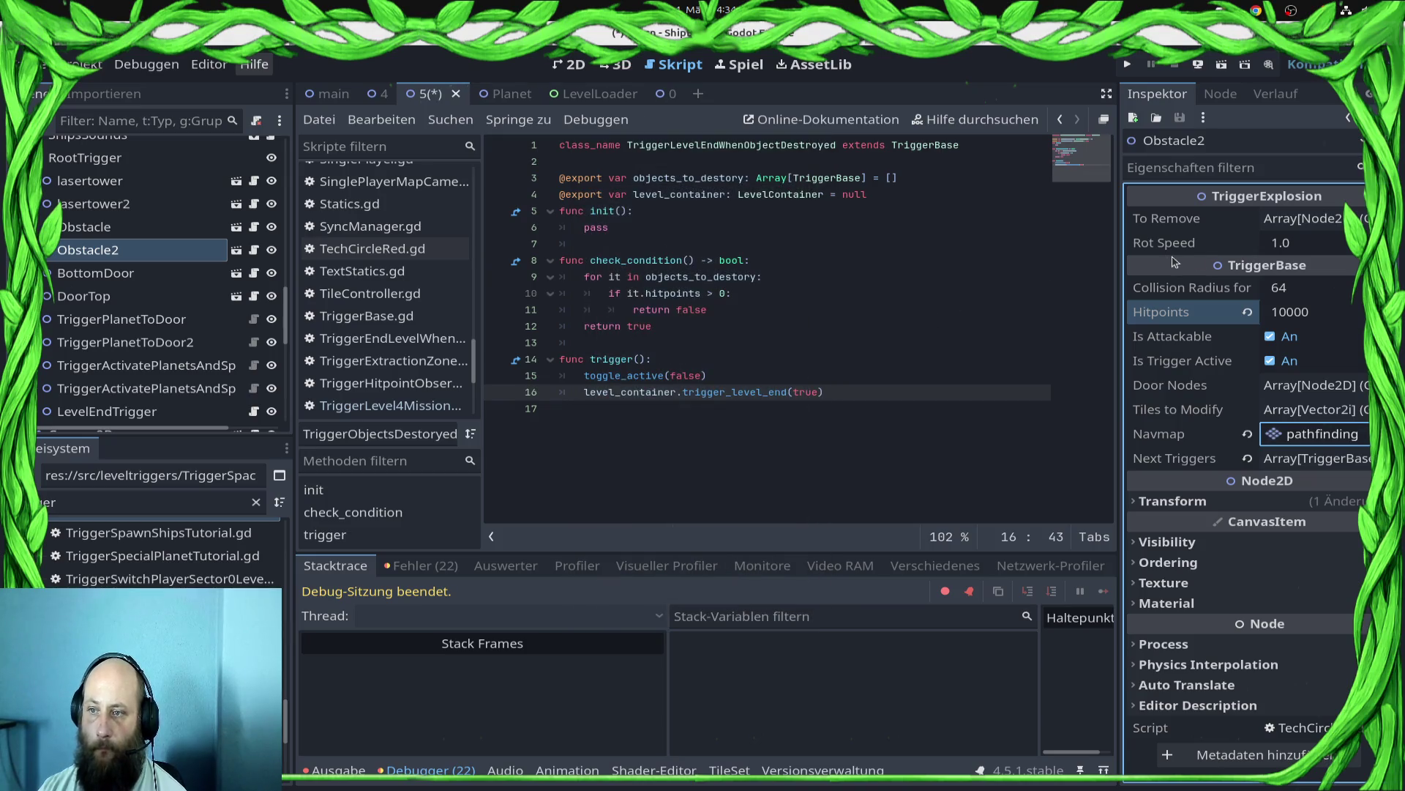
pyautogui.click(1310, 217)
pyautogui.click(1310, 217)
pyautogui.click(798, 344)
pyautogui.hotkey('ctrl', 's')
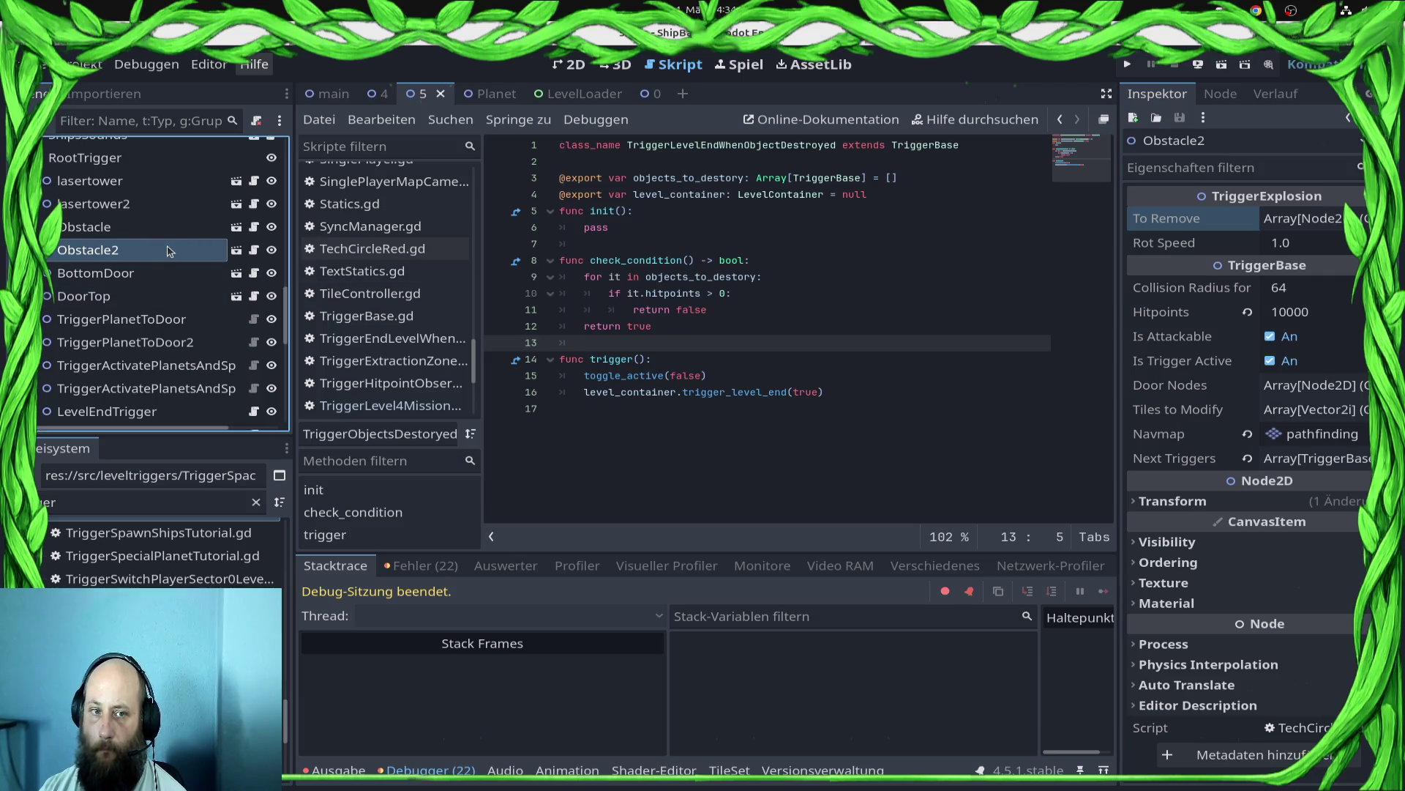
# - Check the lasertower2 node, then run the game to test the level
pyautogui.click(170, 201)
pyautogui.scroll(-3, 170, 257)
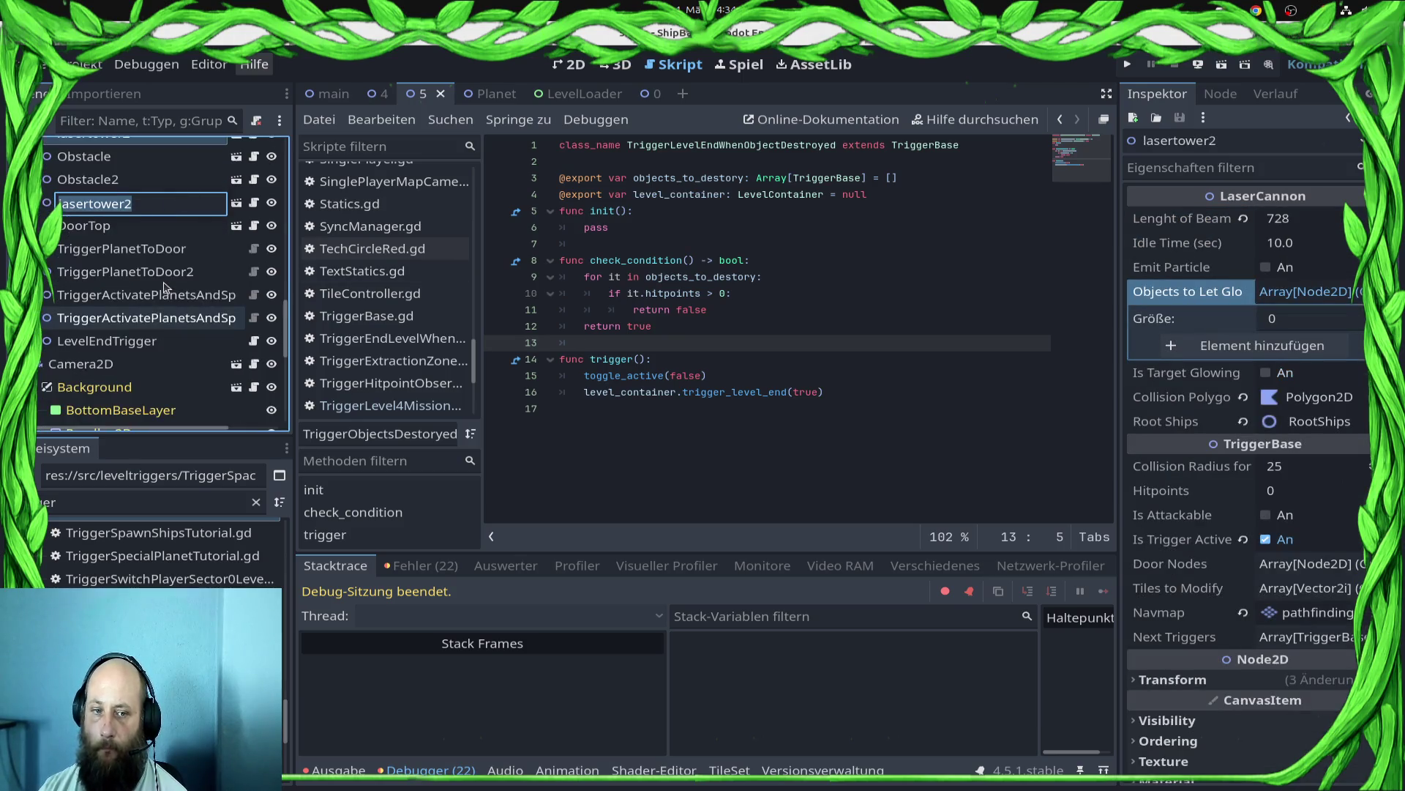
pyautogui.click(719, 325)
pyautogui.click(1128, 64)
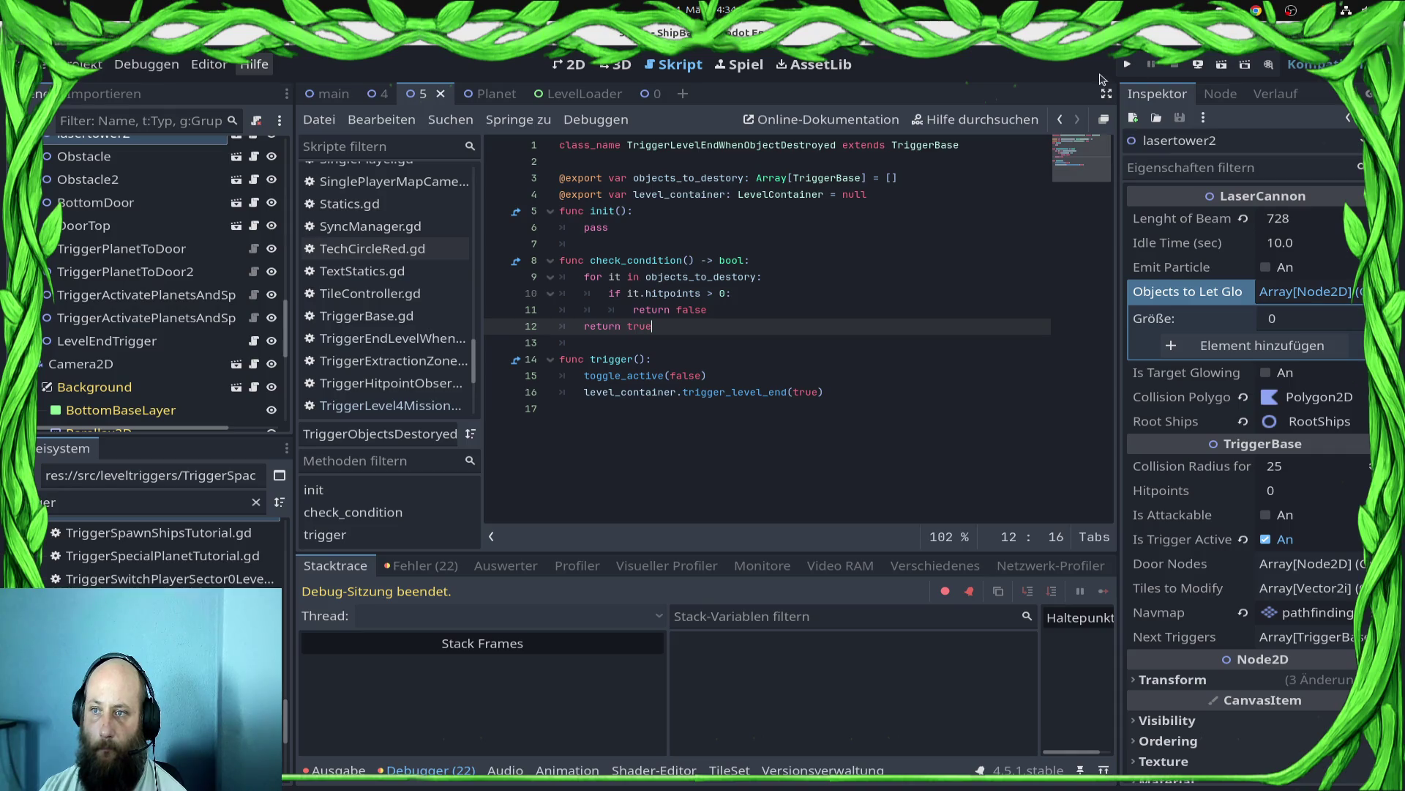
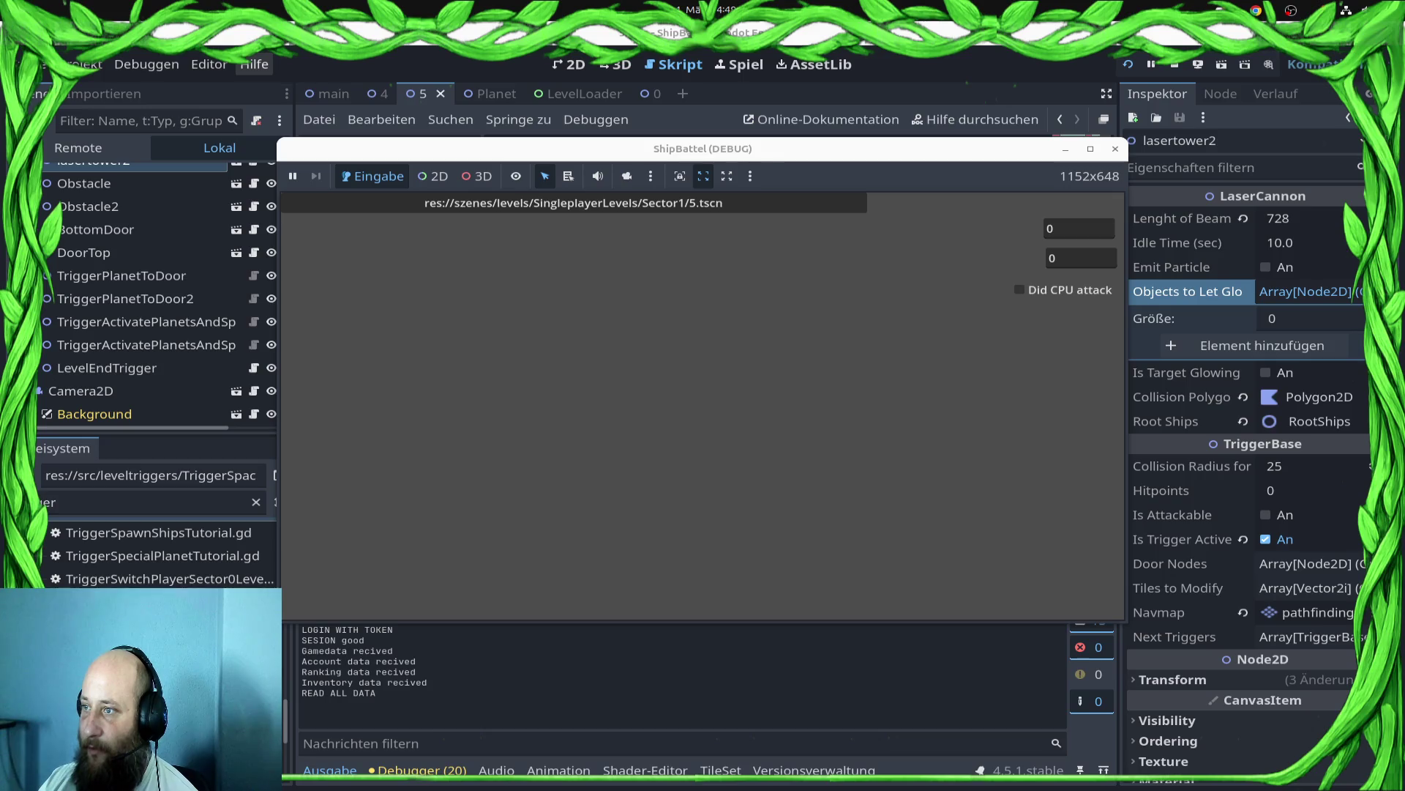
# - Bring the Play Console browser window forward and reload its releases overview page
pyautogui.press('super')
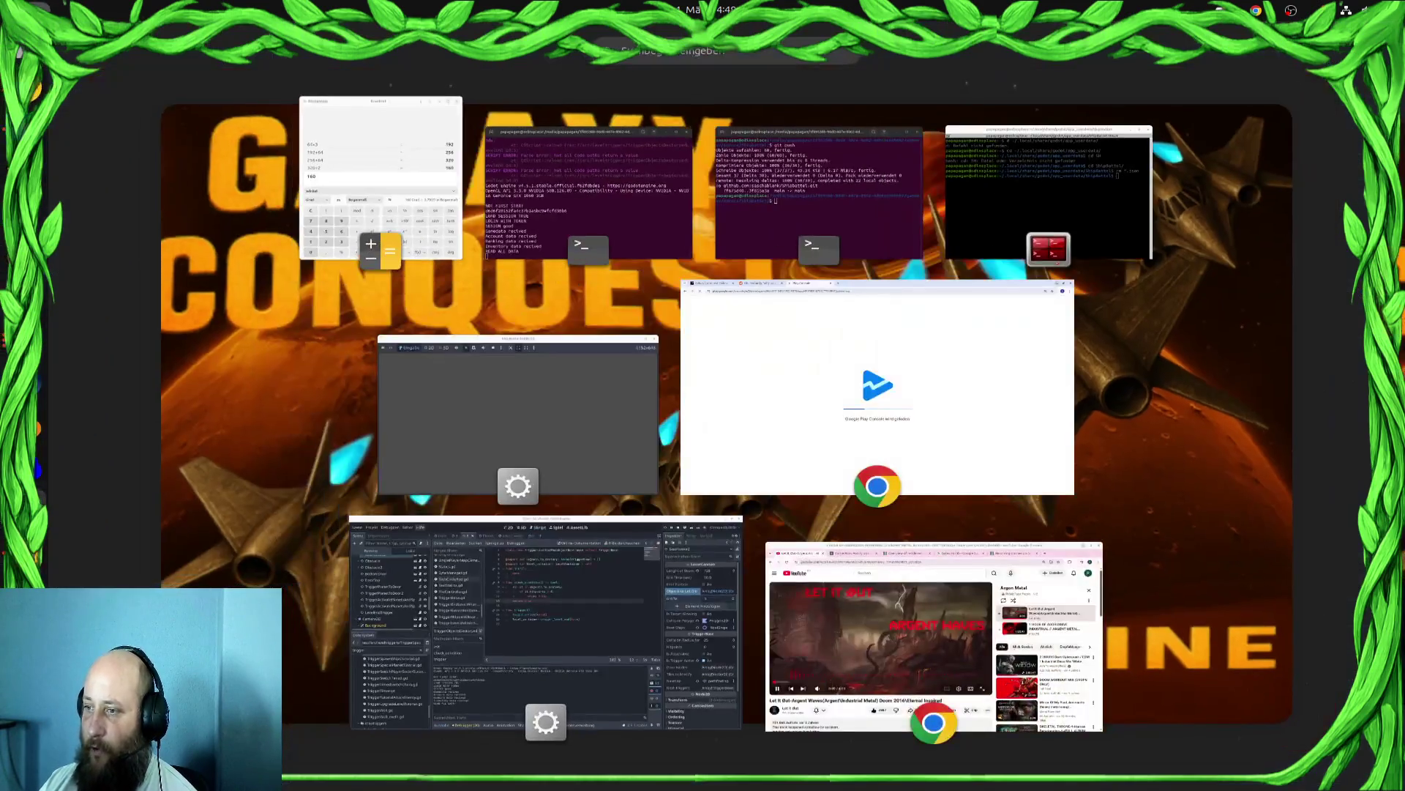
pyautogui.click(556, 612)
pyautogui.press('super')
pyautogui.click(516, 410)
pyautogui.press('super')
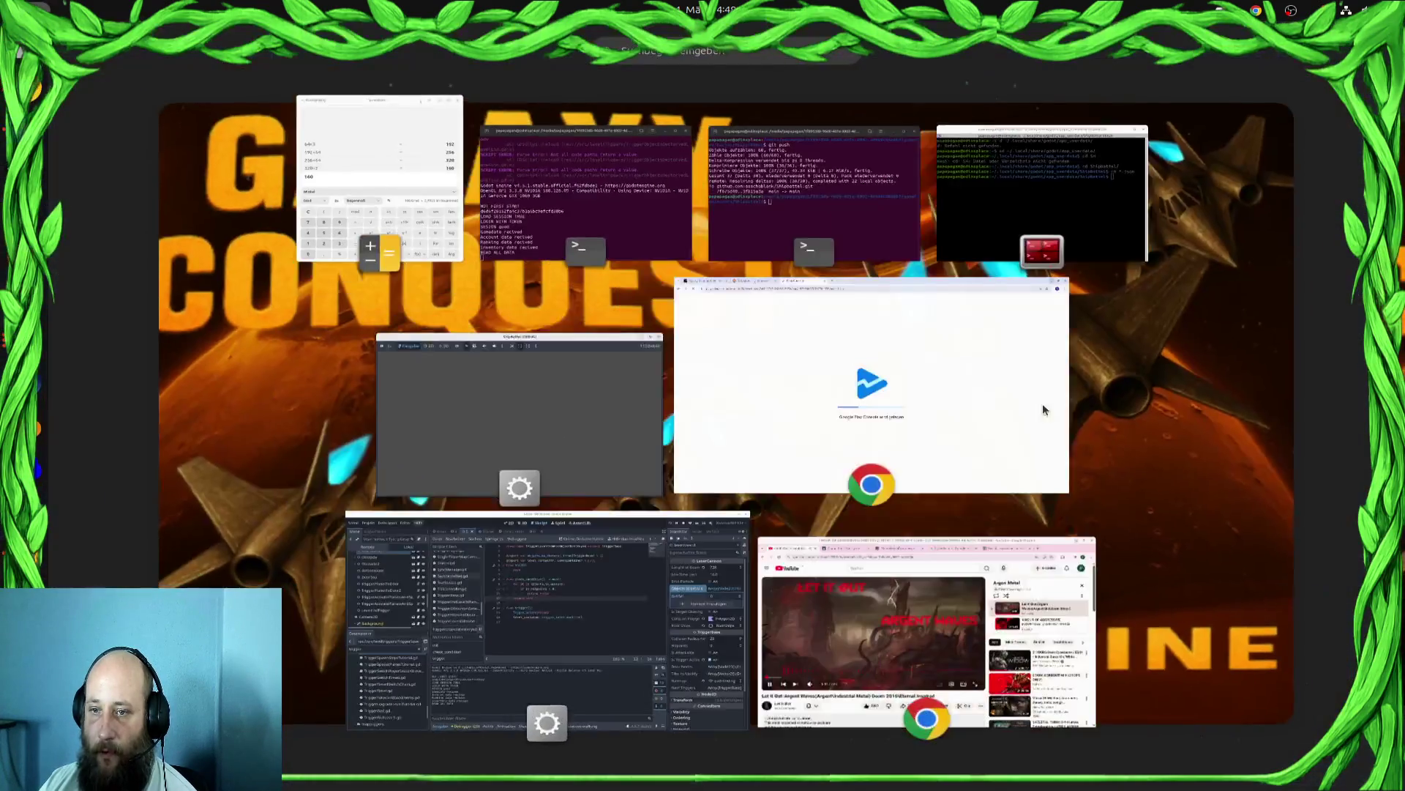
pyautogui.click(1056, 408)
pyautogui.press('F5')
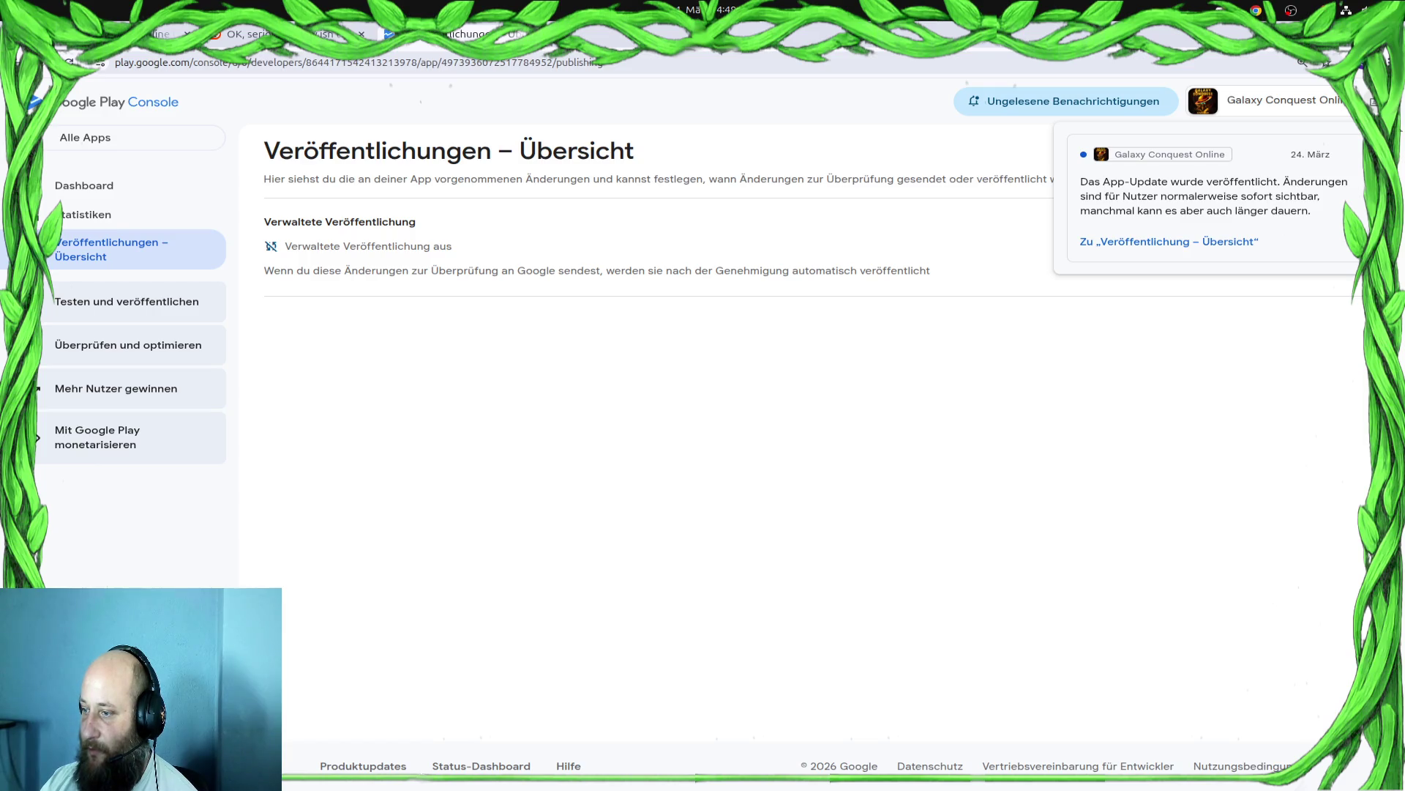
# - Check the update notification, then return to the ShipBattel debug window running Sector1/5
pyautogui.press('Tab')
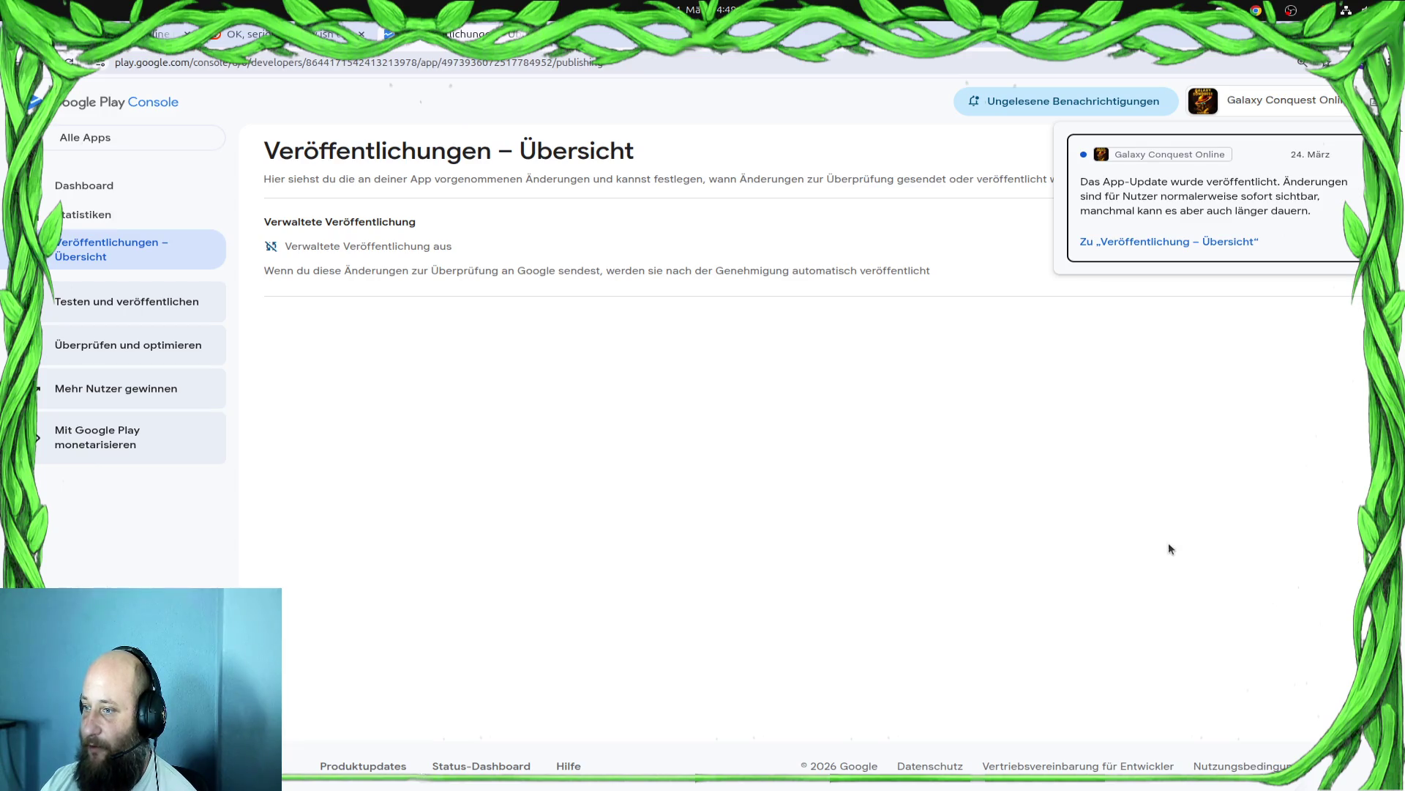
pyautogui.press('super')
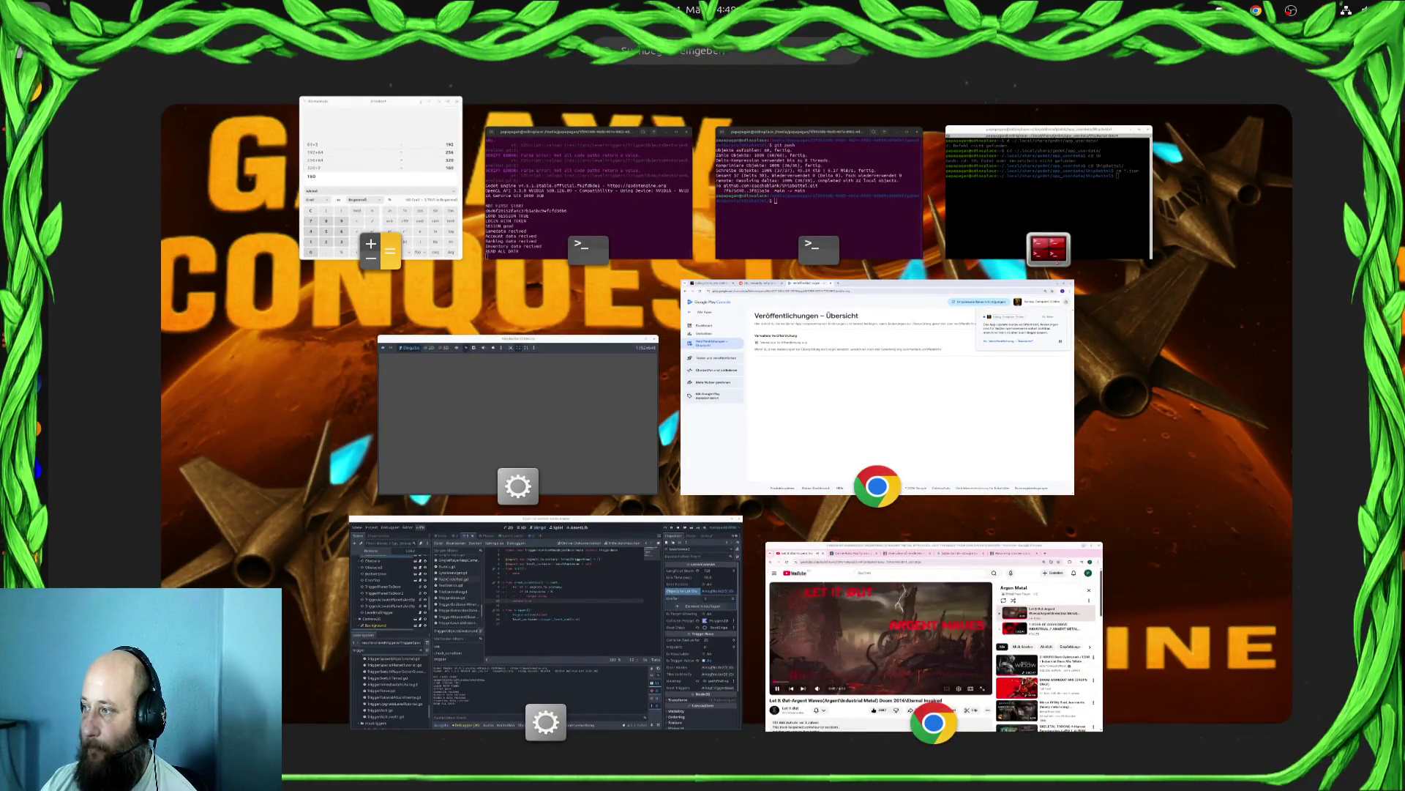
pyautogui.press('Escape')
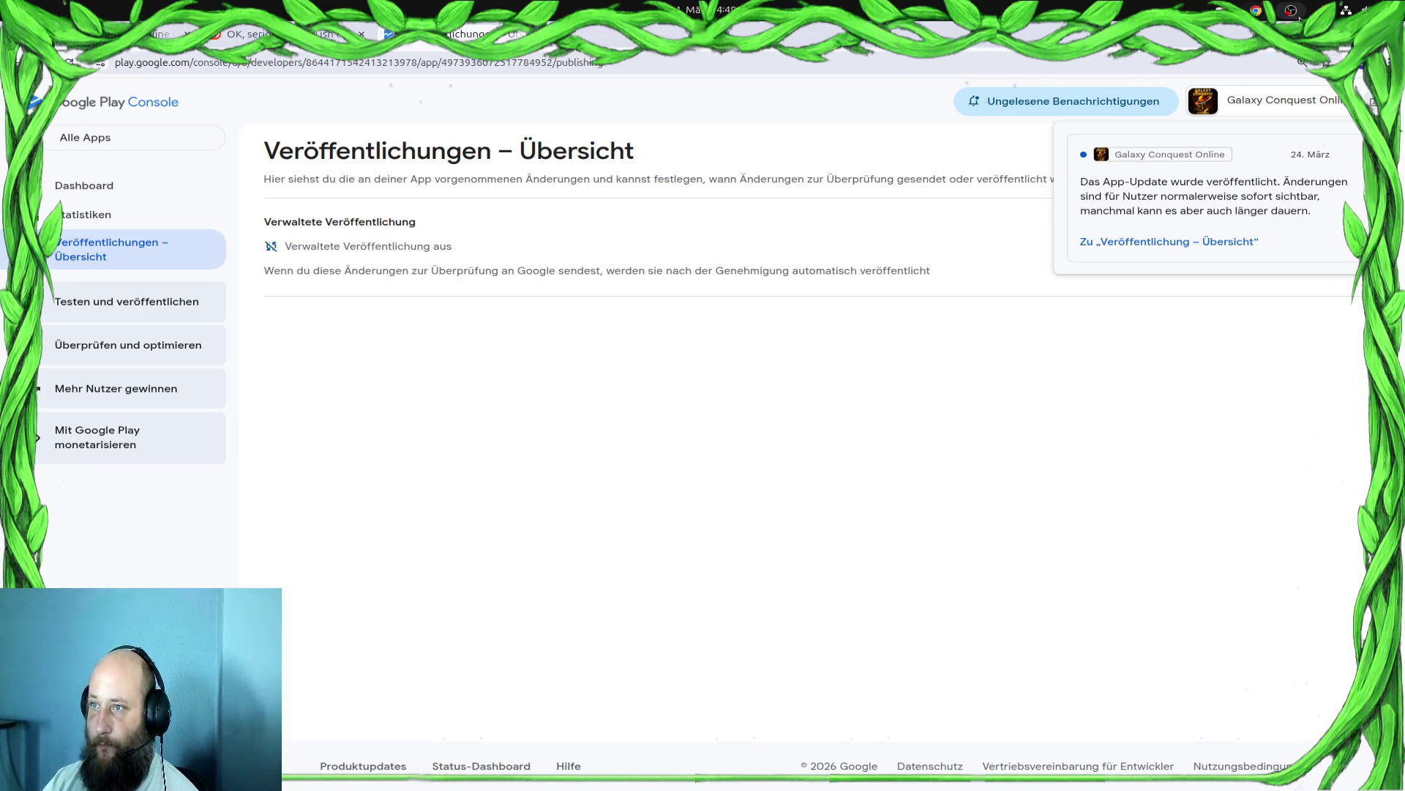
pyautogui.hotkey('alt', 'Tab')
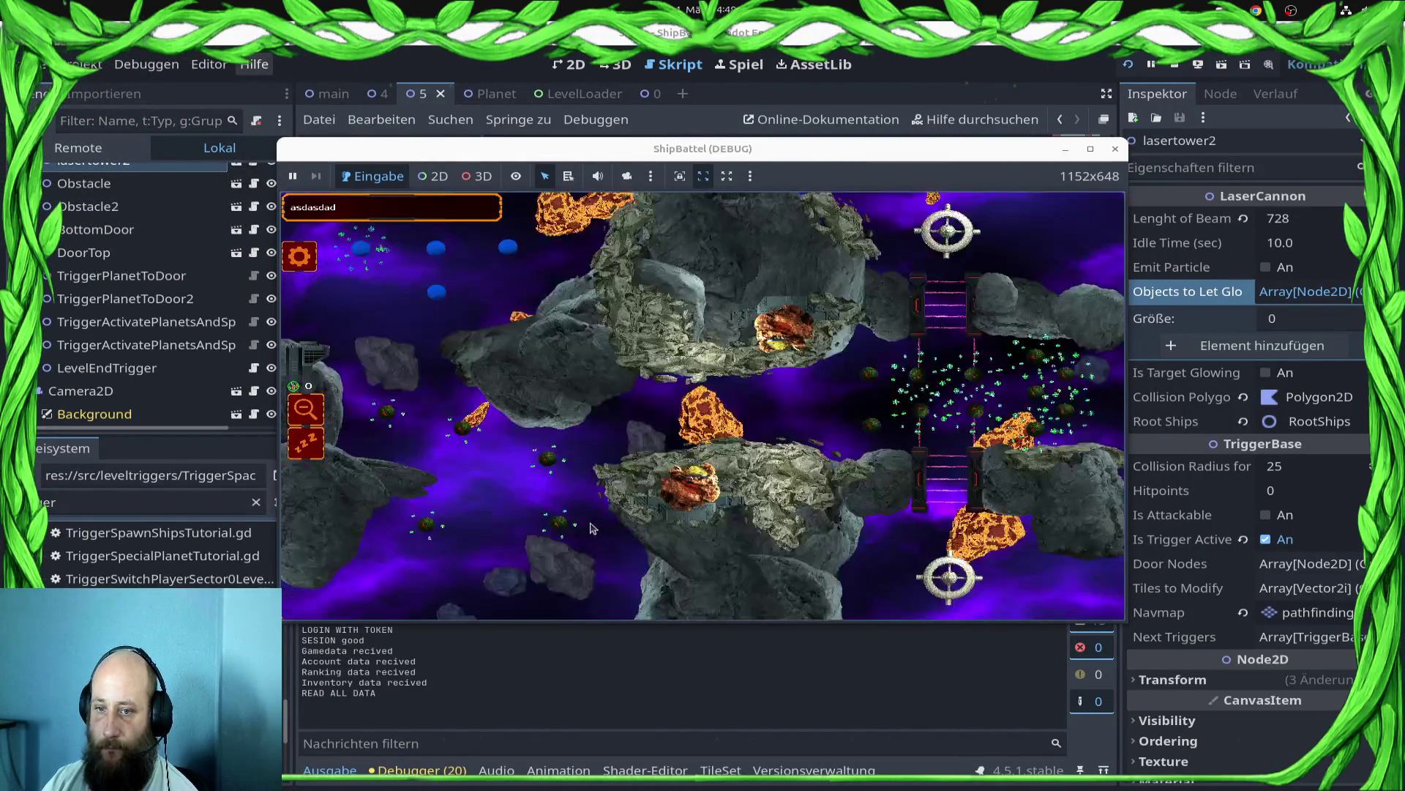
# - Maximize the game window and send the upper-left ship groups down to the lower-left battle
pyautogui.press('super+Up')
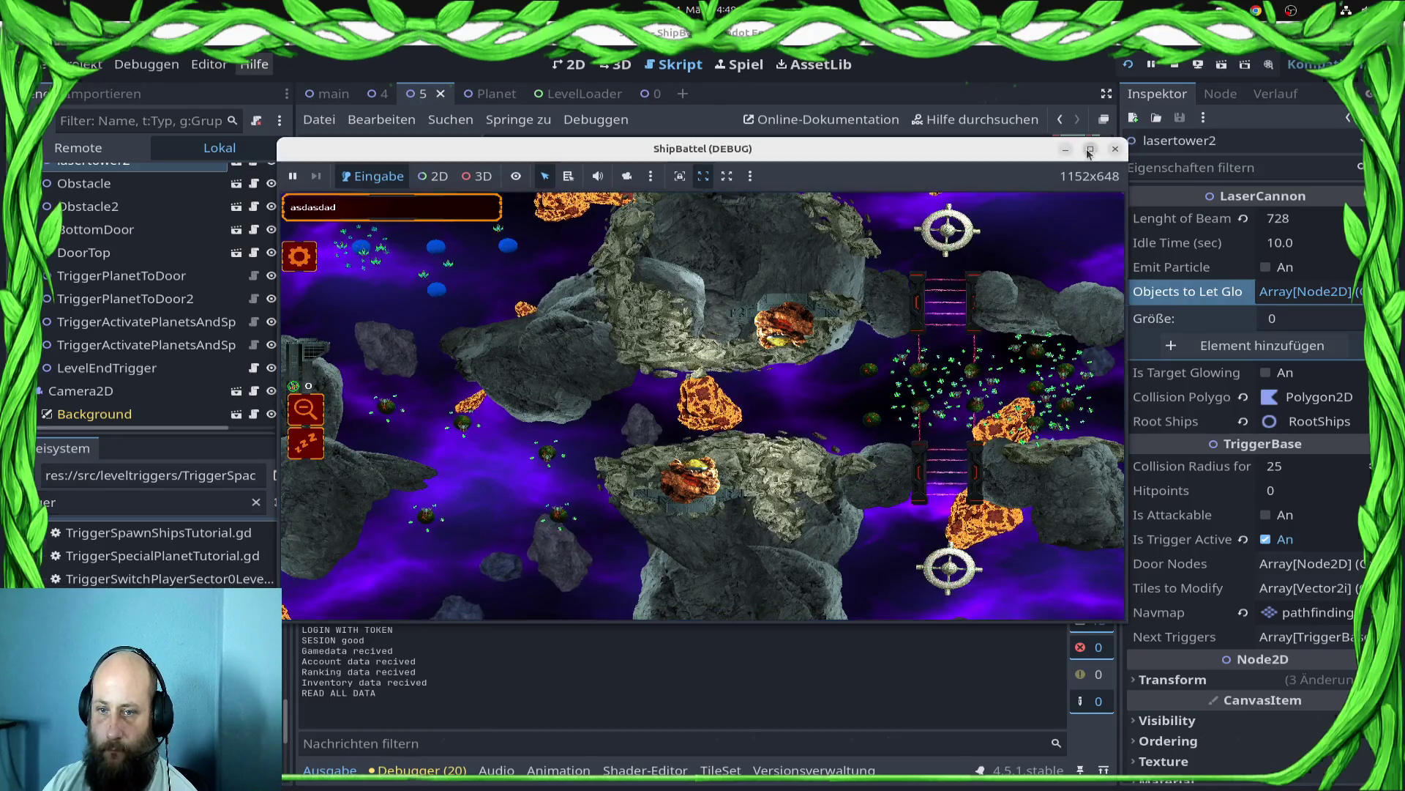
pyautogui.moveTo(397, 263); pyautogui.dragTo(133, 363)
pyautogui.rightClick(224, 417)
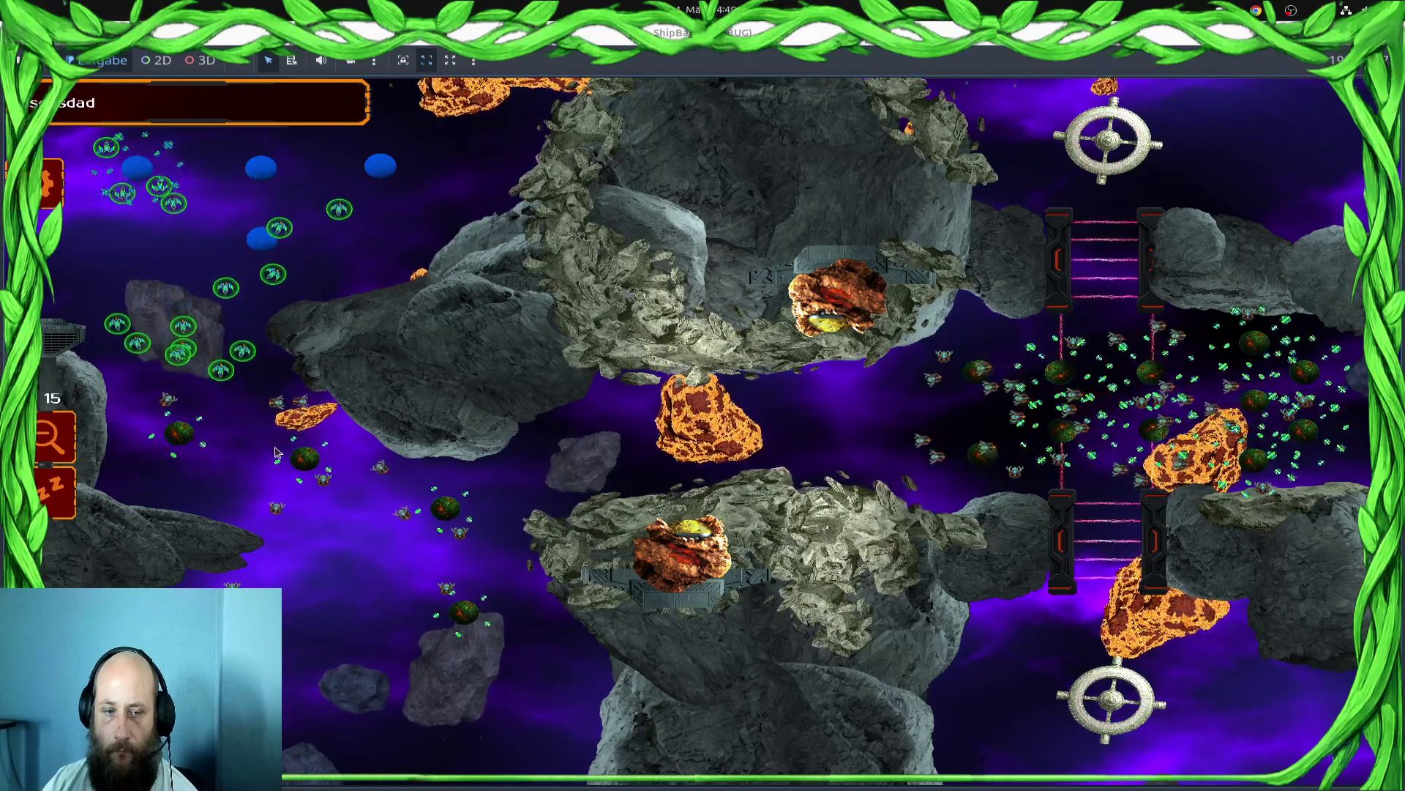
pyautogui.moveTo(271, 147); pyautogui.dragTo(51, 219)
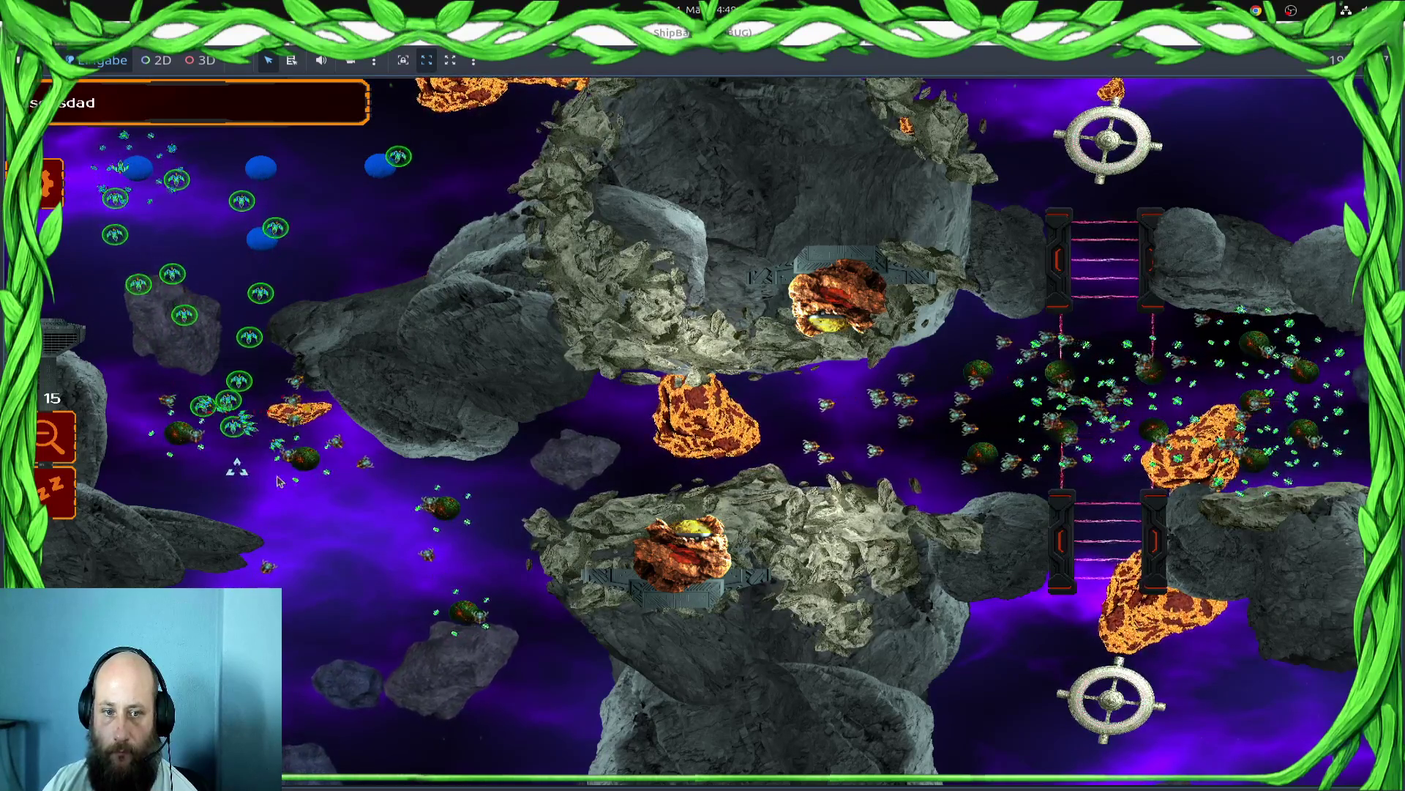
pyautogui.moveTo(208, 410); pyautogui.dragTo(166, 456)
pyautogui.moveTo(234, 169); pyautogui.dragTo(439, 213)
pyautogui.rightClick(245, 410)
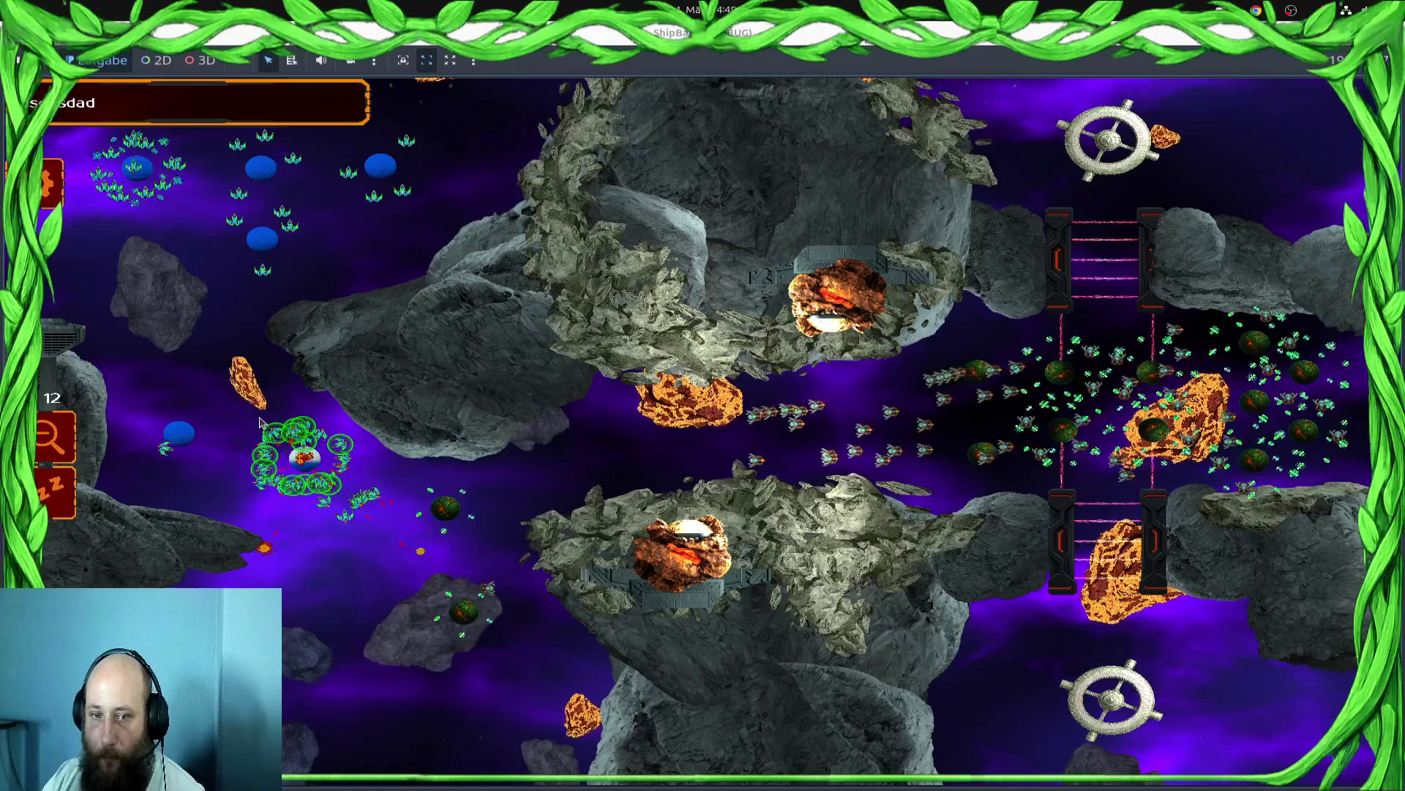
# - Select the units in the lower-left battle and switch back to the Godot script editor
pyautogui.press('super')
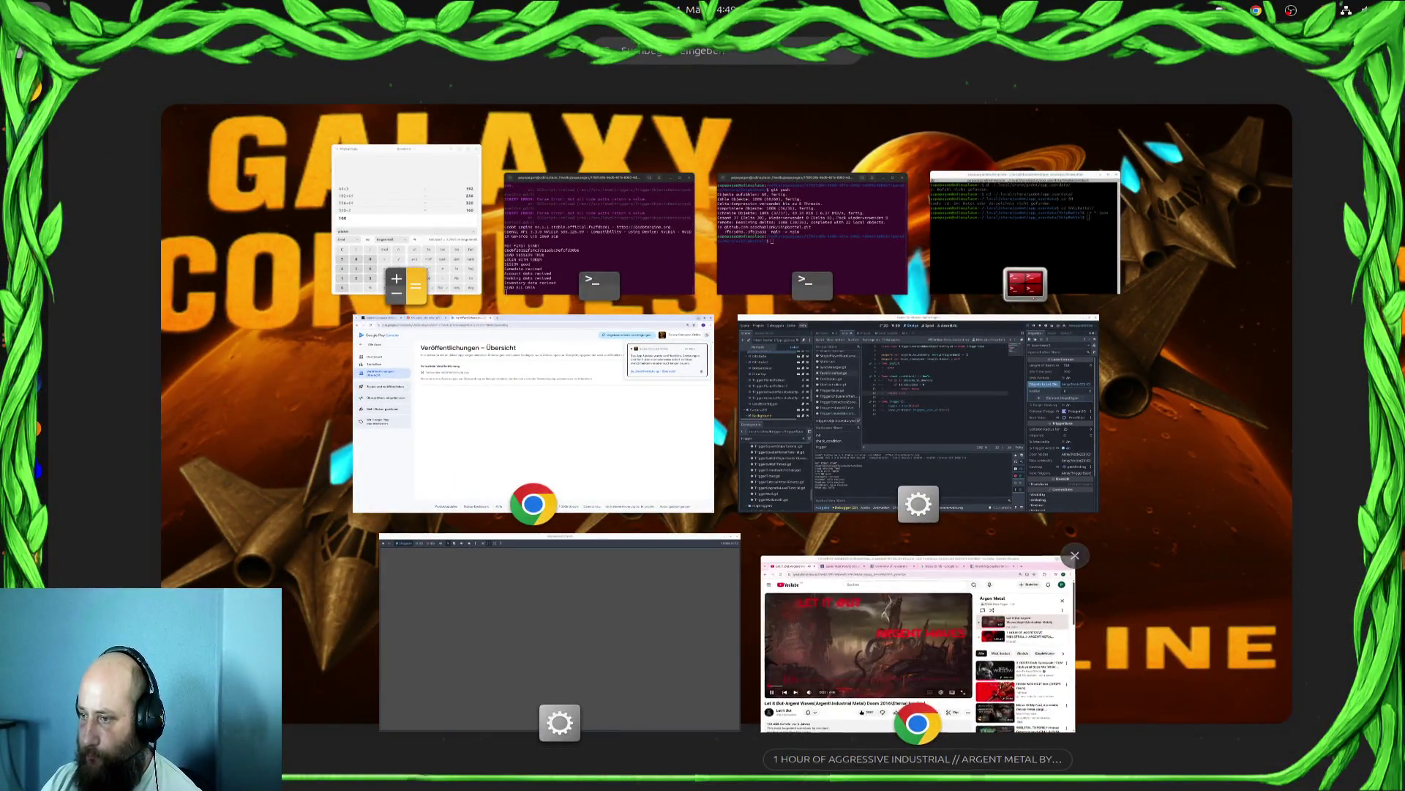
pyautogui.press('Escape')
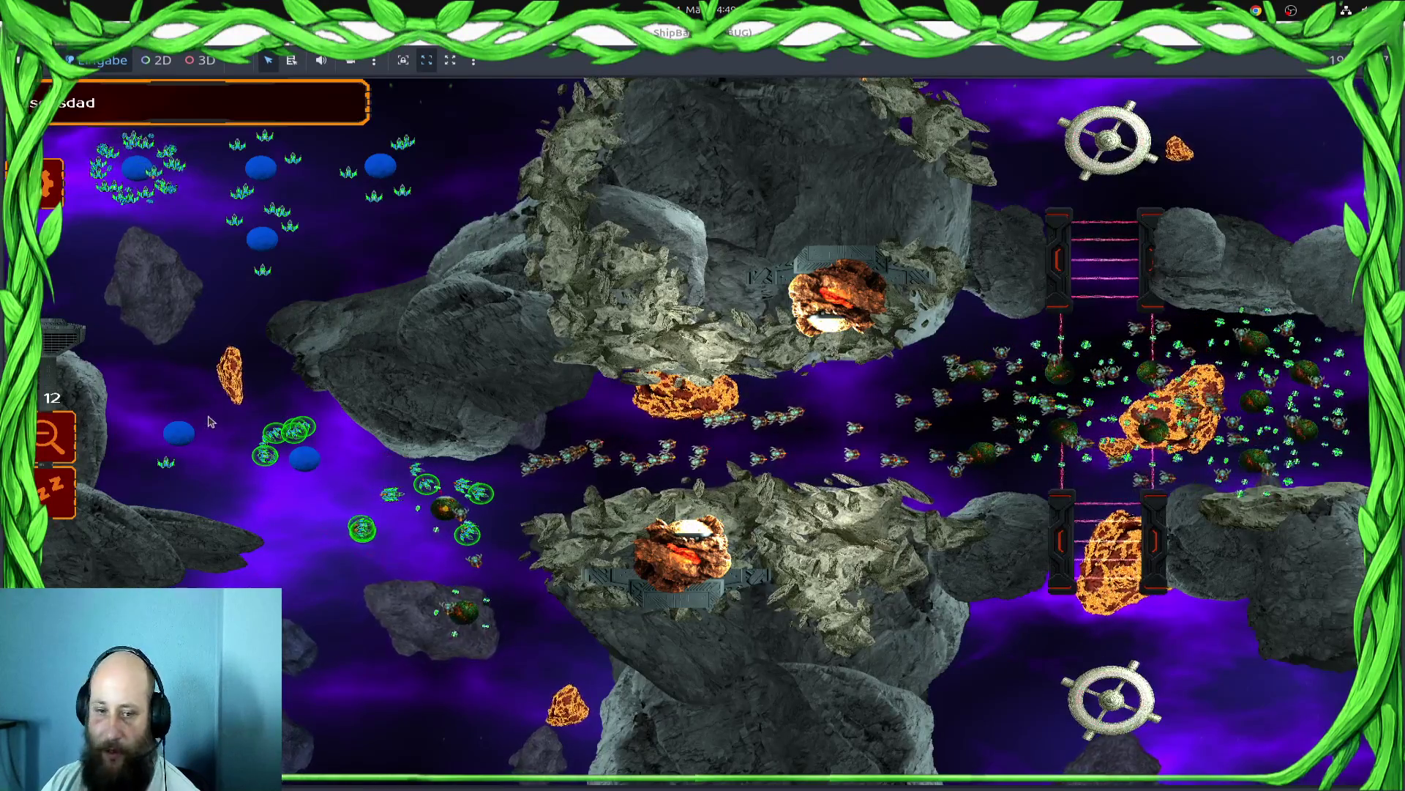
pyautogui.hotkey('ctrl', 'a')
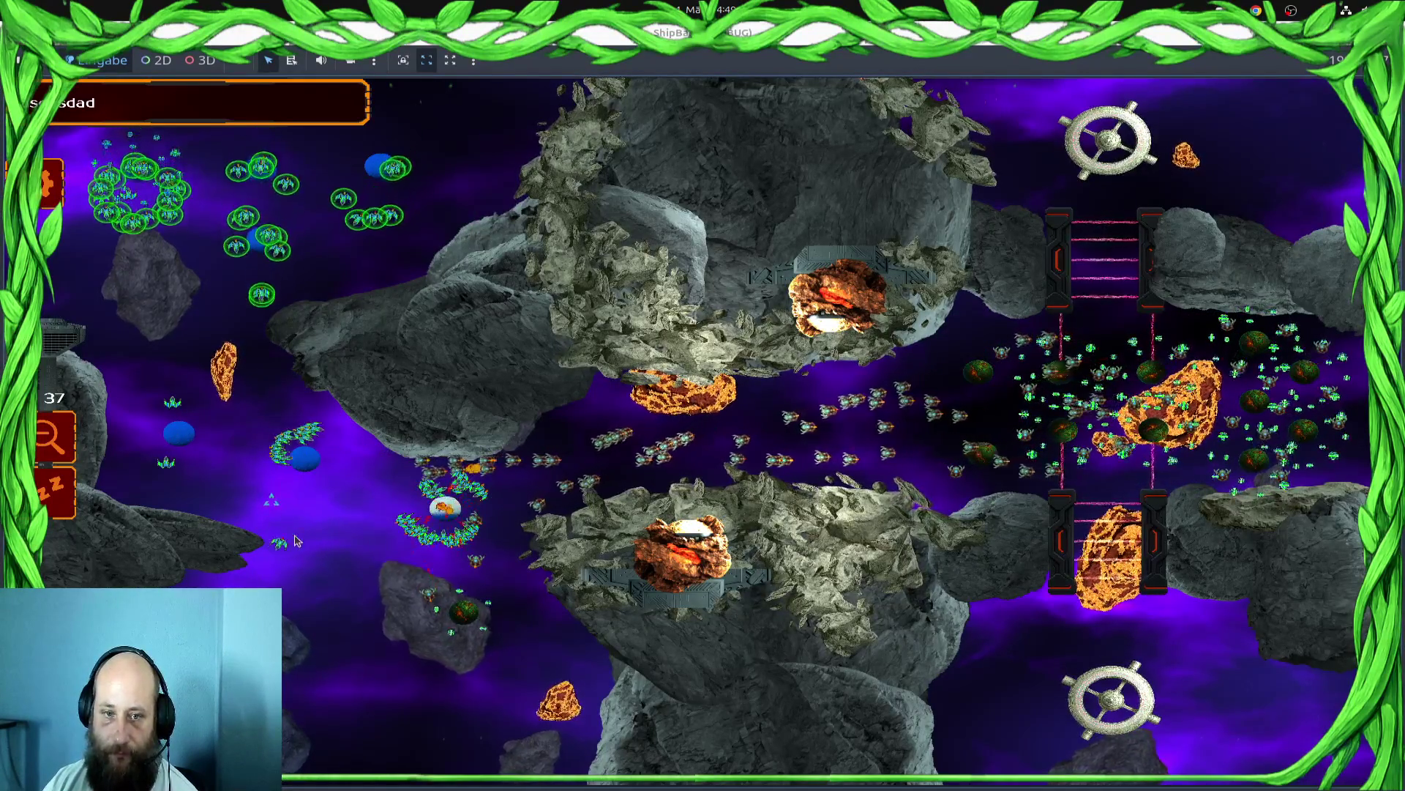
pyautogui.moveTo(454, 514)
pyautogui.mouseDown()
pyautogui.moveTo(512, 503)
pyautogui.moveTo(460, 512)
pyautogui.mouseUp()
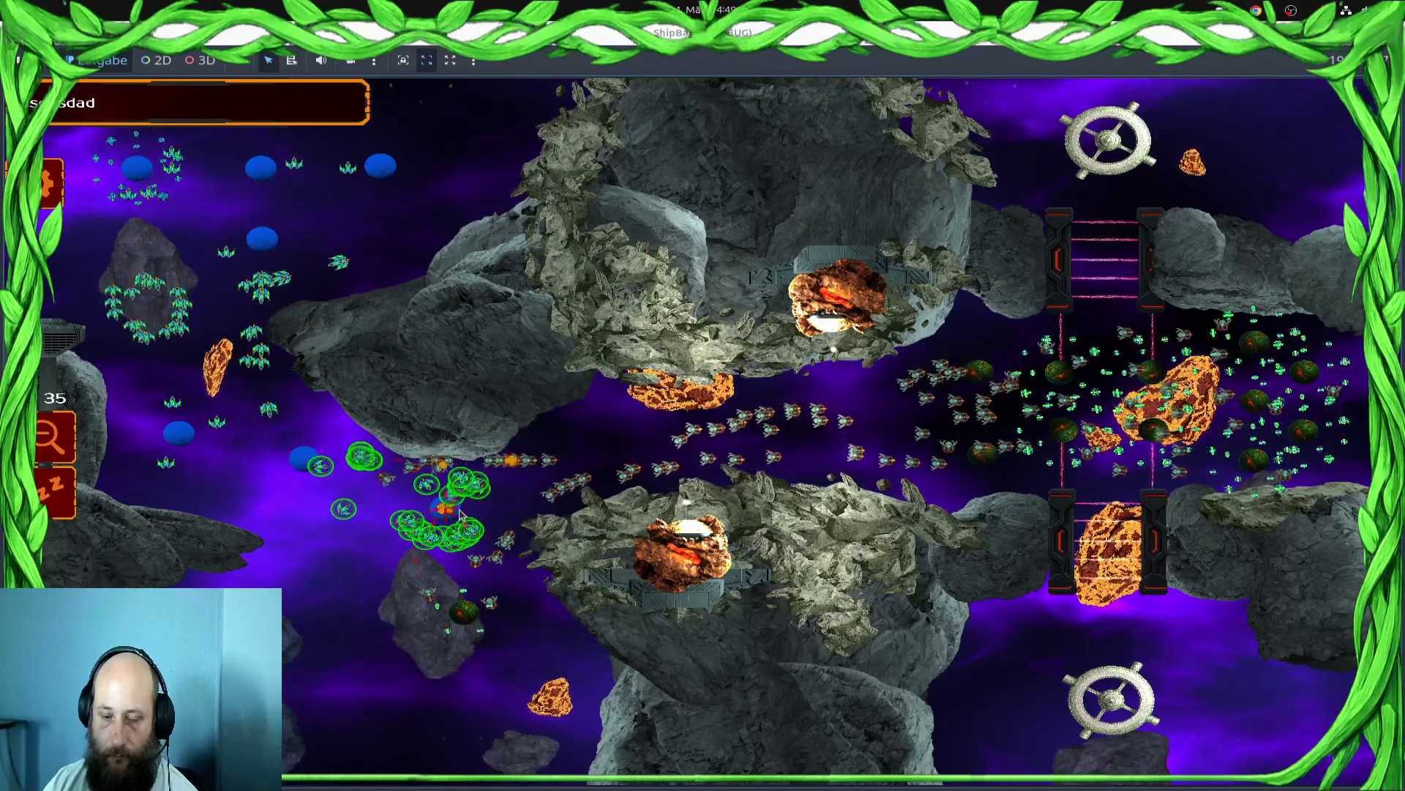
pyautogui.press('super')
pyautogui.click(600, 716)
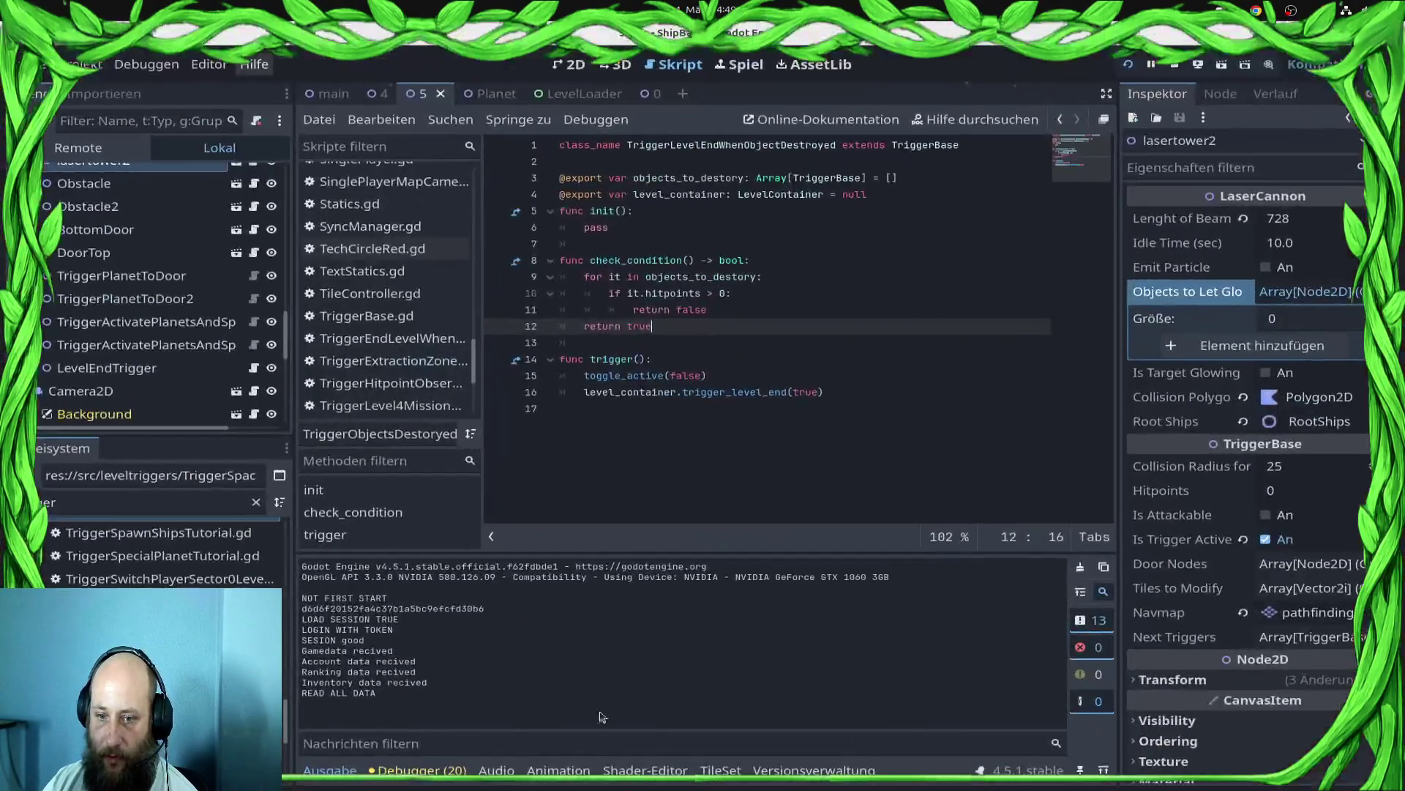
# - Back in the game, gather the units around the lower-left ship and select them
pyautogui.click(867, 565)
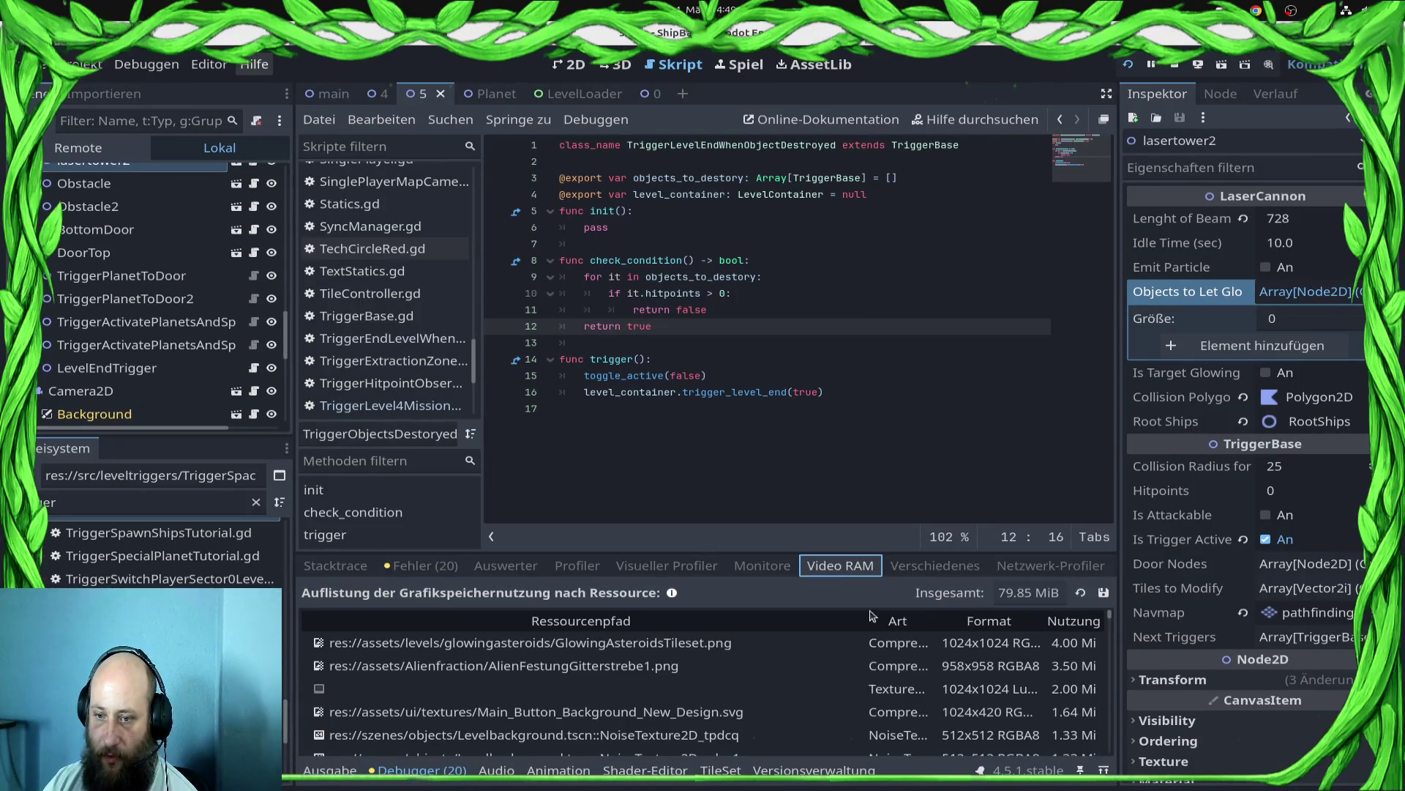
pyautogui.press('super')
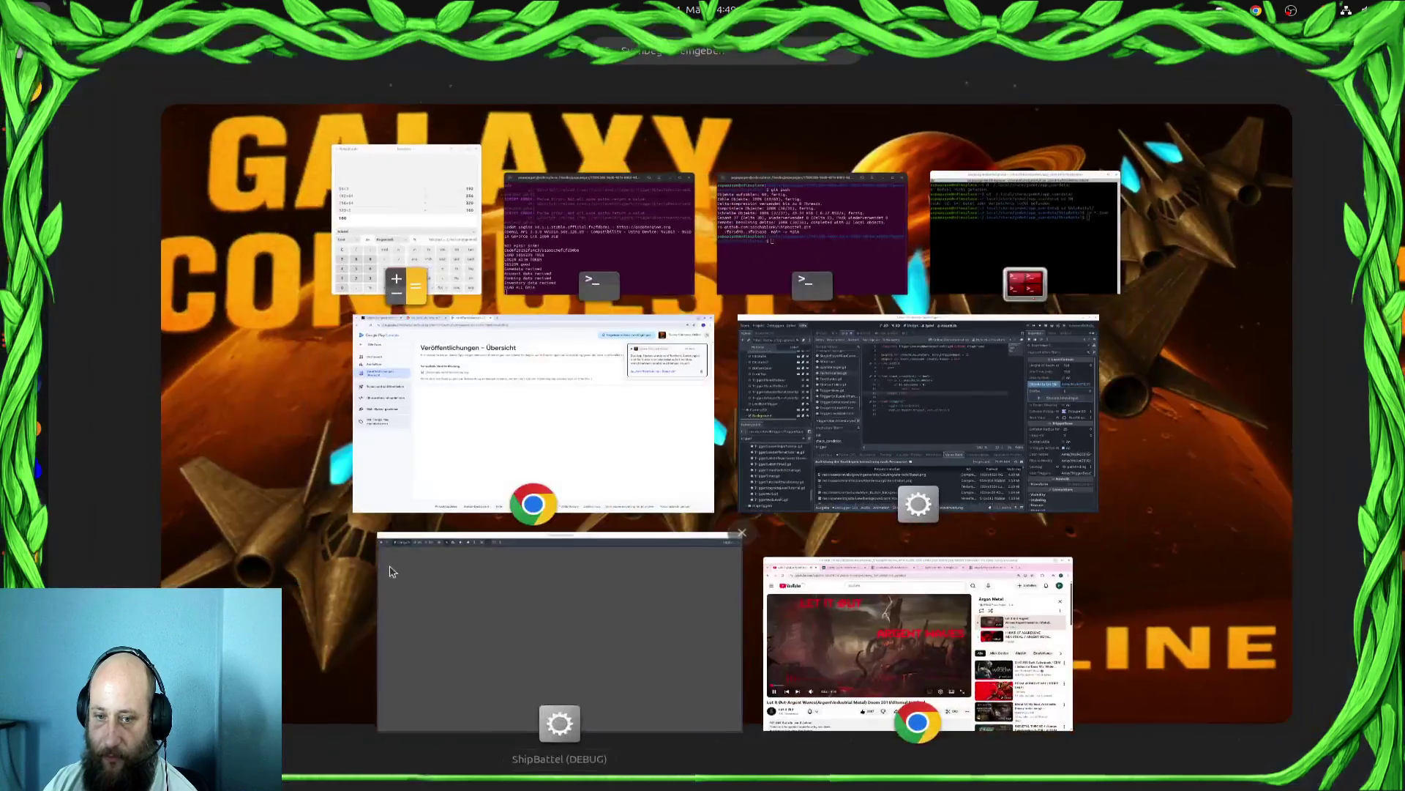
pyautogui.click(606, 611)
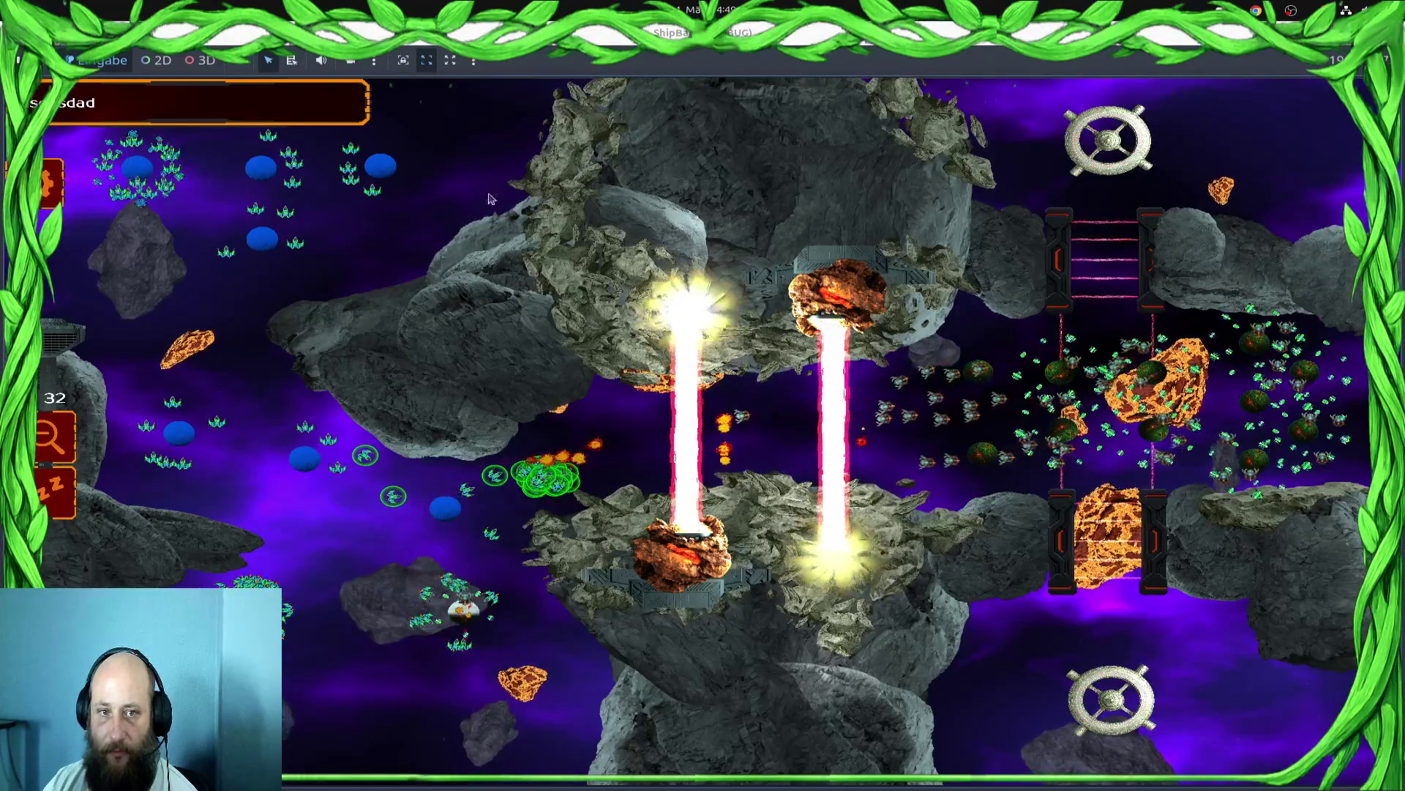
pyautogui.rightClick(459, 571)
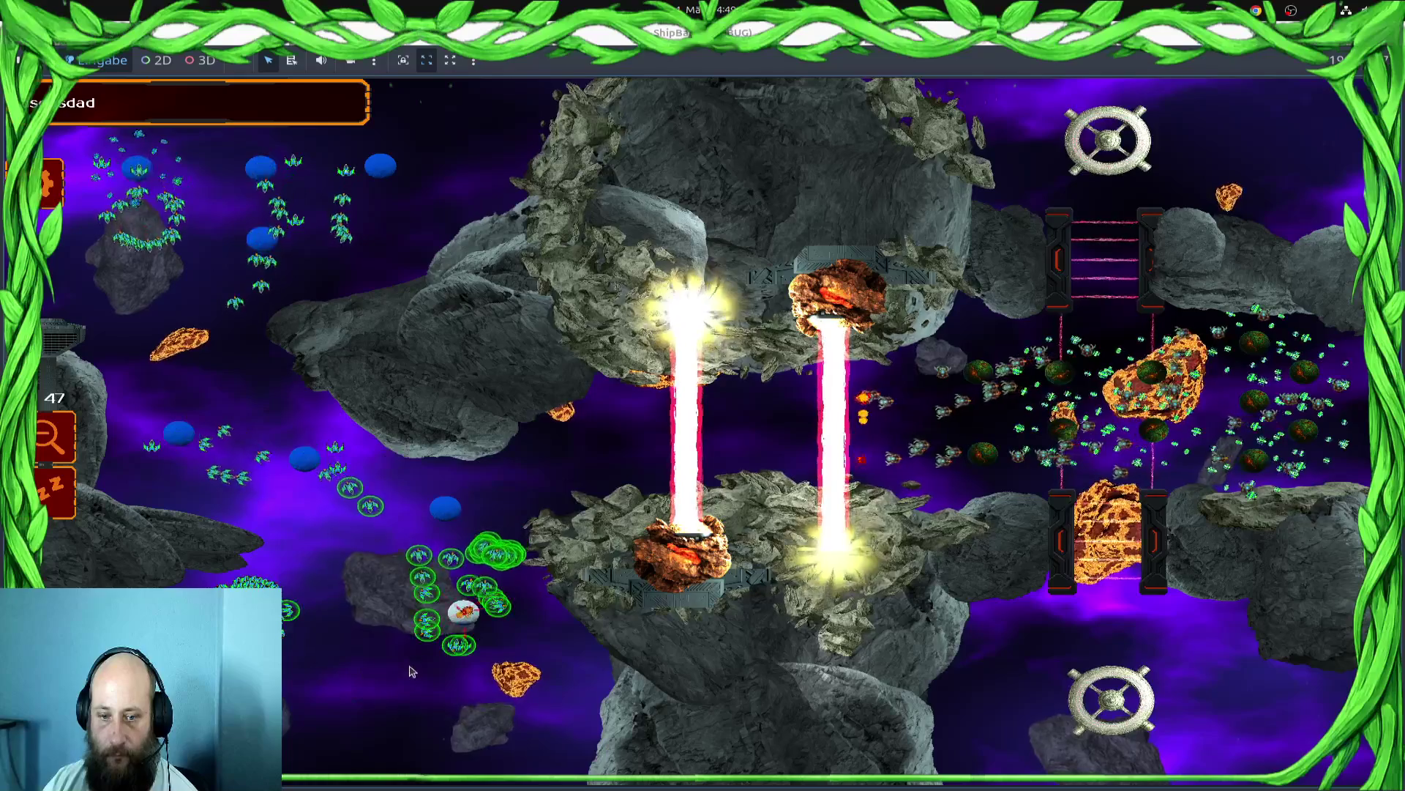
pyautogui.moveTo(459, 571)
pyautogui.mouseDown()
pyautogui.moveTo(578, 512)
pyautogui.moveTo(556, 560)
pyautogui.mouseUp()
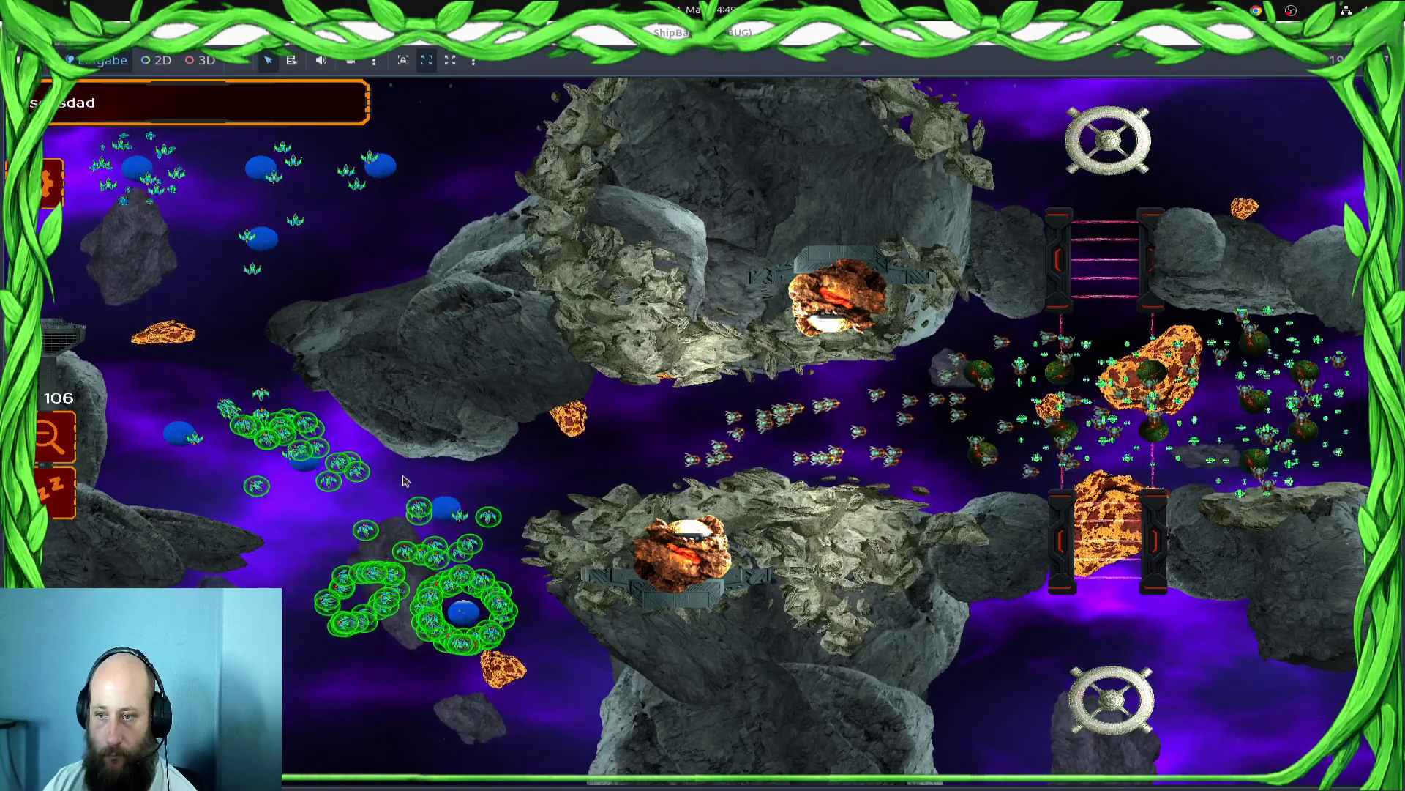
pyautogui.moveTo(511, 557); pyautogui.dragTo(512, 513)
pyautogui.moveTo(456, 452)
pyautogui.mouseDown()
pyautogui.moveTo(754, 452)
pyautogui.moveTo(279, 556)
pyautogui.mouseUp()
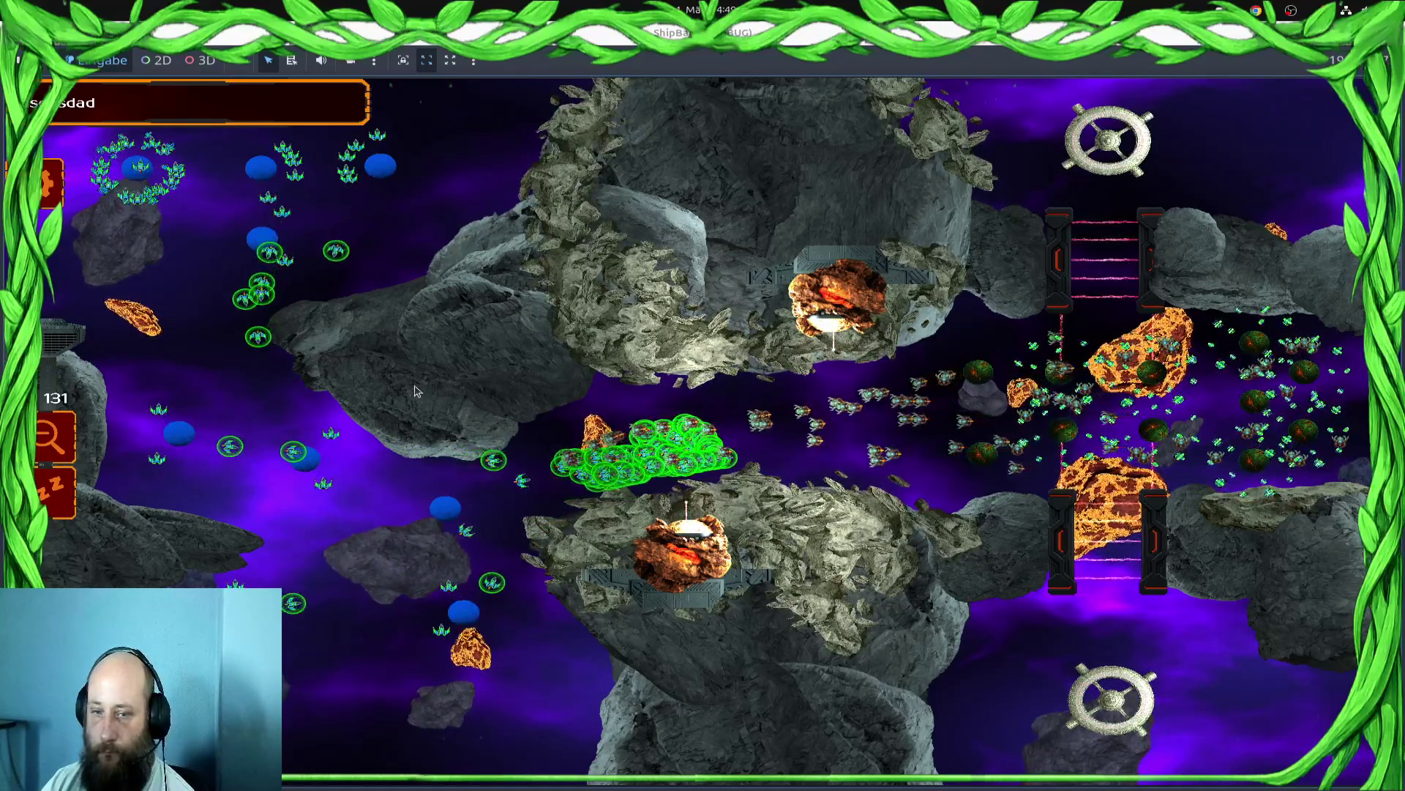
# - Select the main swarm and the middle-corridor units and send them toward the right-hand gate doors
pyautogui.moveTo(966, 340); pyautogui.dragTo(1039, 448)
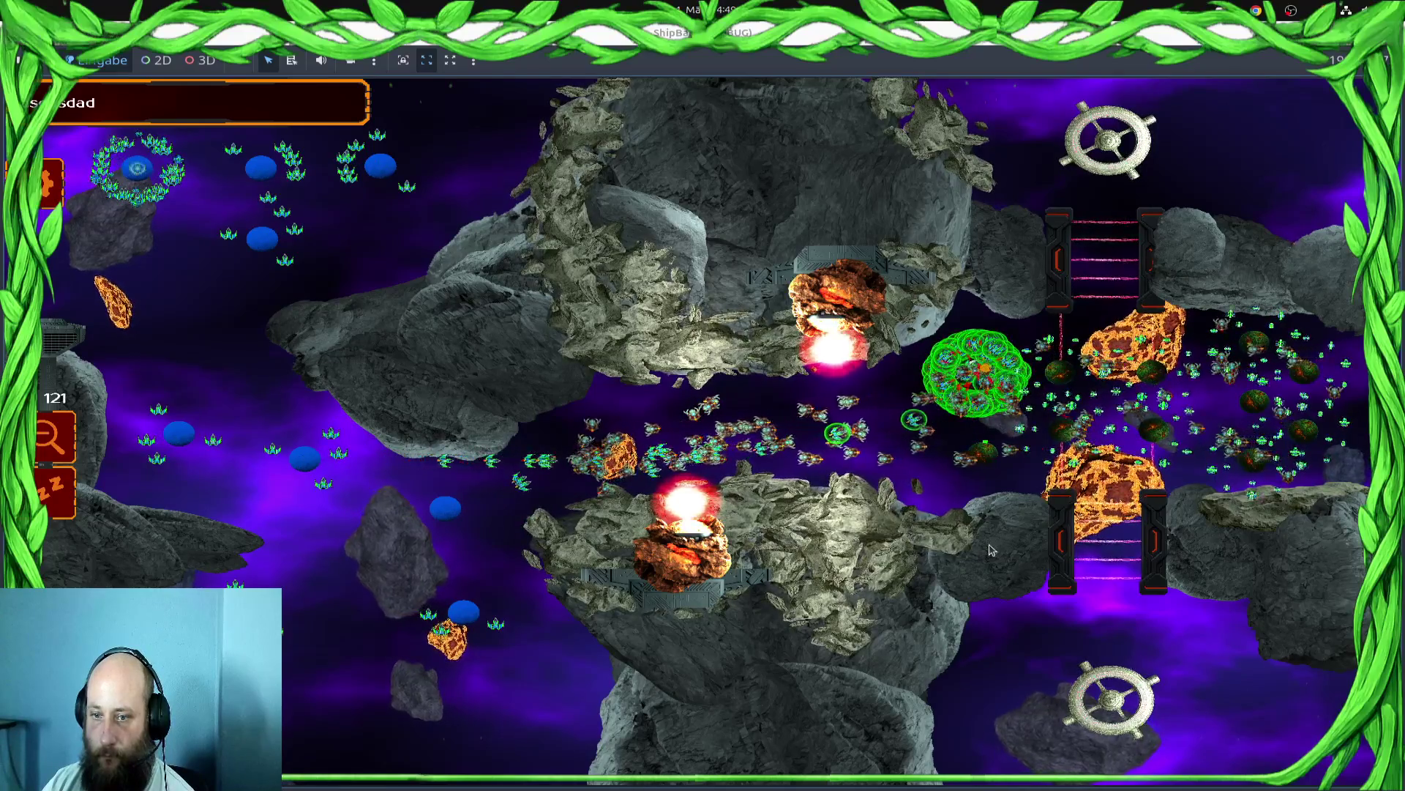
pyautogui.moveTo(803, 442); pyautogui.dragTo(440, 439)
pyautogui.rightClick(329, 530)
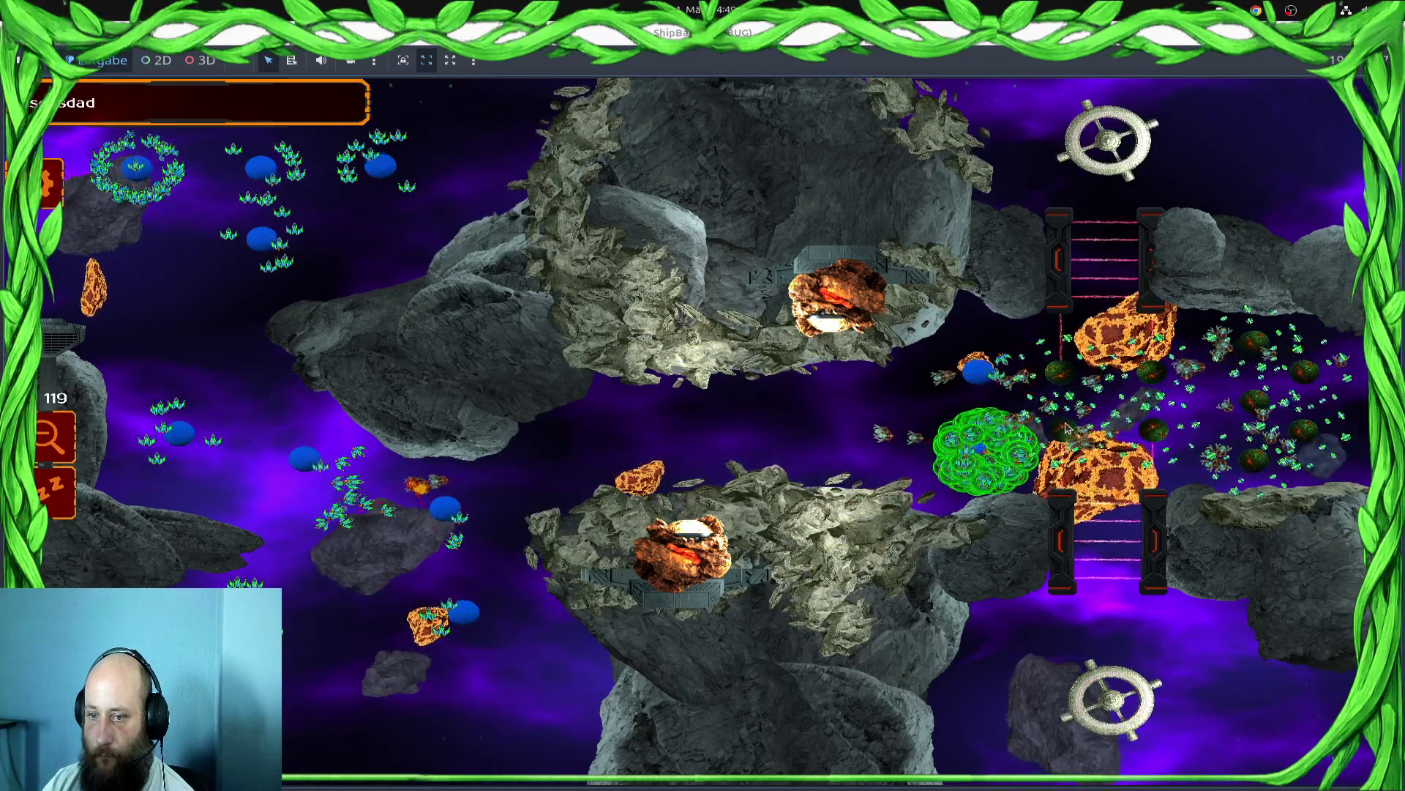
pyautogui.rightClick(1157, 431)
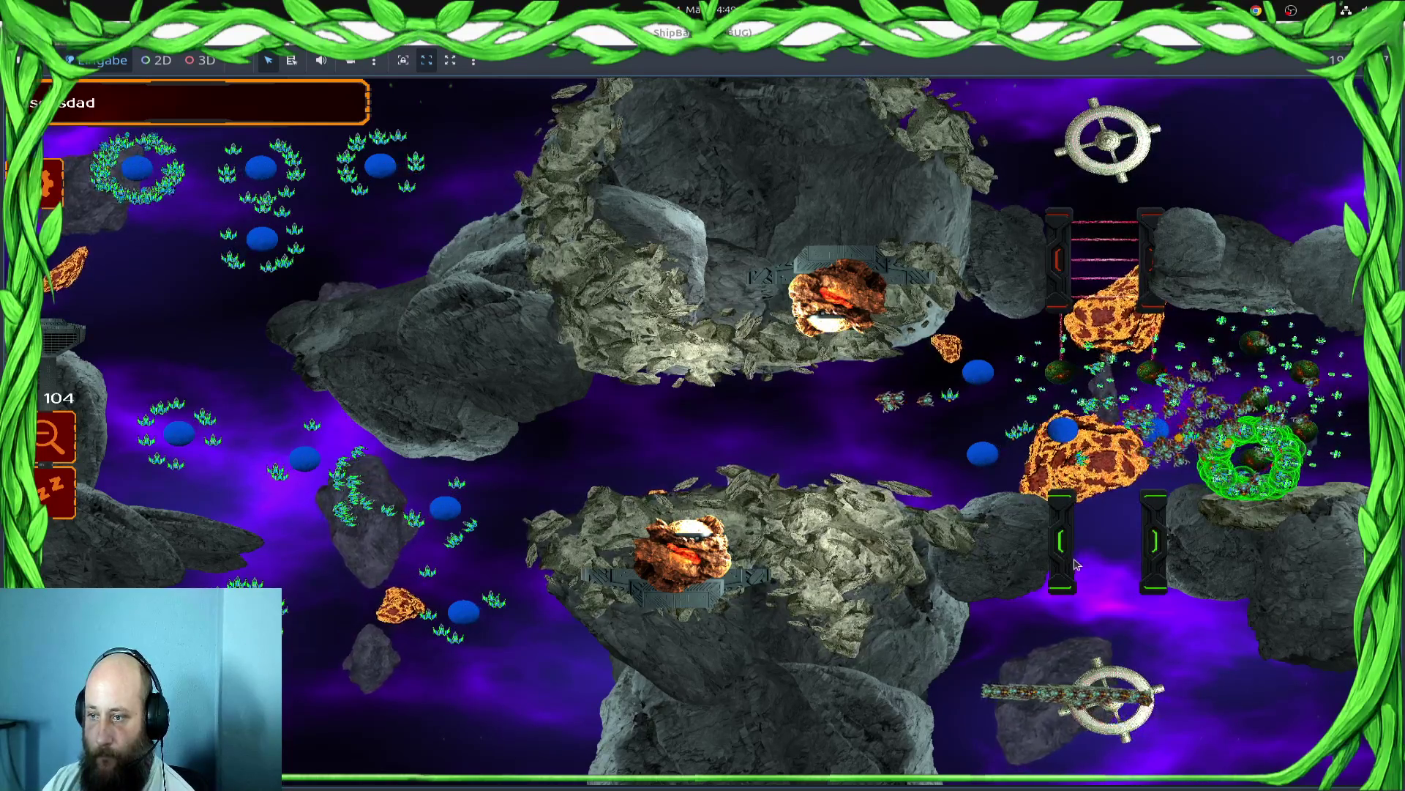
pyautogui.rightClick(1304, 437)
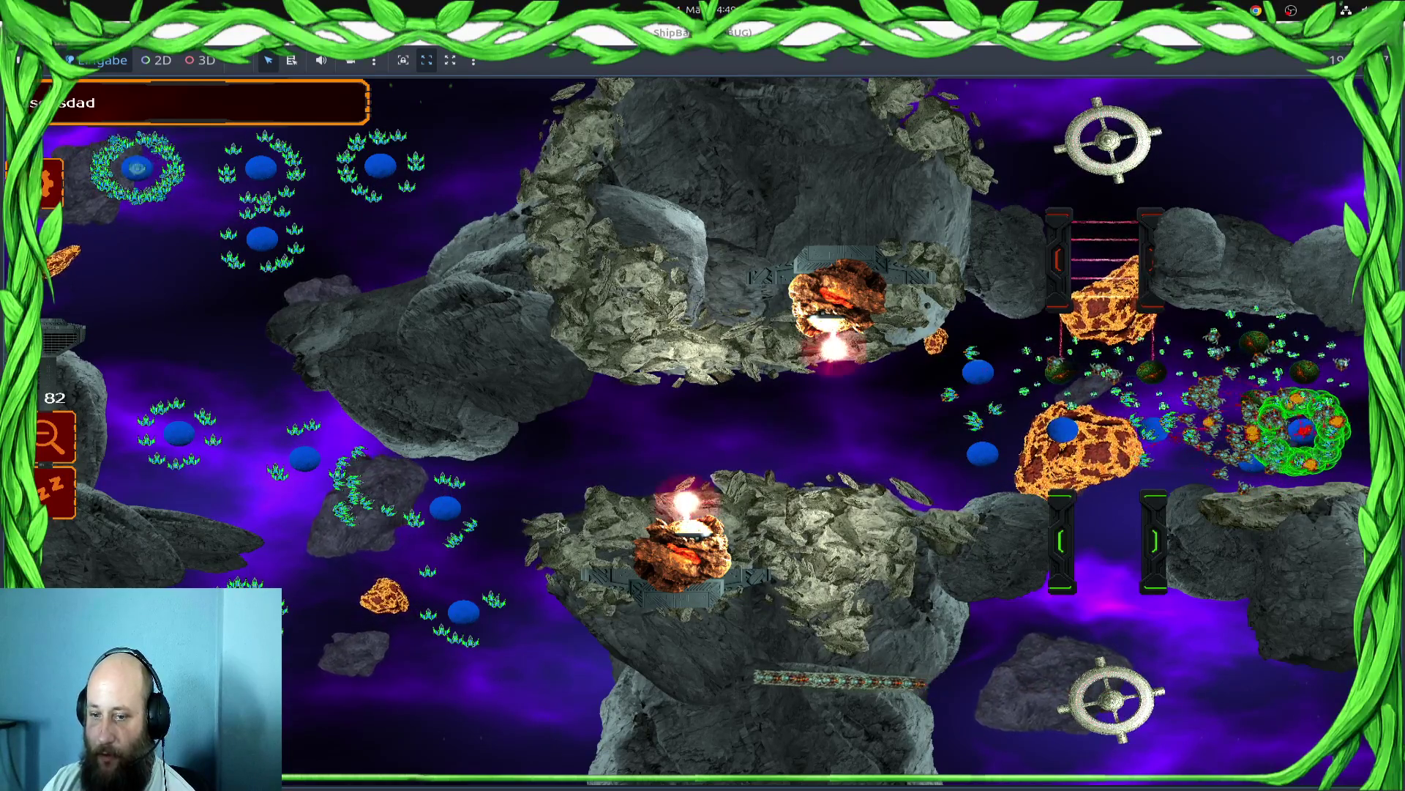
# - Order the left-side units down-right and pull the swarm near the right gates into a tight group
pyautogui.hotkey('ctrl', 'a')
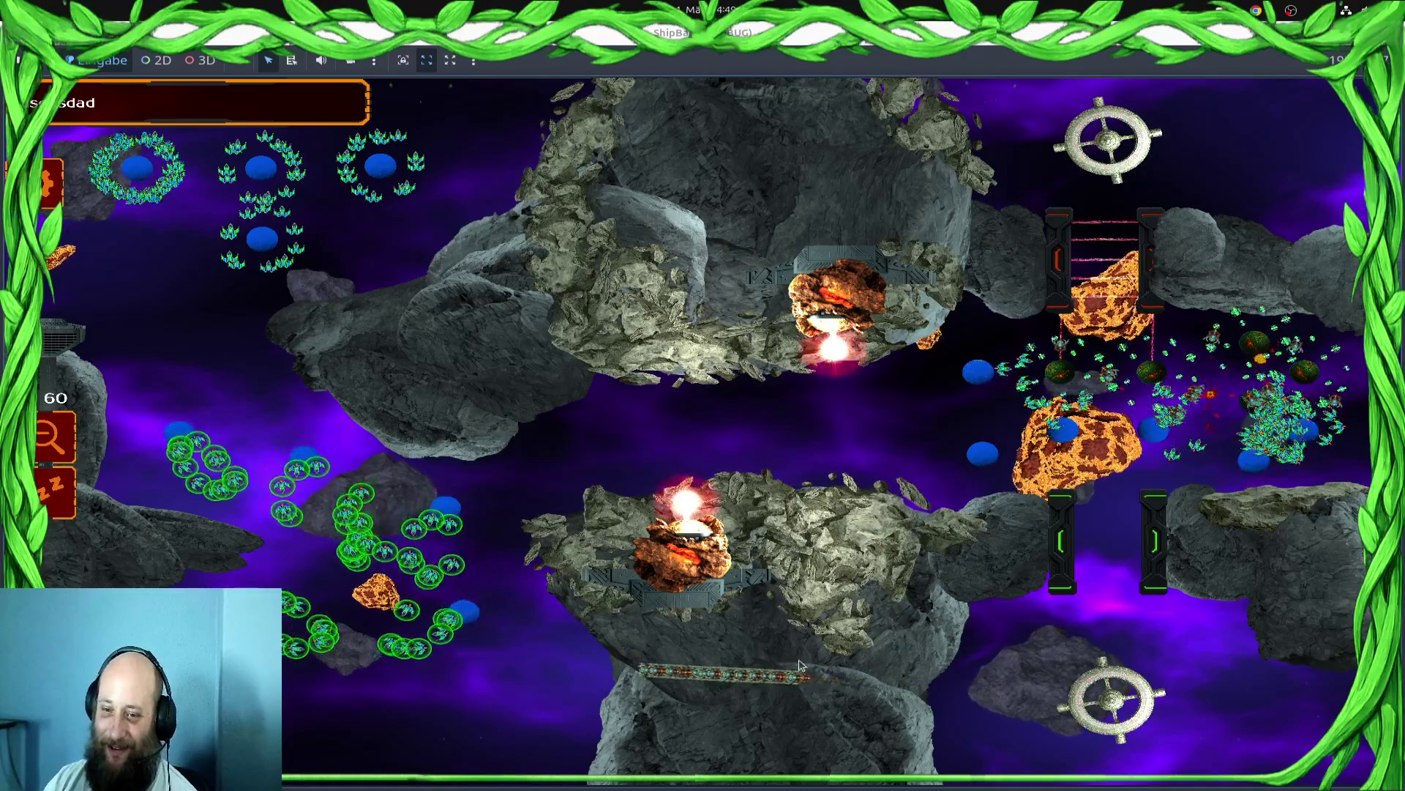
pyautogui.rightClick(800, 664)
pyautogui.moveTo(1074, 378); pyautogui.dragTo(1247, 374)
pyautogui.rightClick(1248, 362)
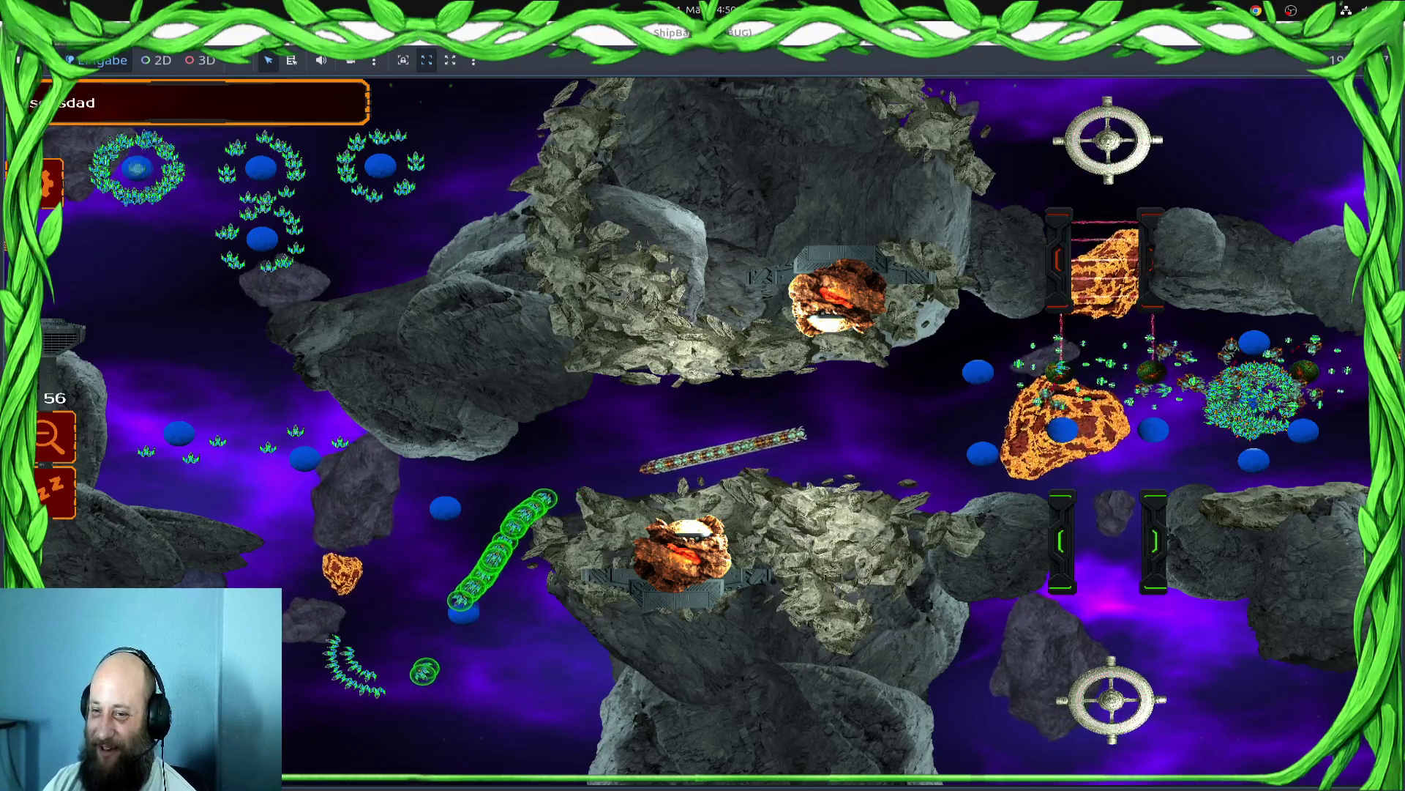
pyautogui.press('super')
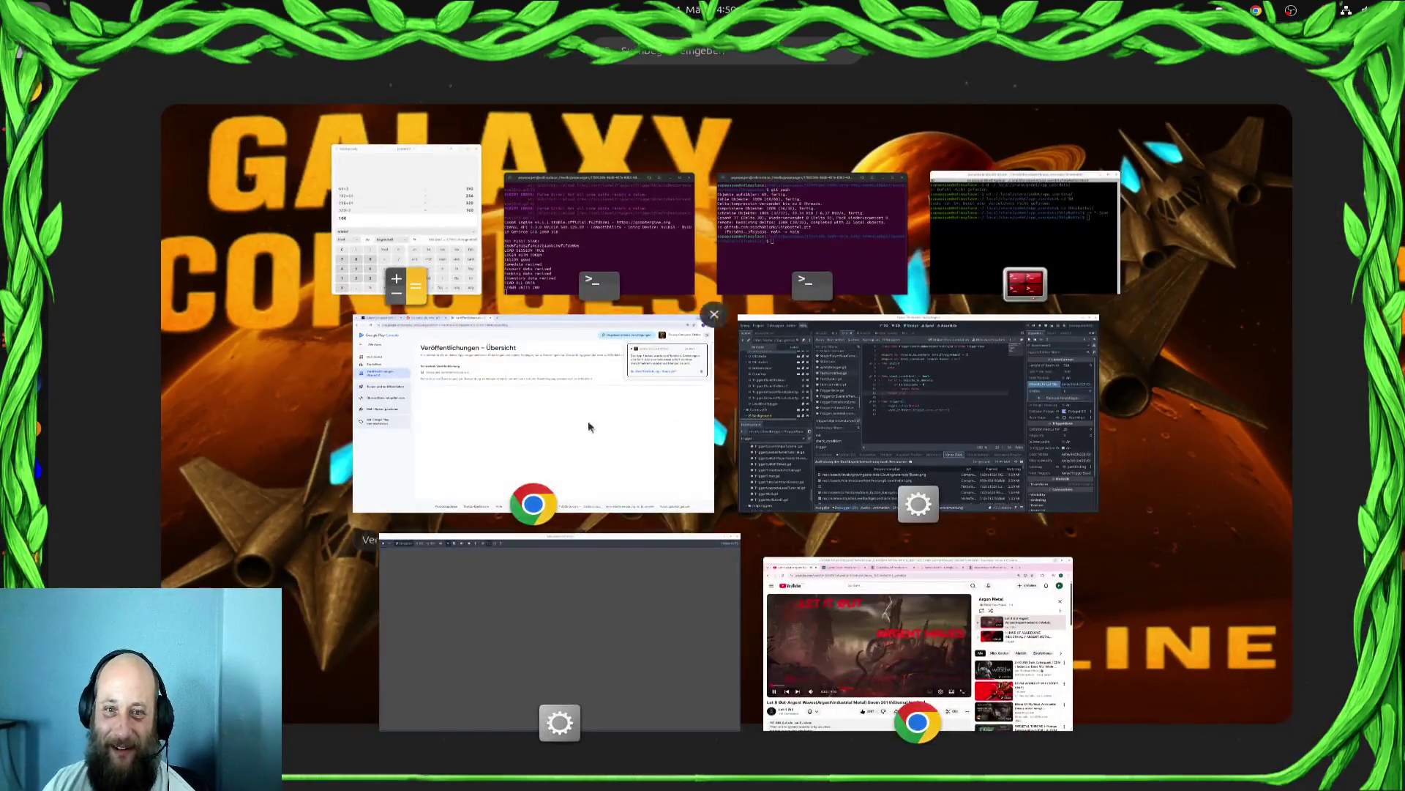
# - In the Remote scene tree, expand Node2D and LevelContainer and make pathfindingmap visible in the game
pyautogui.click(787, 408)
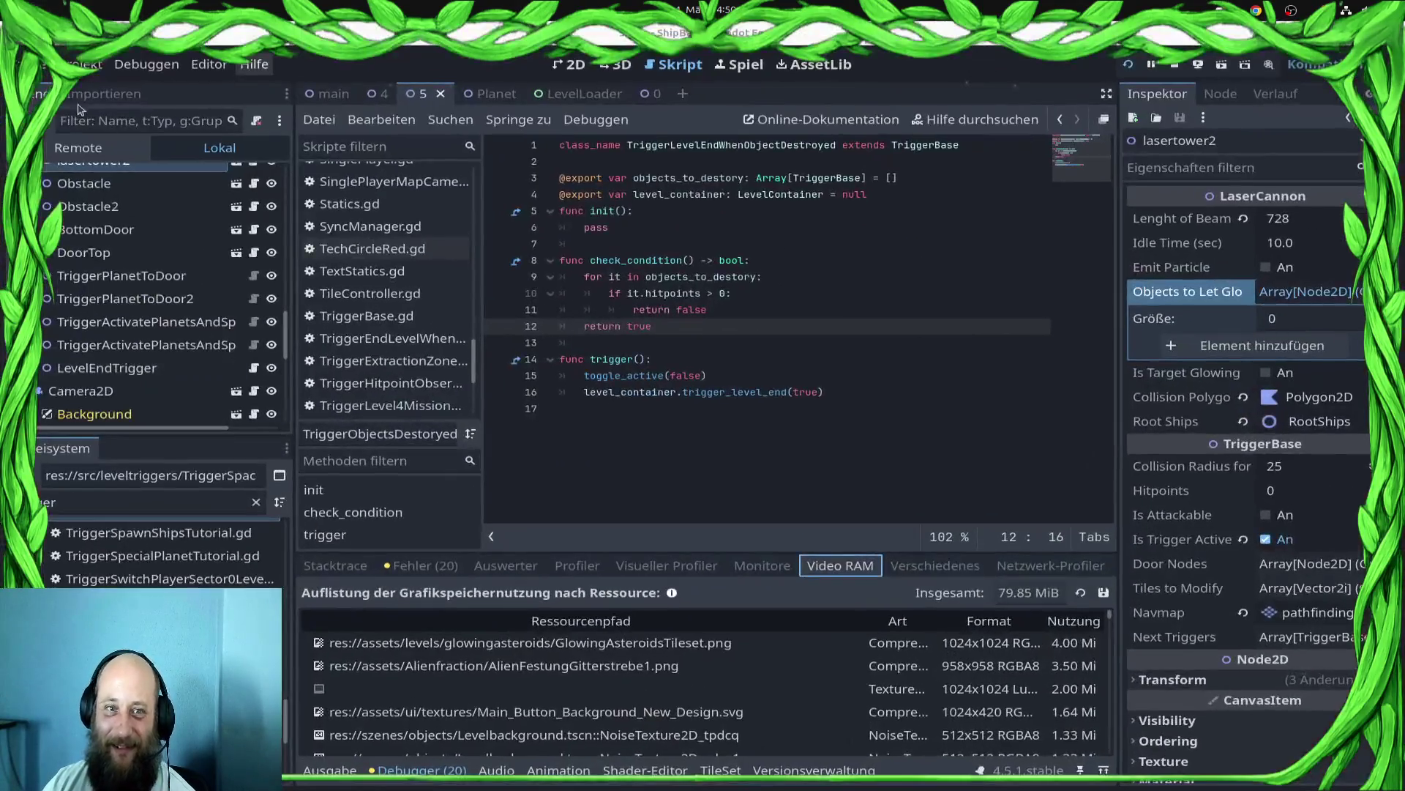
pyautogui.click(78, 147)
pyautogui.click(41, 246)
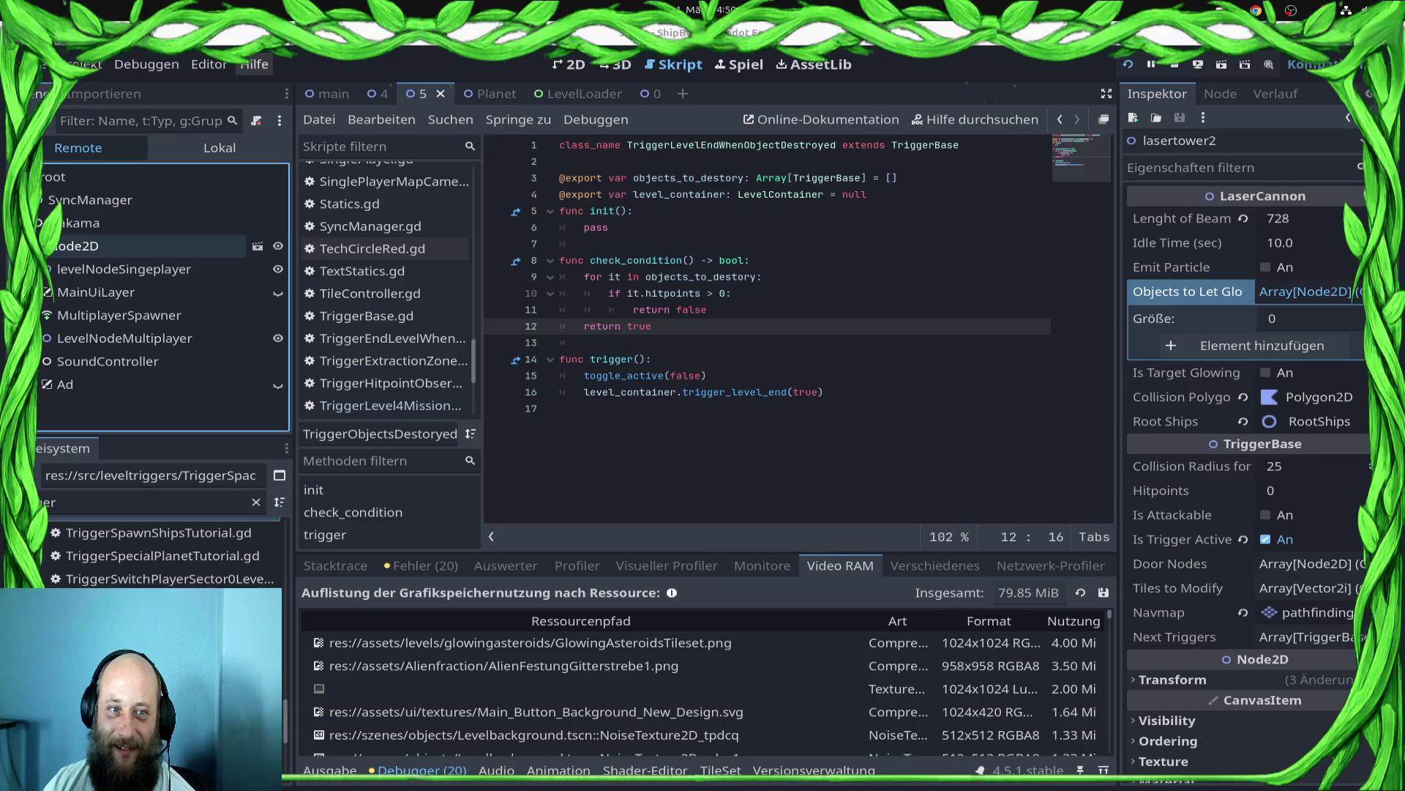
pyautogui.click(45, 293)
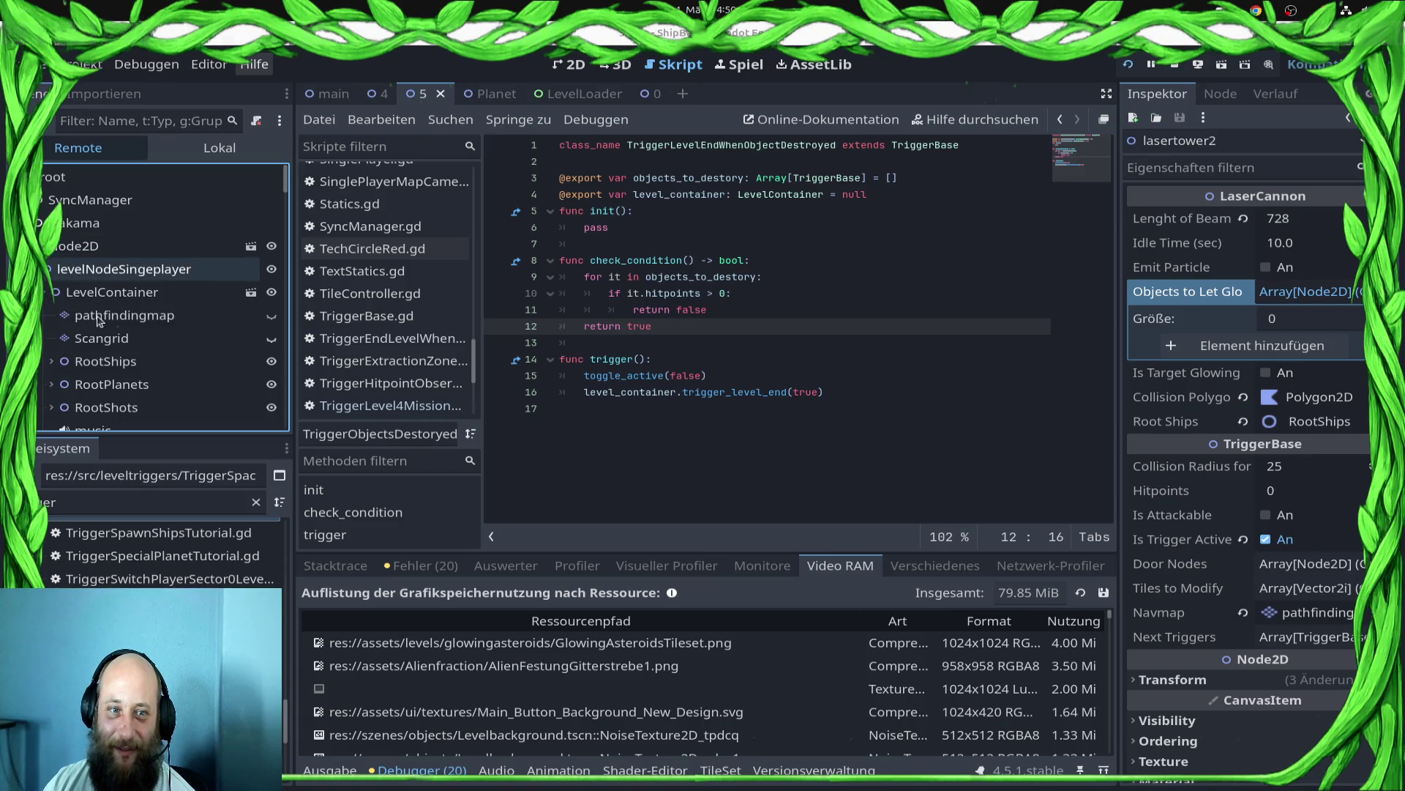
pyautogui.click(271, 326)
pyautogui.hotkey('alt', 'Tab')
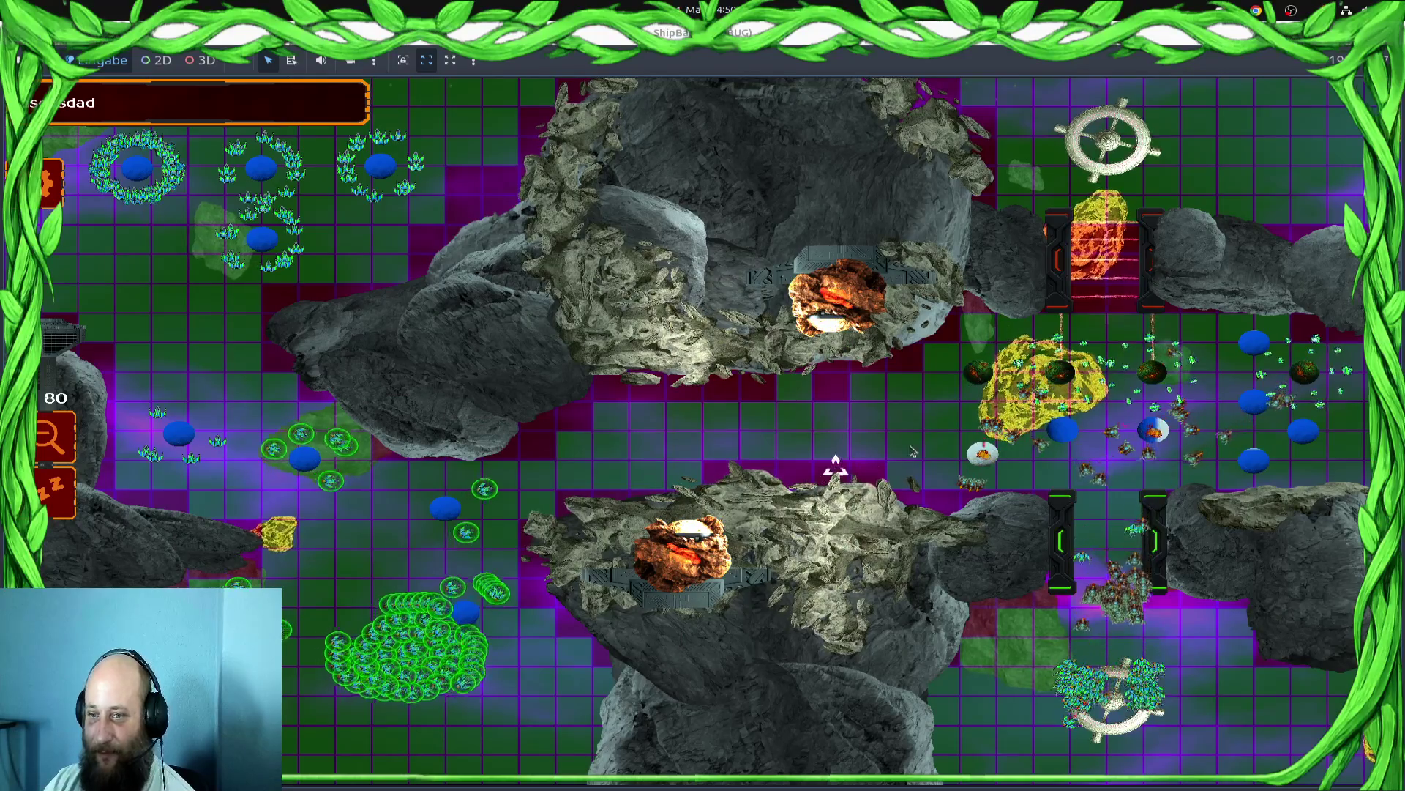
pyautogui.scroll(3, 1200, 707)
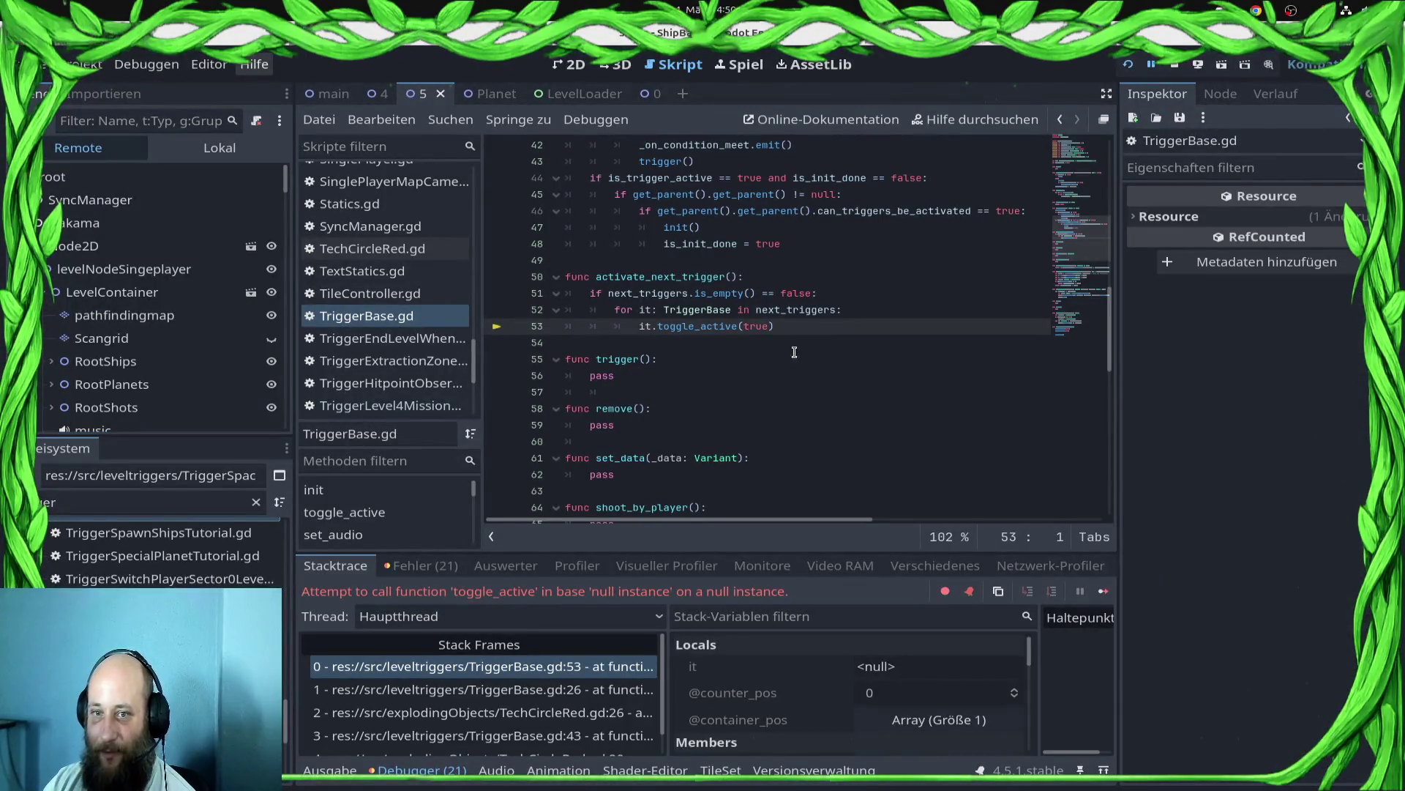
# - Inspect toggle_active and the null next_triggers entry at TriggerBase.gd line 53, then stop debugging
pyautogui.moveTo(710, 332)
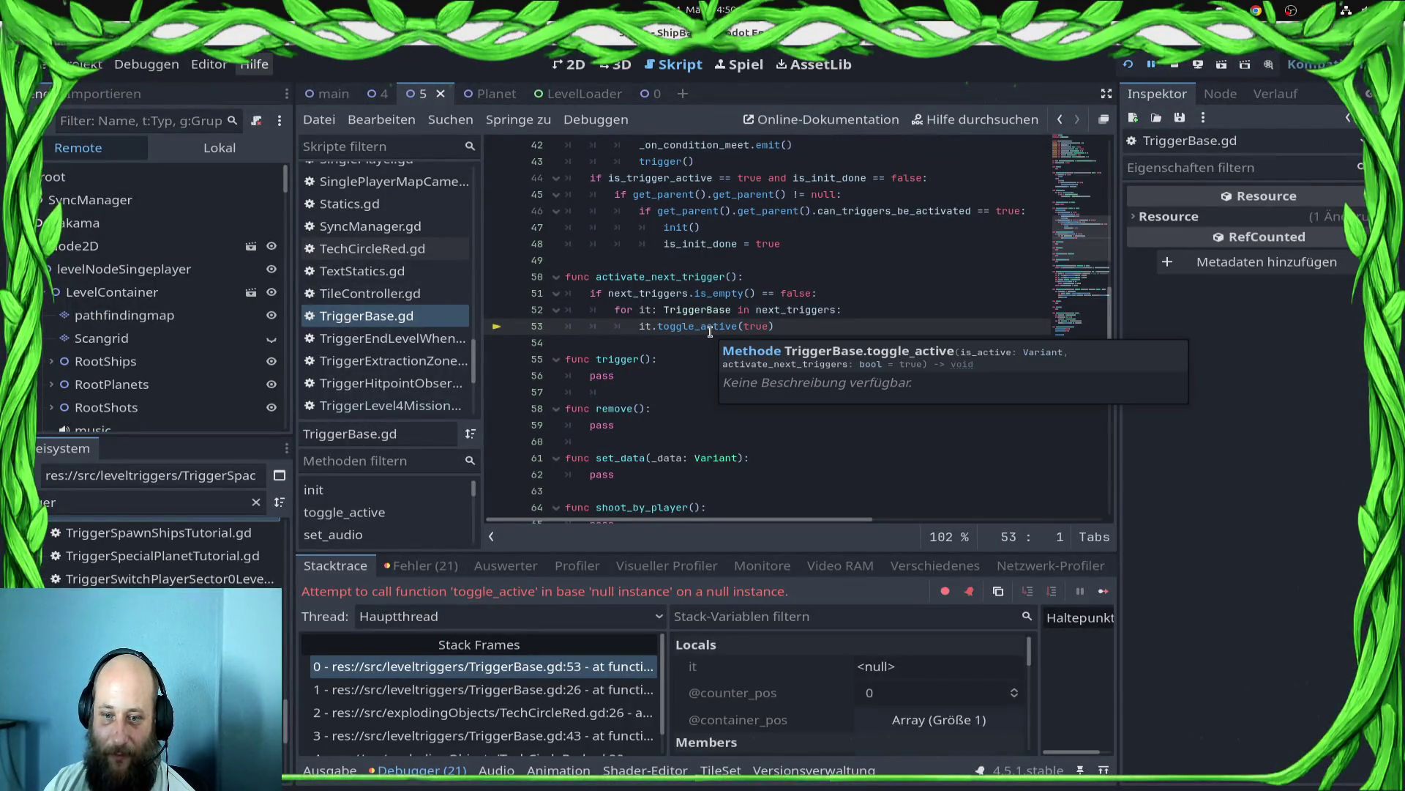
pyautogui.moveTo(720, 295)
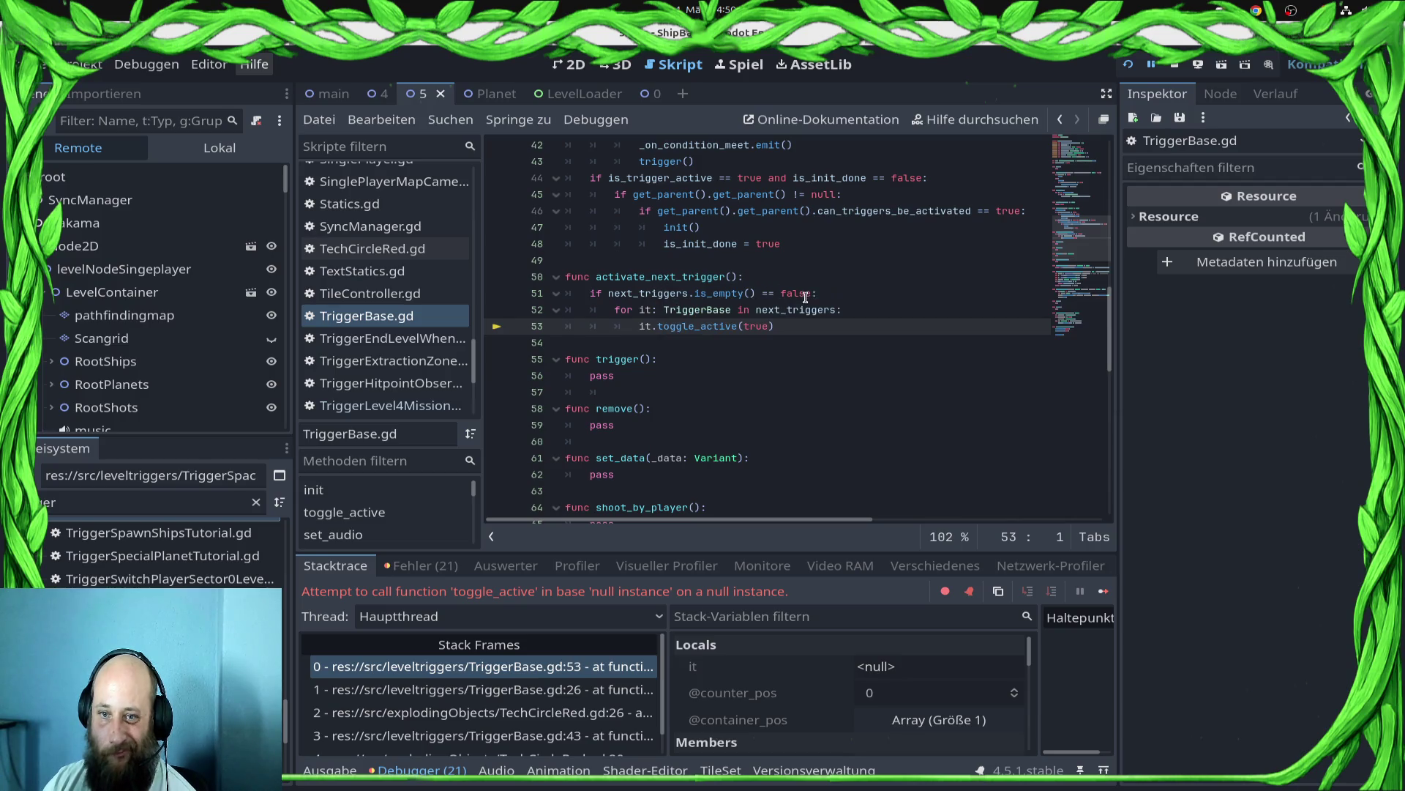
pyautogui.click(1177, 65)
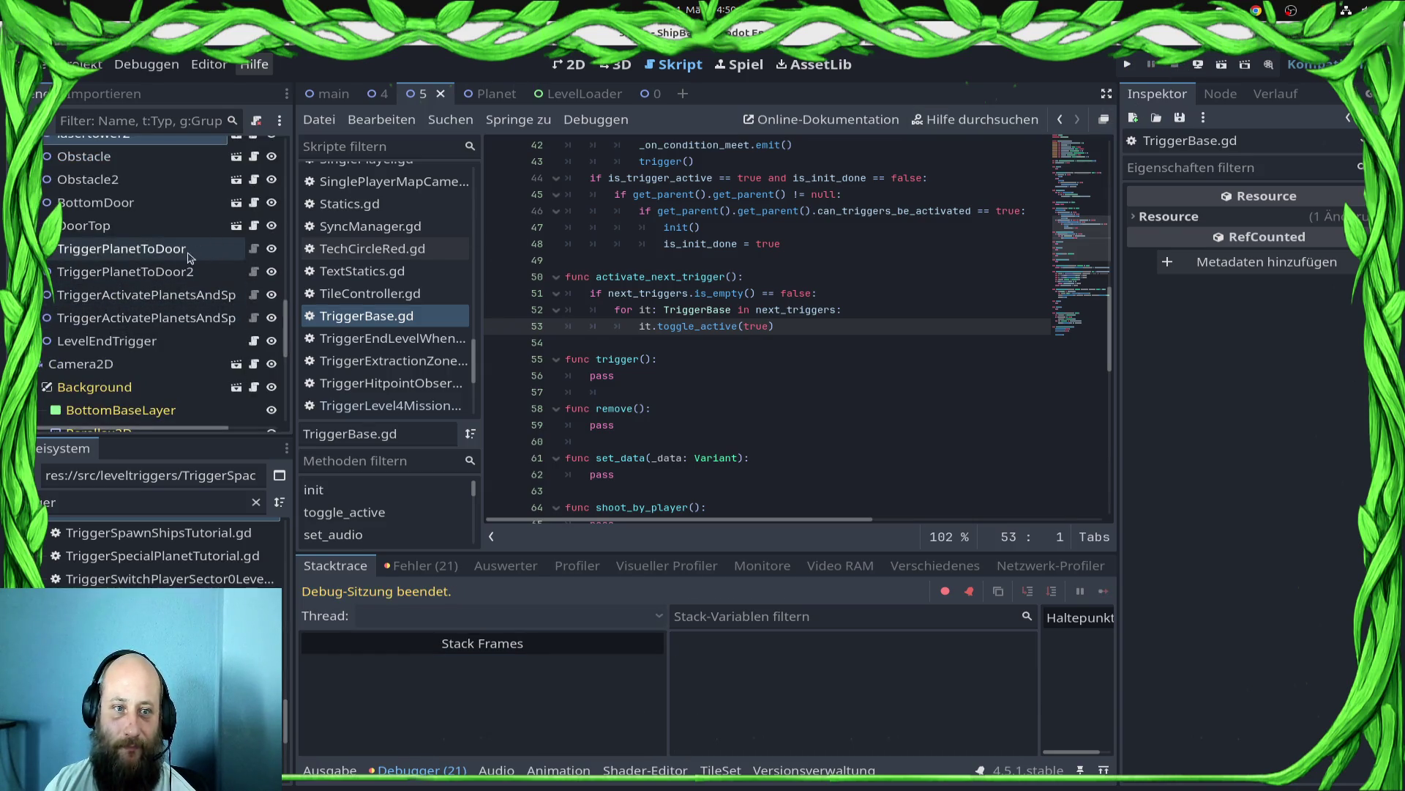
# - Remove Obstacle's null Next Triggers entry, confirm Obstacle2's list is empty, and save the scene
pyautogui.click(120, 160)
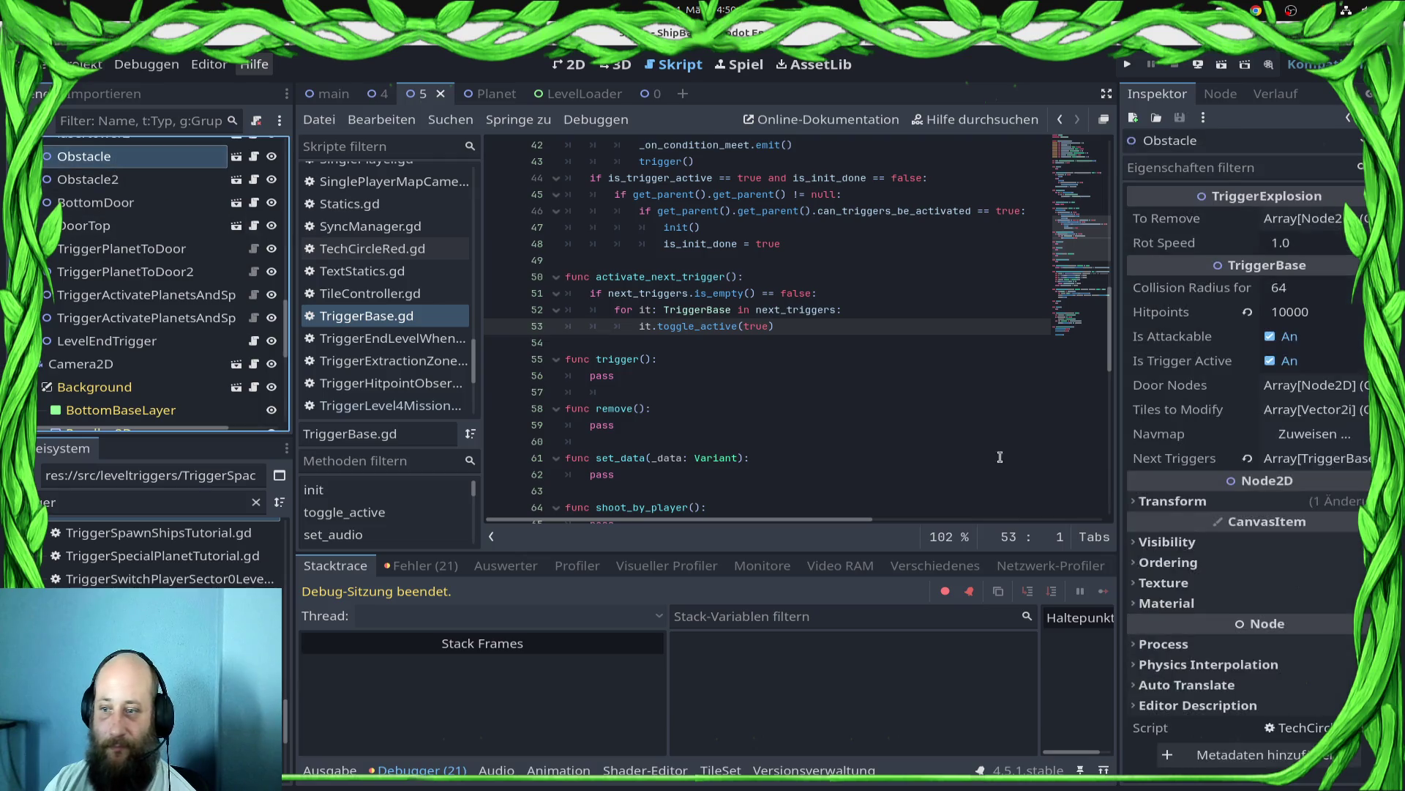
pyautogui.click(1325, 460)
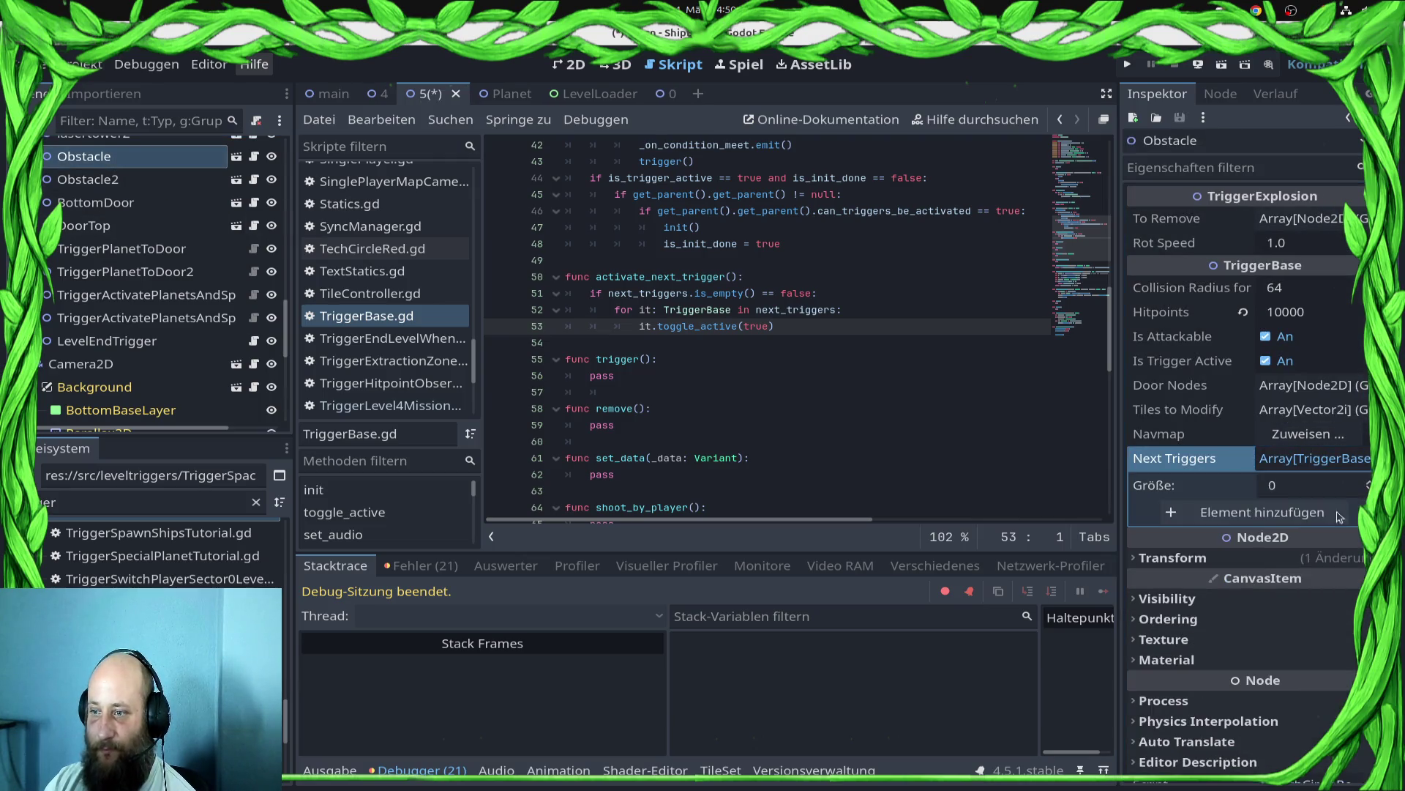
pyautogui.click(110, 179)
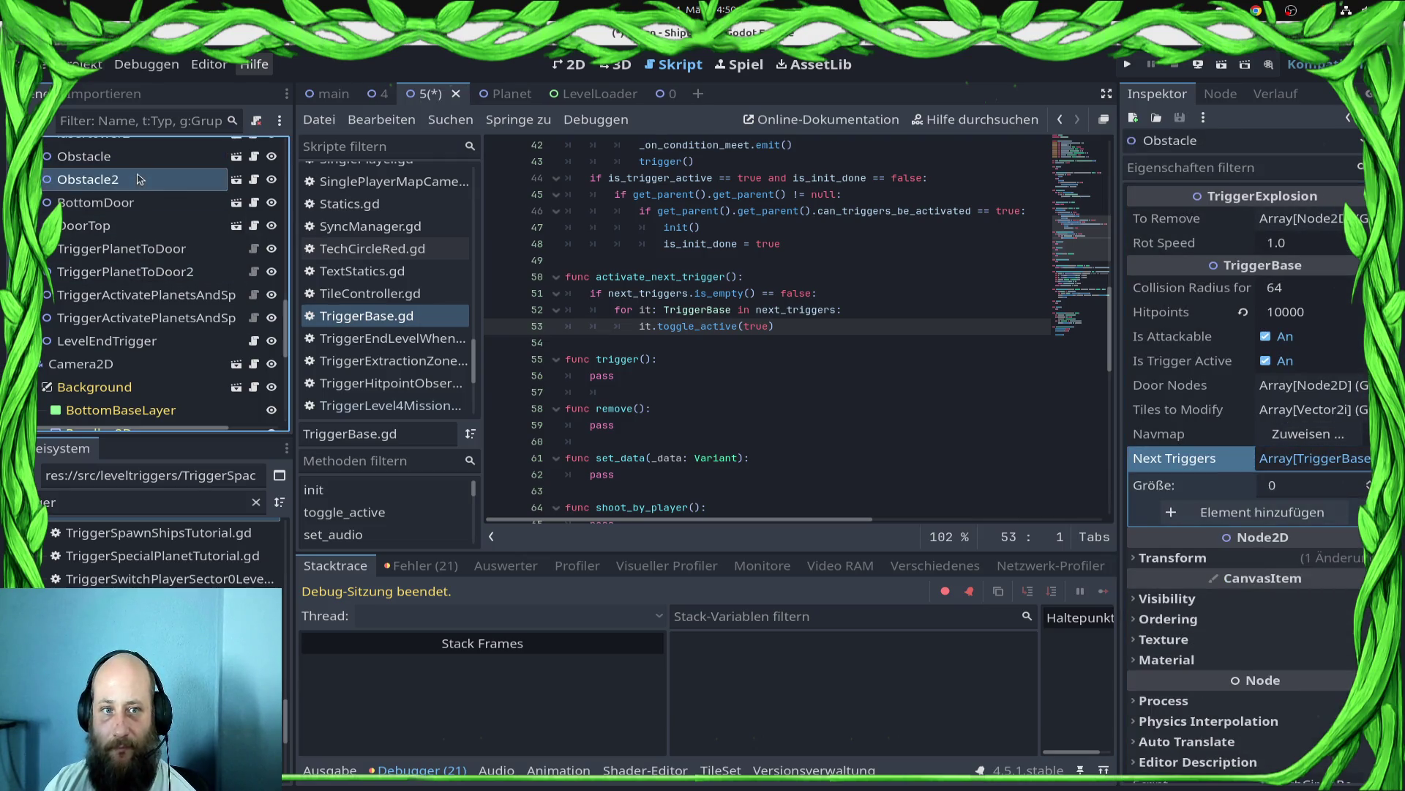
pyautogui.click(1282, 462)
pyautogui.hotkey('ctrl', 's')
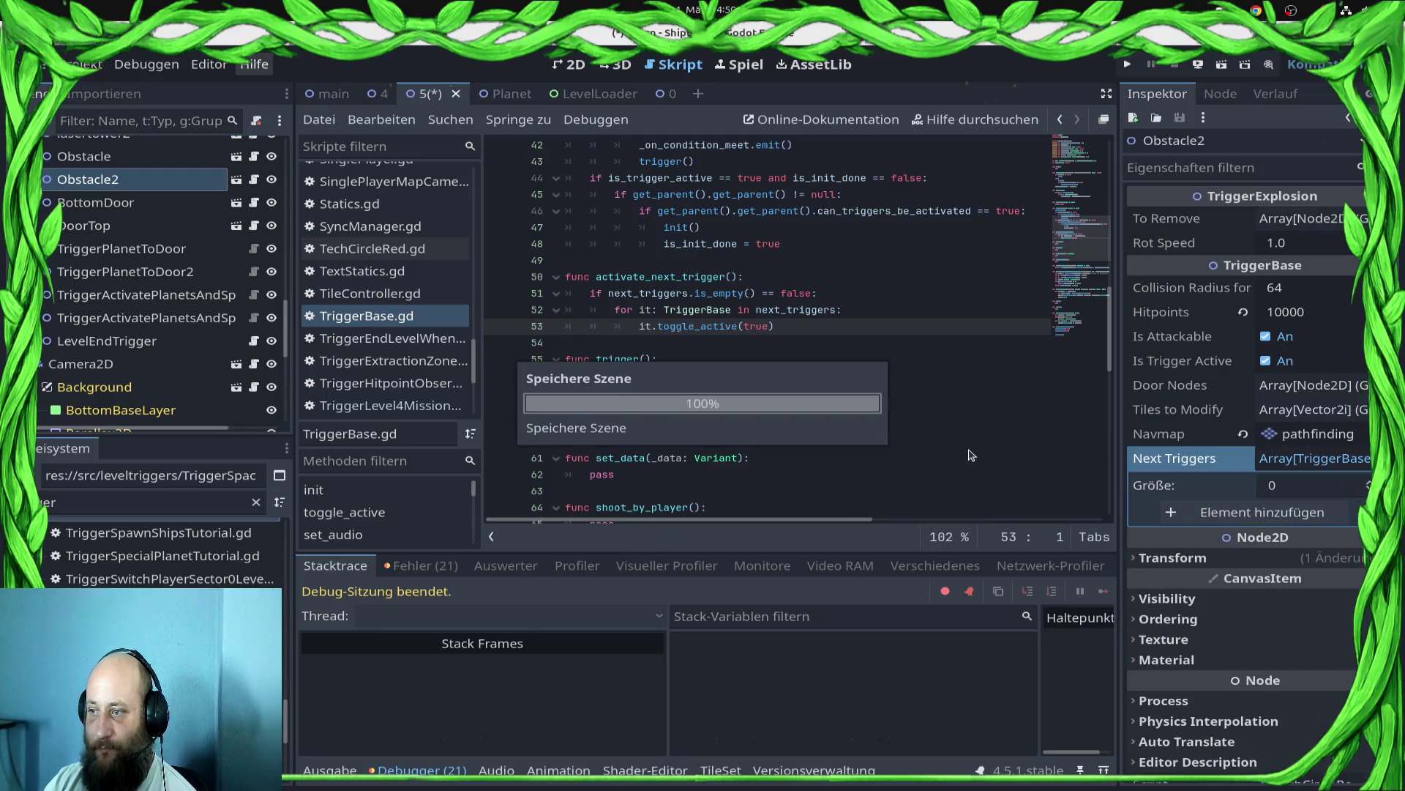
pyautogui.click(776, 310)
pyautogui.click(575, 66)
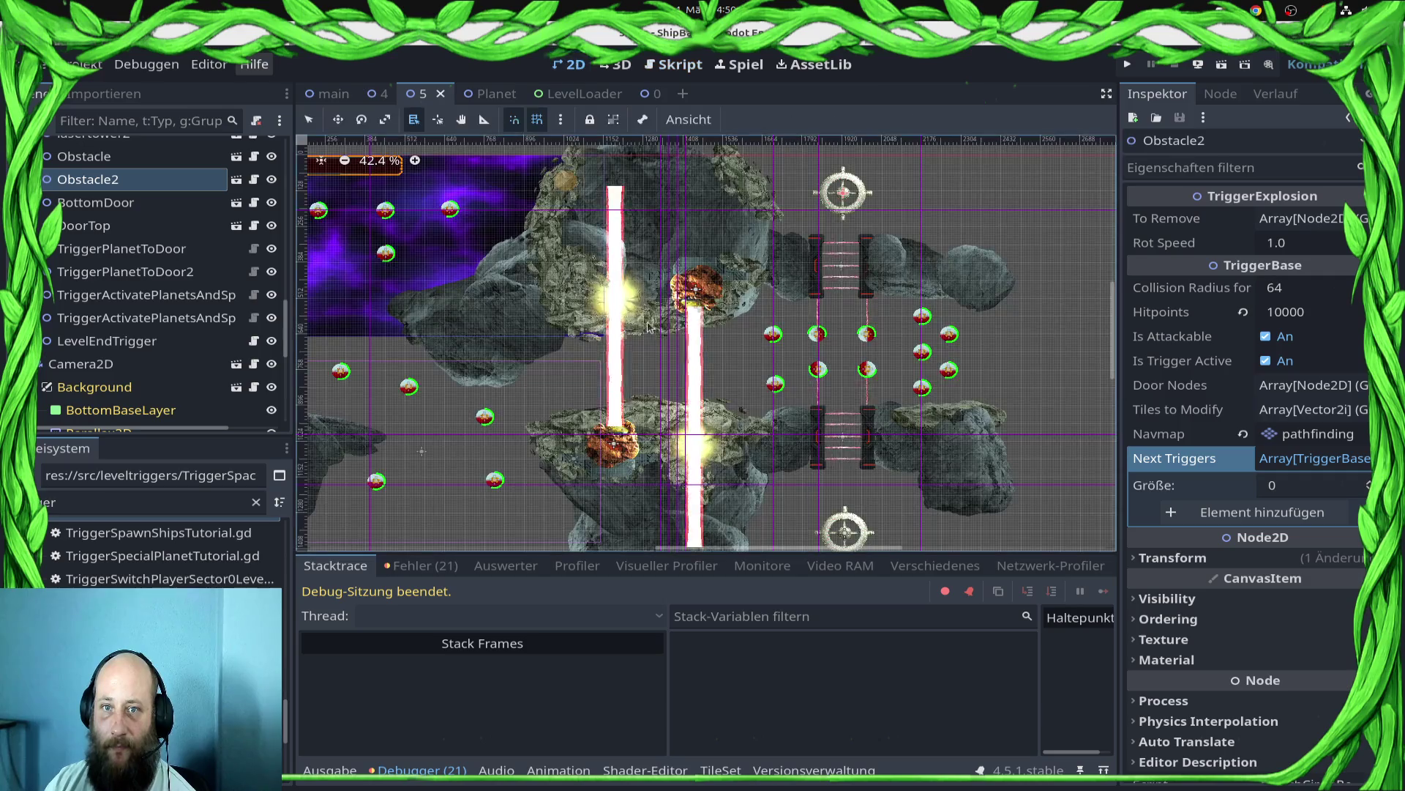
# - Show the pathfindingmap layer in the editor and pick its red blocked tile for painting
pyautogui.scroll(10, 234, 226)
pyautogui.scroll(10, 234, 225)
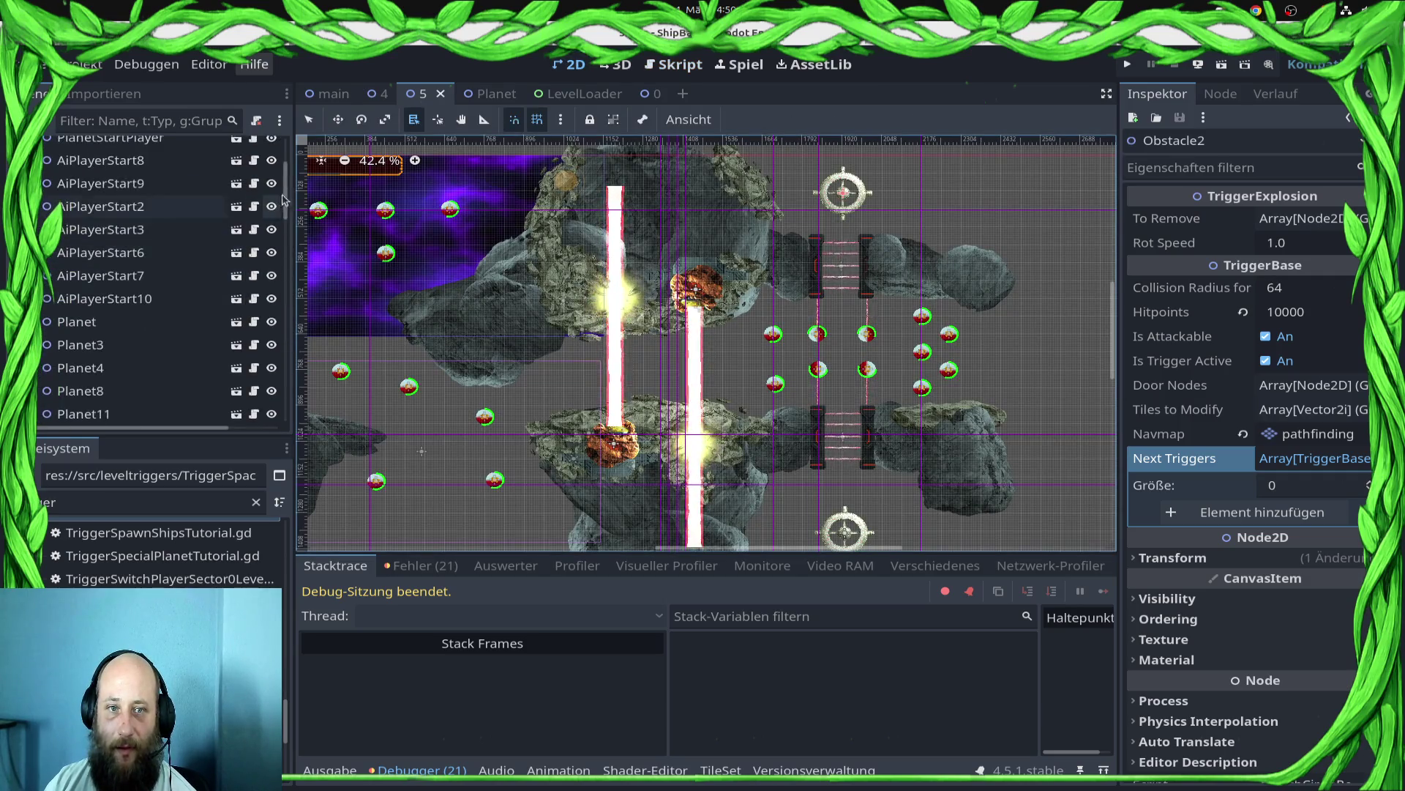
pyautogui.click(273, 176)
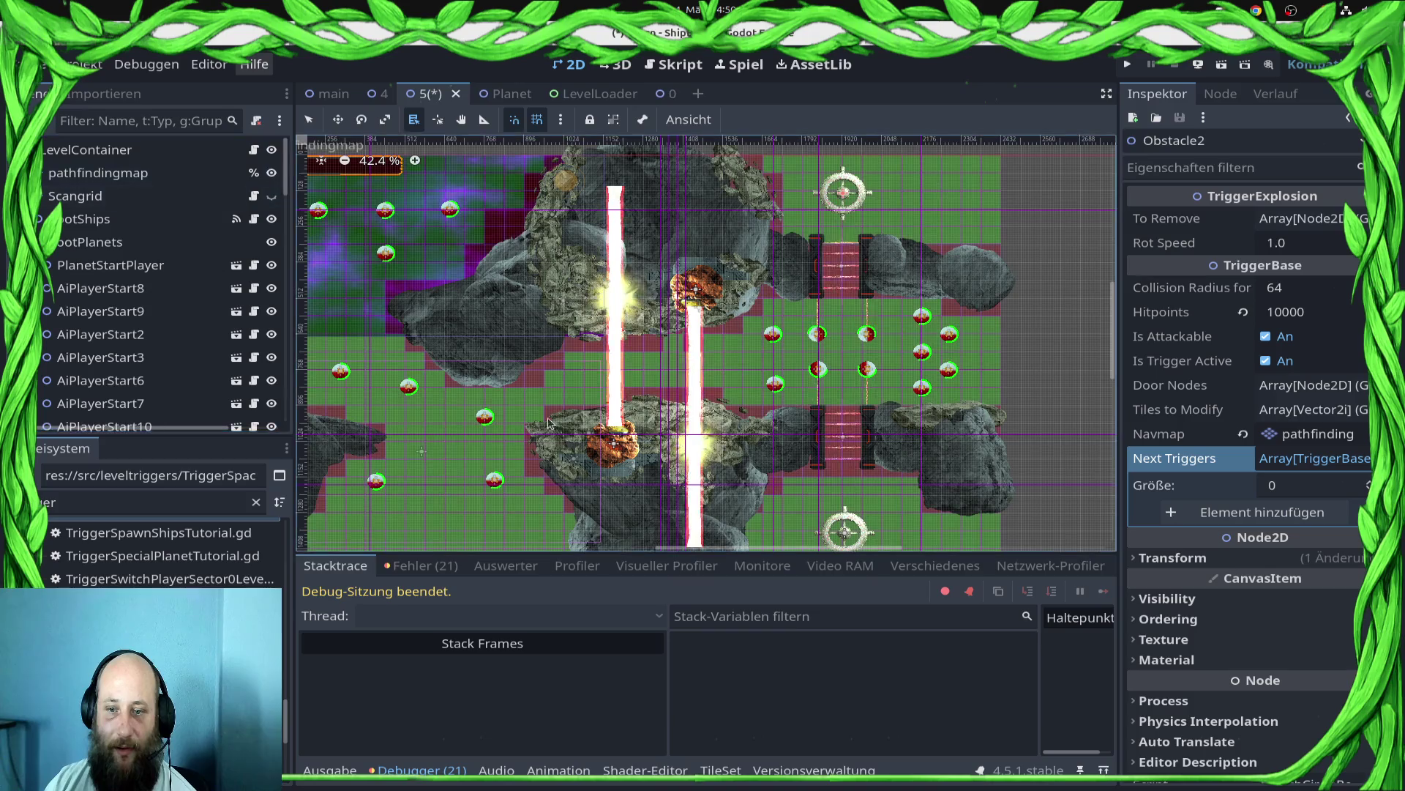
pyautogui.scroll(7, 628, 319)
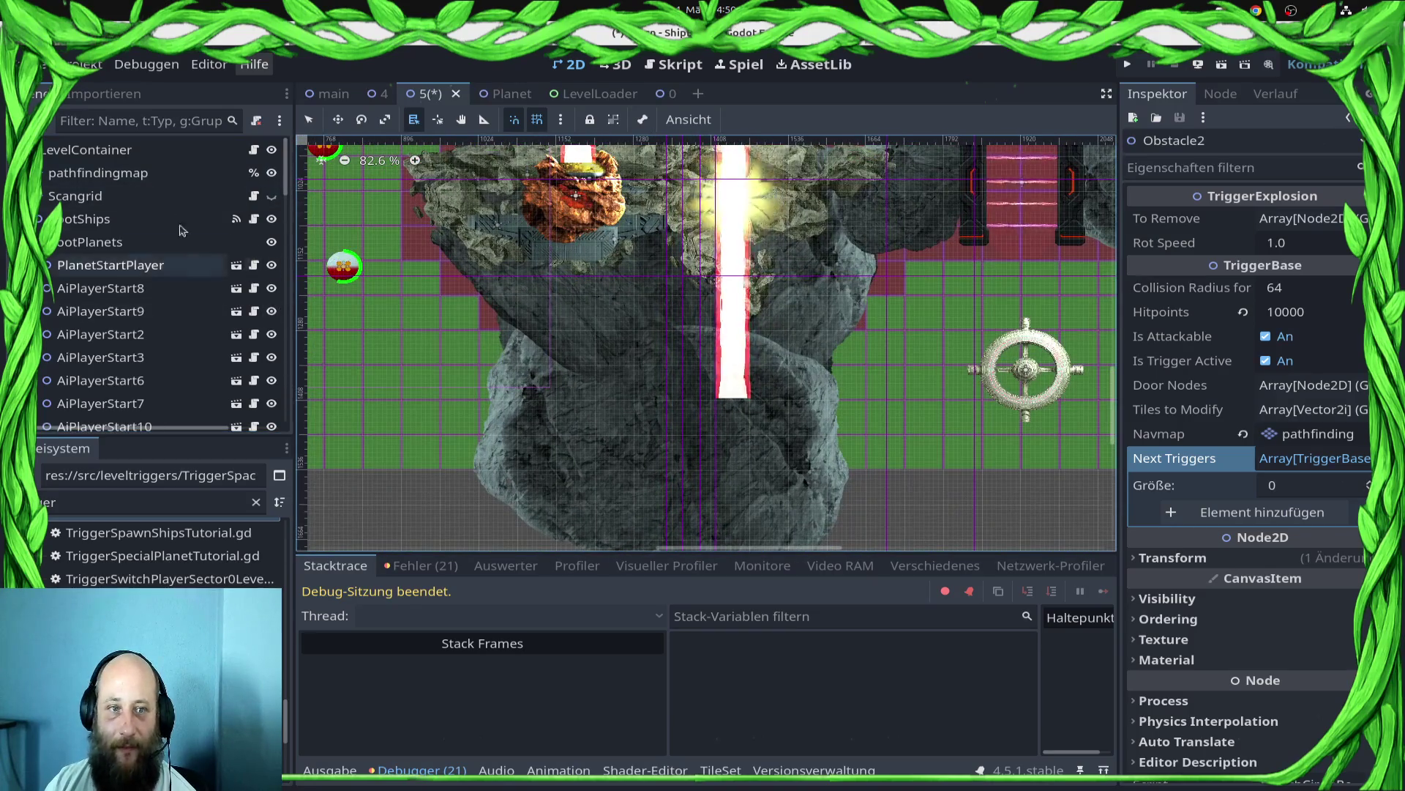
pyautogui.click(98, 173)
pyautogui.click(757, 688)
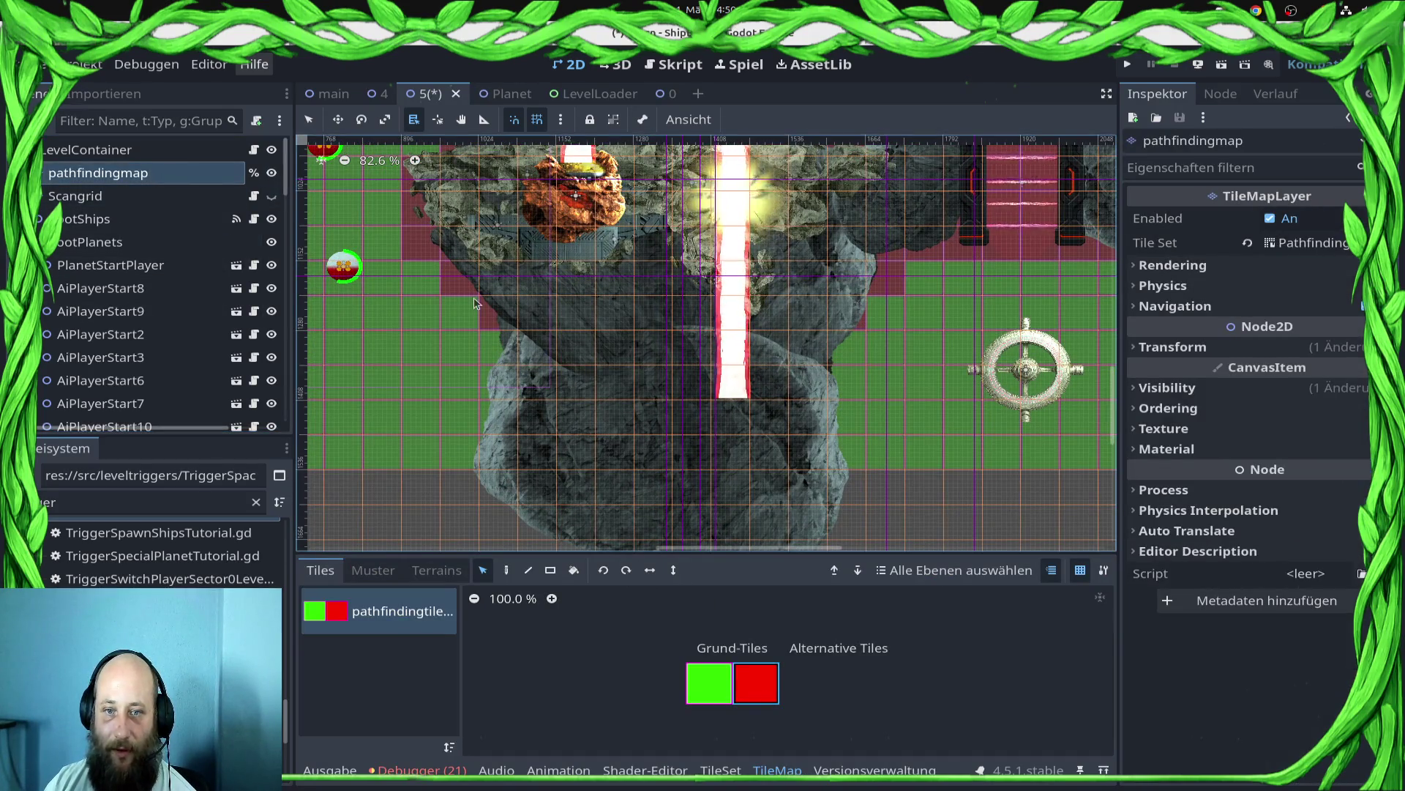
pyautogui.keyDown('alt'); pyautogui.rightClick(505, 324); pyautogui.keyUp('alt')
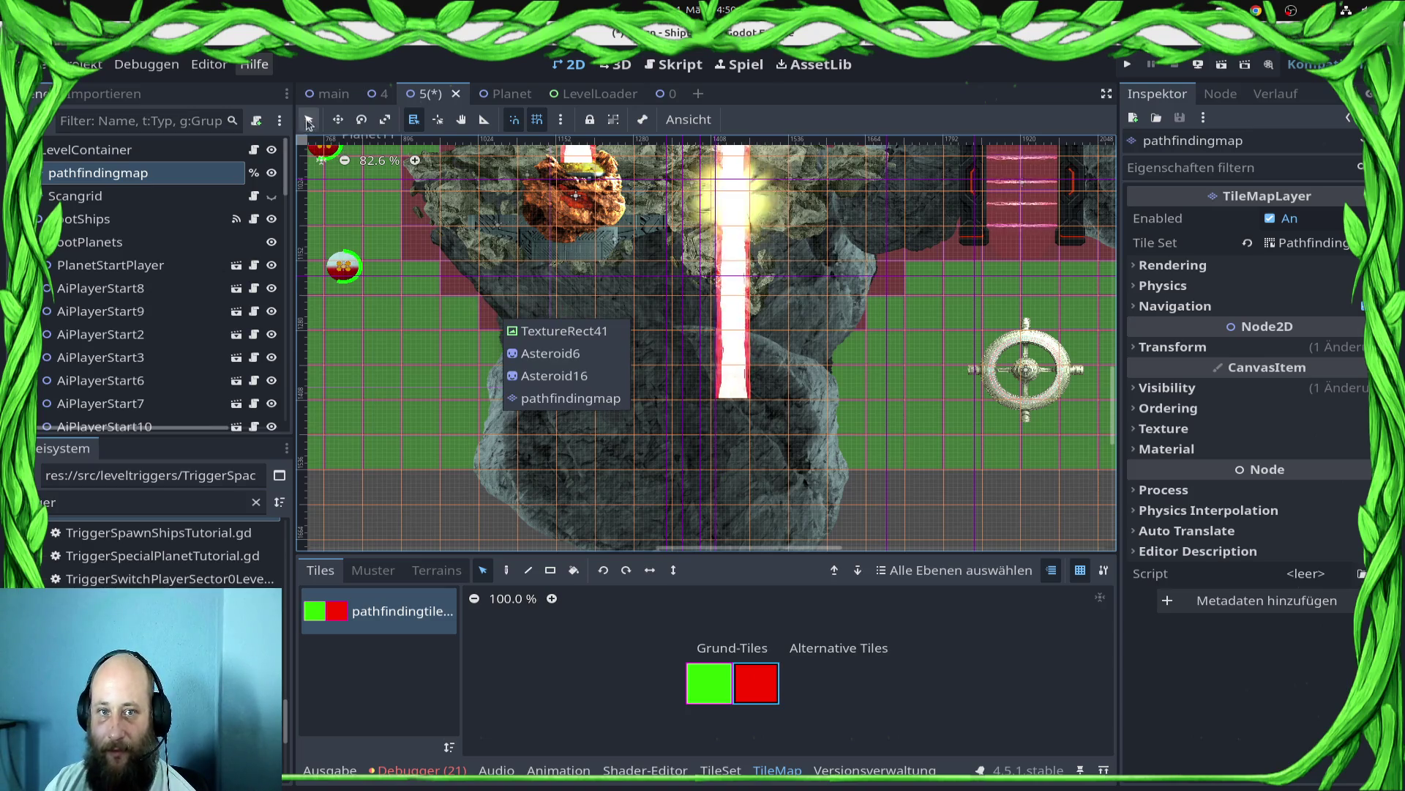
pyautogui.press('Escape')
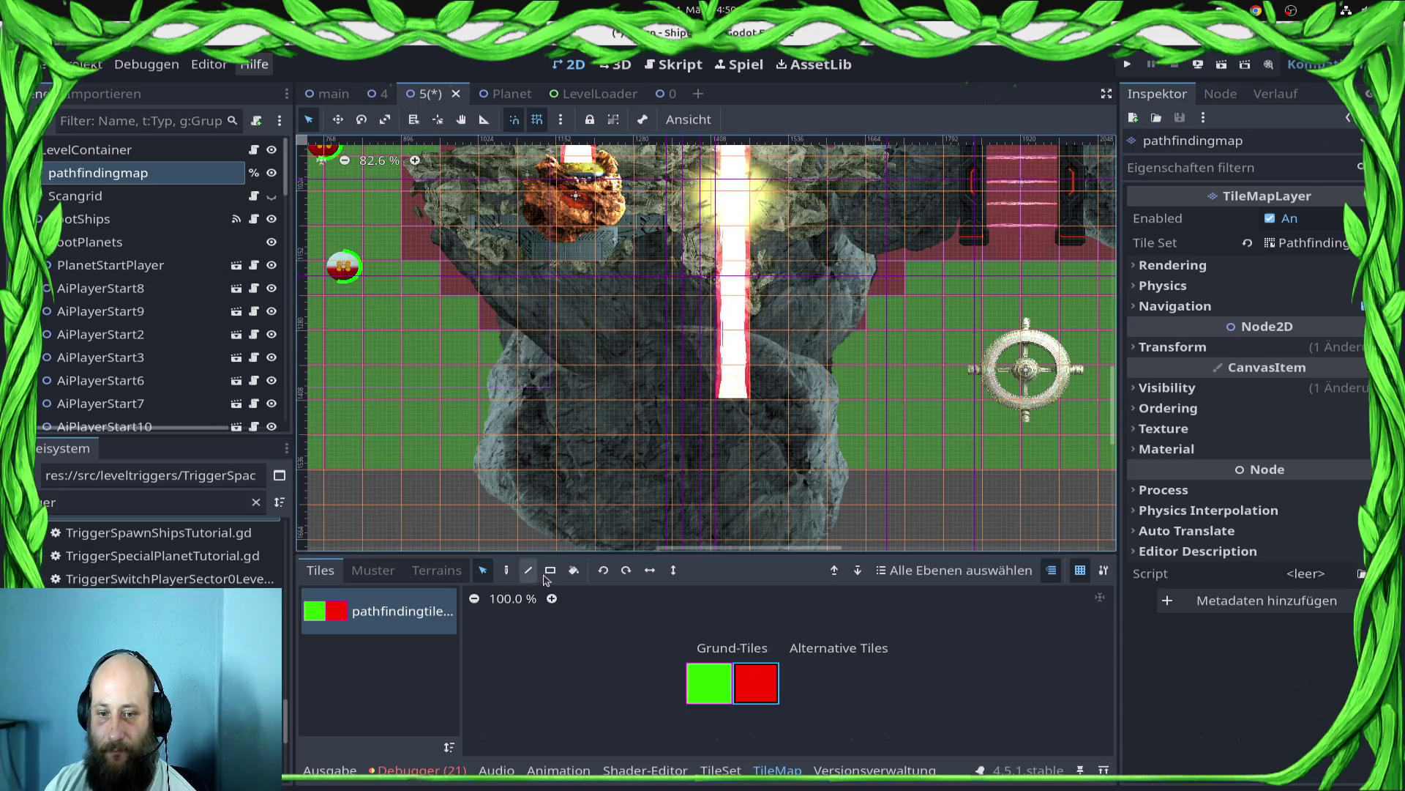
# - Paint a rectangular block of red tiles over the asteroid, save the scene, and run the game
pyautogui.click(550, 569)
pyautogui.moveTo(490, 300); pyautogui.dragTo(781, 485)
pyautogui.scroll(-2, 855, 359)
pyautogui.scroll(5, 855, 360)
pyautogui.hscroll(3, 855, 360)
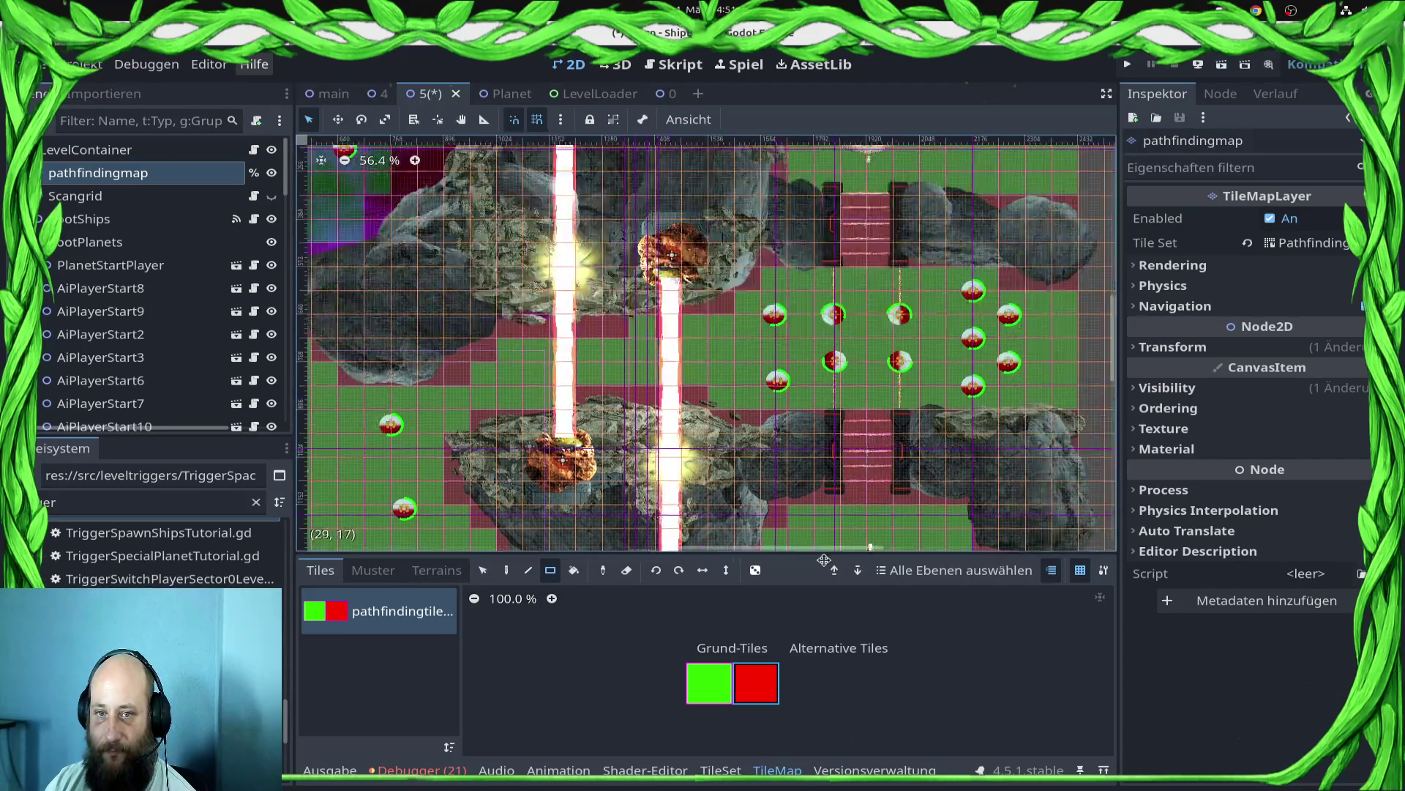
pyautogui.hotkey('ctrl', 's')
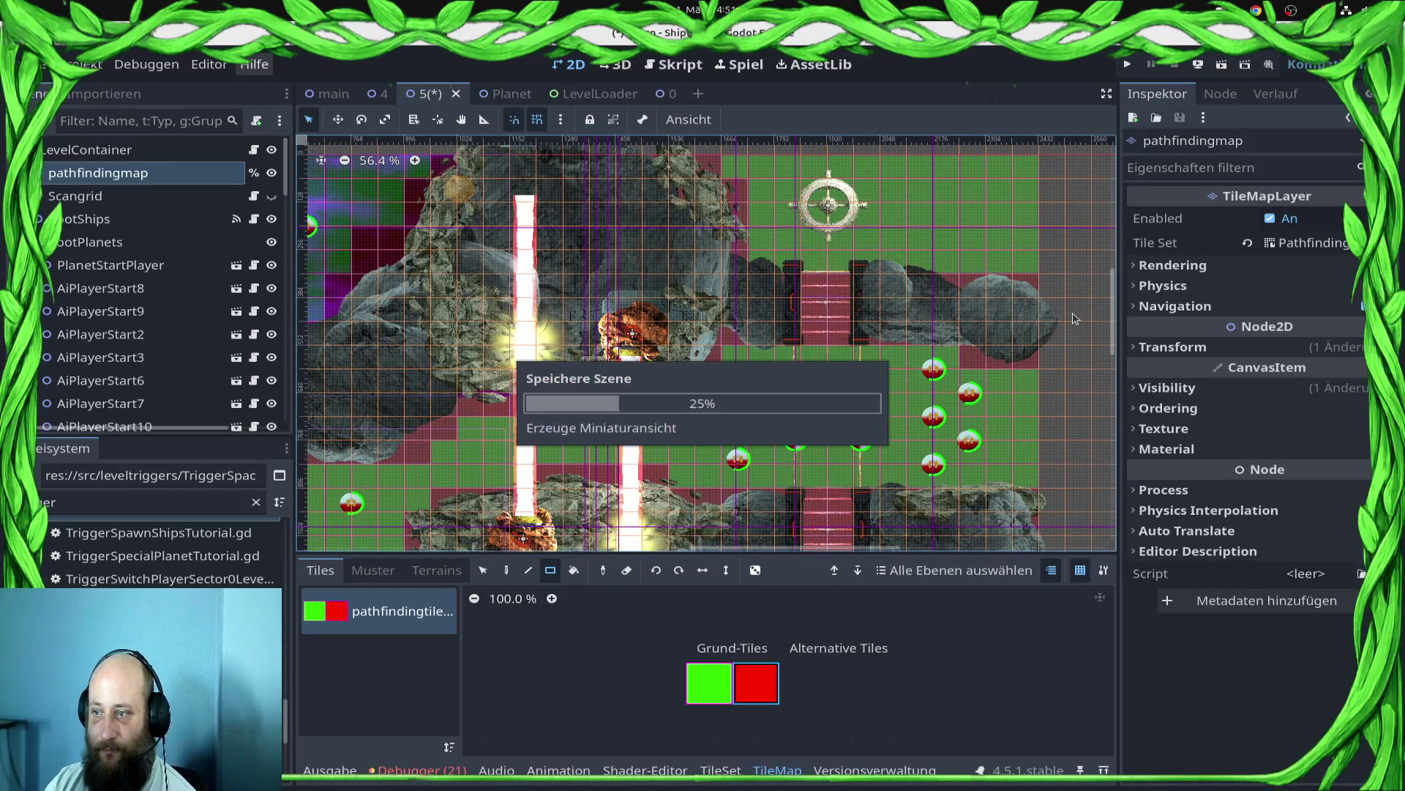
pyautogui.scroll(2, 915, 395)
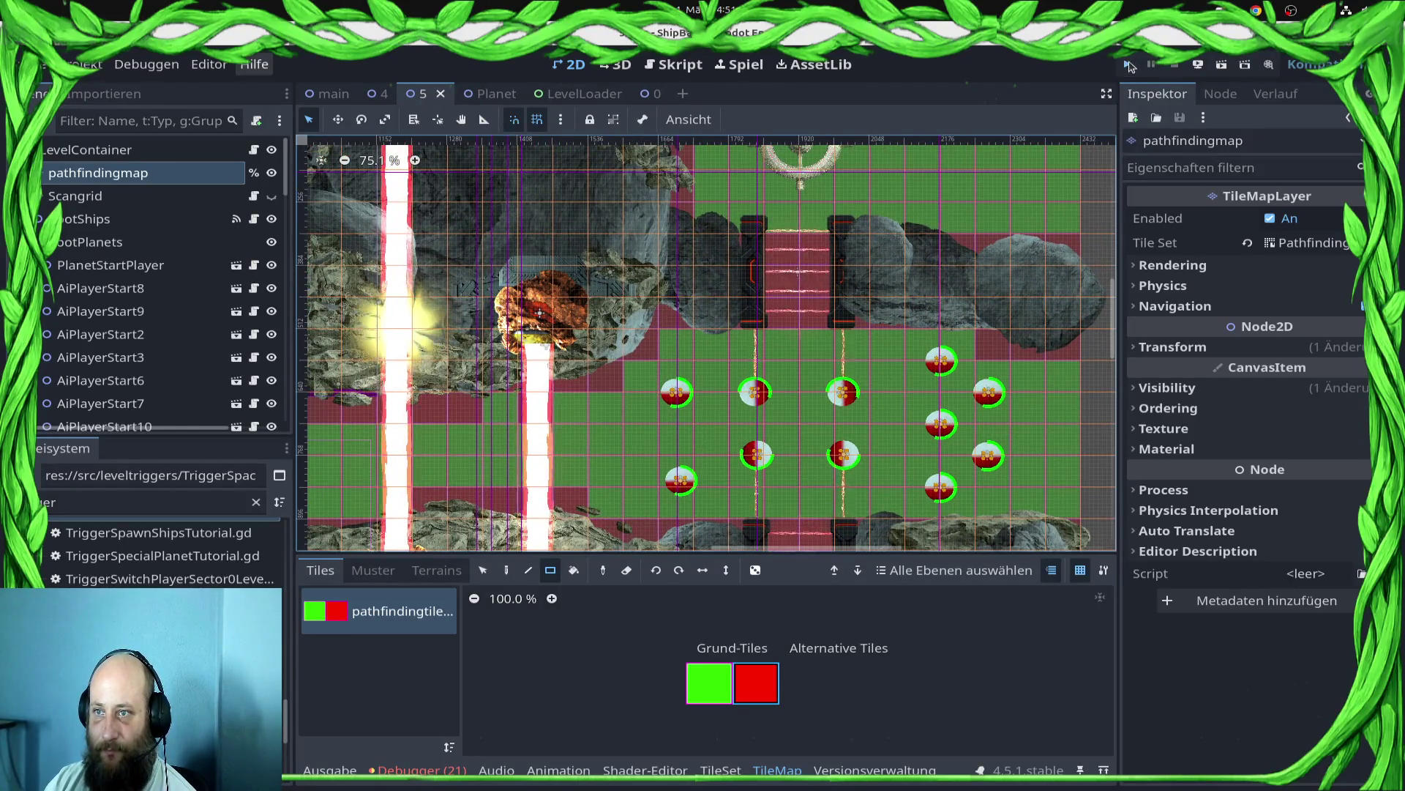
pyautogui.press('F5')
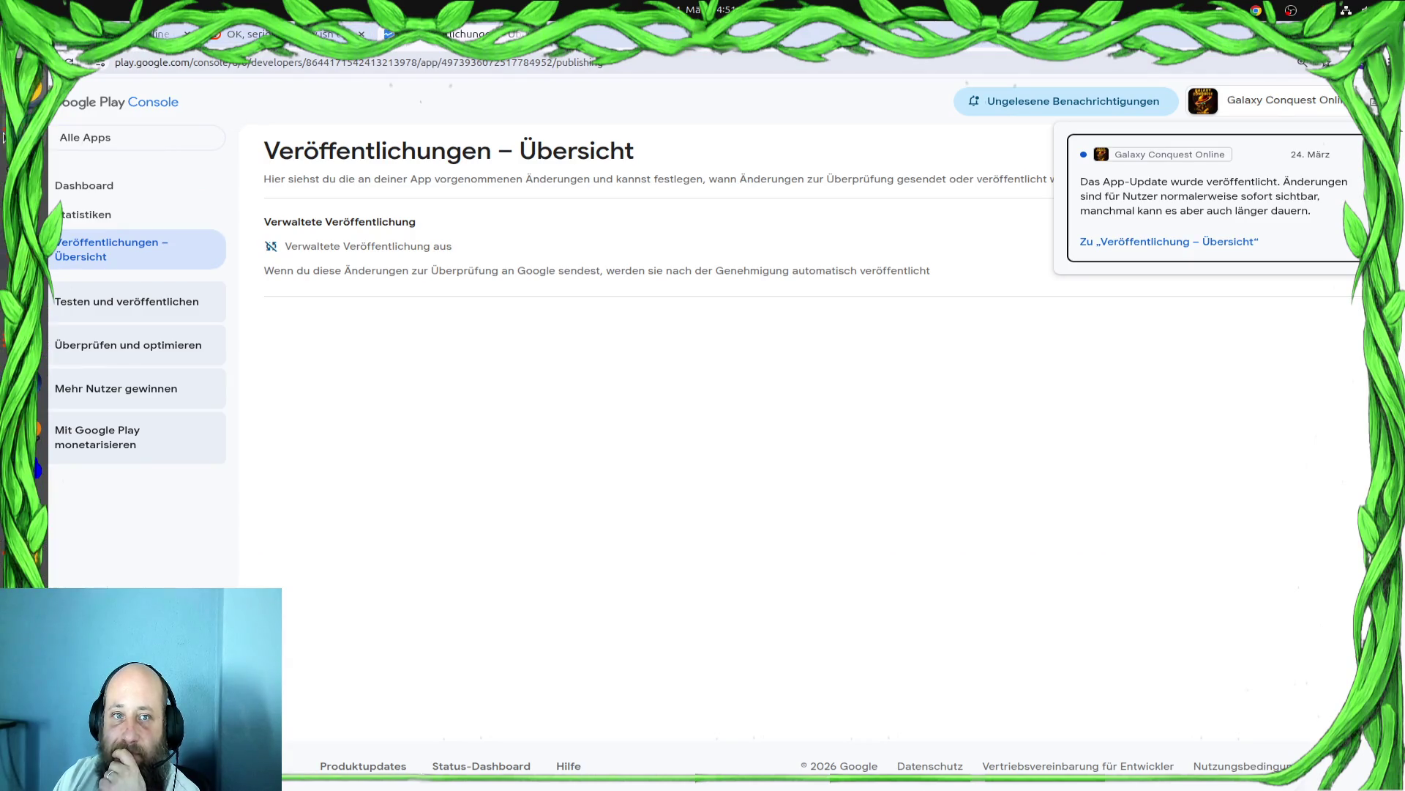
# - Glance at the YouTube browser window, then return to the running Sector1/5 playtest
pyautogui.press('super')
pyautogui.click(1008, 418)
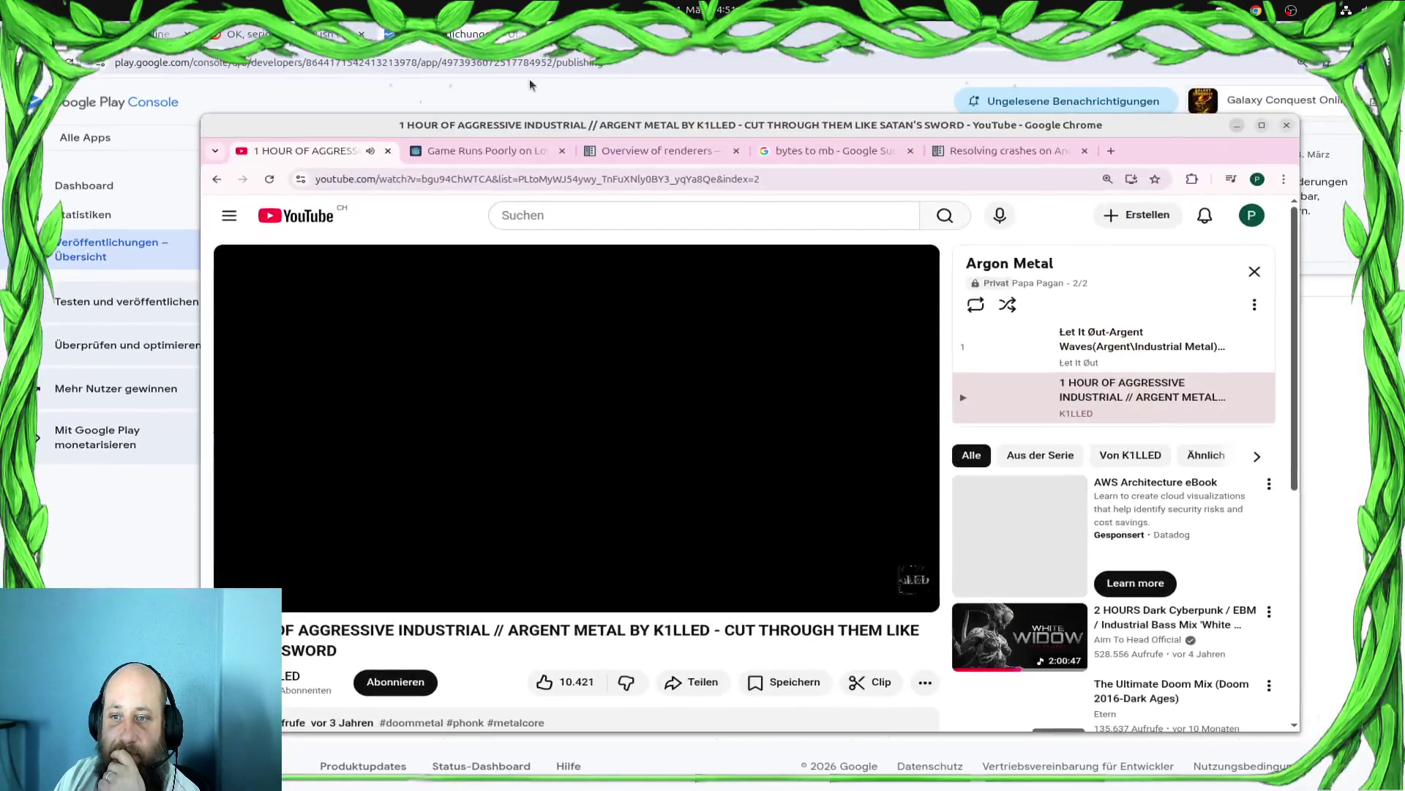
pyautogui.hotkey('alt', 'Tab')
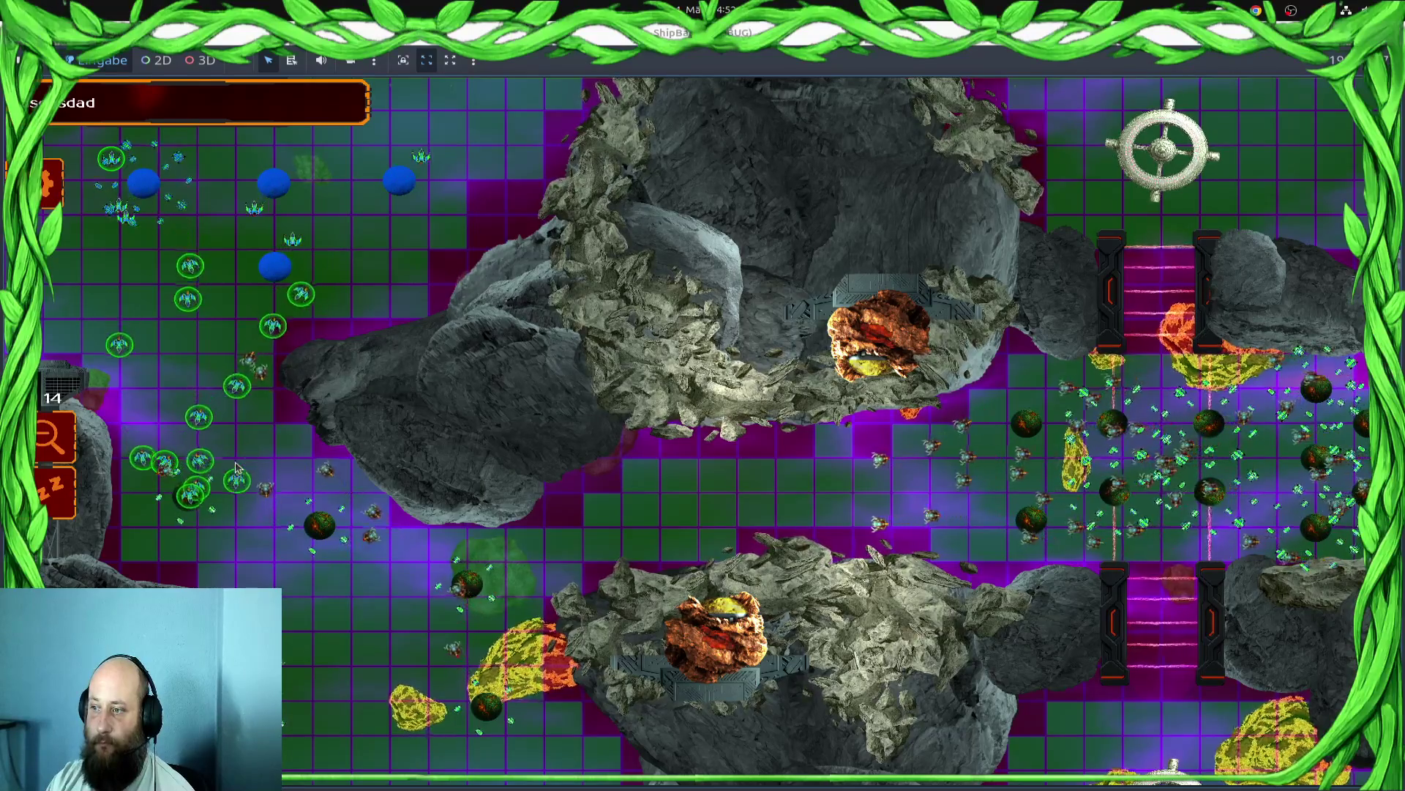
# - Check the BetaTest closed track on Play Console's Testen und veröffentlichen page, then return to the game
pyautogui.press('super')
pyautogui.click(870, 357)
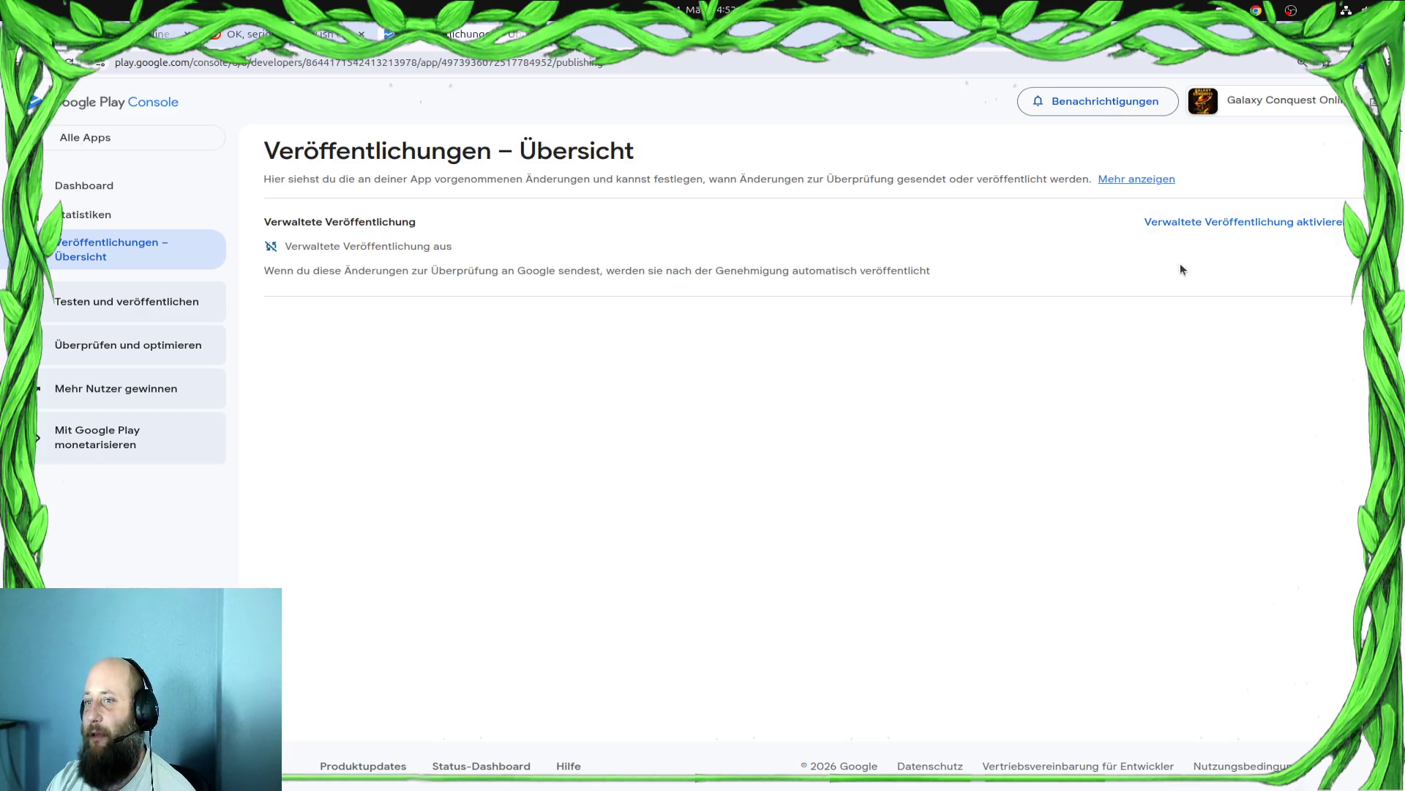
pyautogui.click(84, 296)
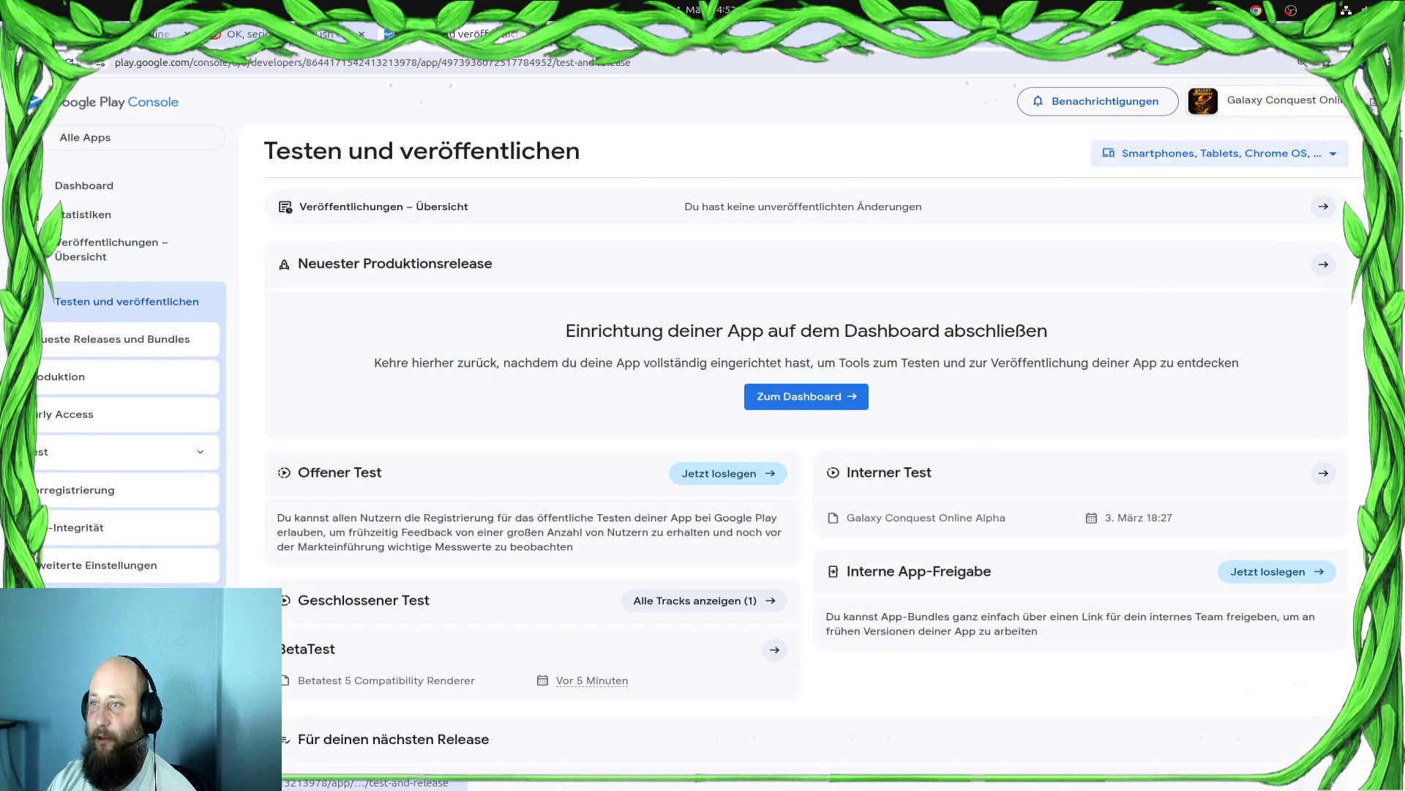
pyautogui.hotkey('alt', 'Tab')
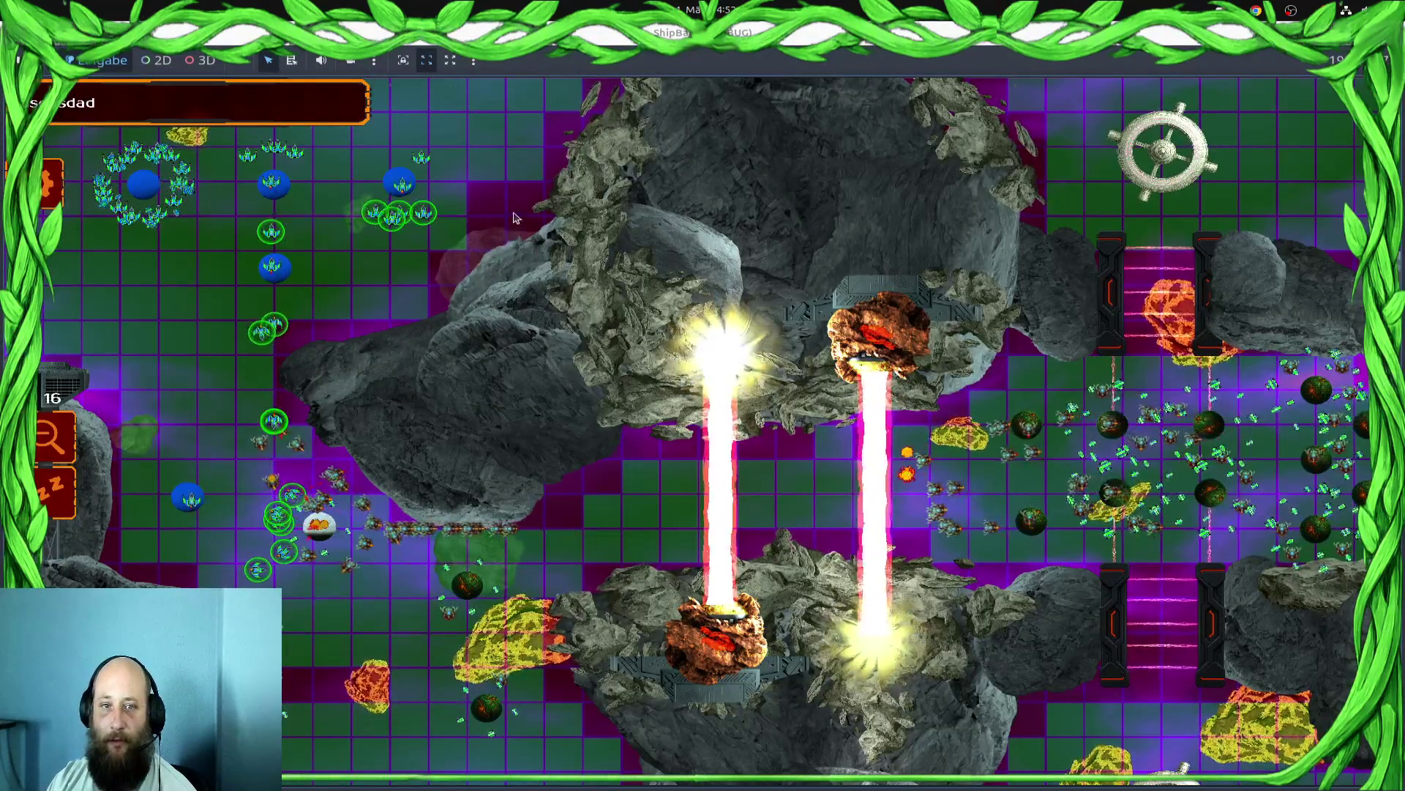
# - Box-select the fleets of ships around the upper-left base
pyautogui.moveTo(266, 235); pyautogui.dragTo(198, 408)
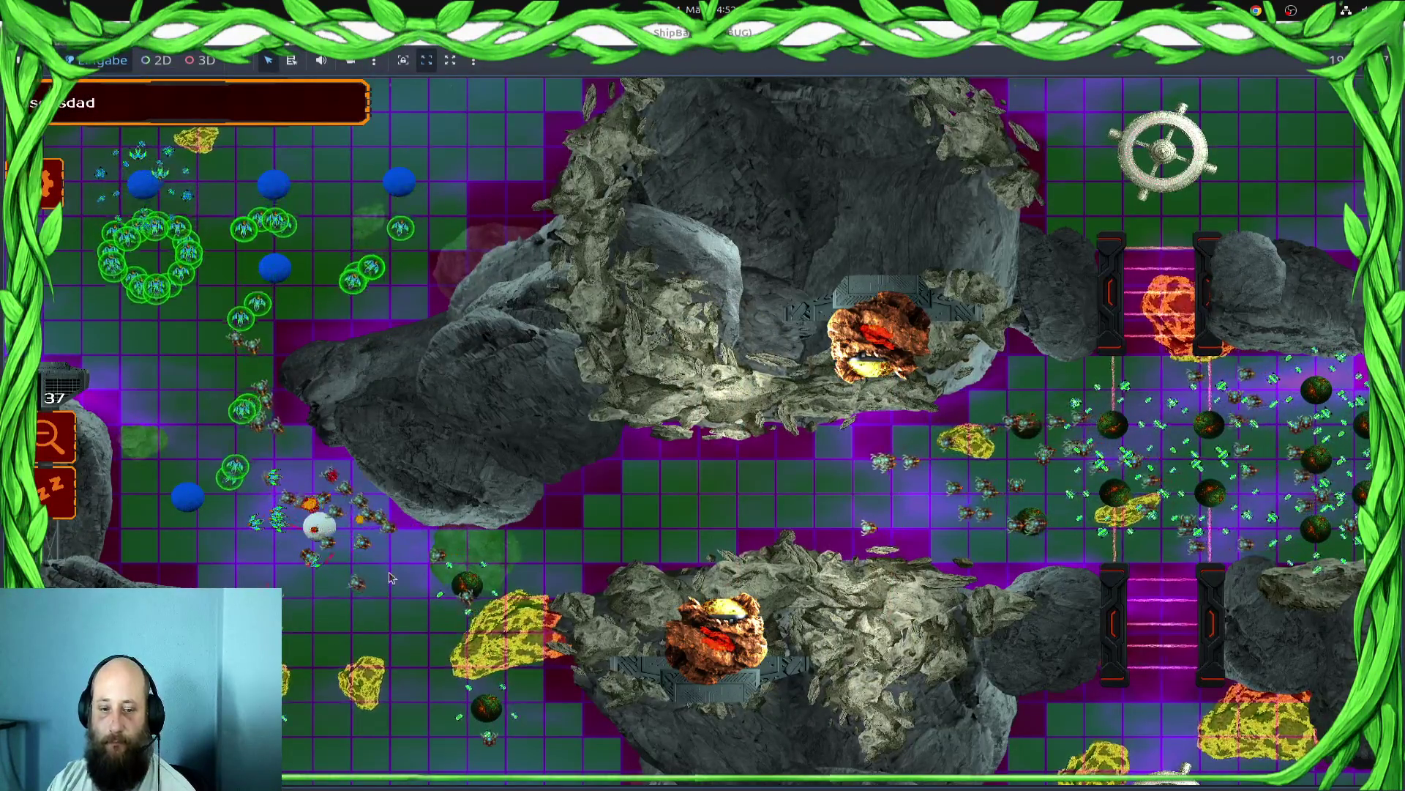
pyautogui.moveTo(209, 312); pyautogui.dragTo(383, 315)
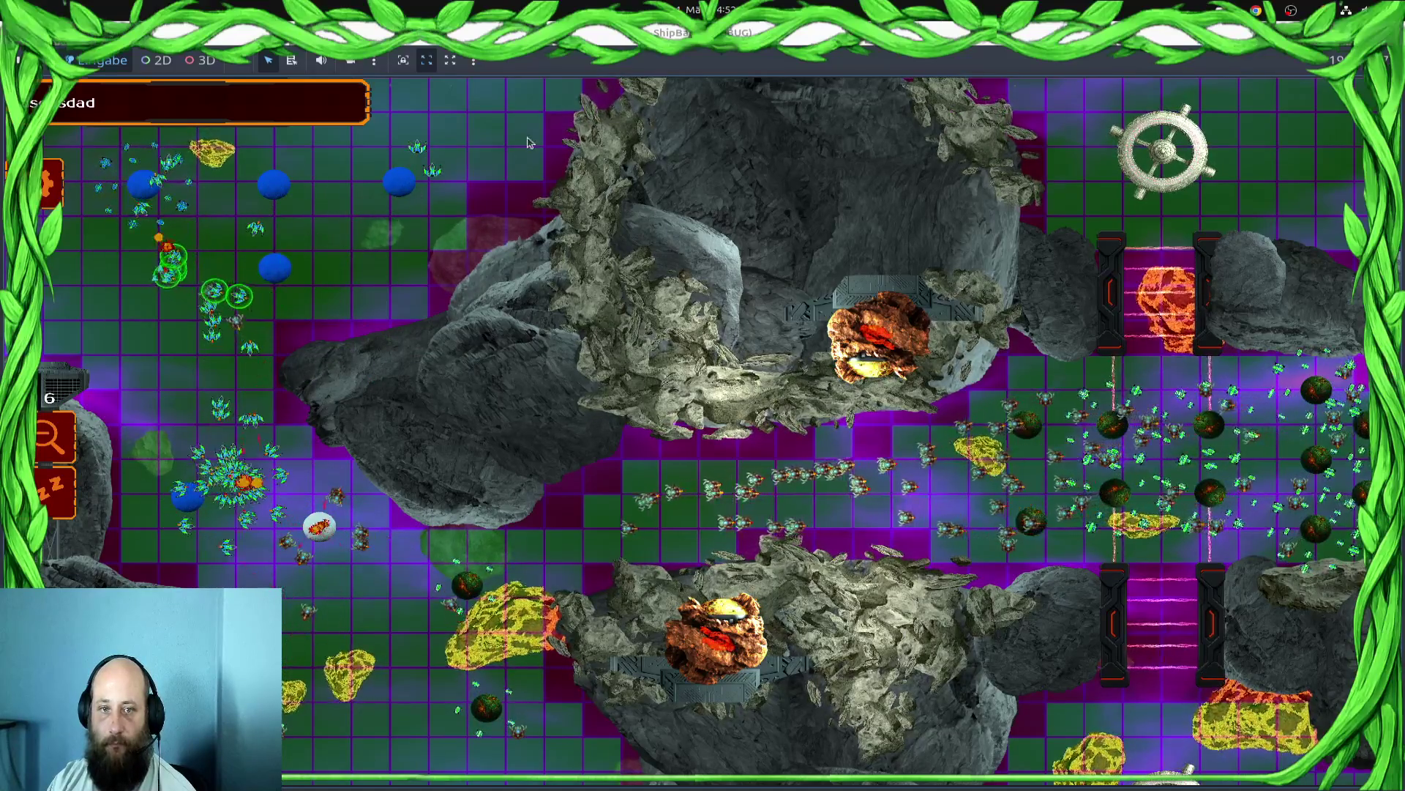
pyautogui.press('1')
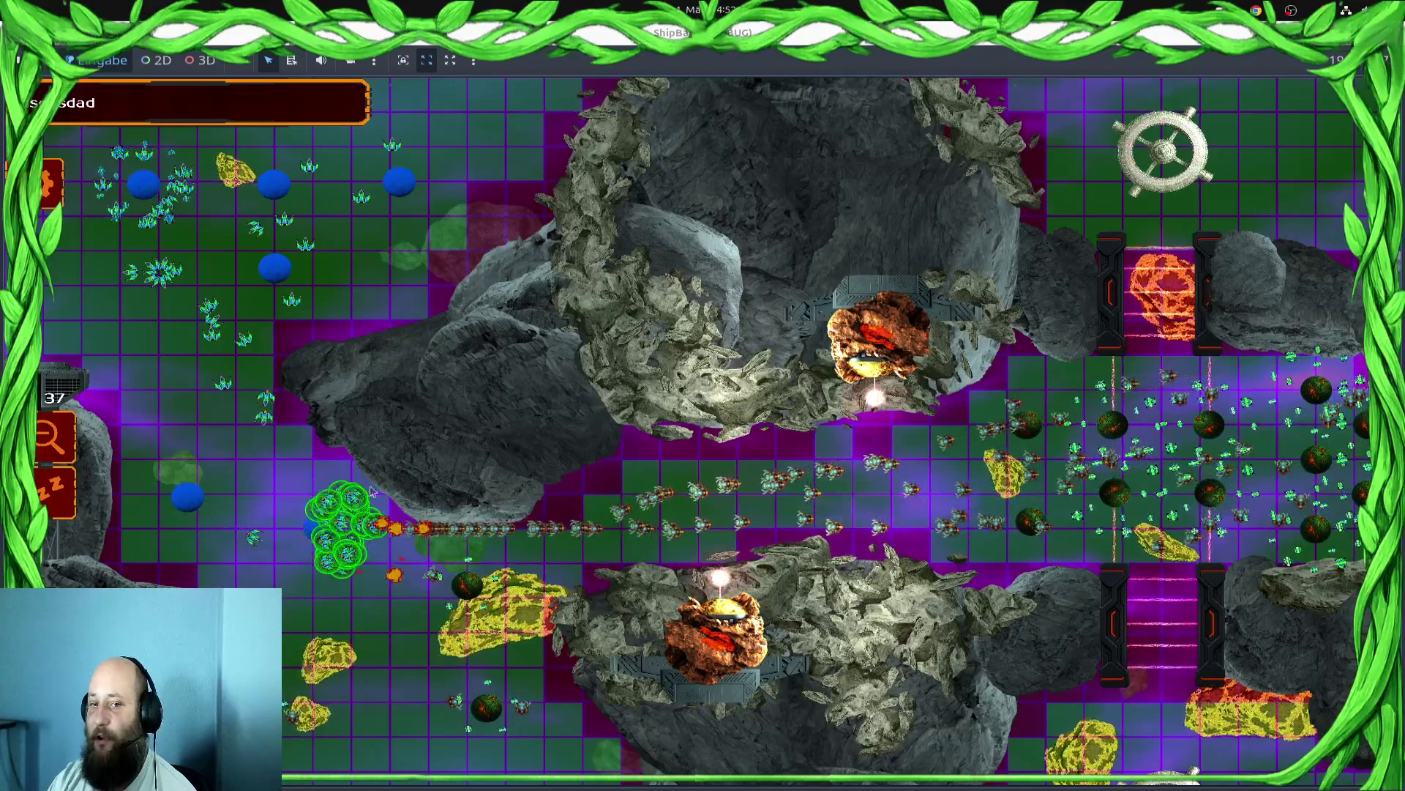
pyautogui.press('Down')
pyautogui.moveTo(223, 232); pyautogui.dragTo(401, 176)
# - Pan down and select the ships on the left side and in the right-hand cluster
pyautogui.press('Up')
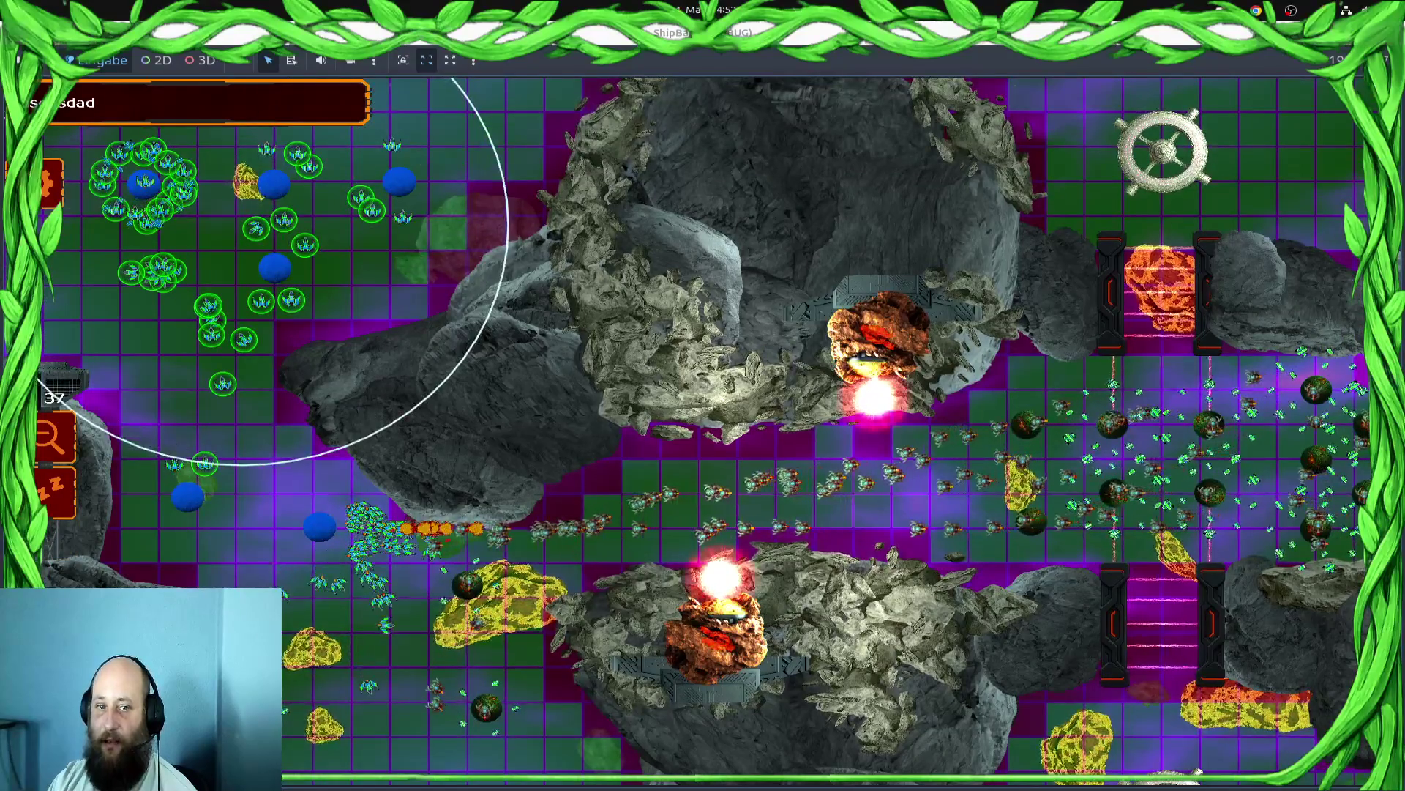
pyautogui.press('Down')
pyautogui.moveTo(453, 464); pyautogui.dragTo(516, 523)
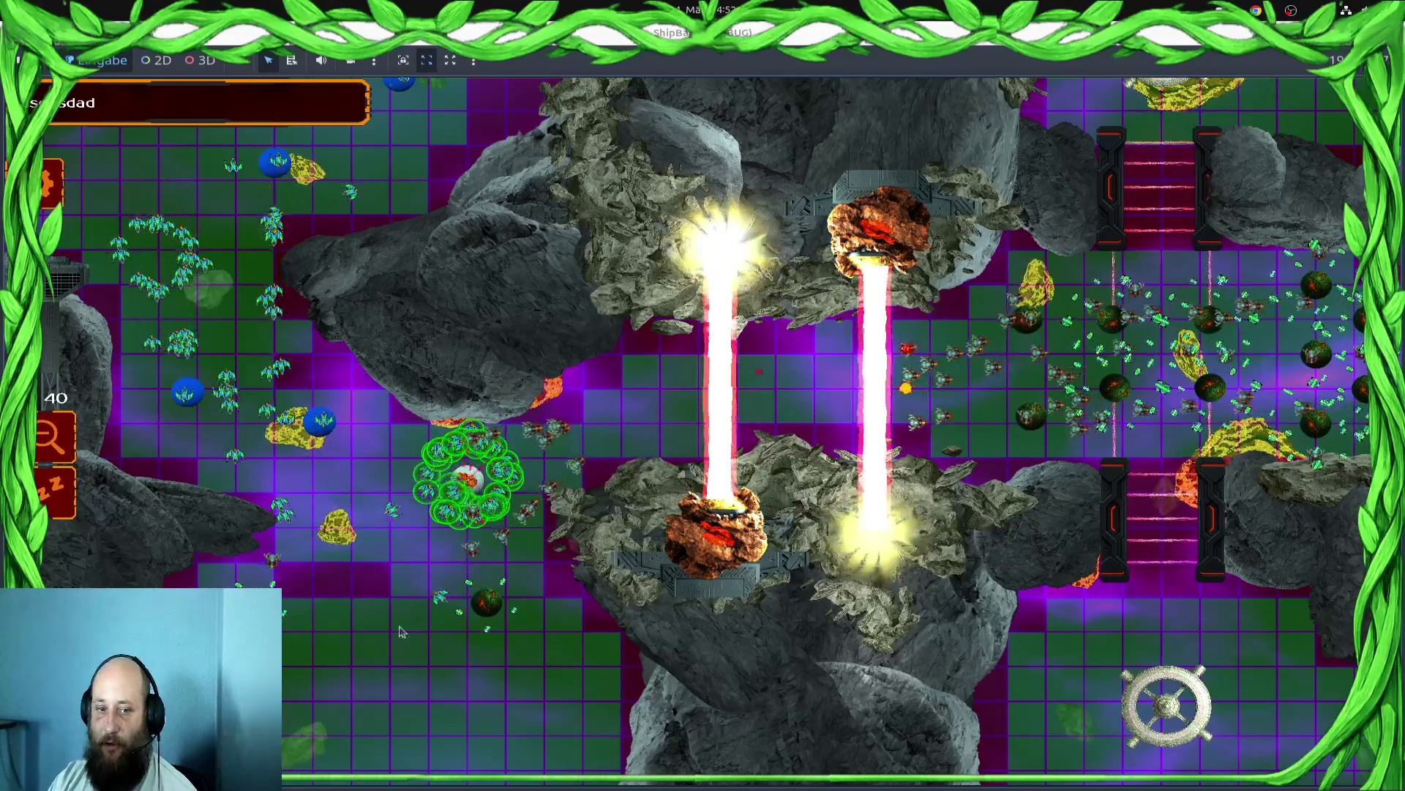
pyautogui.moveTo(469, 468); pyautogui.dragTo(66, 417)
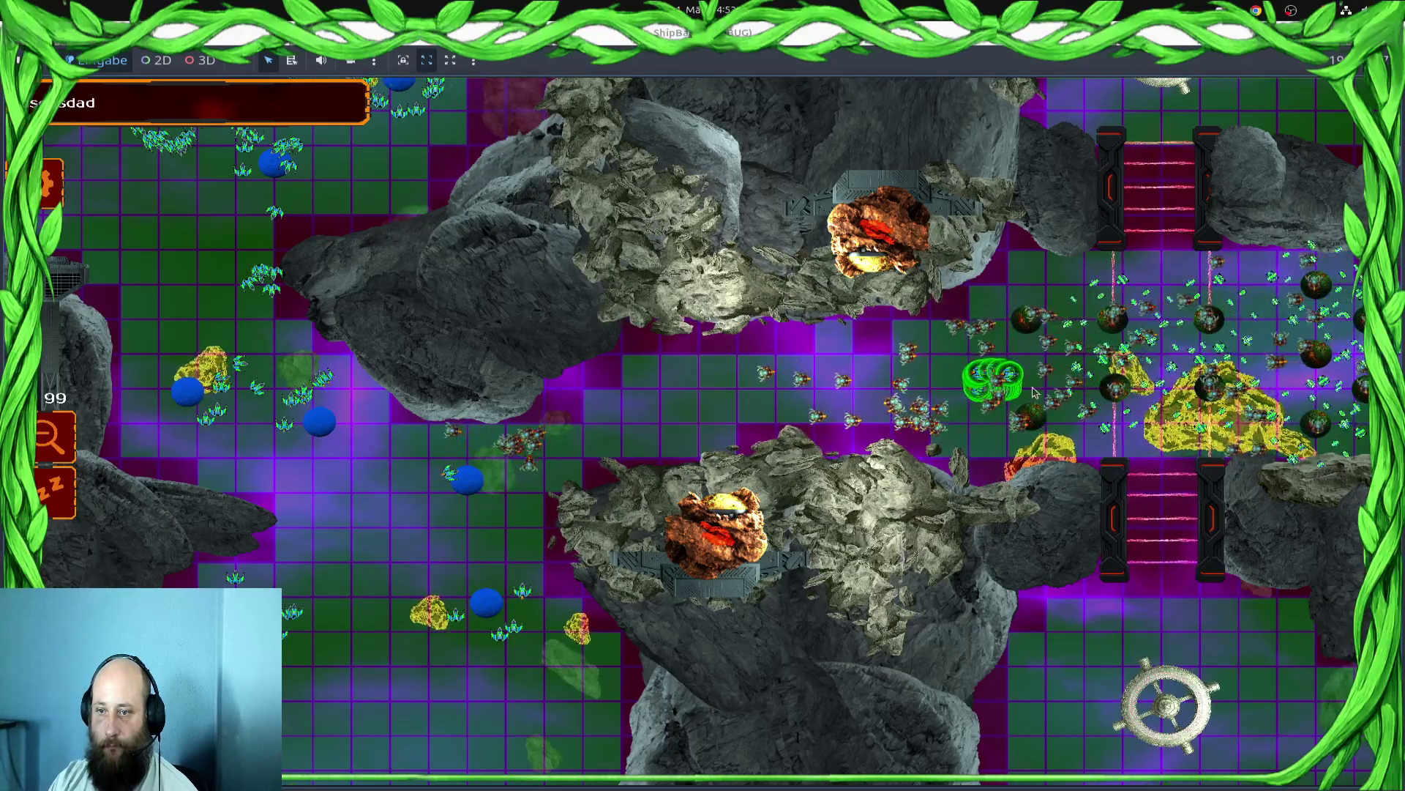
pyautogui.hotkey('ctrl', 'a')
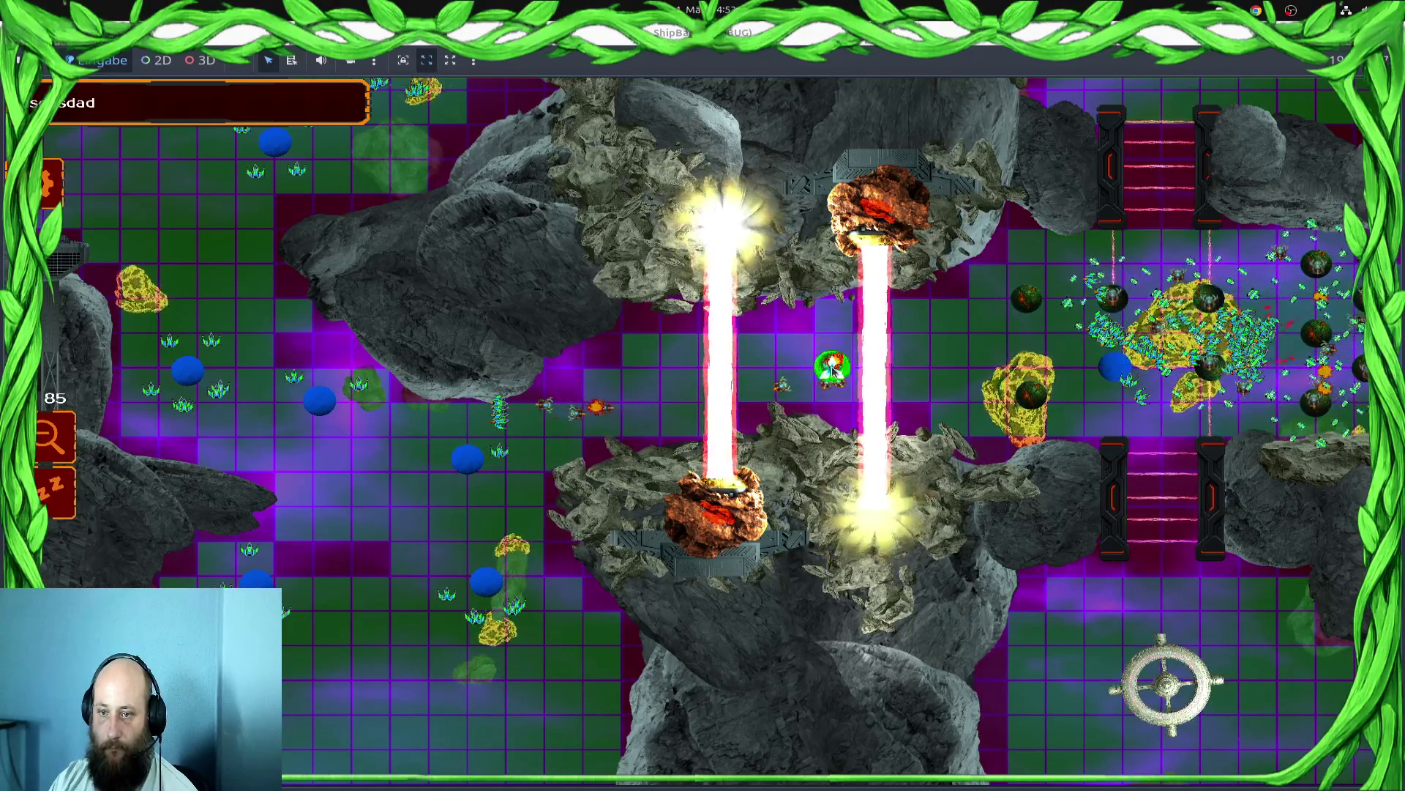
pyautogui.click(1246, 372)
# - Send the selected ships into the right cluster, then move all idle left-side ships right
pyautogui.rightClick(1197, 364)
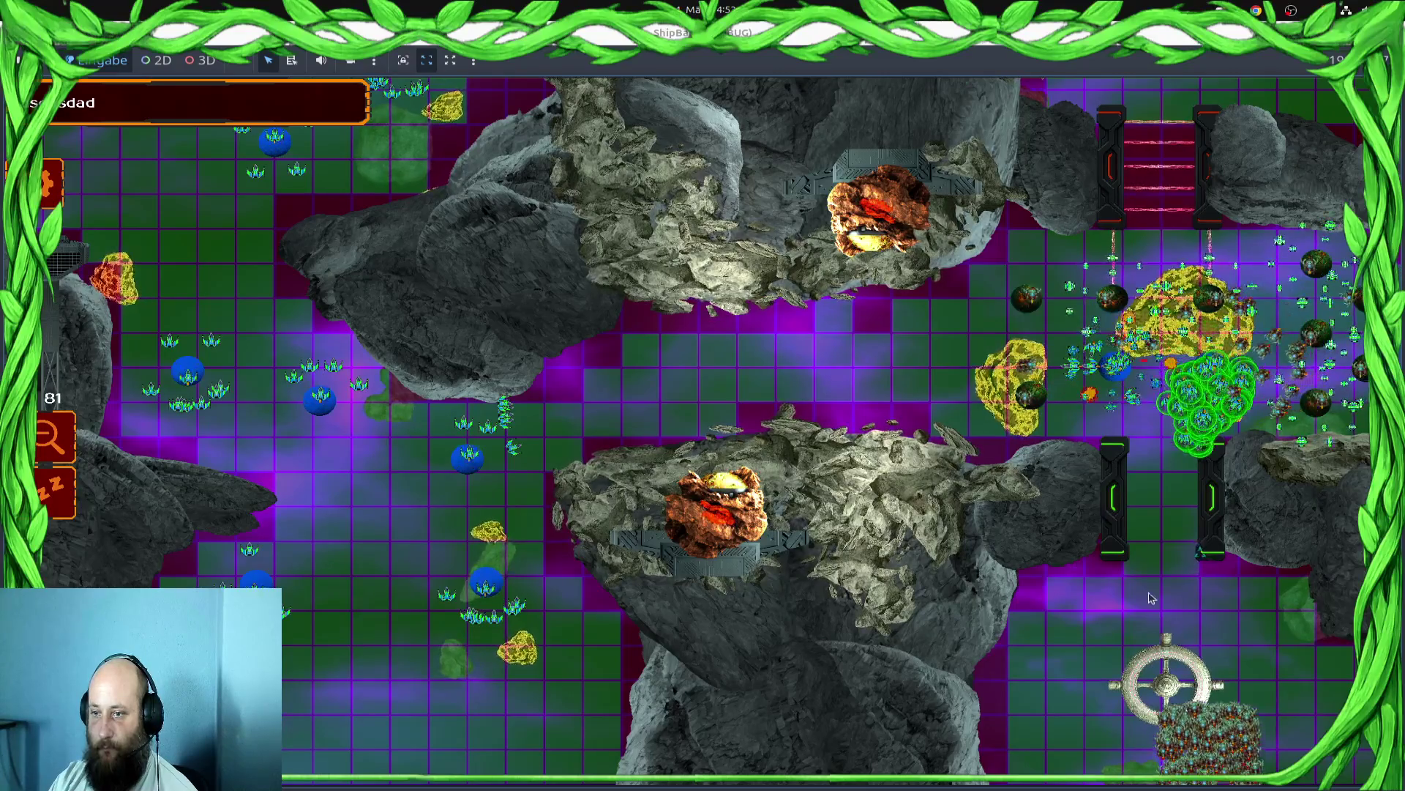
pyautogui.rightClick(1161, 283)
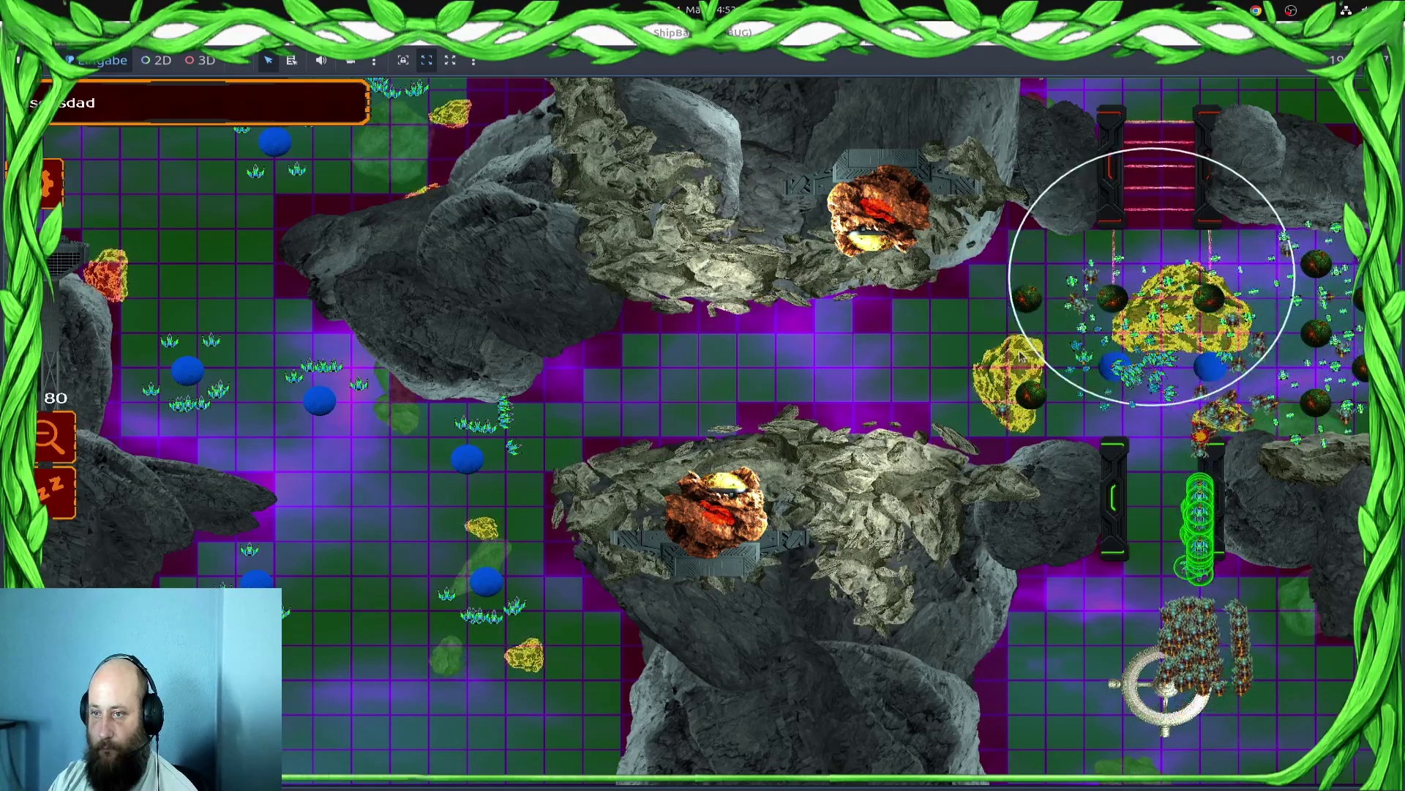
pyautogui.hotkey('ctrl', 'a')
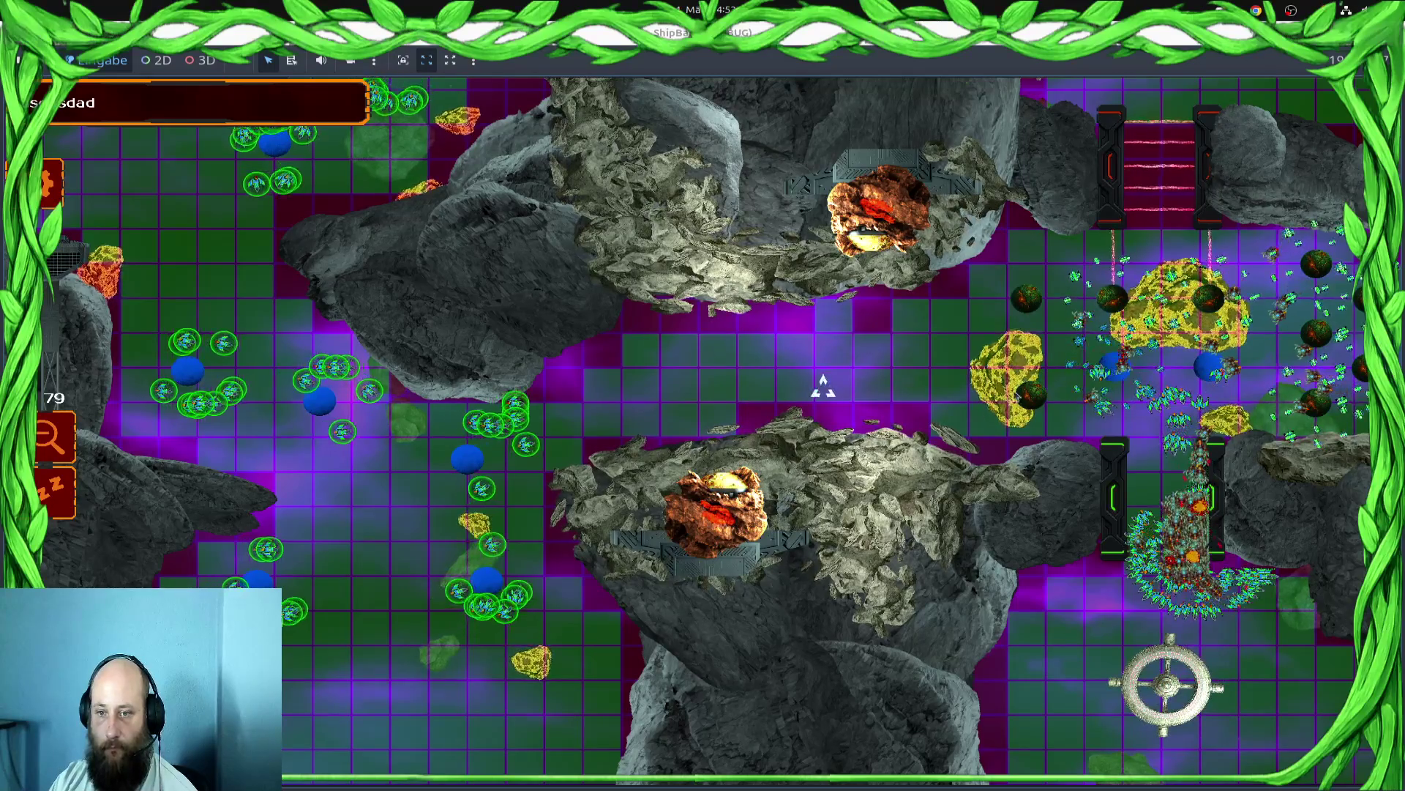
pyautogui.scroll(2, 614, 281)
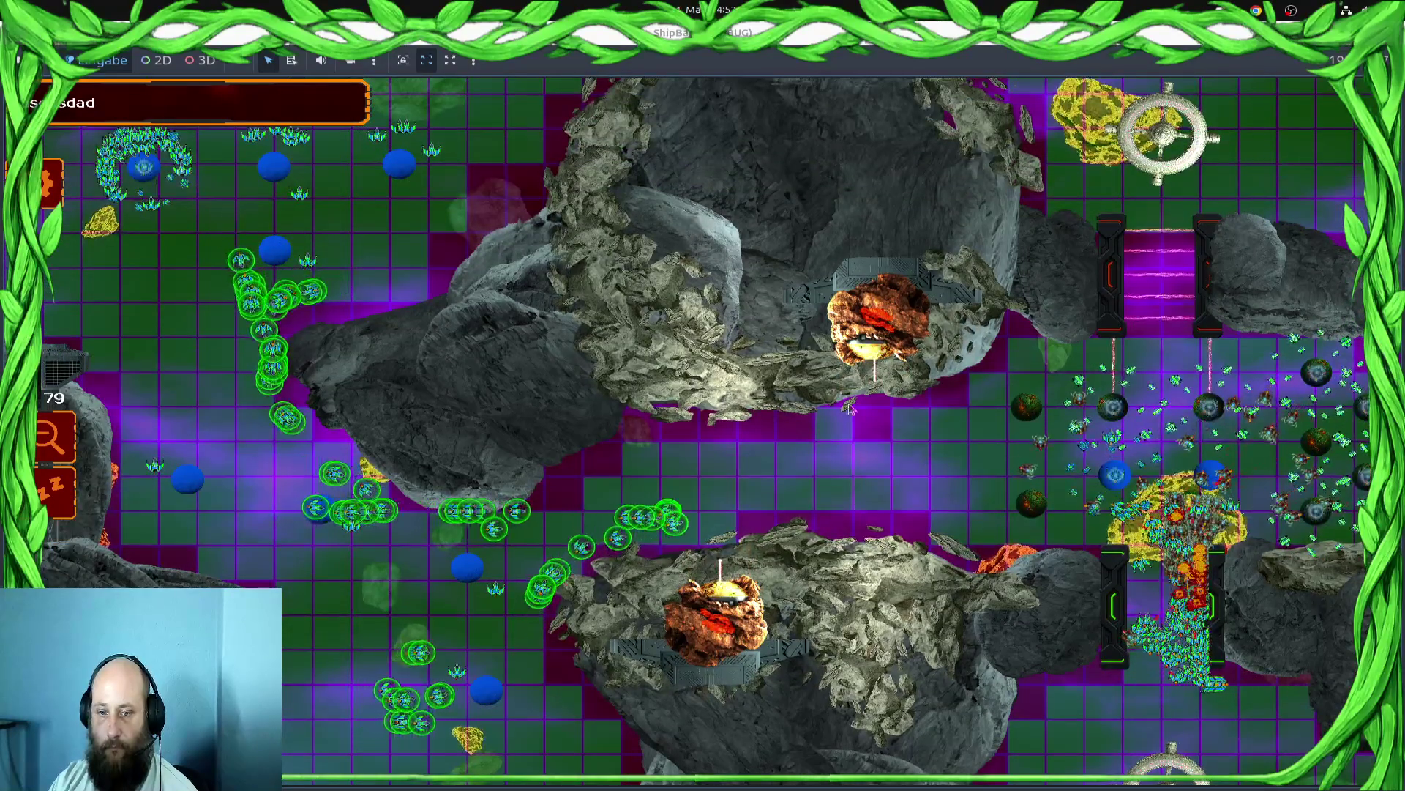
pyautogui.hotkey('ctrl', 'a')
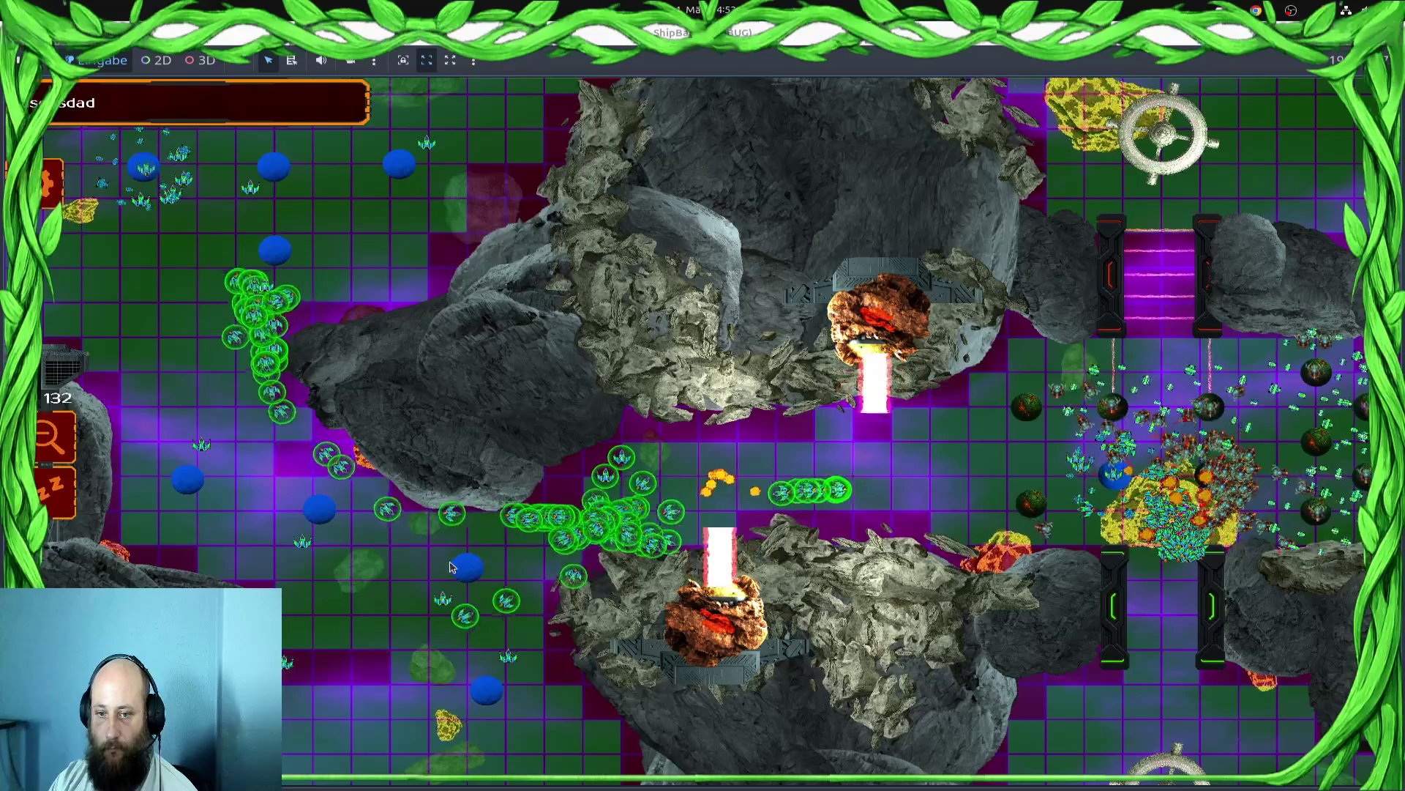
pyautogui.hotkey('ctrl', 'a')
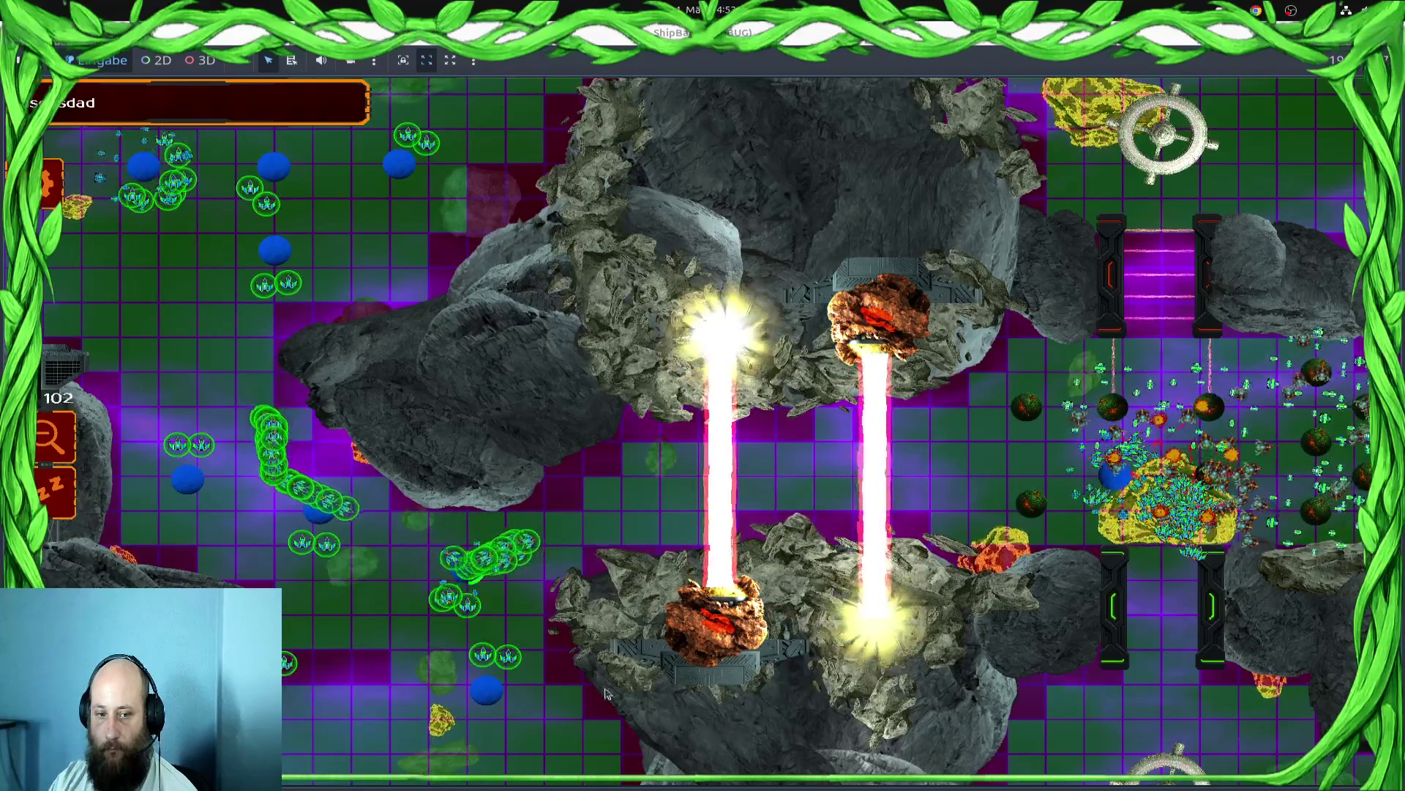
pyautogui.rightClick(964, 502)
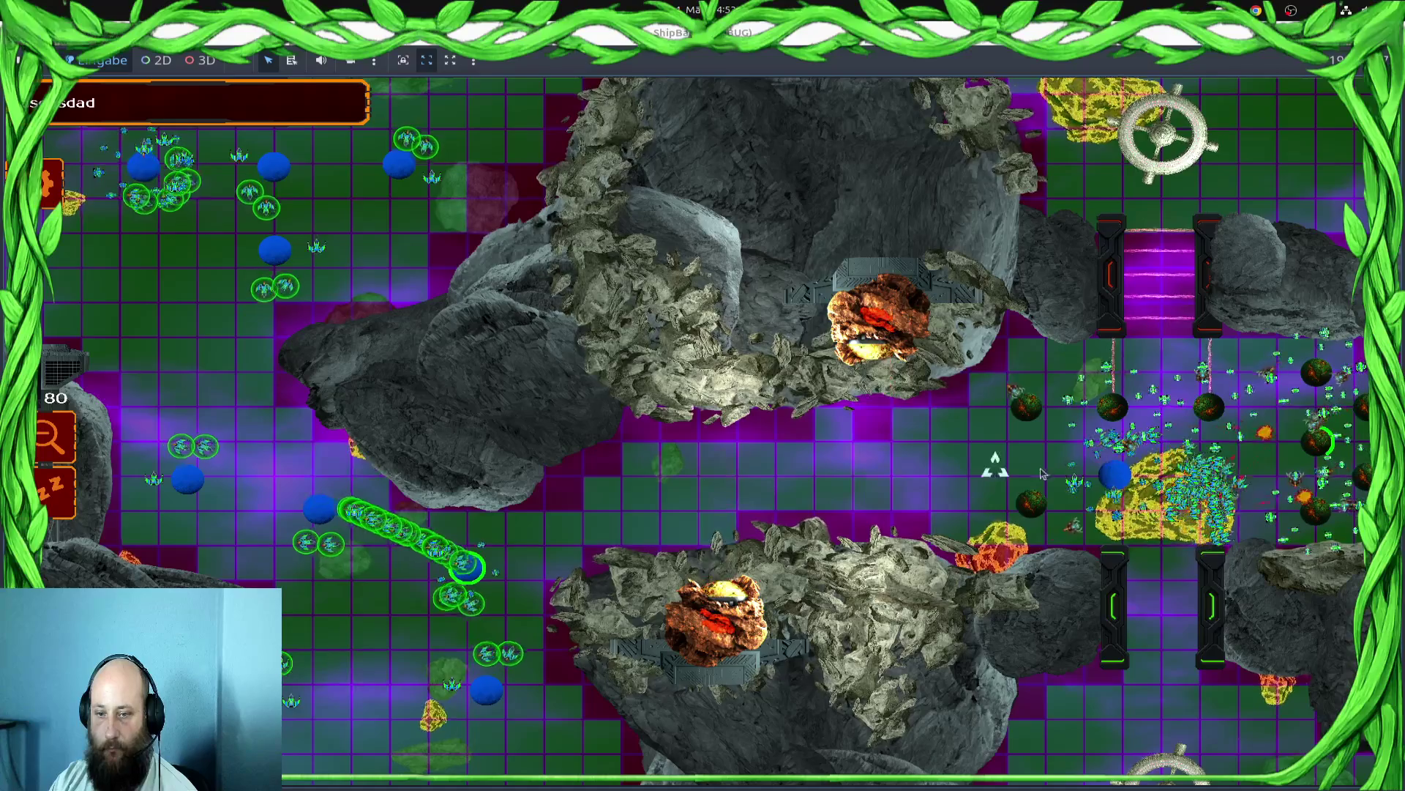
# - Select the right-hand yellow cluster and move it down through the lower gate
pyautogui.moveTo(1076, 406); pyautogui.dragTo(1294, 528)
pyautogui.scroll(-3, 1294, 528)
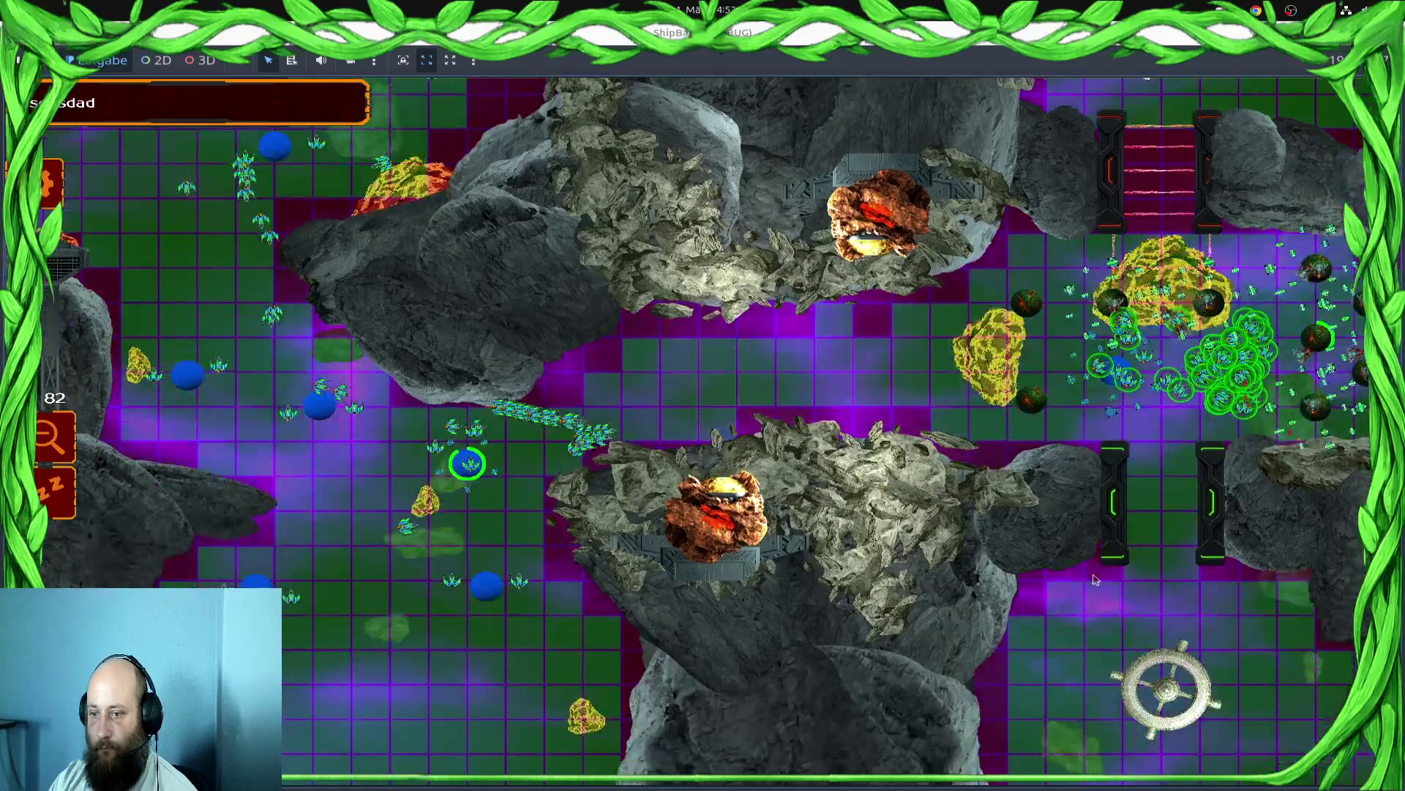
pyautogui.rightClick(1154, 708)
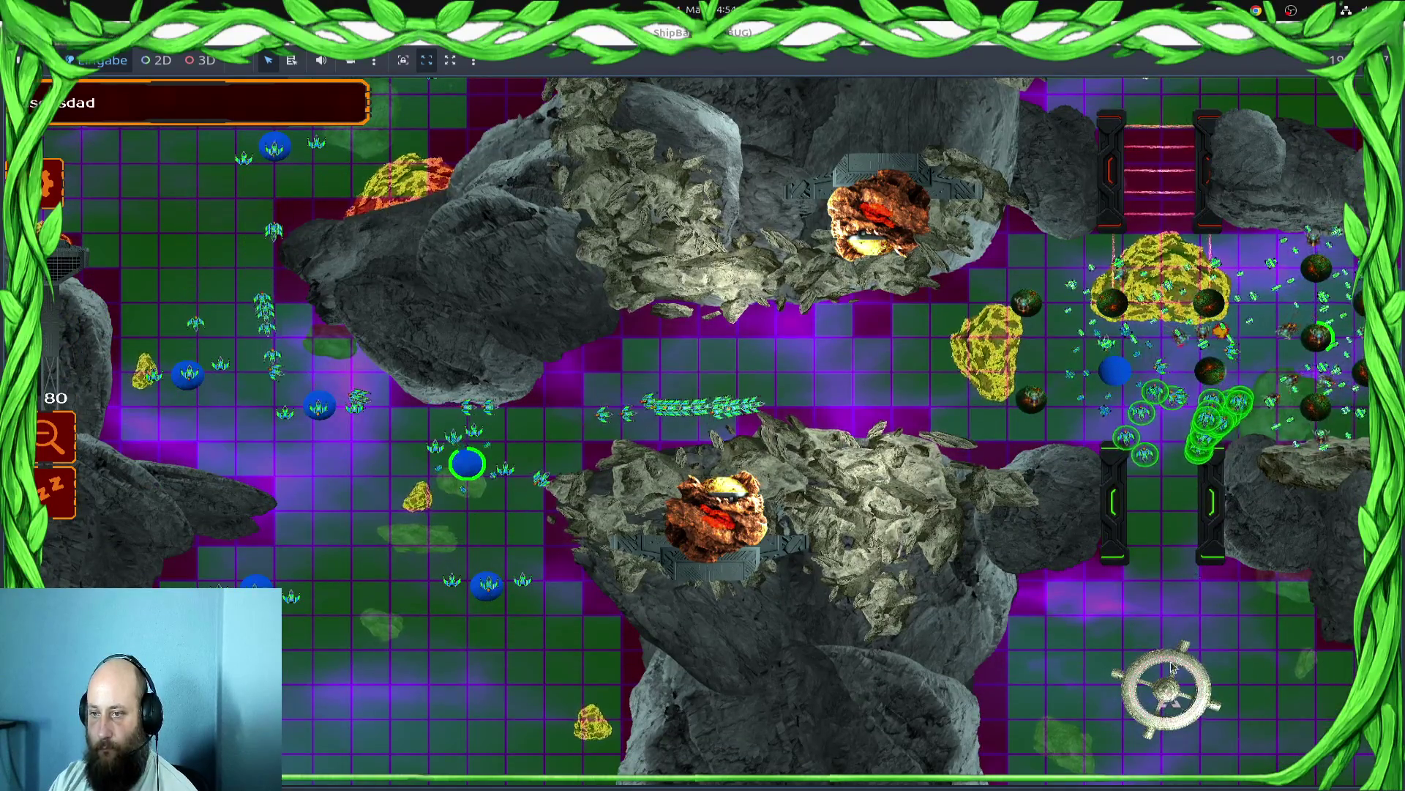